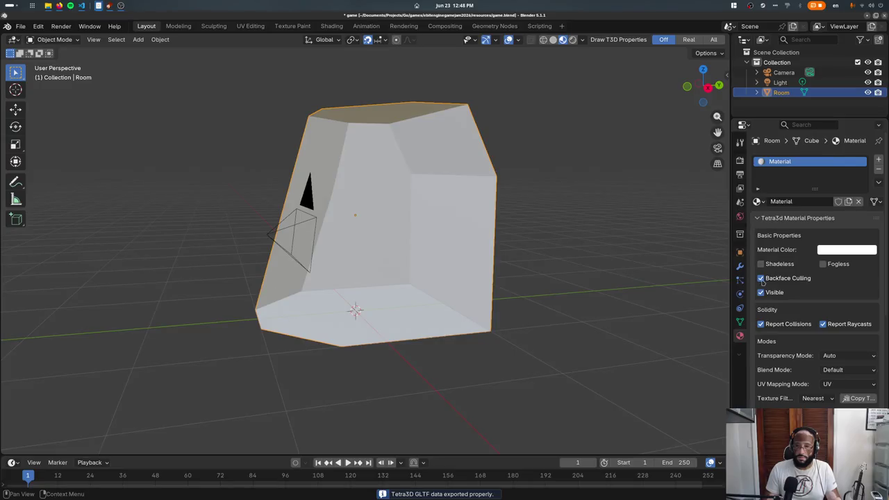
scroll(782, 311, down, 5)
- Fill the whole Room mesh with a near-black vertex colour, then go back to Object Mode
click(55, 39)
click(57, 72)
click(93, 55)
drag(173, 101, 173, 130)
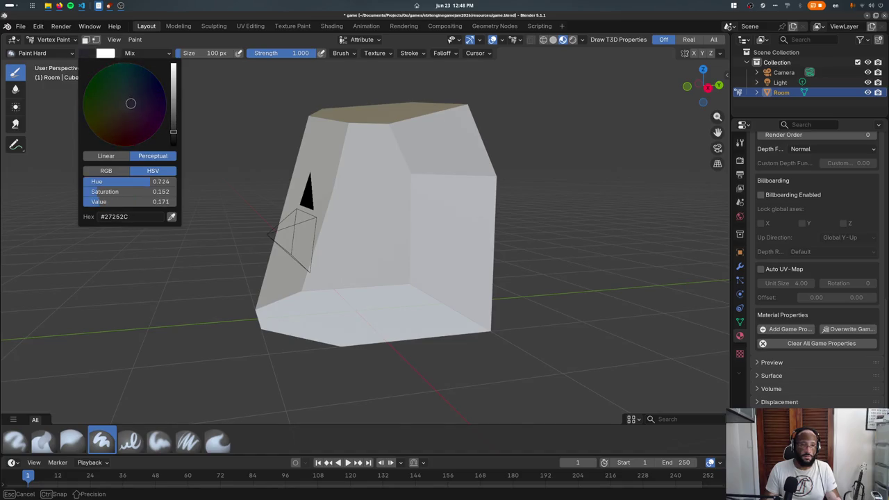
key(shift+k)
click(55, 39)
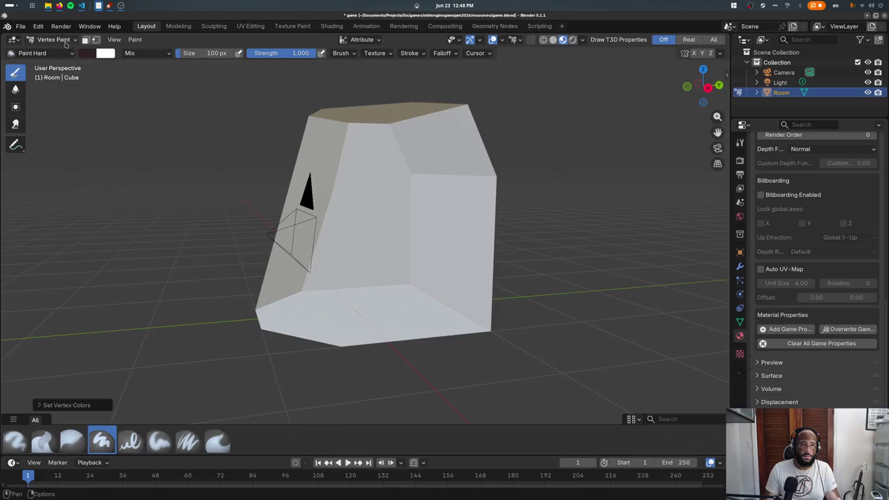
click(55, 50)
- Link the Room material's Base Color to the Color Attribute so the room renders dark
scroll(803, 264, up, 3)
scroll(799, 264, up, 5)
scroll(788, 247, up, 3)
scroll(785, 243, up, 1)
click(775, 224)
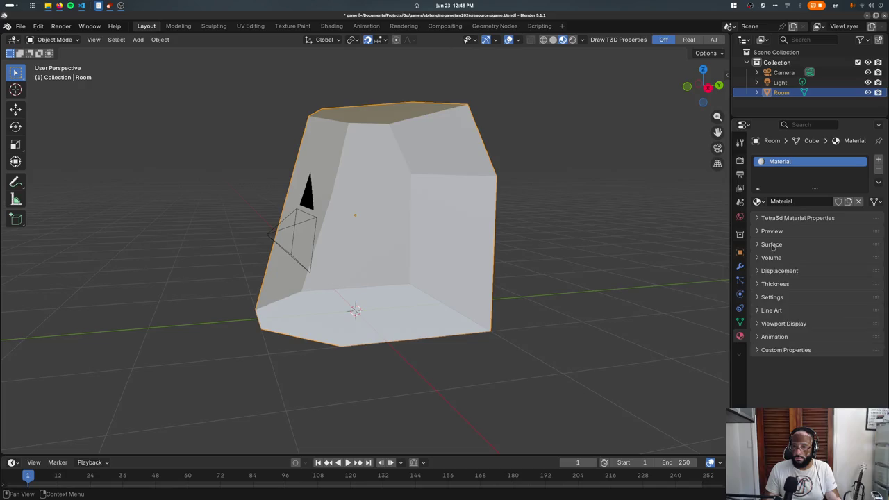
click(772, 244)
drag(876, 235, 836, 222)
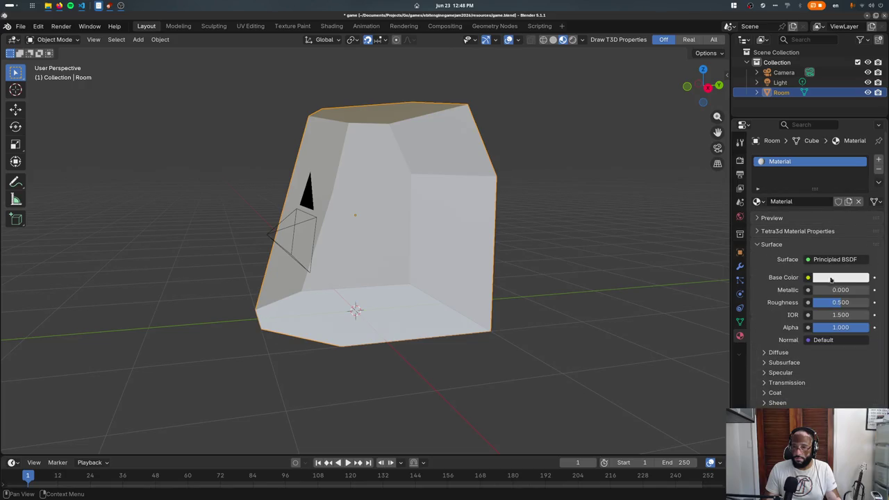
click(808, 277)
click(520, 331)
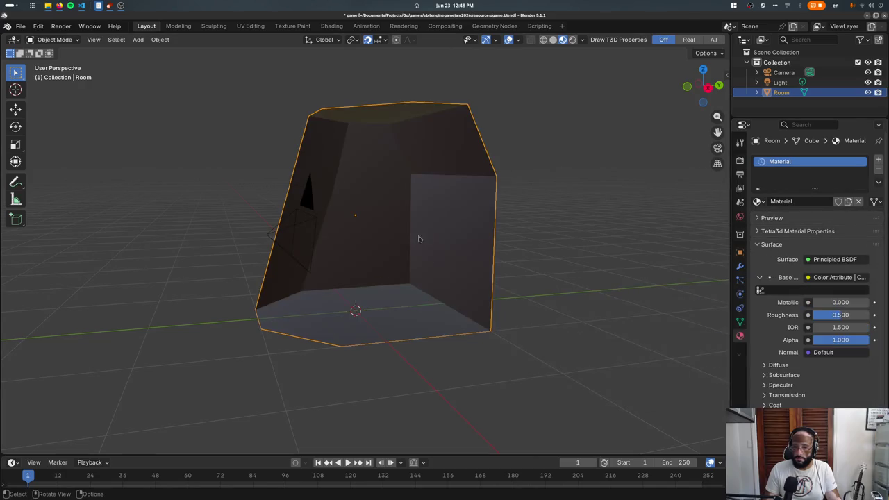
middle_drag(378, 275, 460, 292)
- Select the light and return it to the world origin in top view
scroll(432, 268, up, 3)
scroll(360, 255, up, 2)
key(F3)
key(Escape)
key(KP_7)
scroll(424, 313, down, 2)
click(397, 235)
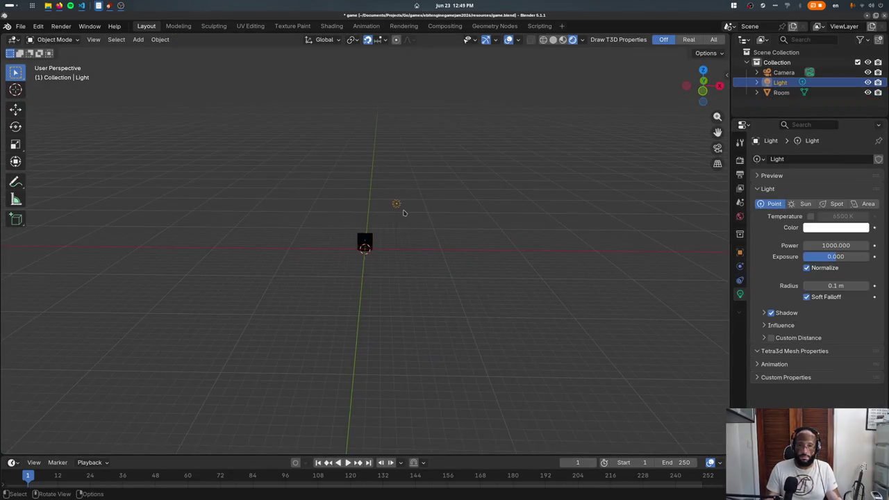
key(g)
click(362, 216)
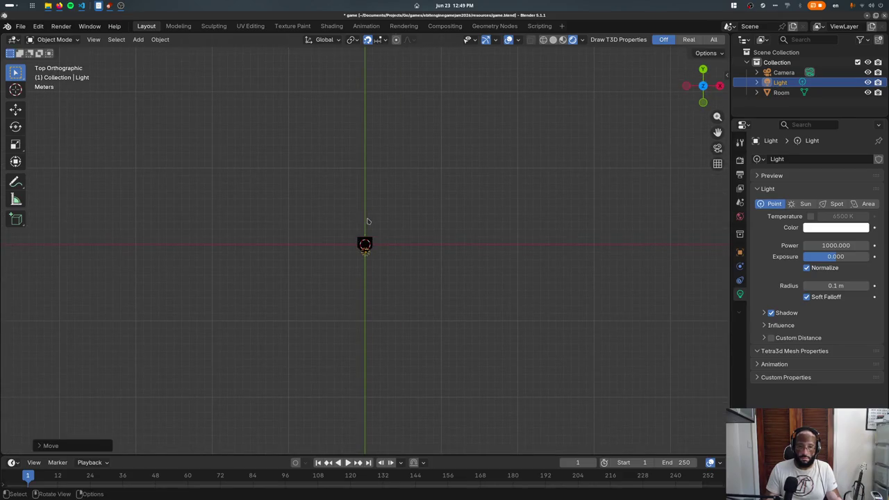
- Move the light along Y and raise it 1 m on Z, just under the ceiling
key(g)
key(y)
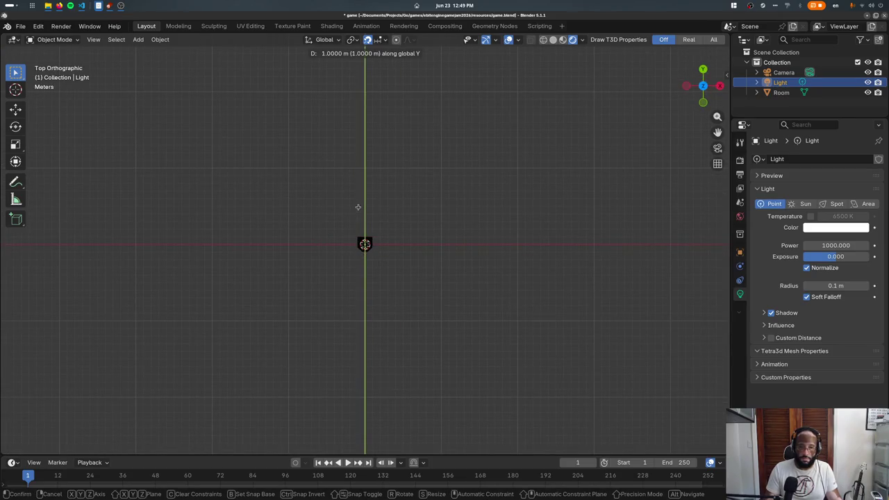
click(358, 207)
middle_drag(358, 208, 363, 201)
key(g)
key(z)
click(331, 216)
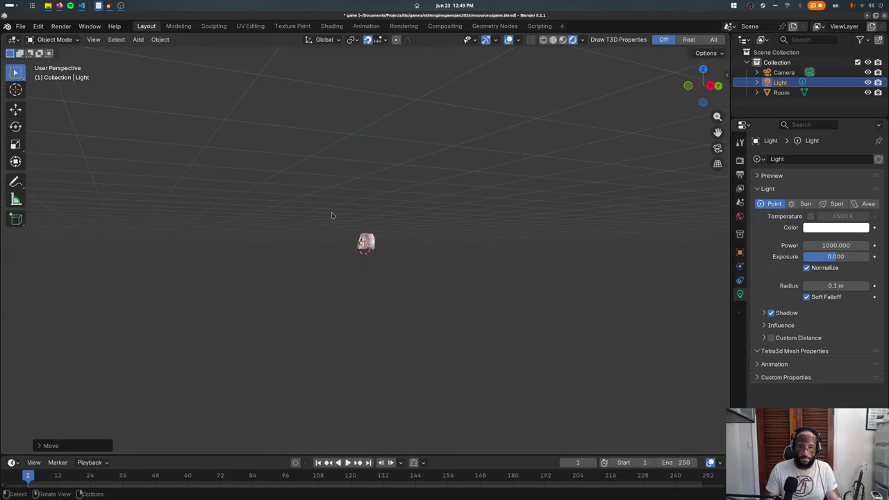
scroll(332, 216, up, 2)
scroll(361, 222, up, 3)
scroll(417, 243, up, 4)
key(g)
key(z)
click(430, 185)
- Check the room's lighting from the front and save game.blend with its export
key(KP_1)
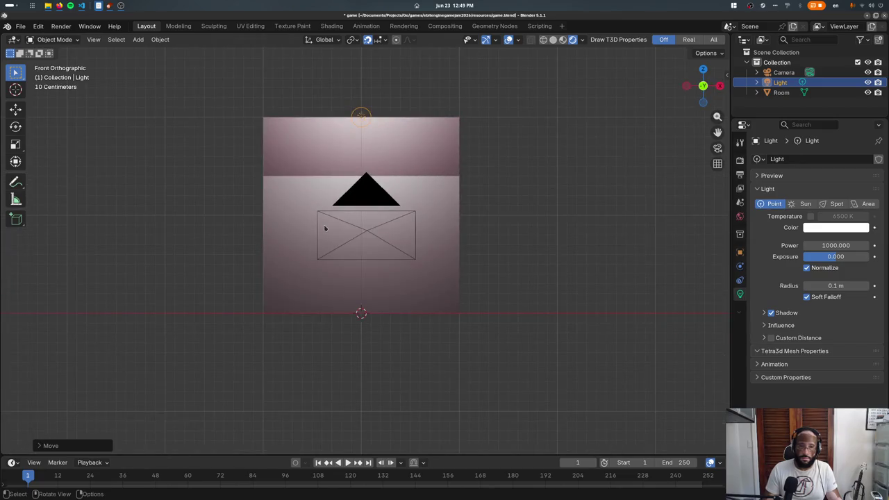
scroll(325, 228, up, 2)
middle_drag(324, 229, 327, 214)
key(ctrl+s)
click(314, 179)
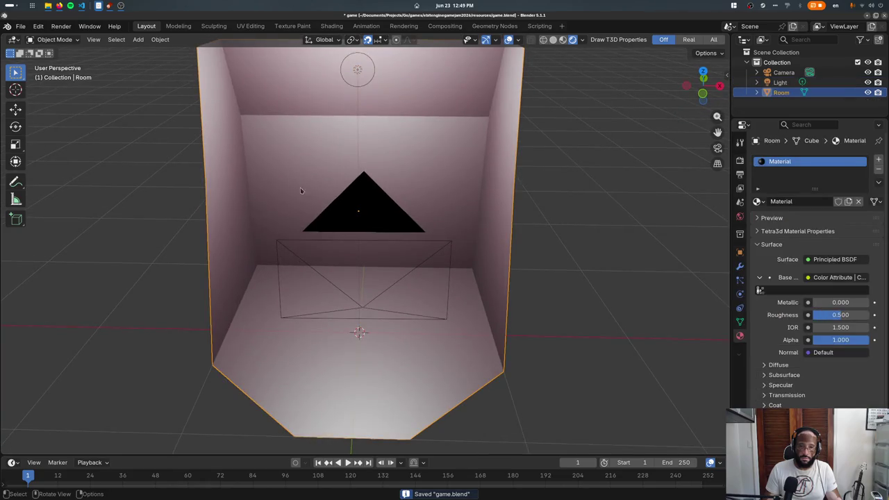
middle_drag(296, 184, 339, 226)
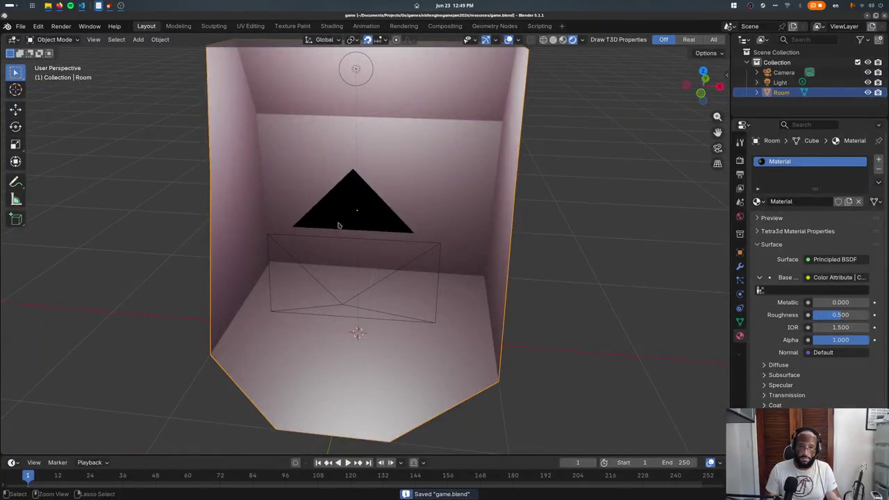
scroll(351, 232, down, 4)
middle_drag(351, 233, 360, 236)
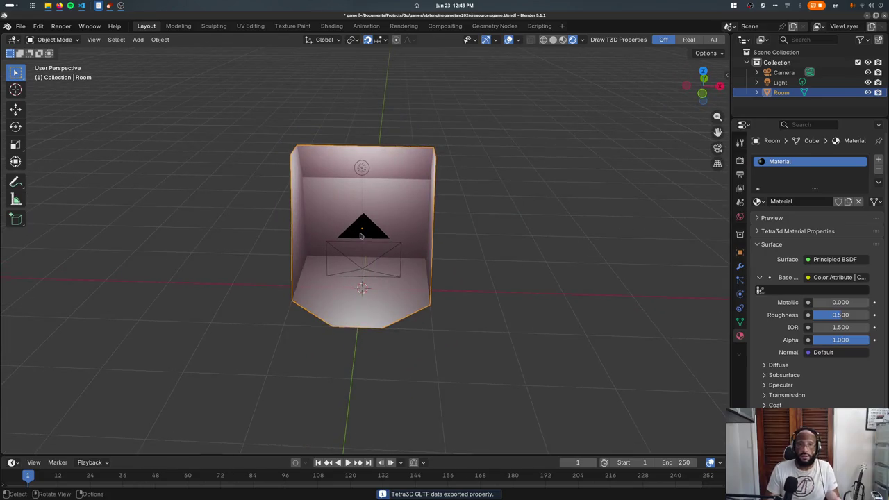
key(ctrl+s)
key(alt+Tab)
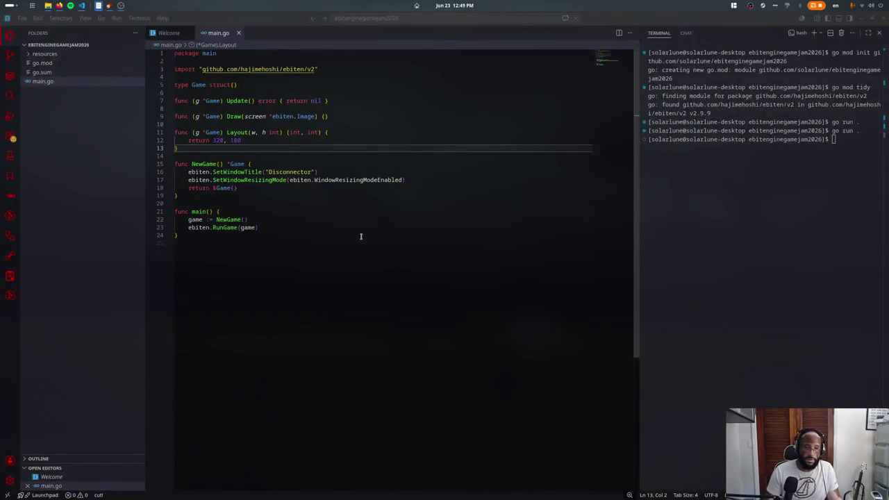
- Review main.go's Game struct and Draw function
click(363, 153)
click(261, 132)
click(264, 84)
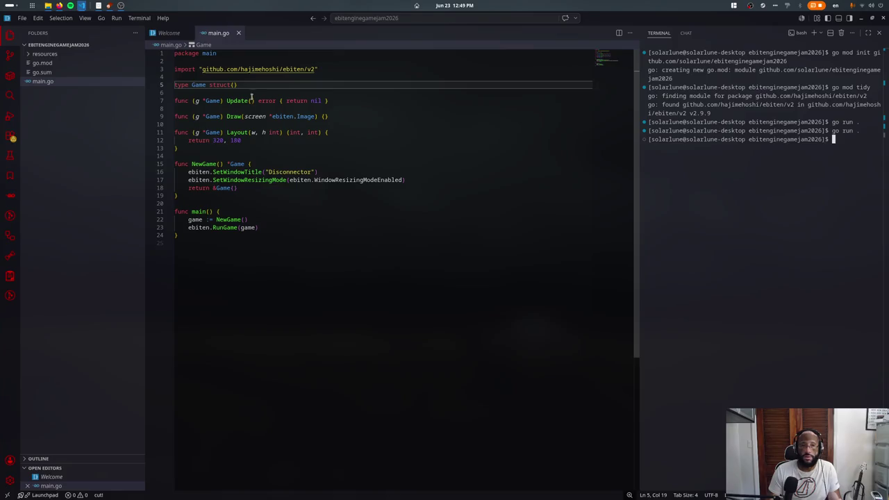
click(336, 115)
click(266, 84)
click(267, 77)
- Create level.go containing package main and a Scene struct type
right_click(84, 94)
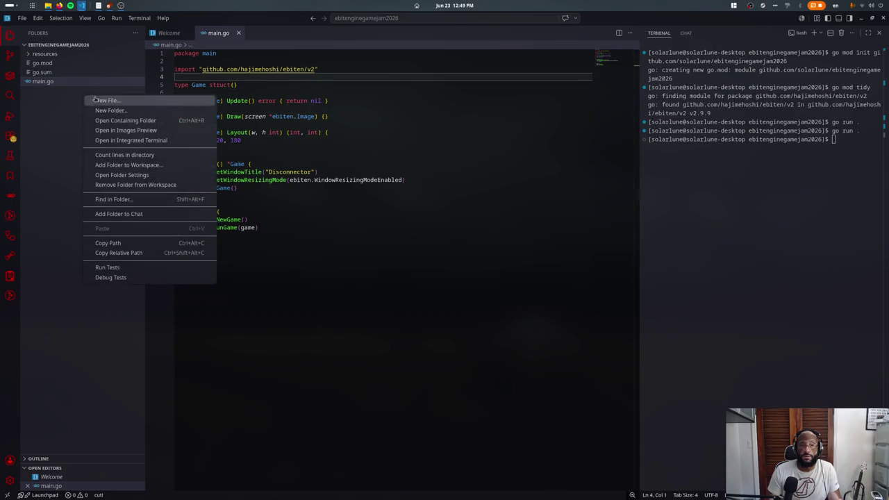
click(98, 99)
text(level.go)
key(Return)
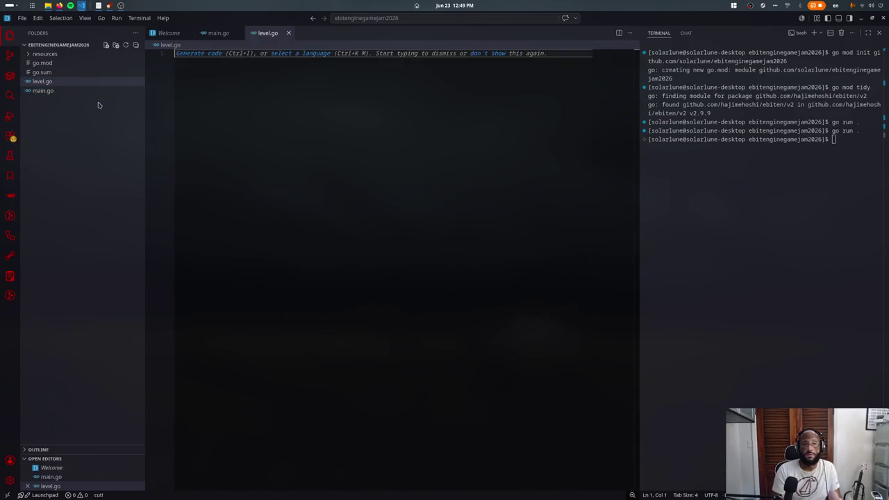
text(package)
key(Down)
key(Down)
key(Return)
key(Return)
text(type Level struct ()
key(Home)
key(ctrl+Right)
key(F2)
text(Scene)
key(Return)
- Rename level.go to scene.go, then to gamescene.go
click(42, 81)
key(F2)
text(scene)
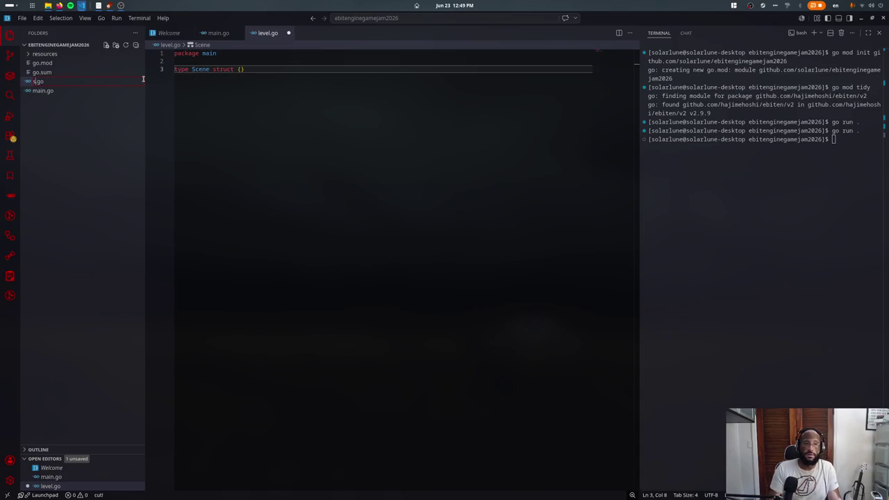
key(Return)
key(F2)
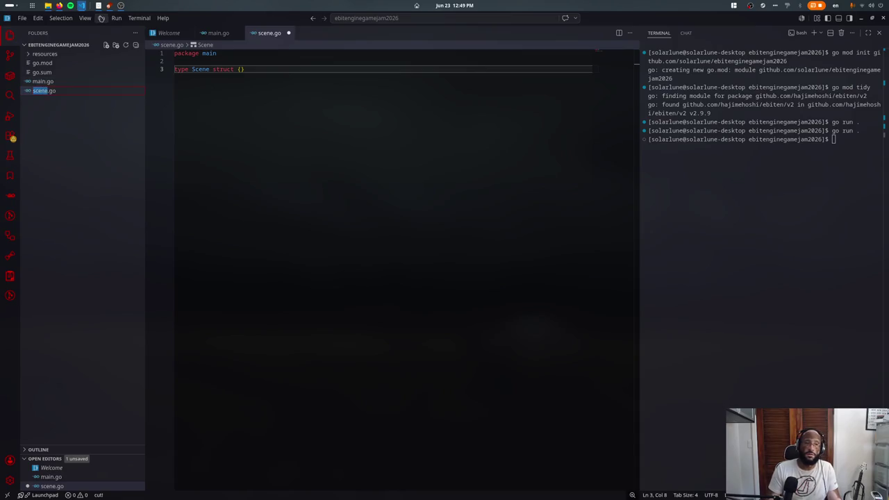
text(ne)
key(Return)
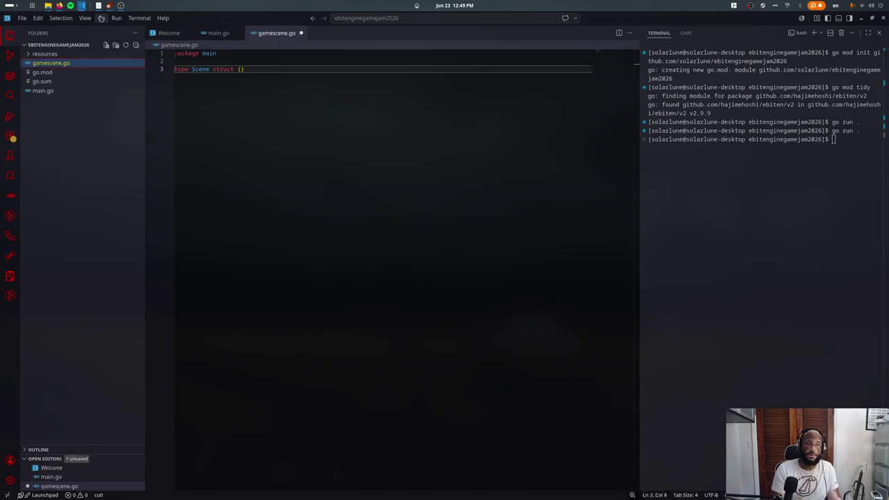
- Rename the struct to GameScene with a Scene *tetra3d.Scene field, save, and run go mod tidy
click(192, 69)
text(Game)
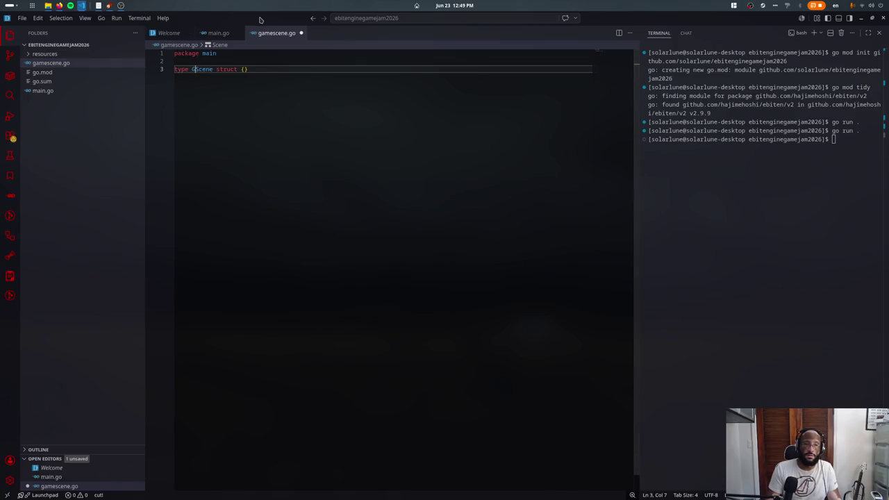
key(End)
key(Left)
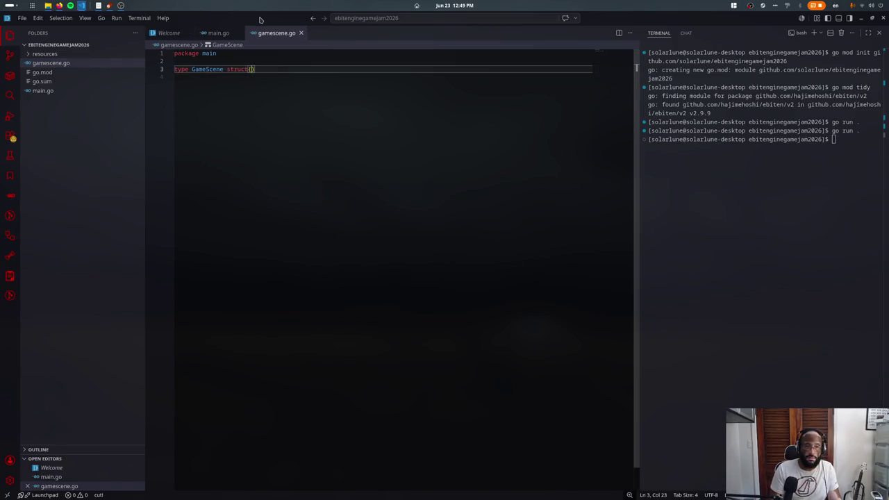
key(Return)
text(Scene *tetra3d.Sce)
key(Return)
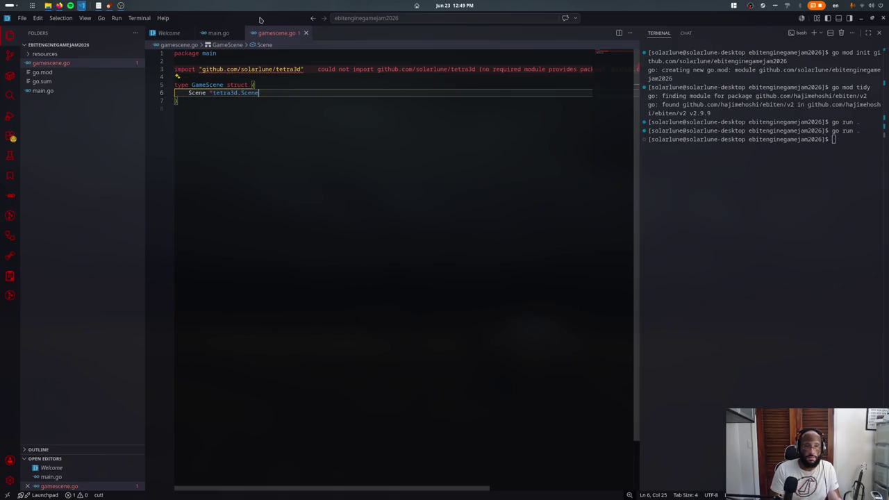
key(ctrl+s)
text(tidy)
key(Return)
- Add a local replace directive to go.mod, save it, and rerun go mod tidy
click(41, 72)
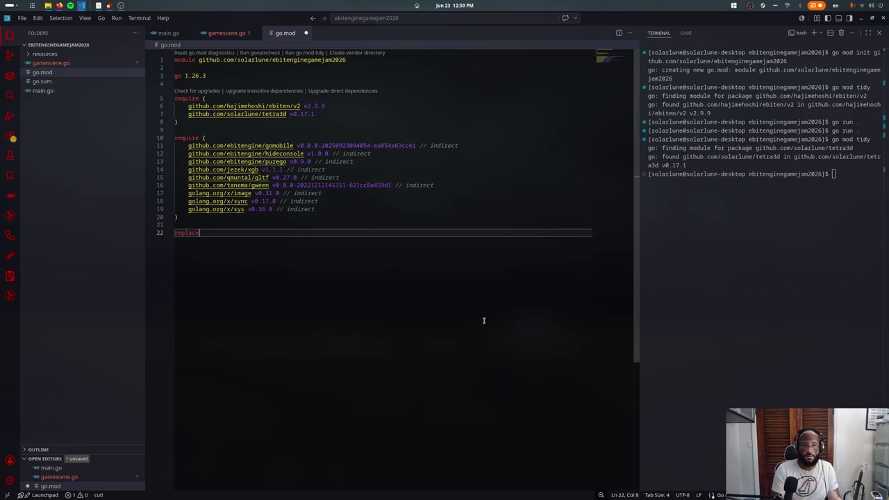
text( g)
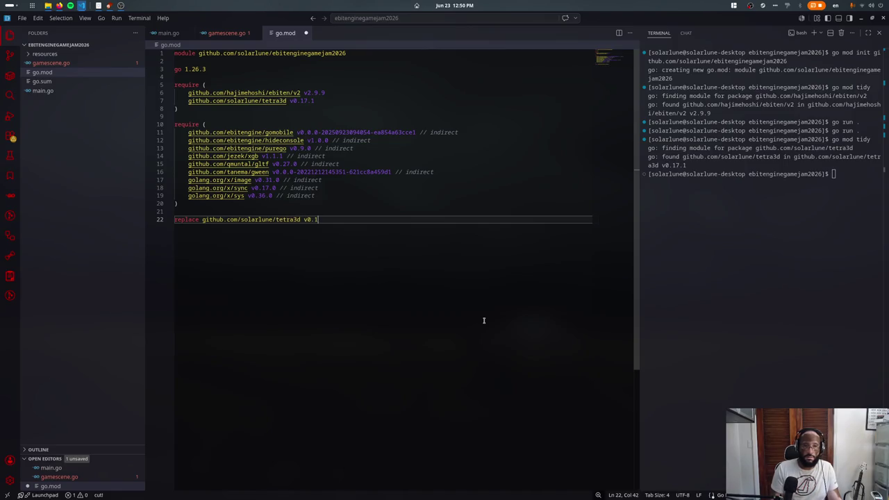
text(/)
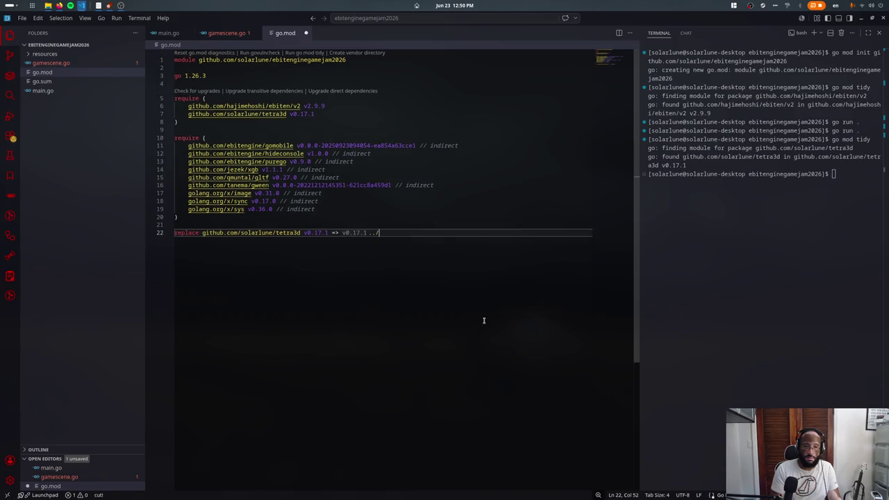
text(libraries/tetra3d)
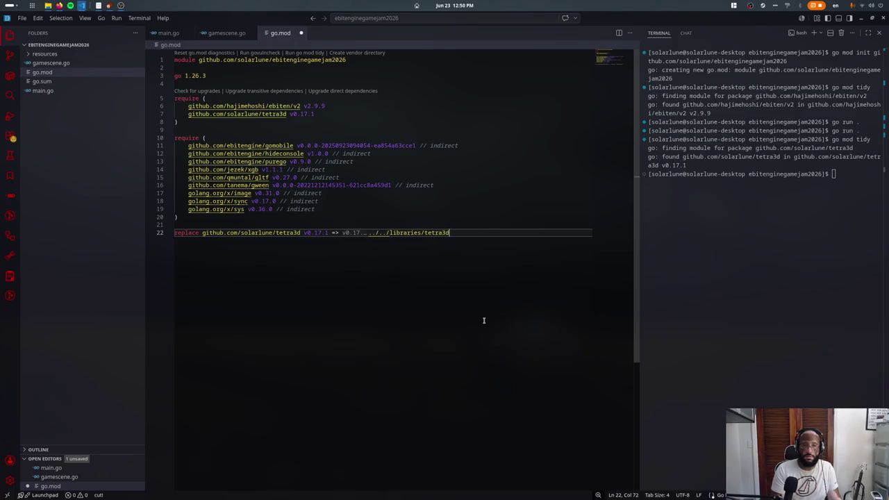
key(ctrl+s)
key(ctrl+w)
text(go mod tidy)
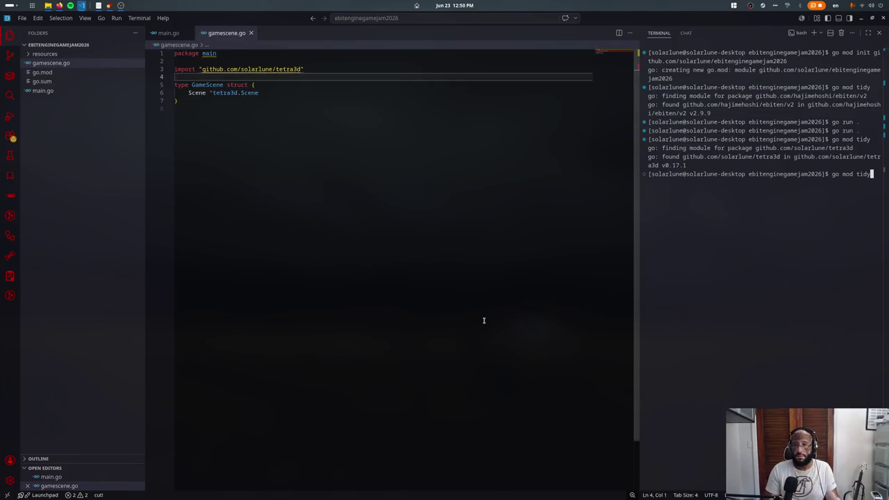
key(ctrl+u)
key(Return)
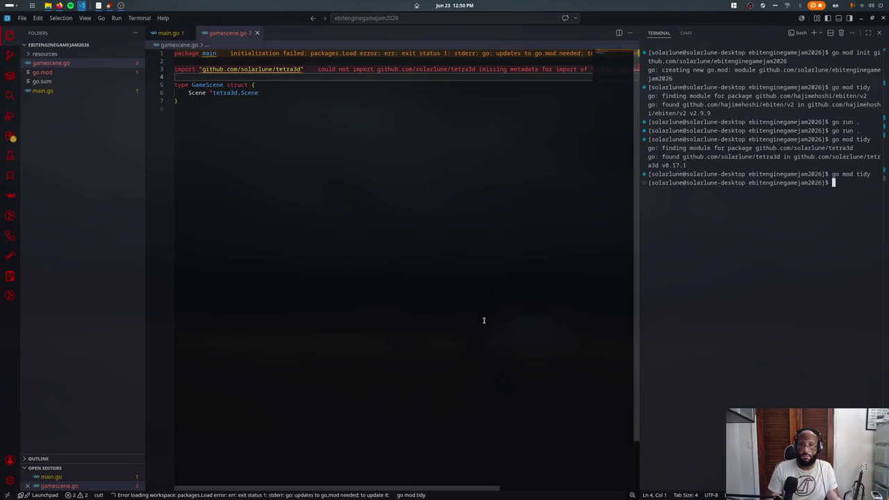
key(ctrl+shift+t)
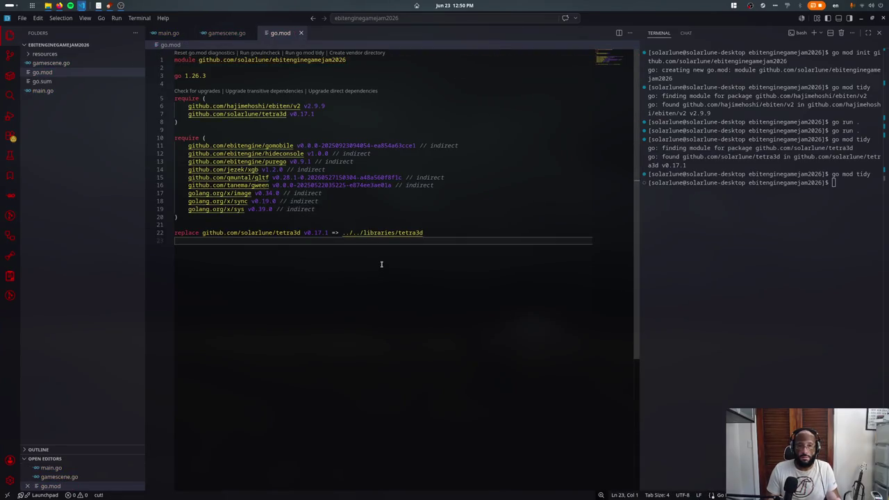
key(ctrl+w)
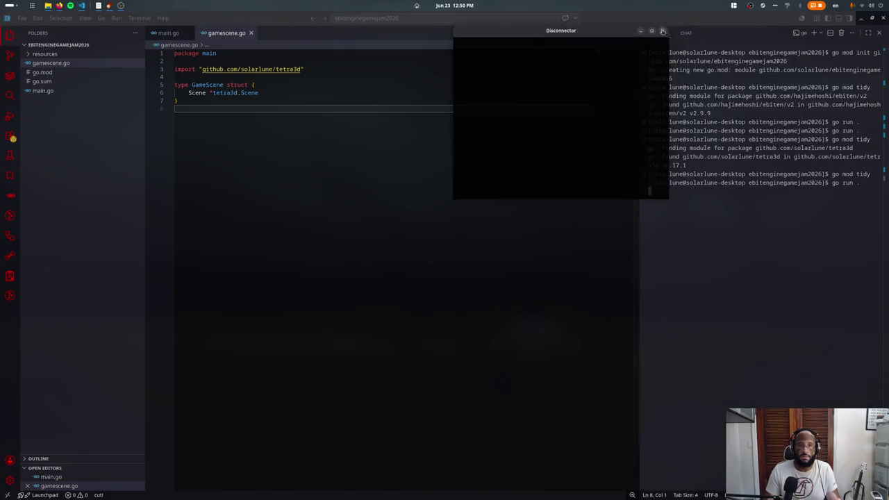
- Close the Disconnector game window and select Update's return nil placeholder in main.go
click(665, 28)
key(ctrl+Page_Up)
drag(286, 100, 324, 100)
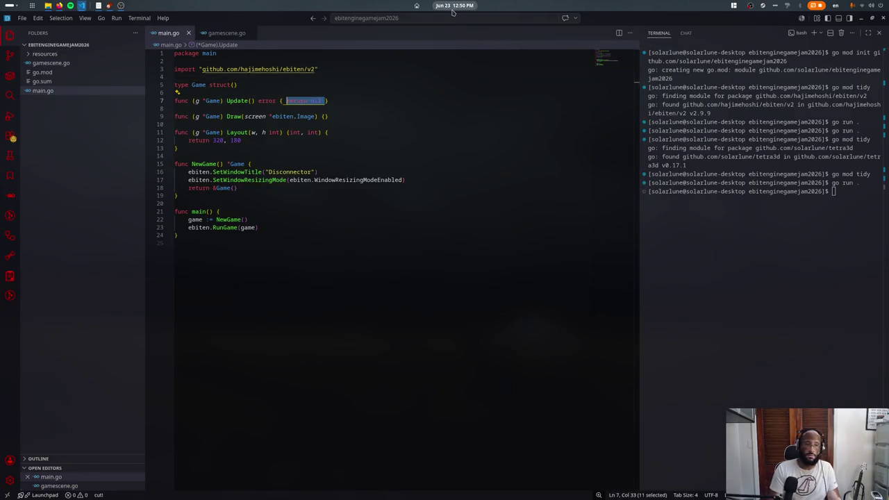
- In Update, write an ebiten.IsKeyPressed(ebiten.KeyR) if block before return nil, and duplicate it
key(Return)
key(Return)
text(biten.)
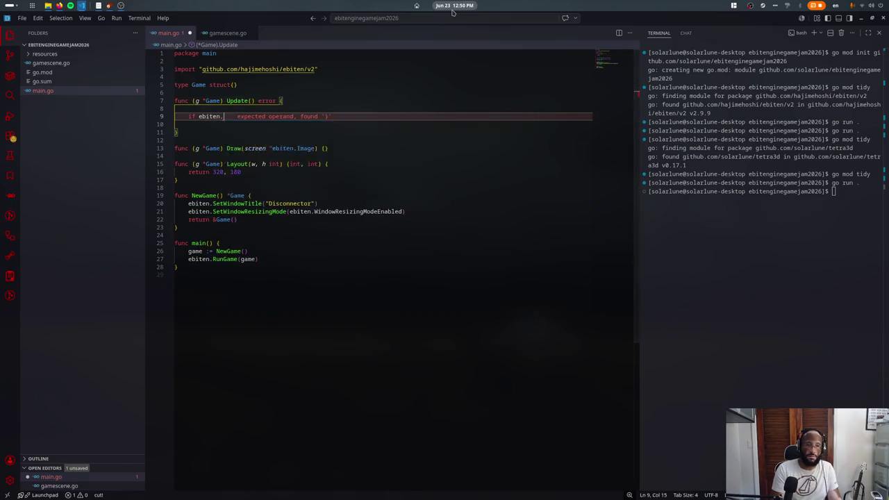
text(IsKeyPressed(ebiten.KeyR))
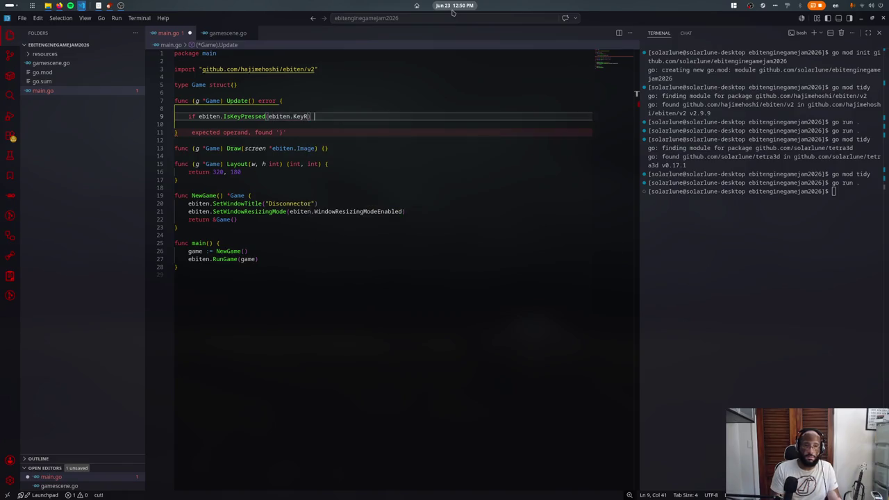
text( {)
key(Return)
key(Down)
key(Down)
key(Down)
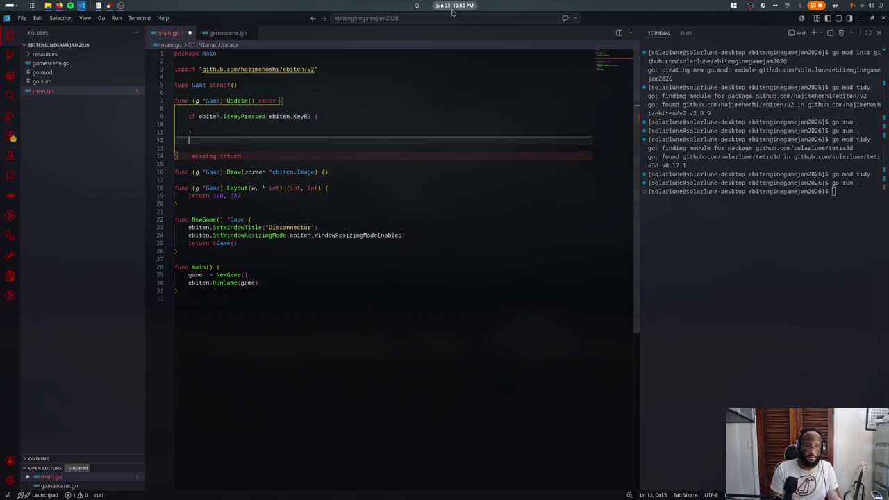
text(return nil)
key(Up)
key(Up)
key(Up)
key(Up)
key(shift+Down)
key(shift+Down)
key(shift+Down)
key(ctrl+c)
key(ctrl+v)
key(Up)
key(Up)
key(Up)
- Make the first check test KeyEscape and return ebiten.Termination
key(ctrl+shift+Left)
text(KeyEsc)
key(Return)
key(Down)
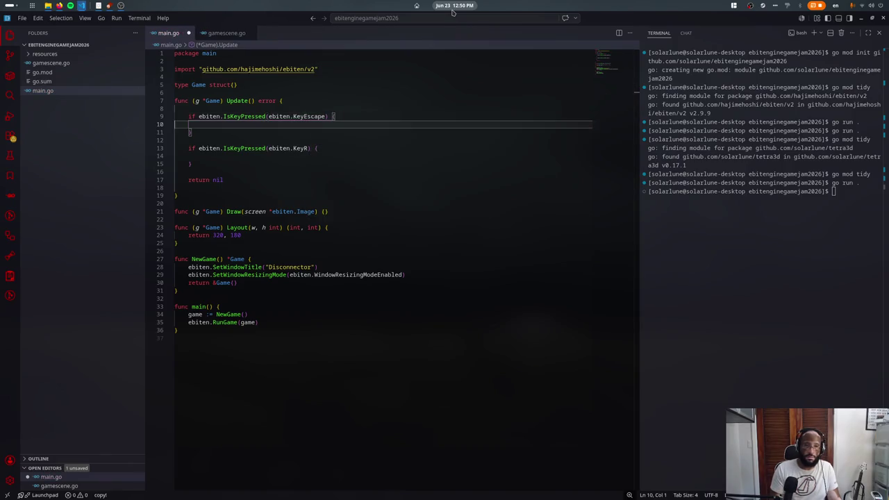
text(return ebit)
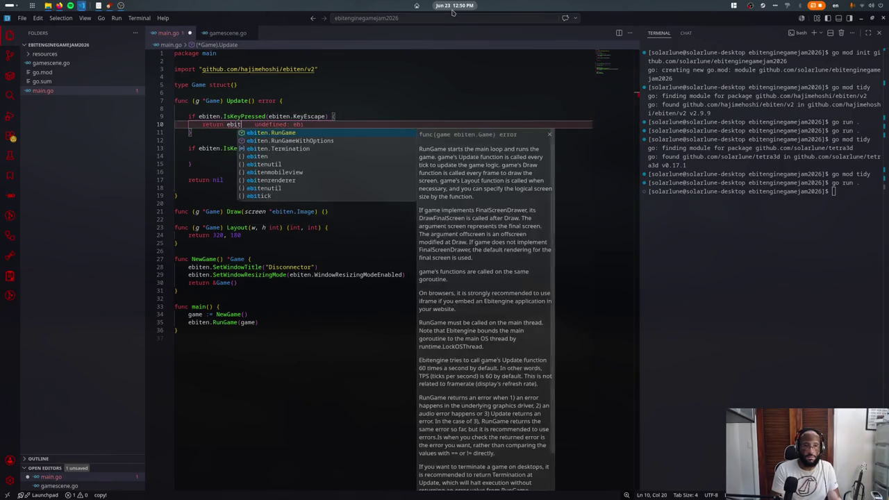
text(en.Termination)
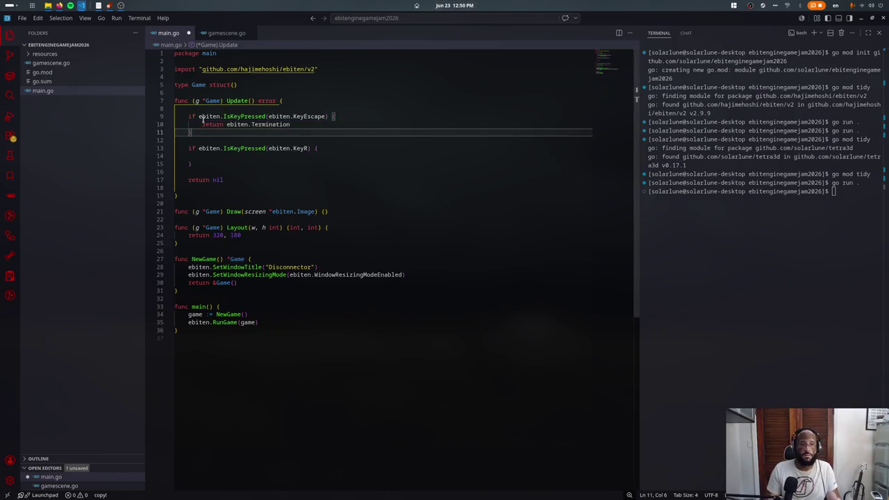
click(236, 92)
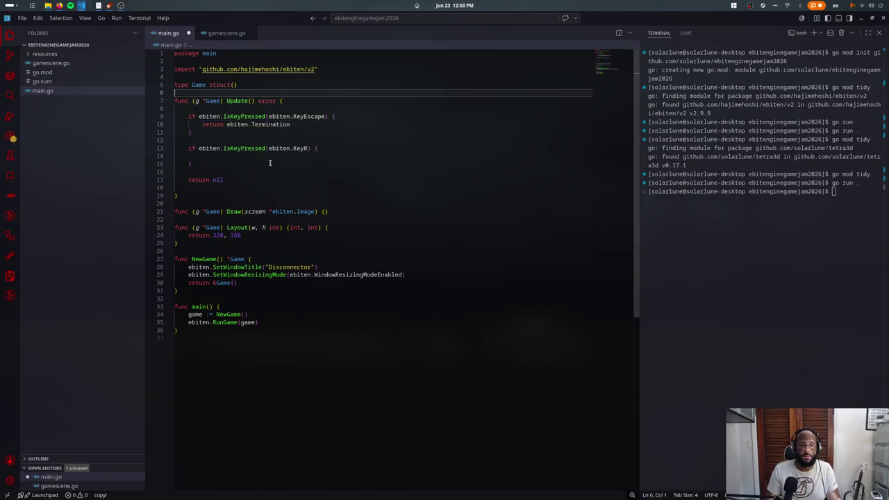
- Replace IsKeyPressed in the second check, trying several completion attempts
drag(198, 147, 266, 148)
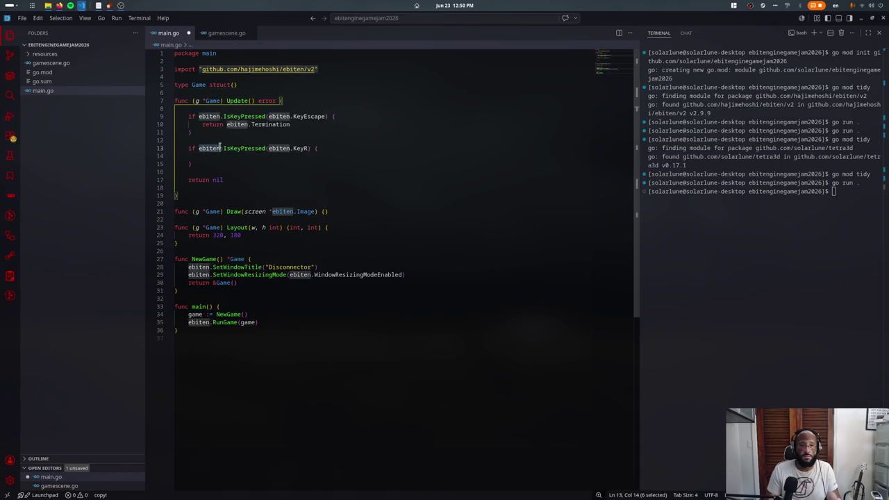
text(onm)
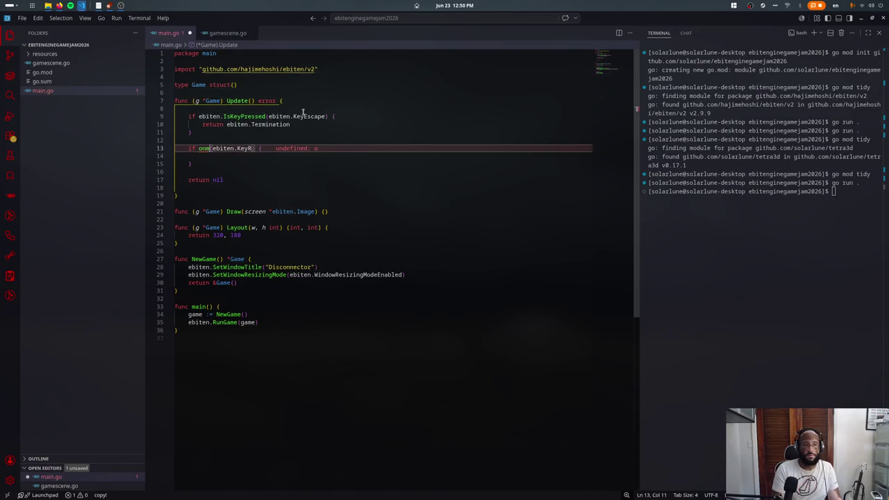
key(BackSpace)
key(BackSpace)
key(BackSpace)
text(inpututil.IsK)
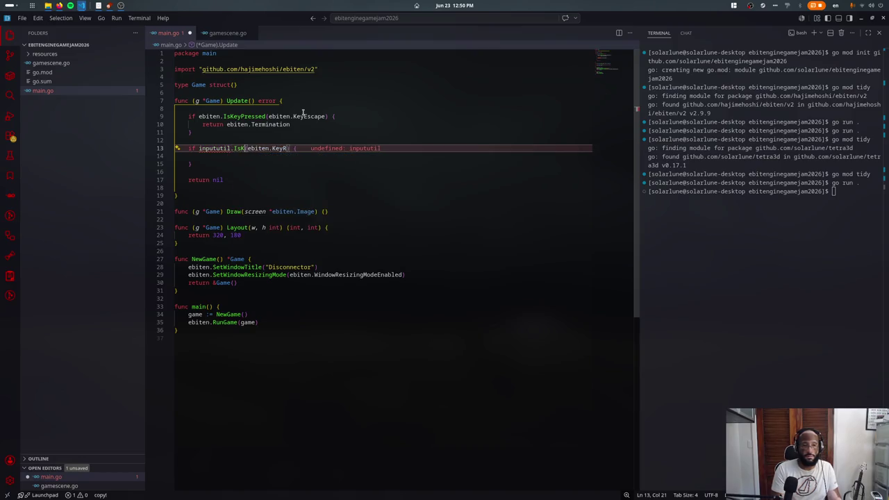
text(Key)
key(BackSpace)
key(BackSpace)
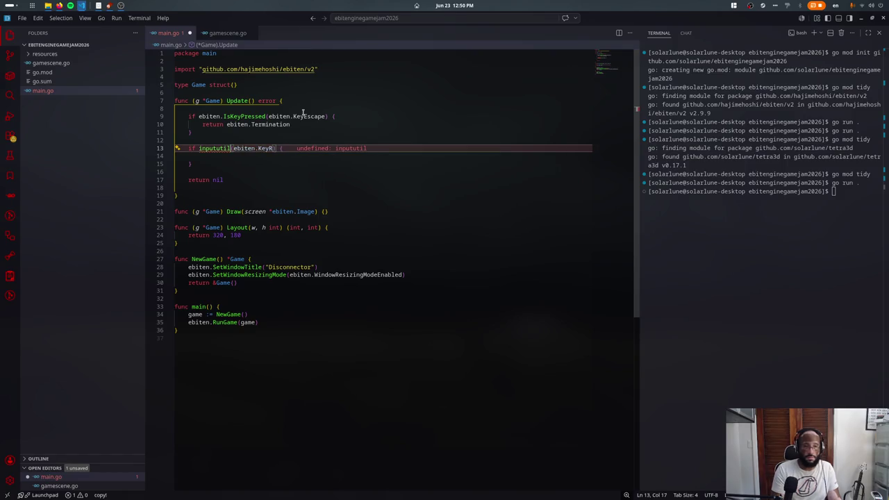
key(Escape)
key(ctrl+space)
key(Escape)
text(biten.Is)
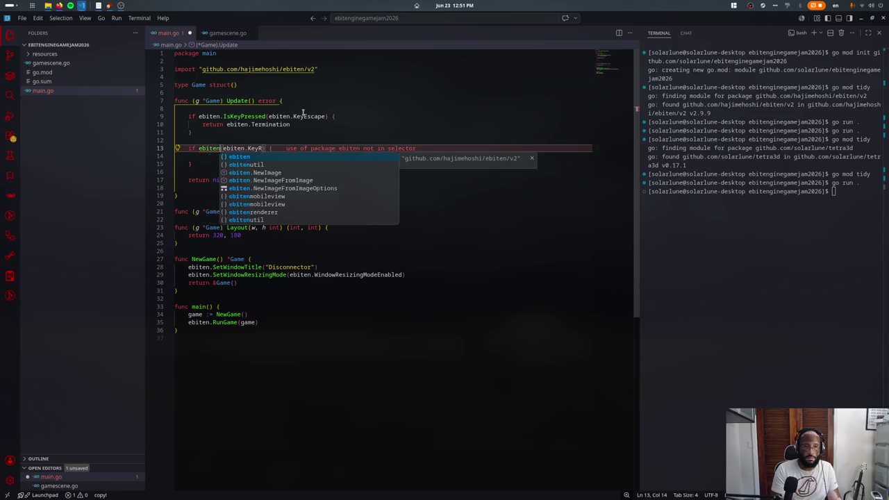
key(BackSpace)
key(BackSpace)
text(Key)
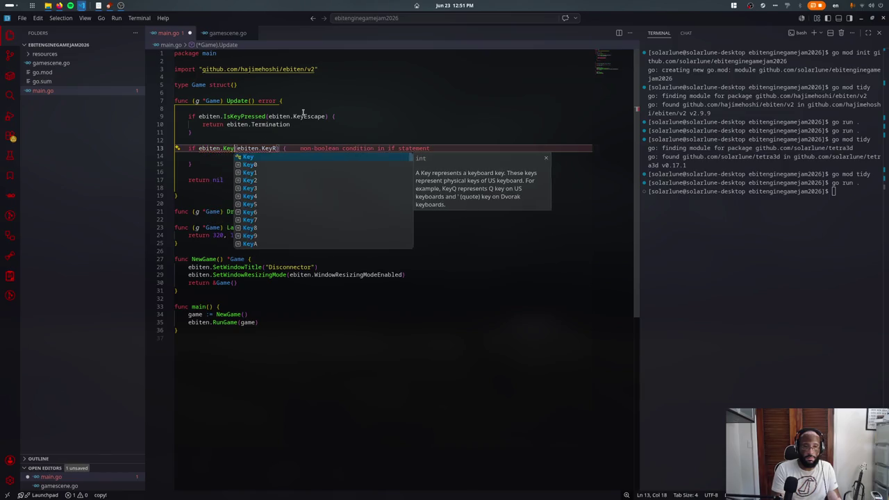
text(just)
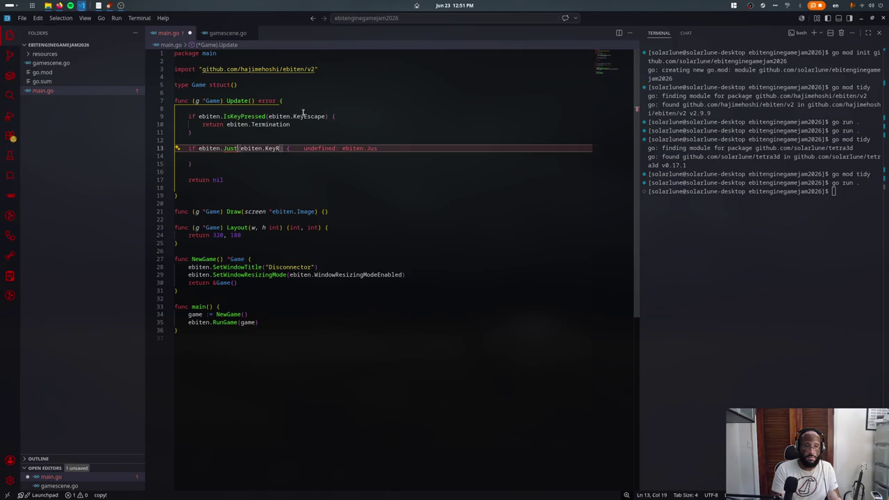
key(BackSpace)
text(Press)
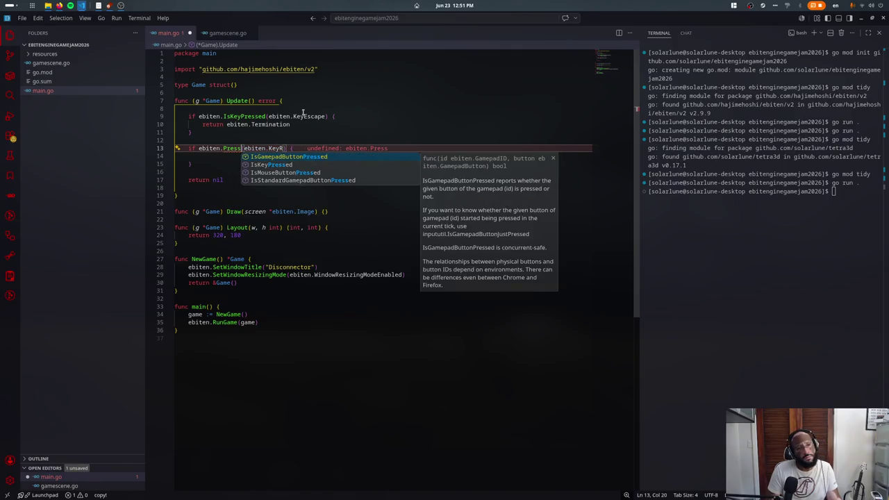
key(ctrl+BackSpace)
key(ctrl+BackSpace)
- Use inpututil.IsKeyJustPressed for the R check, importing inpututil, and call g.Init() inside
text(inpututil.K)
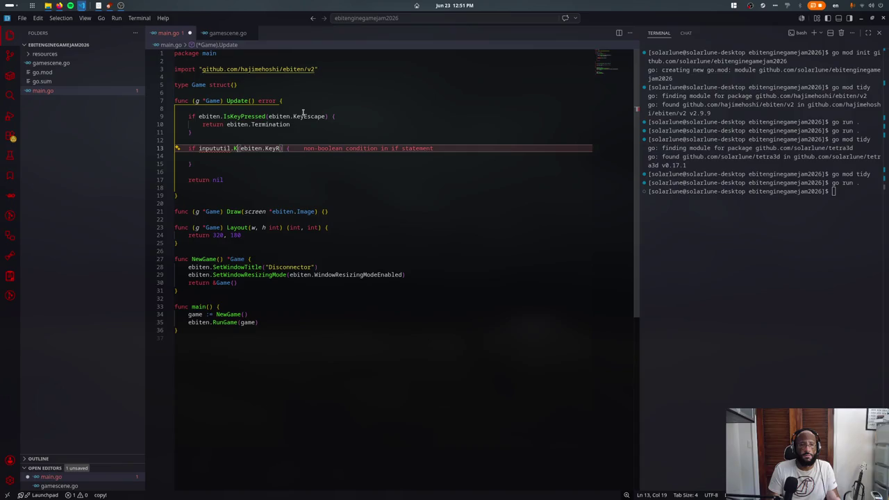
key(BackSpace)
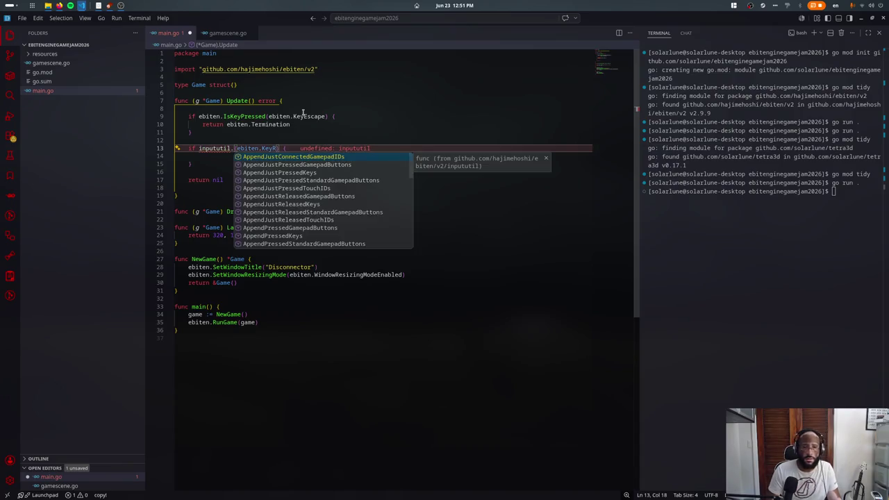
key(Down)
key(Down)
key(Down)
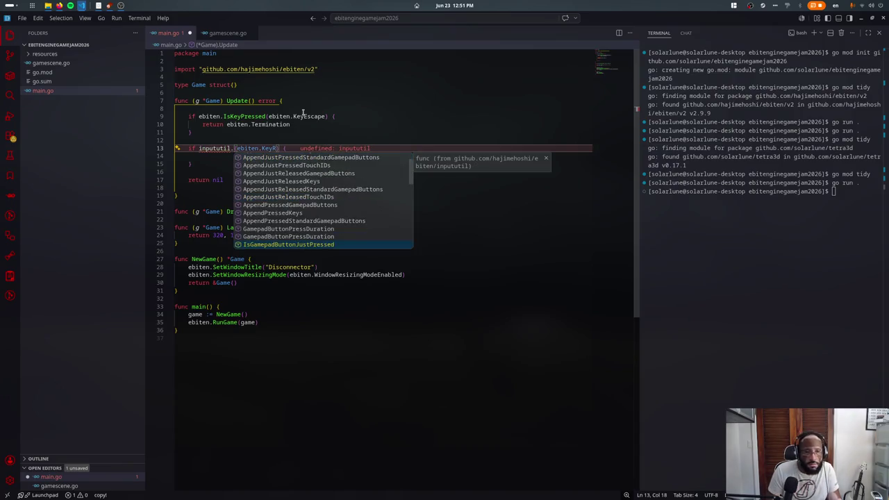
key(Down)
key(Down)
key(Down)
key(Down)
key(Down)
key(Return)
key(BackSpace)
key(Down)
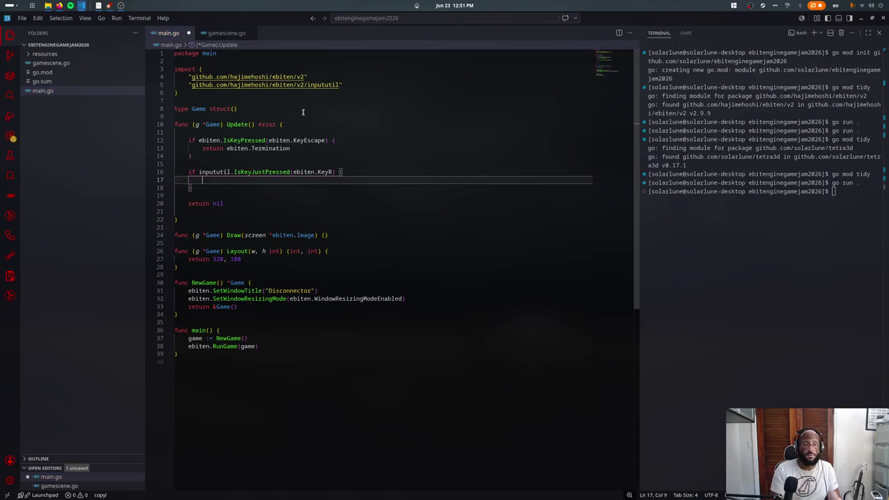
text(.Init())
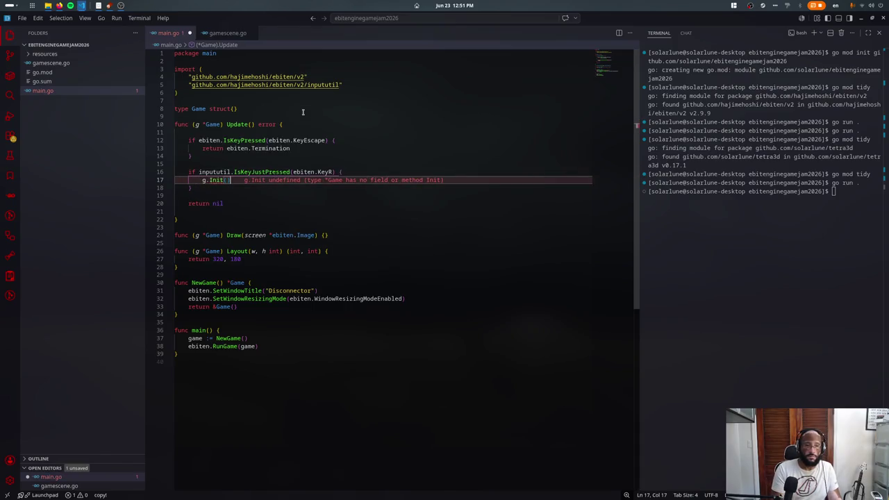
click(303, 112)
- Add an empty func (g *Game) Init() {} method above Update in main.go
key(Return)
key(Return)
text(func (g *Game) Init() {)
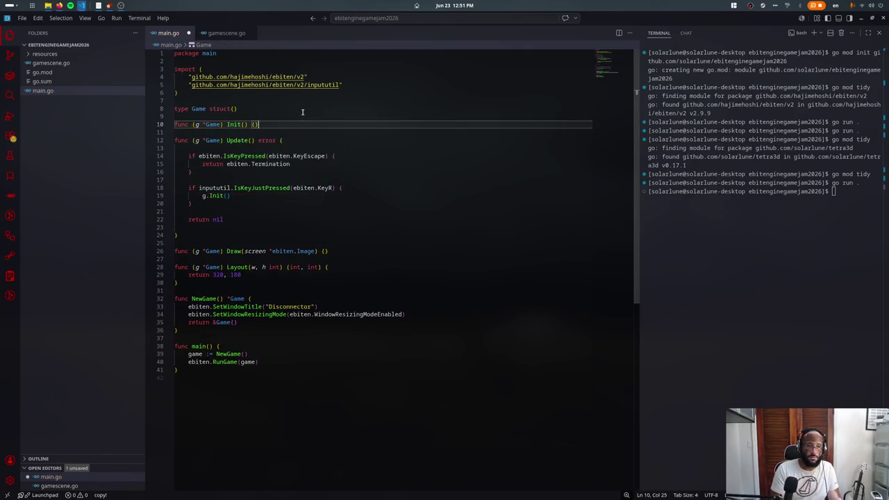
key(Return)
key(Return)
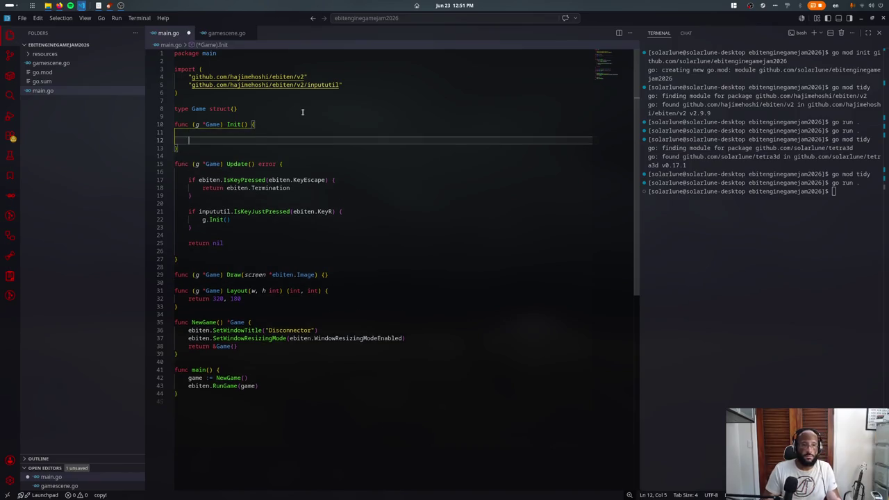
key(Return)
key(Up)
text(g.)
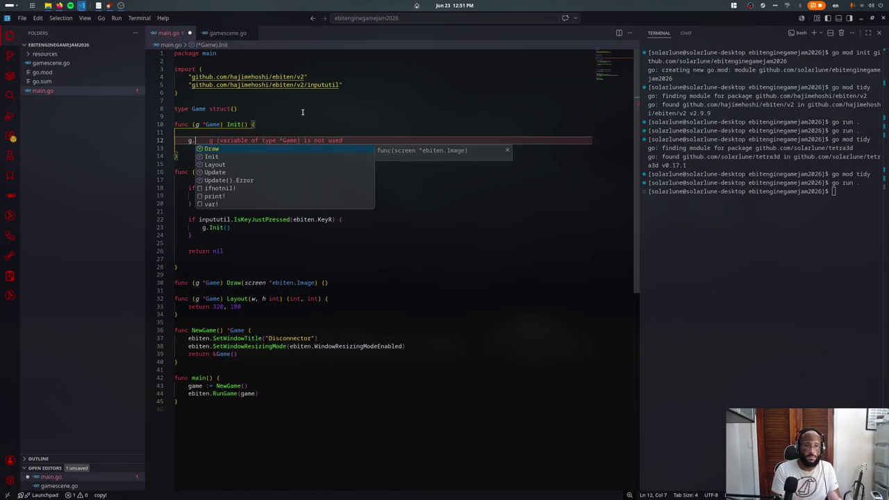
key(Escape)
key(ctrl+shift+k)
key(ctrl+shift+k)
- Try expanding the Game struct braces, revert it, and view gamescene.go
click(302, 111)
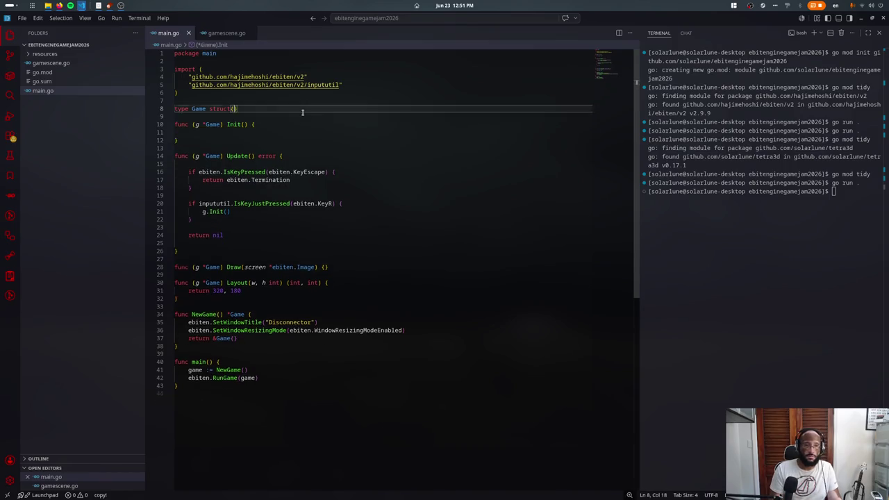
key(Return)
key(ctrl+z)
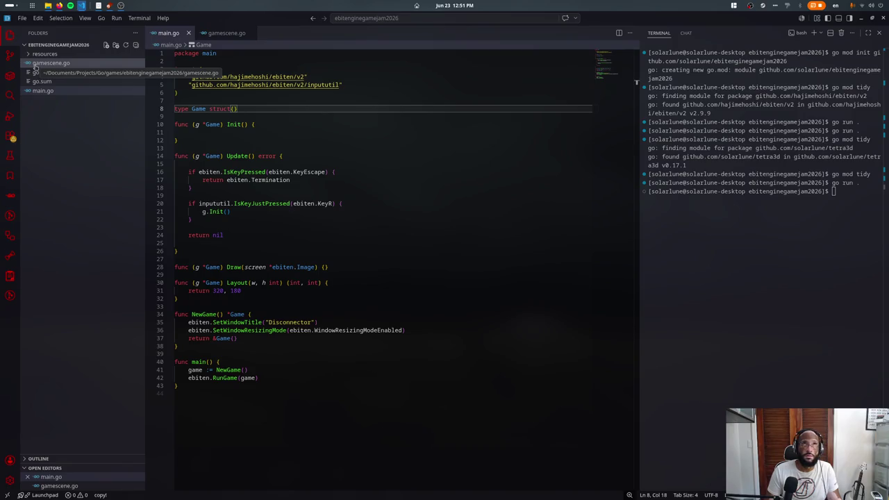
click(36, 64)
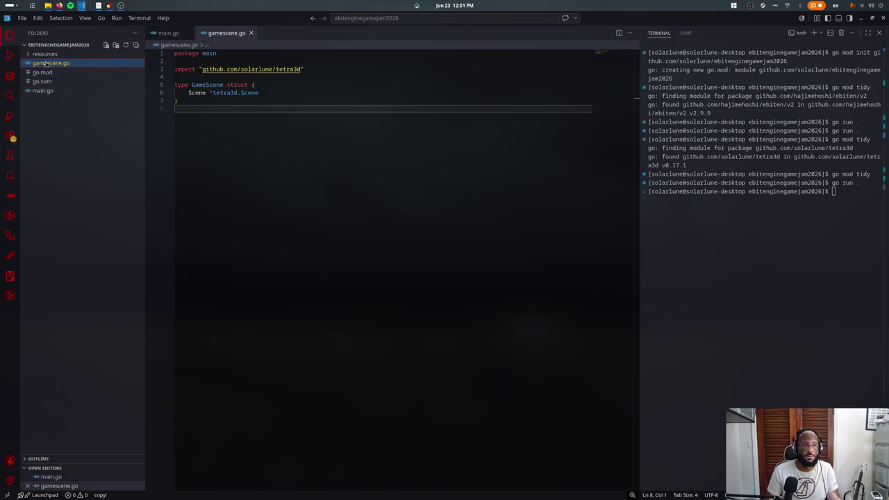
- Try renaming the GameScene type to GameLoop, undoing and redoing the change
double_click(204, 84)
text(GameLoop)
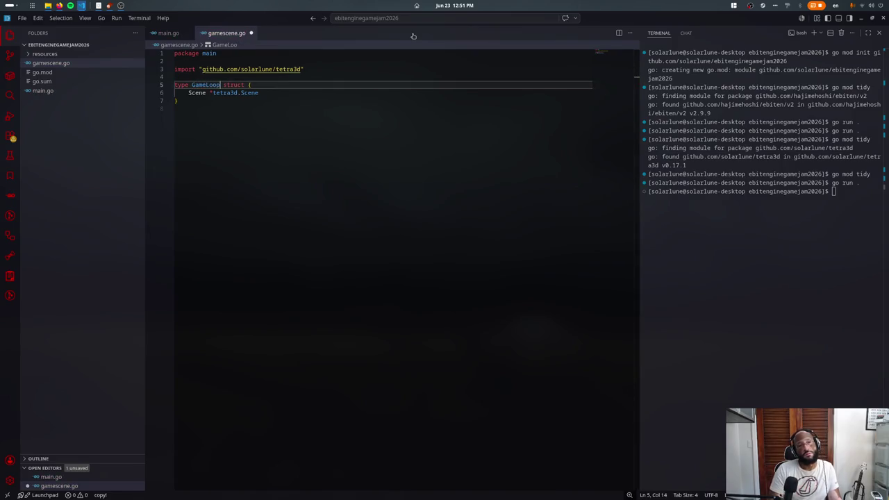
key(ctrl+z)
key(ctrl+shift+z)
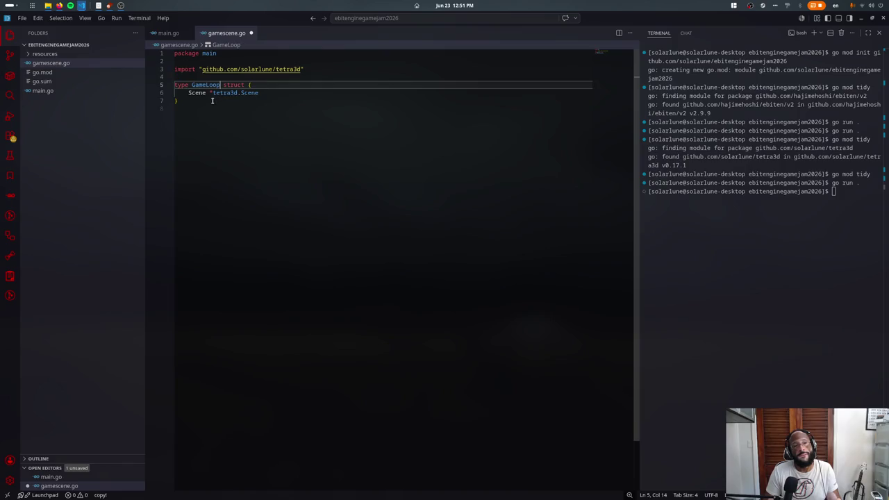
- Switch between main.go and gamescene.go, ending with the caret inside Init() in main.go
click(62, 90)
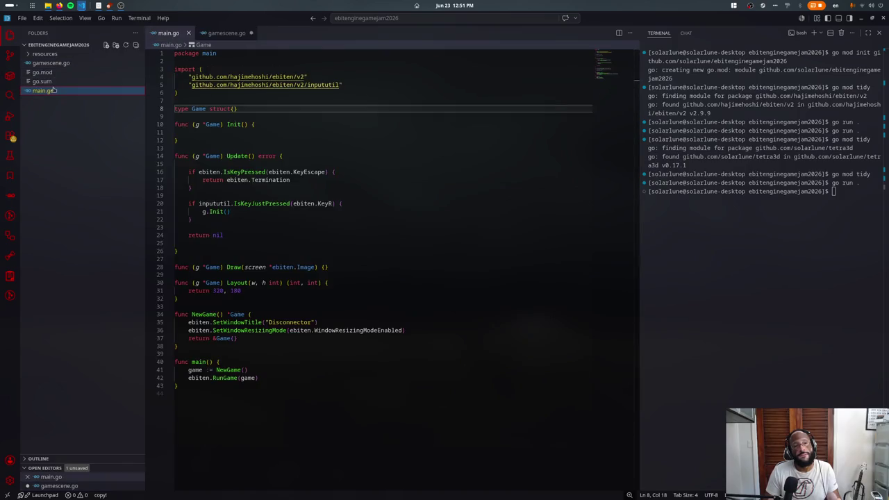
click(52, 63)
click(277, 112)
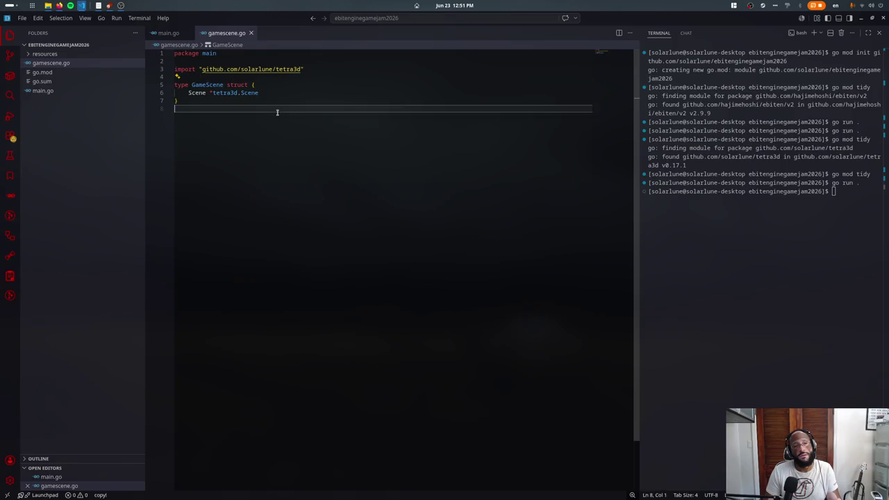
click(167, 33)
click(238, 131)
- Turn the Game struct into a block containing a Scene *GameScene field
text(.)
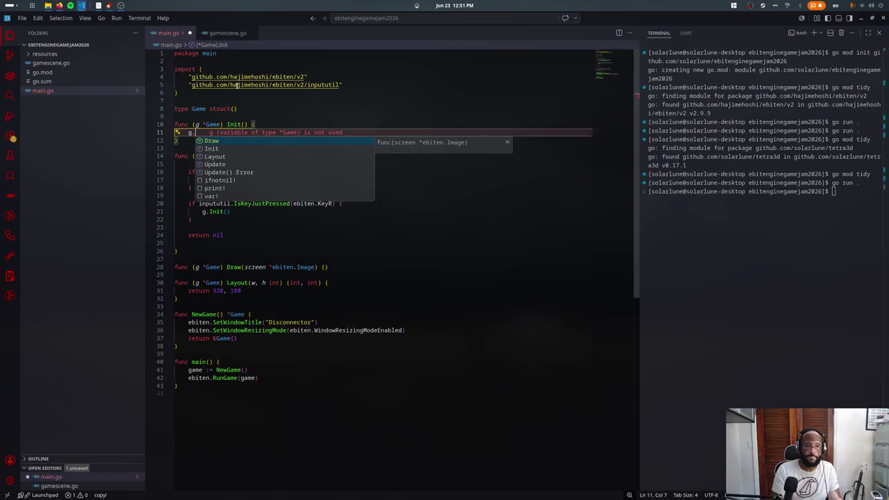
key(BackSpace)
key(BackSpace)
key(Up)
key(Up)
key(Up)
key(End)
key(BackSpace)
key(BackSpace)
text({)
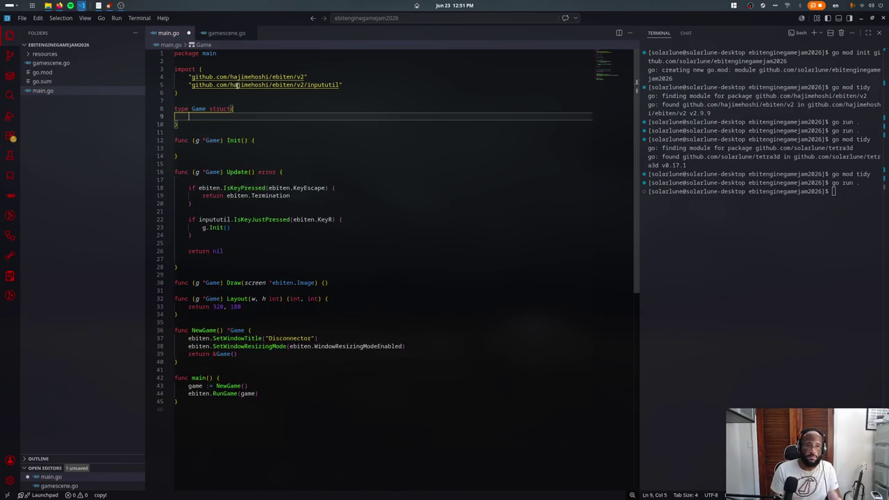
key(Return)
text(Scene *GameScene)
key(Down)
key(Down)
key(Down)
- Write g.Scene = LoadGameScene("") in Init() and bring Blender to the front
text(g.Scene =)
key(BackSpace)
key(BackSpace)
text(Load)
text(eScene()
key(super)
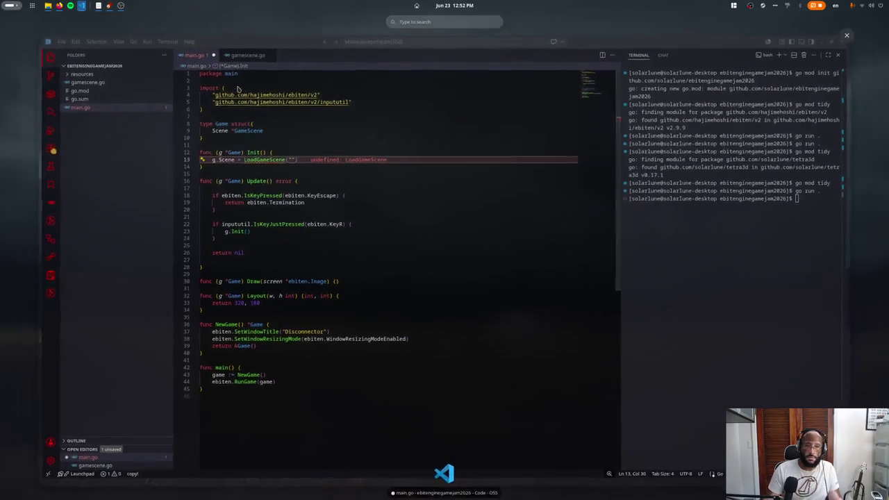
key(alt+Tab)
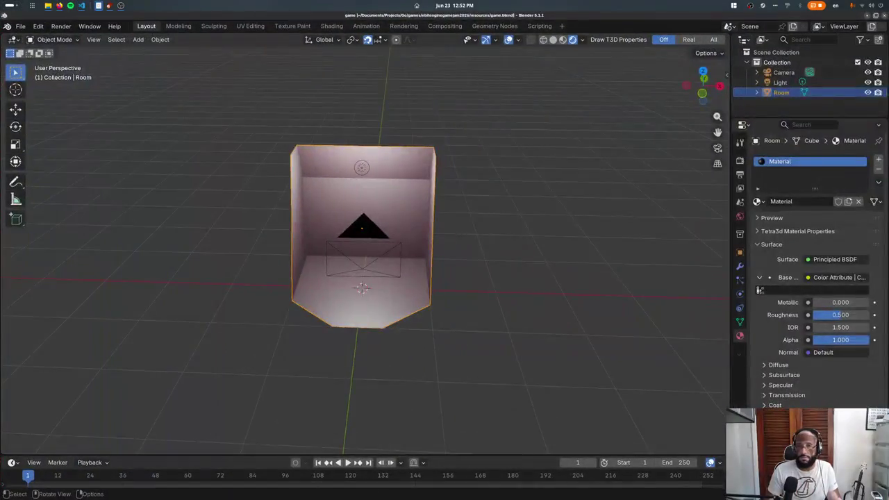
- Rename the Blender scene to ControlRoom and return to VS Code
double_click(776, 93)
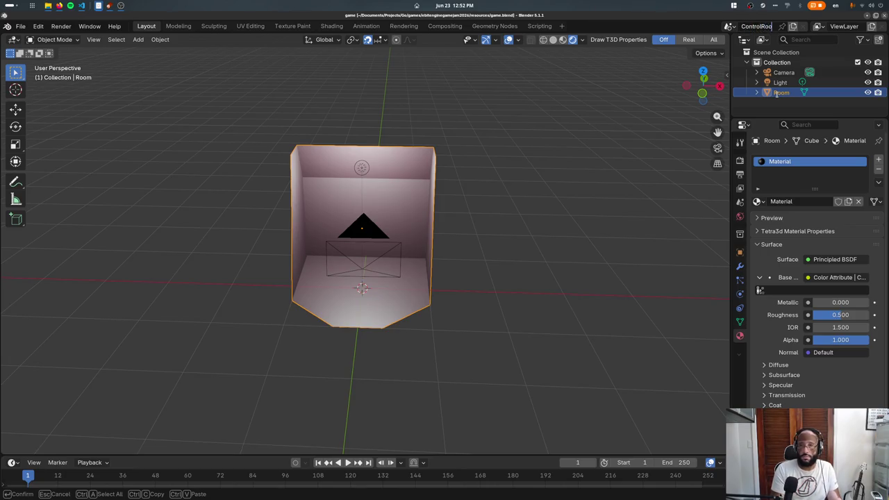
text(om)
key(Return)
key(alt+Tab)
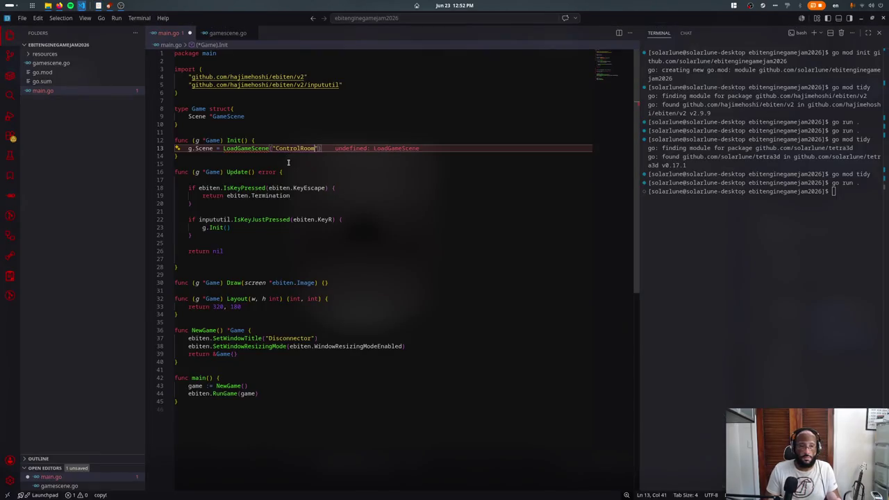
- Add func LoadGameScene(sceneName string) *GameScene in gamescene.go, starting a return &GameScene{ literal
ctrl+click(227, 116)
key(Return)
text(func LoadGameScene(sceneName string) *GameScene{)
key(Return)
text(return &Game)
key(Tab)
text({)
key(Return)
- Set the Scene field to tetra3d.LoadGLTFFileSystem(os.DirFS(".")), adding the os import
text(Scene: ,)
key(Left)
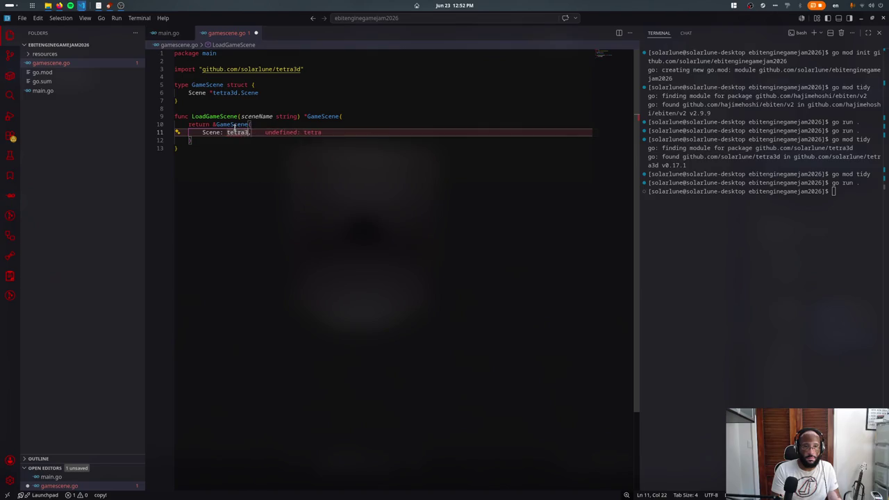
text(d.Load)
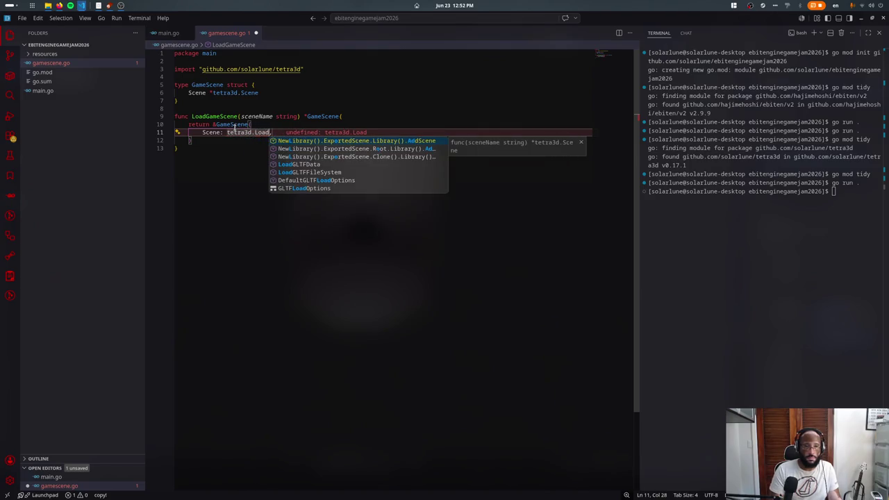
text(G)
key(Down)
key(Tab)
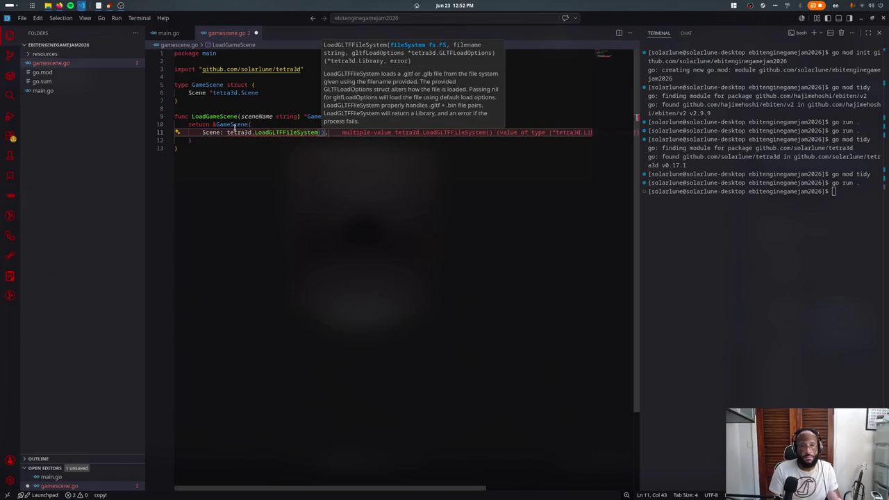
text(os.)
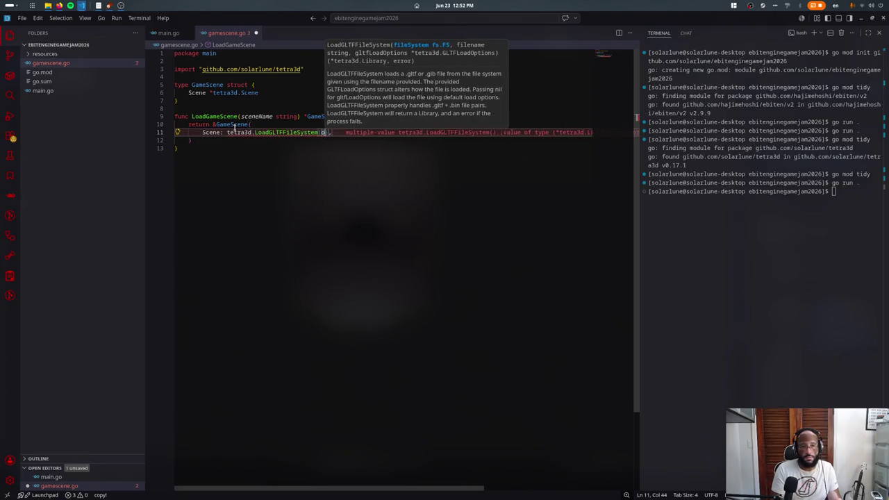
text(FS)
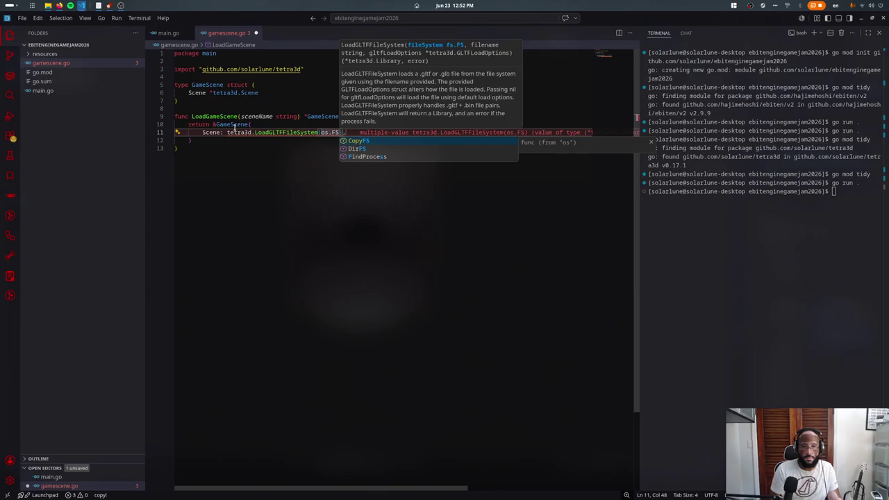
key(Down)
key(Tab)
text(("."))
- Move os.DirFS(".") into a package-level var fs declaration
key(shift+ctrl+Left)
key(shift+ctrl+Left)
key(shift+ctrl+Left)
key(ctrl+x)
text(fs)
key(Up)
key(ctrl+shift+Return)
text(fs :=)
key(ctrl+v)
key(alt+Up)
key(alt+Up)
key(alt+Up)
key(alt+Up)
key(alt+Up)
key(Return)
text(var fs)
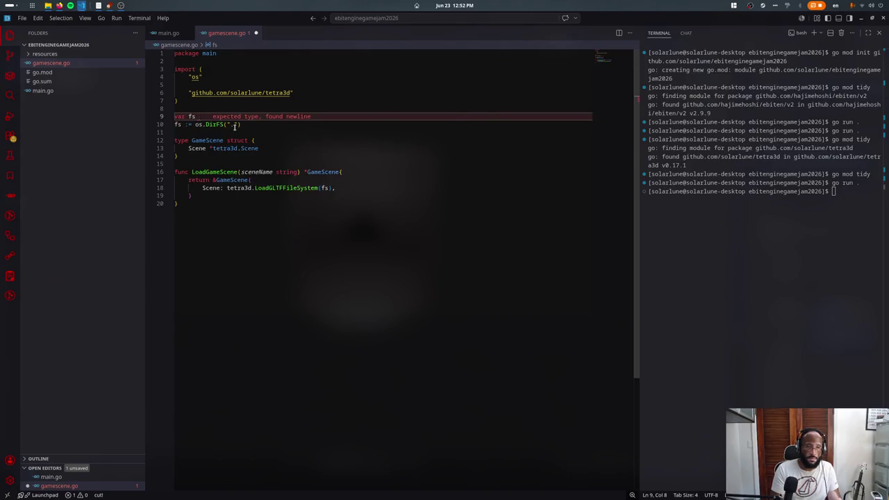
key(BackSpace)
key(BackSpace)
key(Delete)
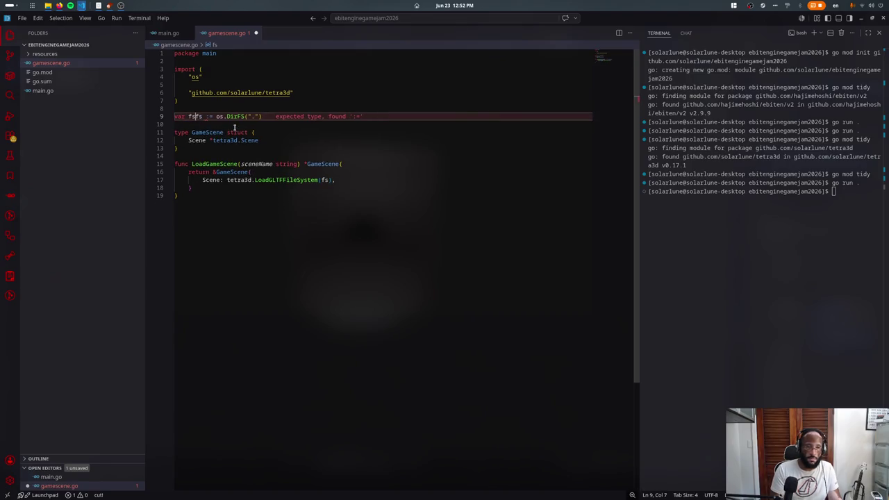
key(Right)
key(Right)
key(Right)
- Rename the fs variable to assetFS everywhere with F2
key(BackSpace)
key(Left)
key(Left)
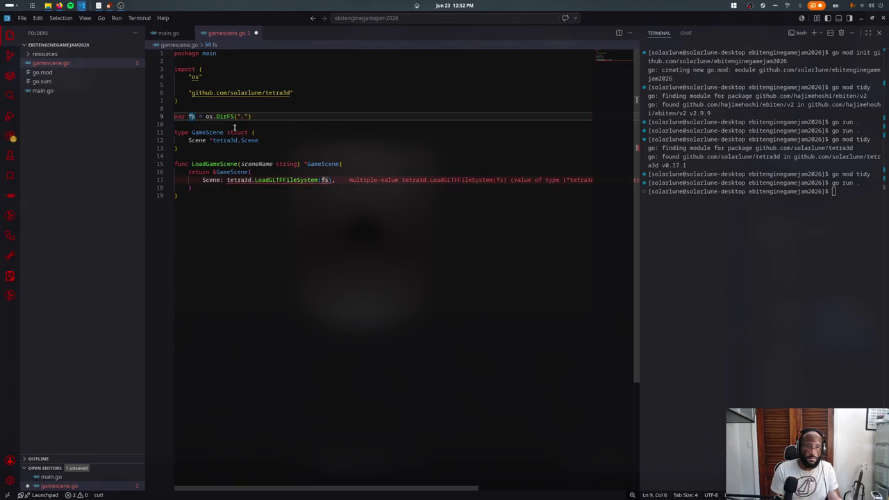
key(F2)
text(ga)
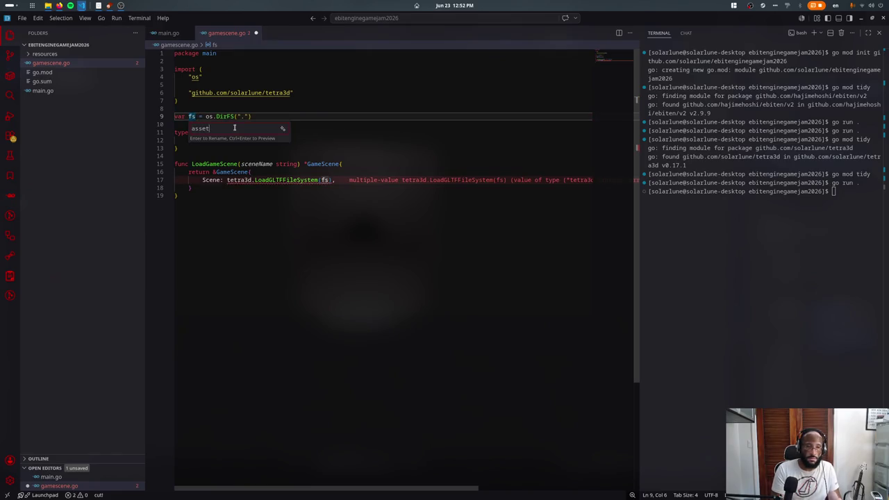
key(Return)
- Add an empty path argument and move the loader call to lib := at the function's top
click(346, 179)
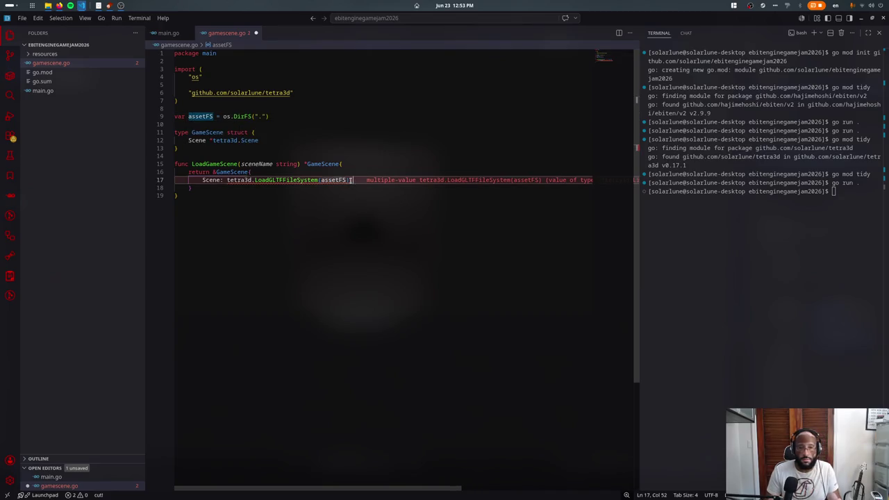
text(, ")
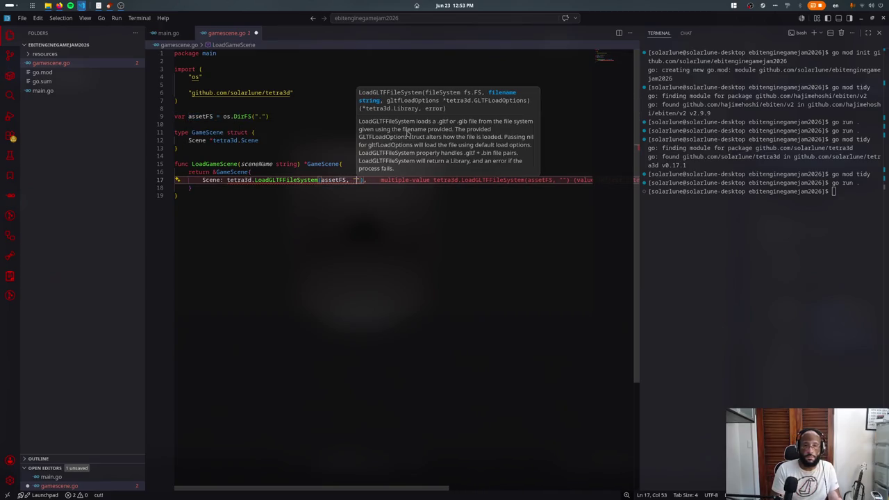
key(shift+alt+Right)
key(shift+alt+Right)
key(shift+alt+Right)
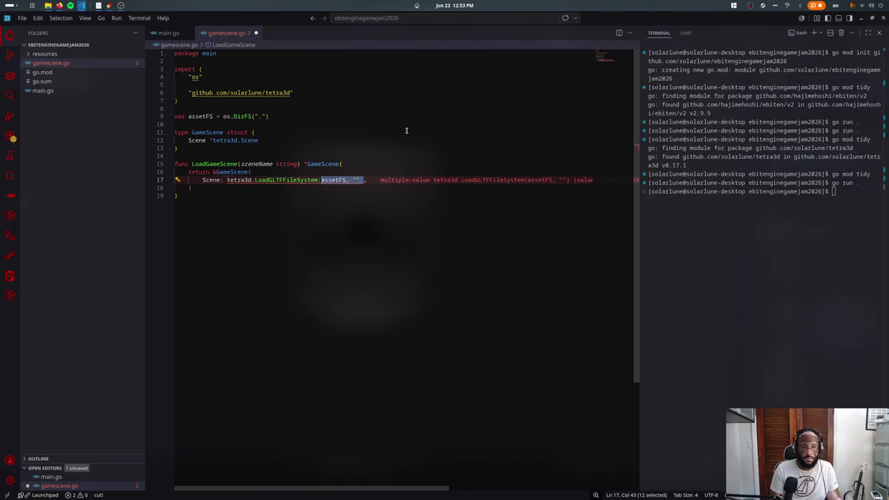
key(BackSpace)
key(Up)
key(Up)
key(End)
key(Return)
text(:=)
key(ctrl+v)
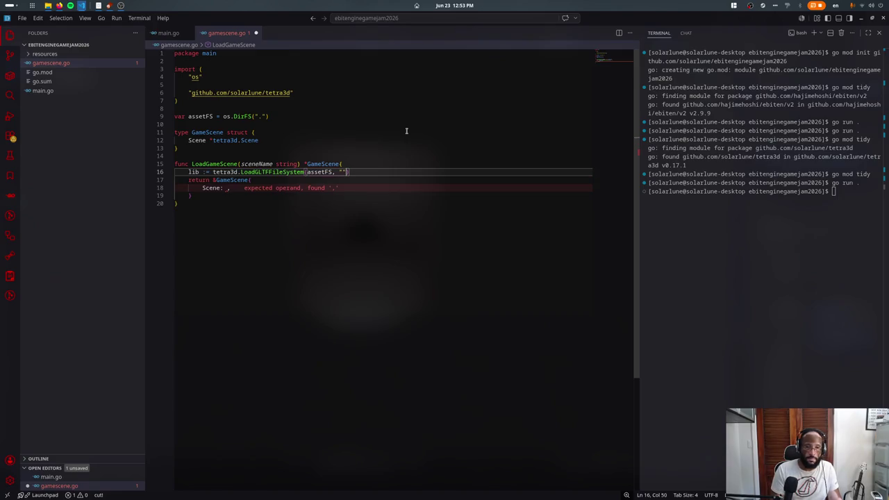
- Set the loader arguments to "resources/game.glb" and nil
text("f)
key(BackSpace)
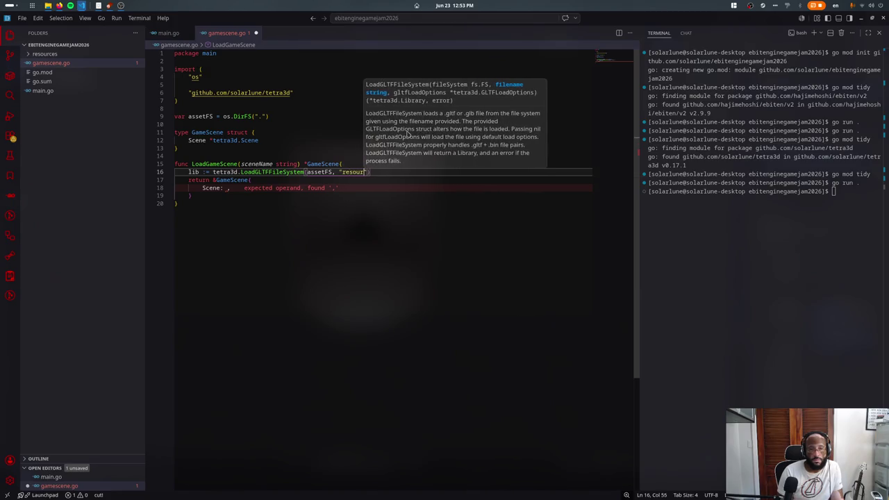
text(resources/)
key(BackSpace)
key(Left)
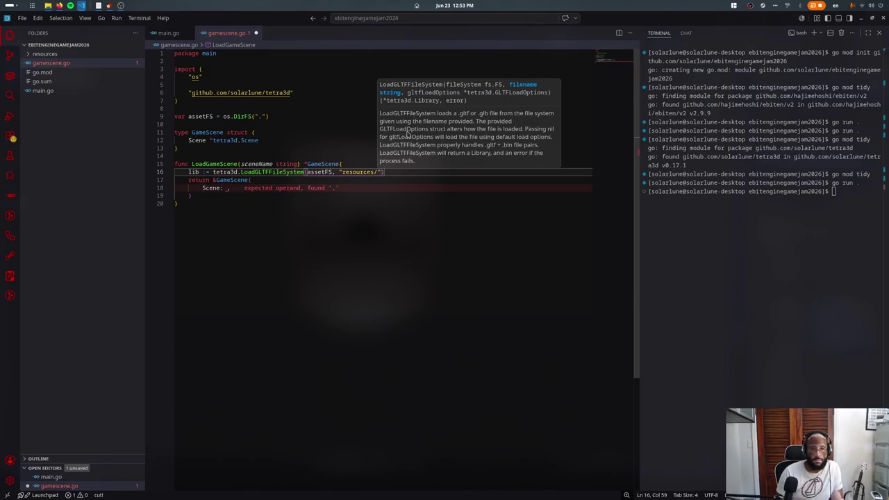
text(game.glb", nil)
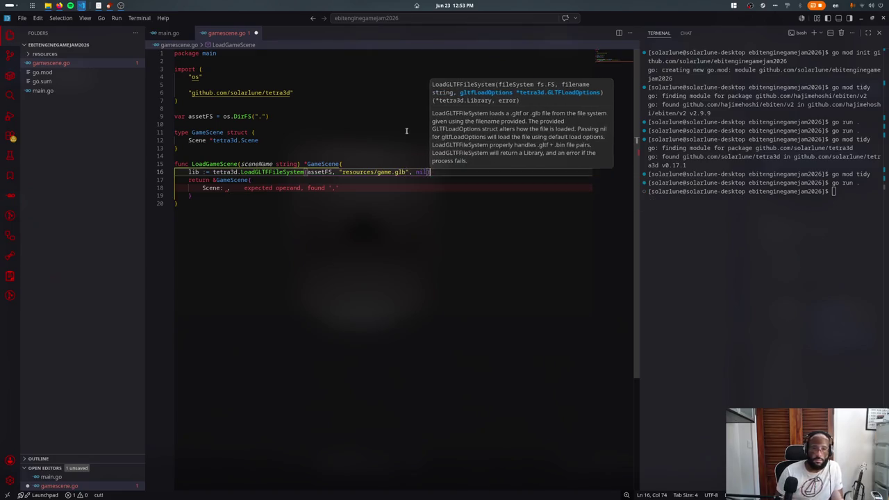
- Capture the error with lib, err := and panic(err) when err != nil
key(Return)
key(Up)
text(, err)
key(Down)
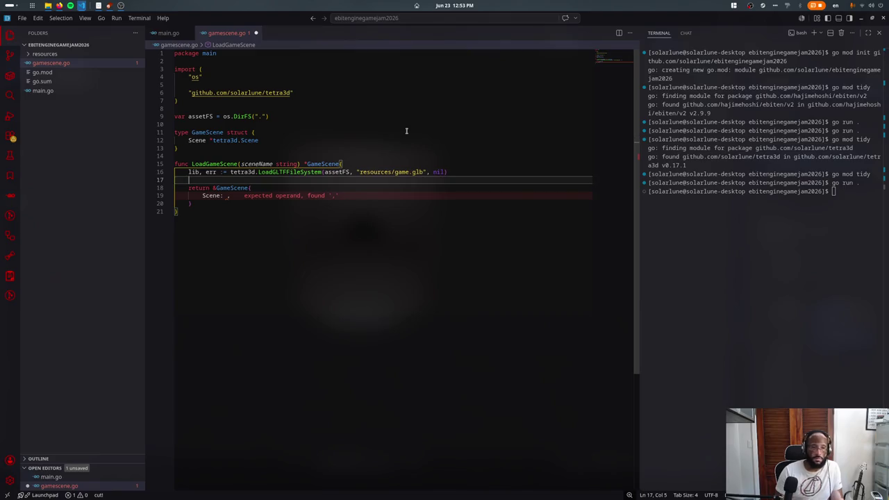
text(if err != nil {)
key(Return)
text(panic(err))
- Set Scene to lib.SceneByName(sceneName).Clone() and save gamescene.go
key(Down)
key(Down)
key(Down)
text(lib.S)
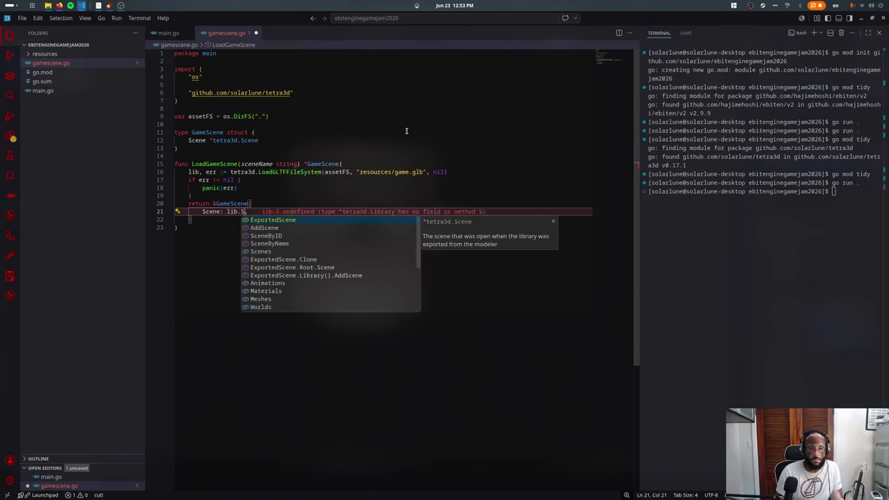
text(ceneByN)
key(Return)
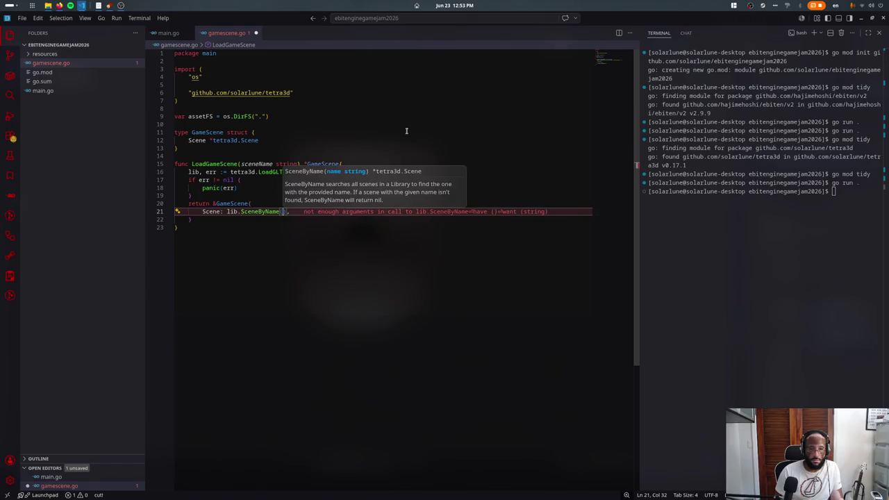
text(sc)
key(Return)
text().Cl)
key(Return)
key(ctrl+s)
- Stop the running game in the terminal and rerun it with go run
click(693, 245)
key(ctrl+c)
key(Up)
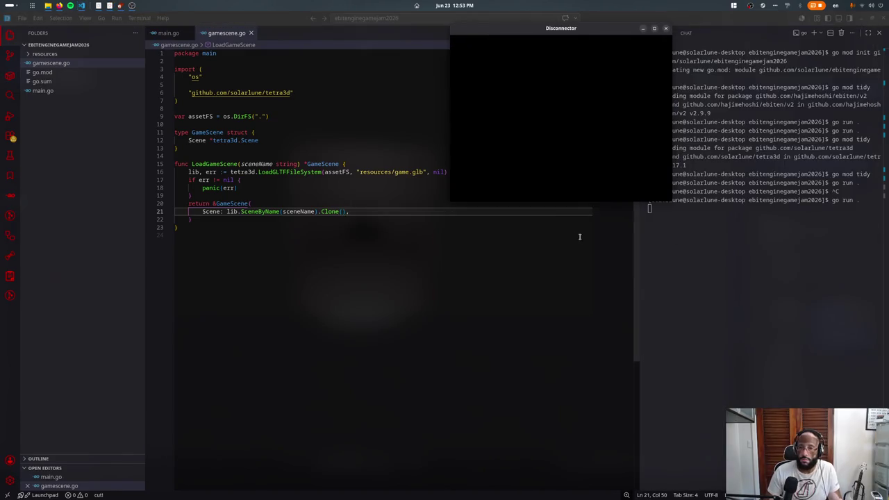
click(227, 149)
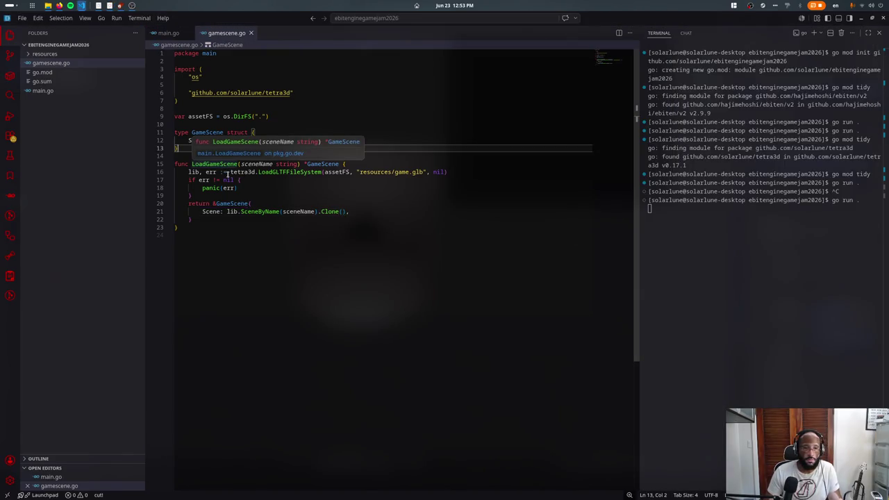
- Jump between the LoadGameScene call in main.go and its definition in gamescene.go
click(220, 164)
ctrl+click(221, 164)
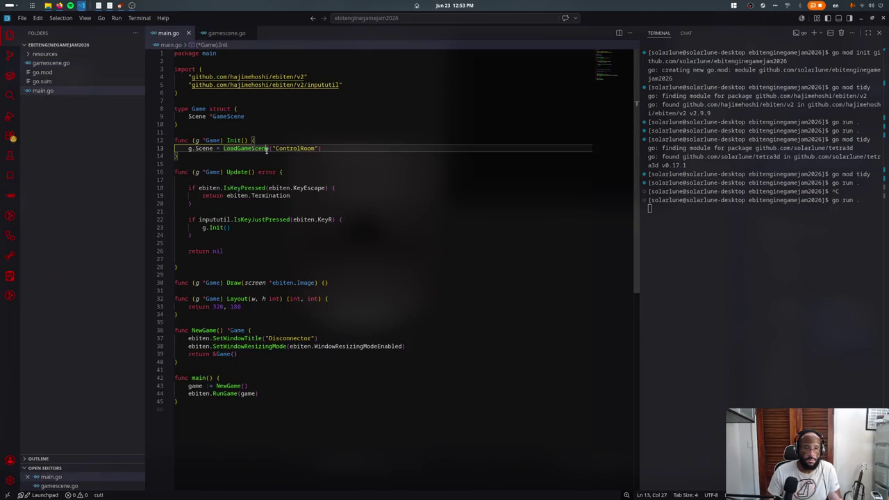
key(ctrl+w)
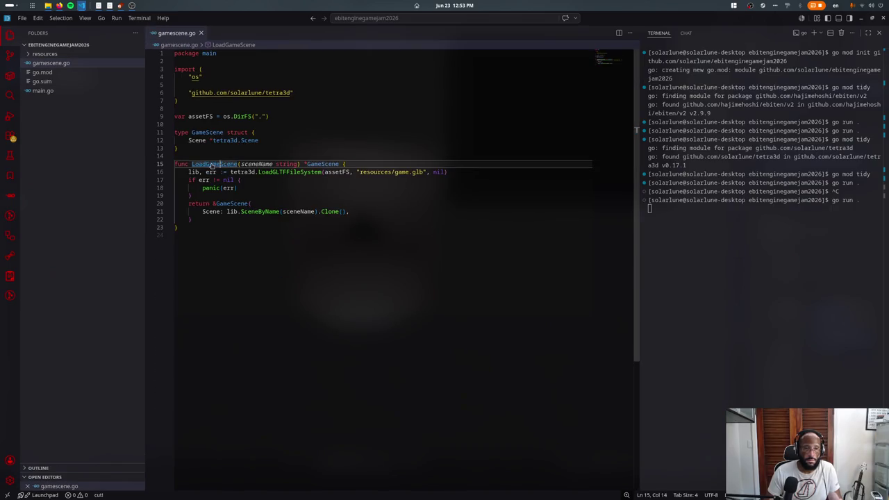
ctrl+click(211, 165)
click(178, 45)
click(182, 64)
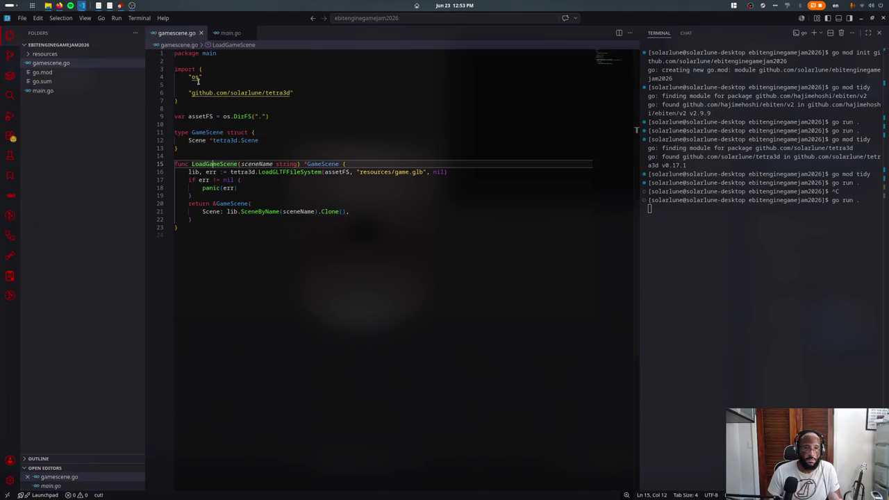
- Move the assetFS declaration into a new saved assets.go under package main
triple_click(222, 117)
key(ctrl+x)
right_click(77, 116)
click(91, 125)
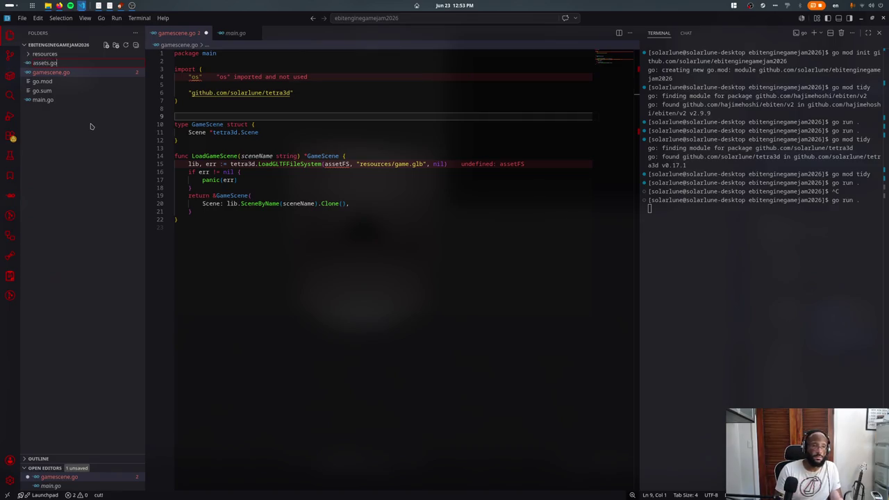
key(Return)
text(package)
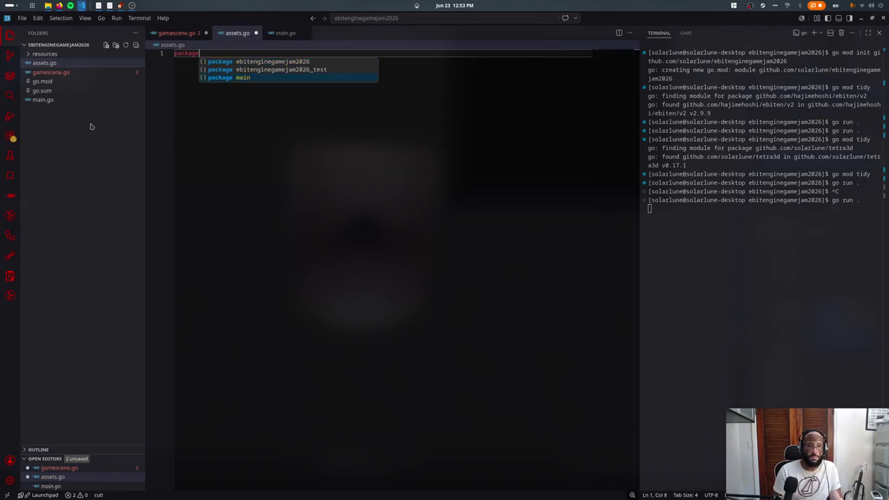
key(Return)
key(Return)
key(Return)
key(ctrl+v)
key(ctrl+s)
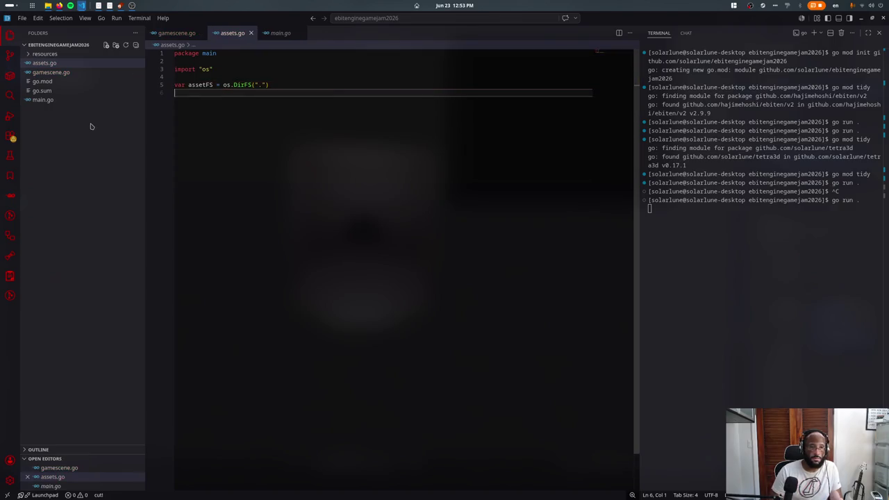
- Check main.go and gamescene.go for errors, dismissing an external website prompt
click(280, 33)
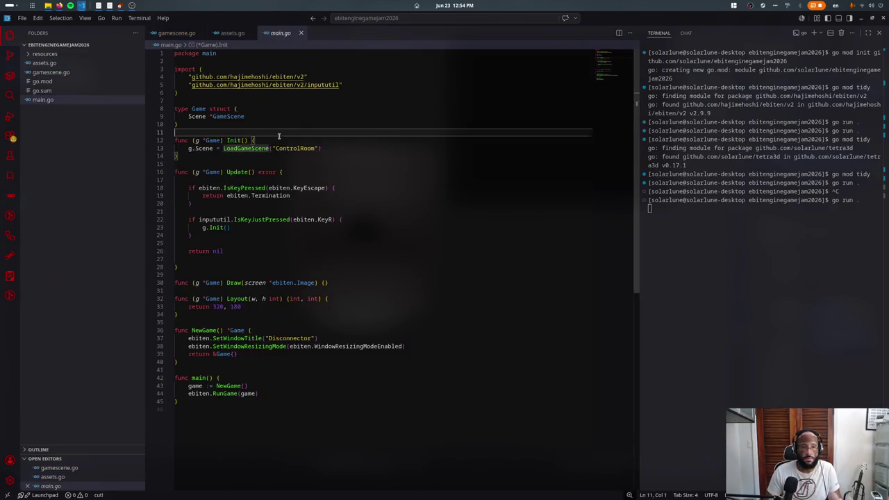
click(177, 33)
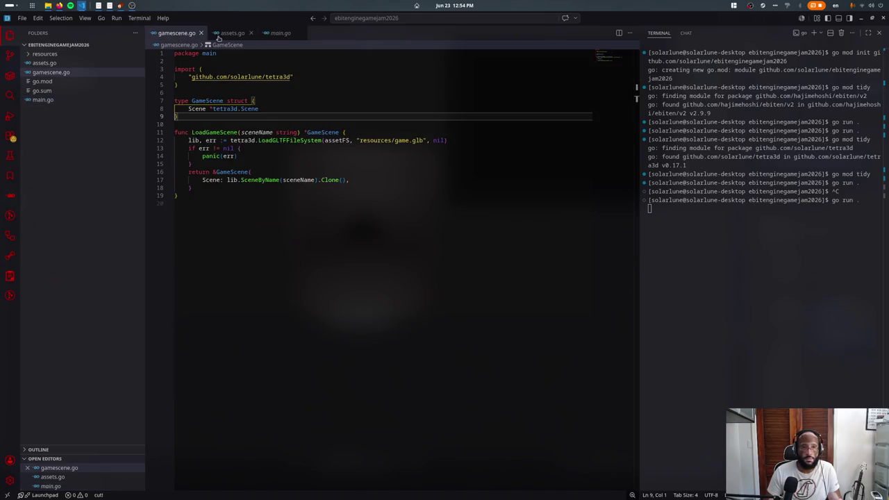
click(282, 149)
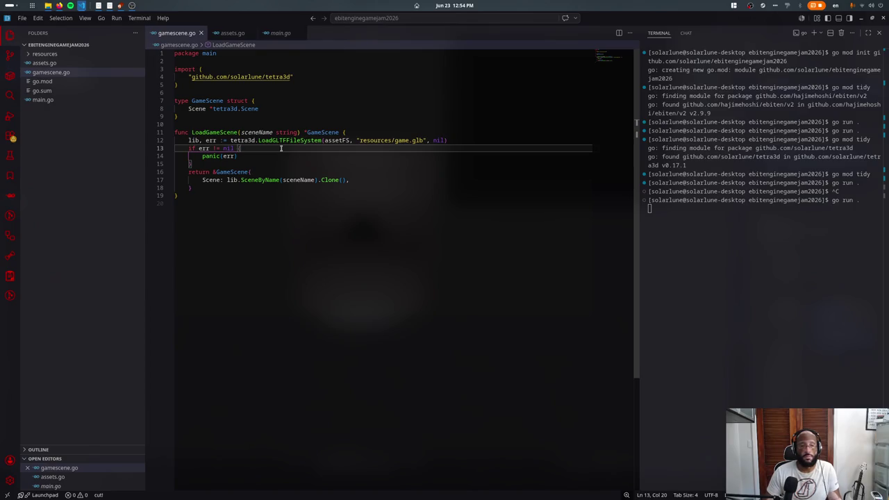
click(266, 162)
click(265, 171)
click(252, 187)
click(249, 159)
click(248, 163)
click(247, 159)
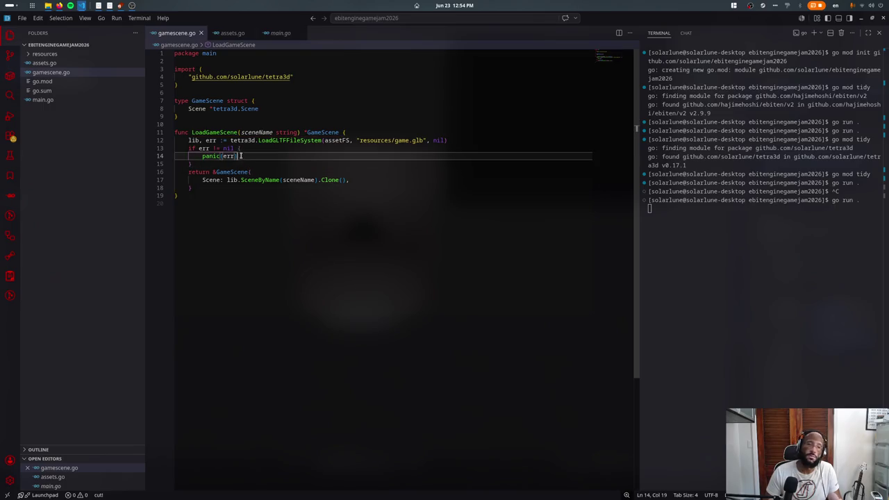
key(Escape)
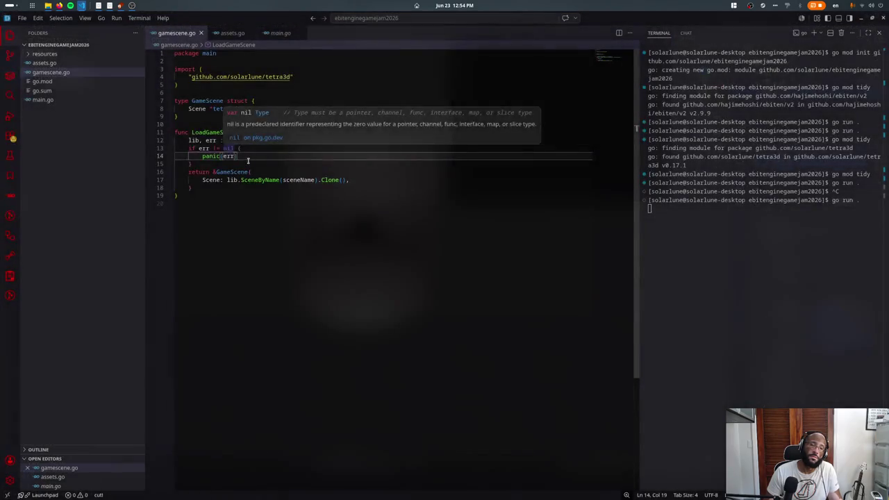
click(245, 148)
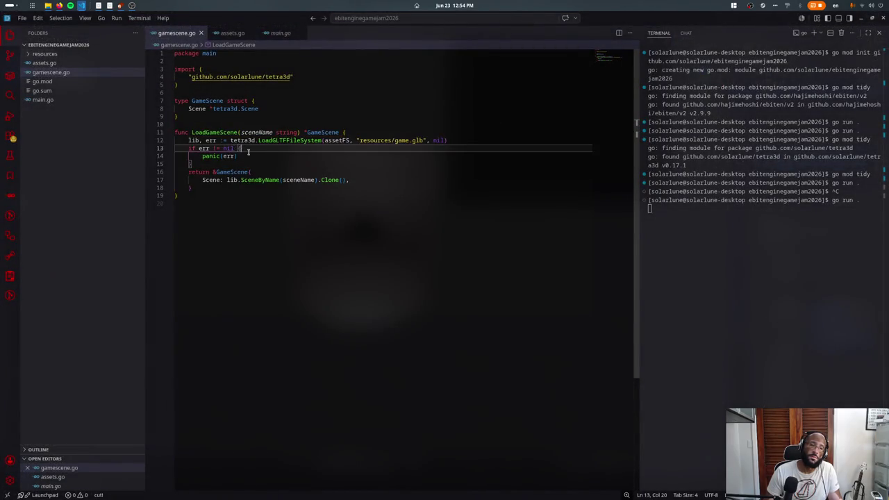
- Stop the game in the terminal and relaunch it with go run
click(704, 214)
key(Up)
key(Up)
key(ctrl+c)
key(Up)
key(Return)
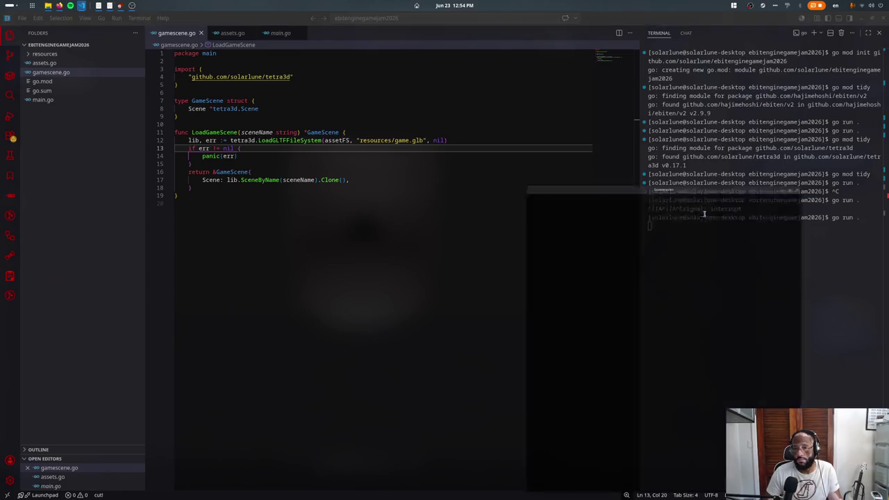
- Close the black Disconnector game window and return to main.go in the editor
double_click(601, 30)
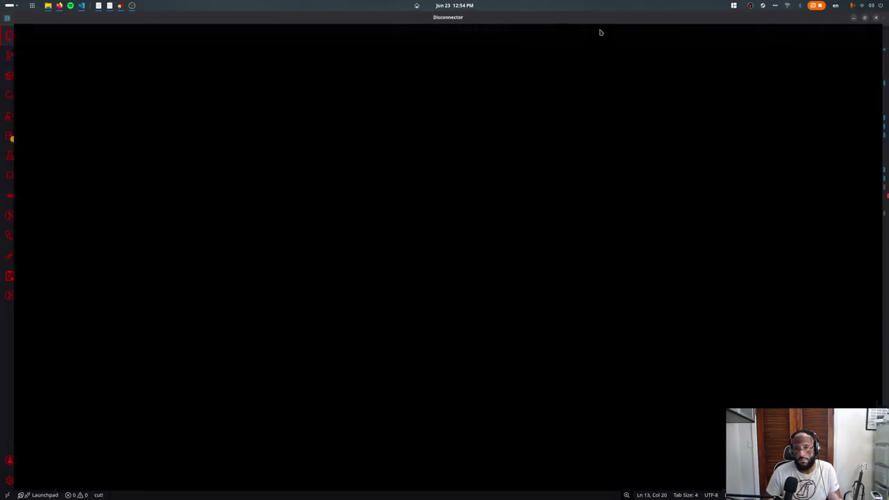
mouse_move(569, 25)
mouse_down()
mouse_move(594, 70)
mouse_move(488, 39)
mouse_move(488, 136)
mouse_move(548, 67)
mouse_up()
click(686, 73)
click(312, 200)
click(232, 33)
click(278, 32)
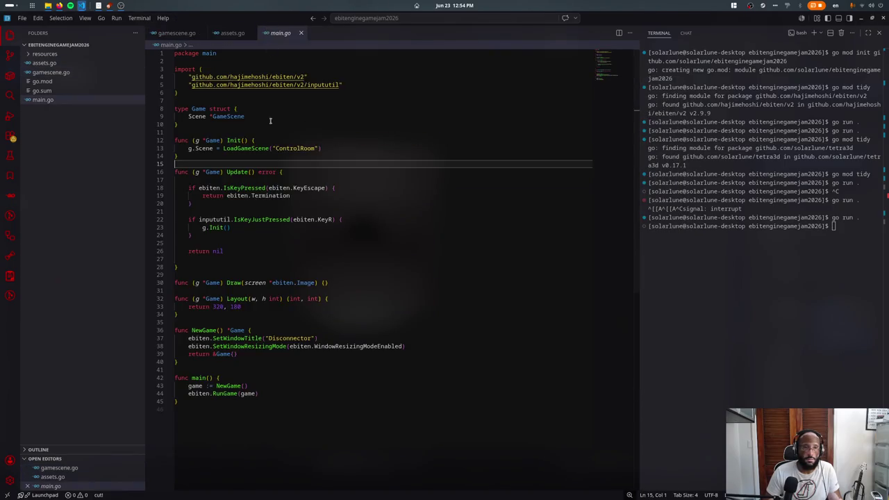
- In main.go, call g.Scene.Draw(screen) in Draw and g.Scene.Update() in Update
click(325, 283)
key(Return)
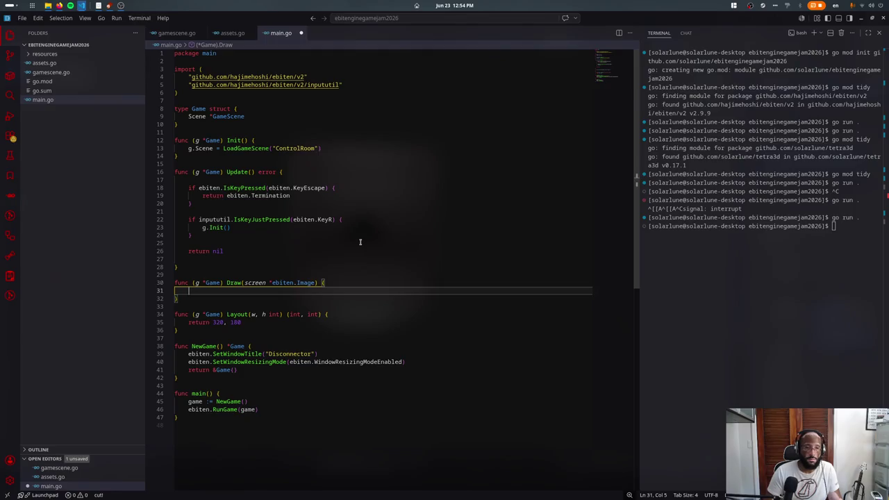
text(g.Scene.Draw()
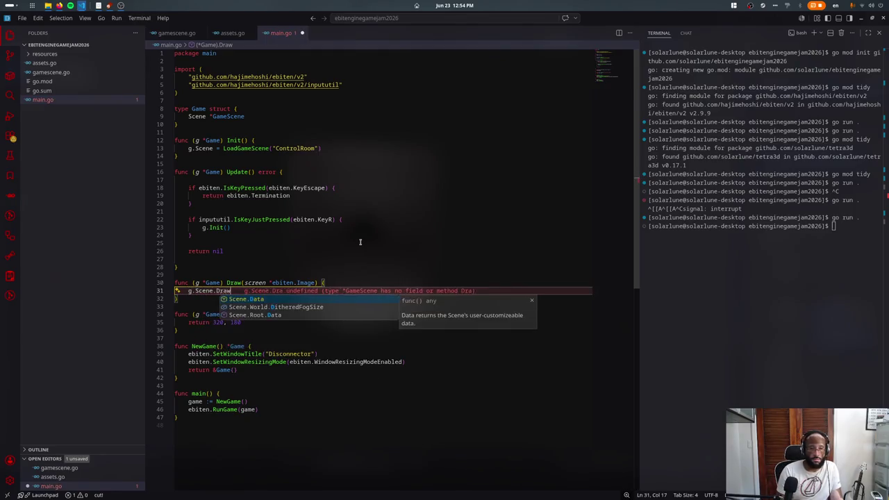
text(screen)
key(ctrl+c)
click(352, 243)
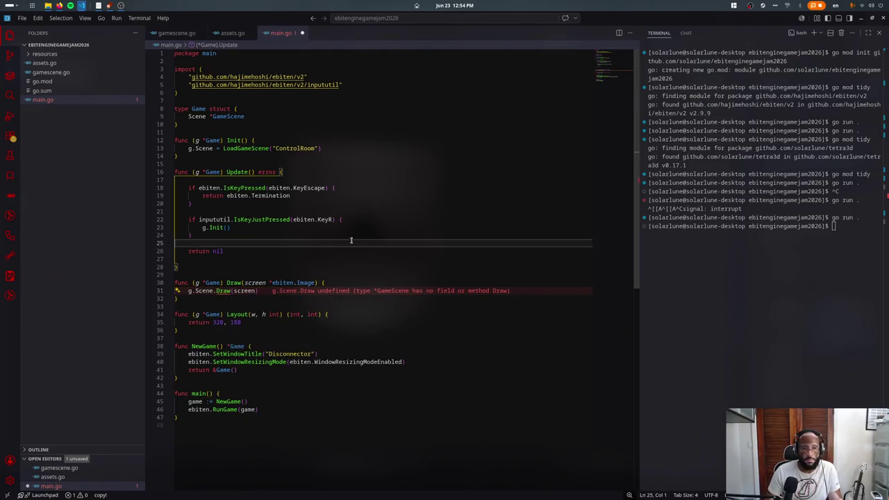
key(Return)
key(ctrl+v)
double_click(222, 251)
text(Update)
key(Escape)
key(Right)
key(ctrl+Delete)
key(Up)
key(Up)
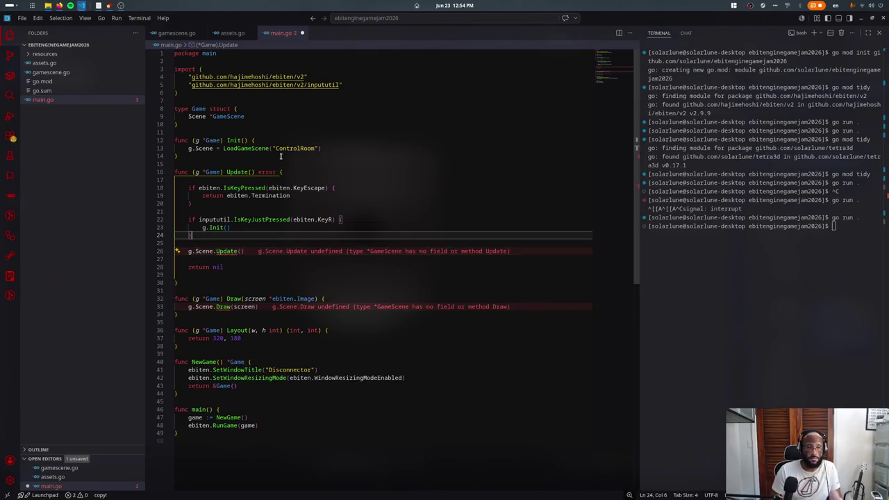
- Add GameScene Update() and Draw(screen *ebiten.Image) methods in gamescene.go, save, and rerun the game
click(229, 34)
click(187, 32)
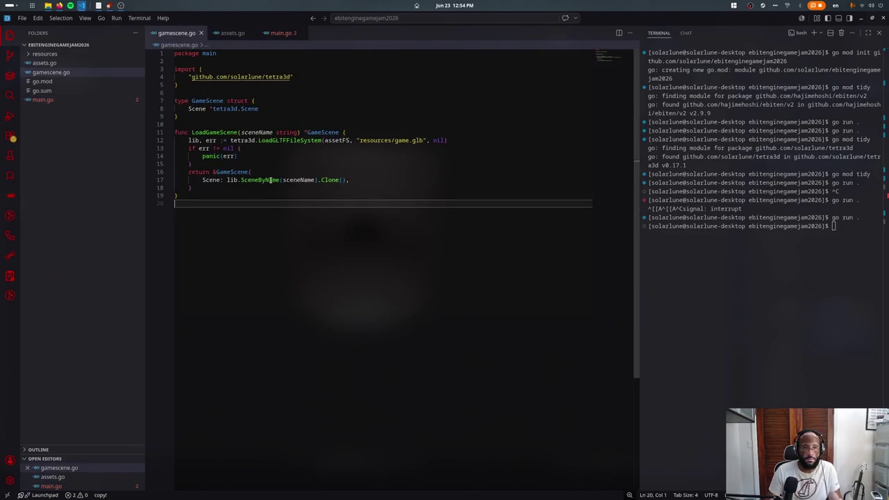
text(func (g *)
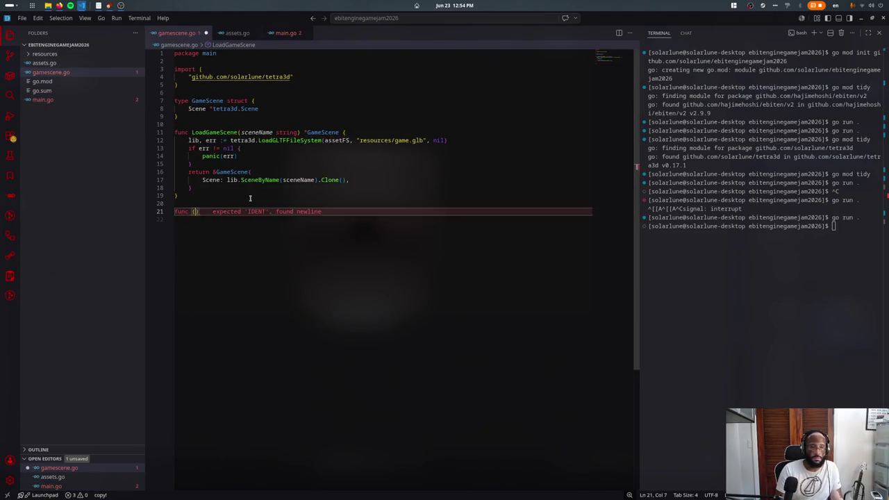
text(GameScene) Update(){})
key(shift+alt+Down)
key(ctrl+Left)
key(ctrl+shift+Left)
text(Draw)
key(Right)
text(screen *ebiten.Im)
key(Return)
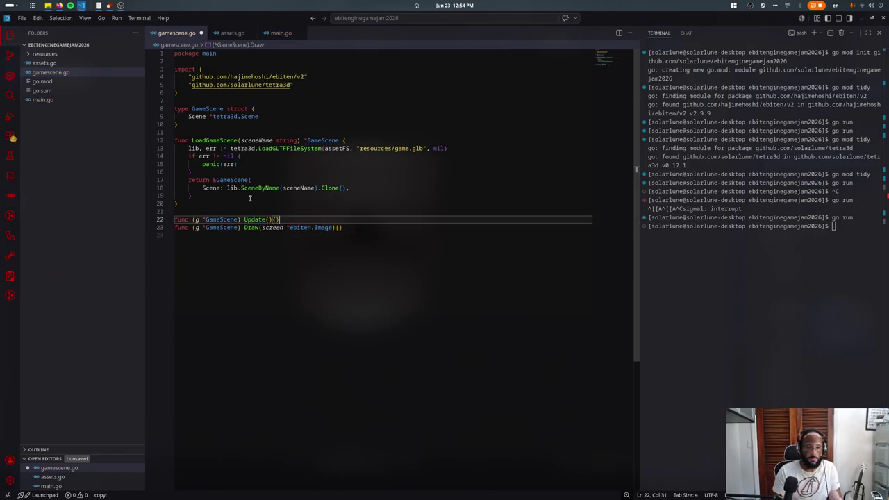
key(ctrl+s)
click(718, 195)
key(Return)
key(Up)
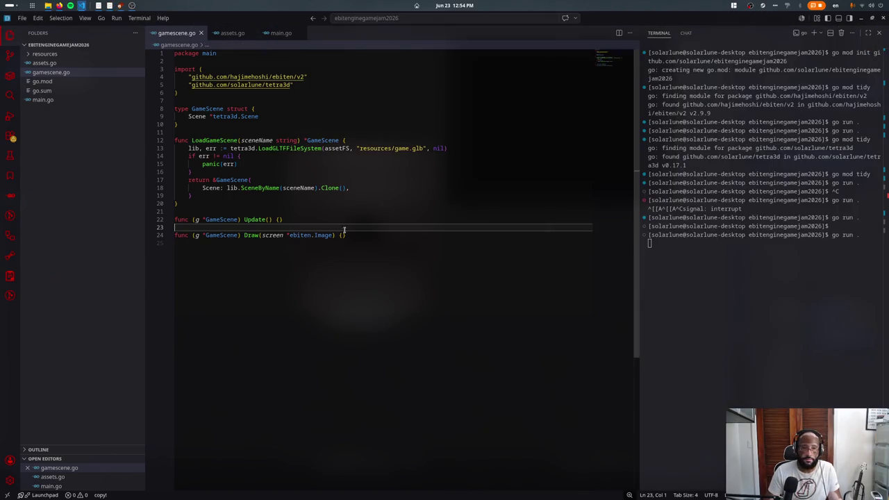
- Begin the GameScene Draw body with a g.Scene.Get call
click(343, 235)
key(Return)
text(g.Came)
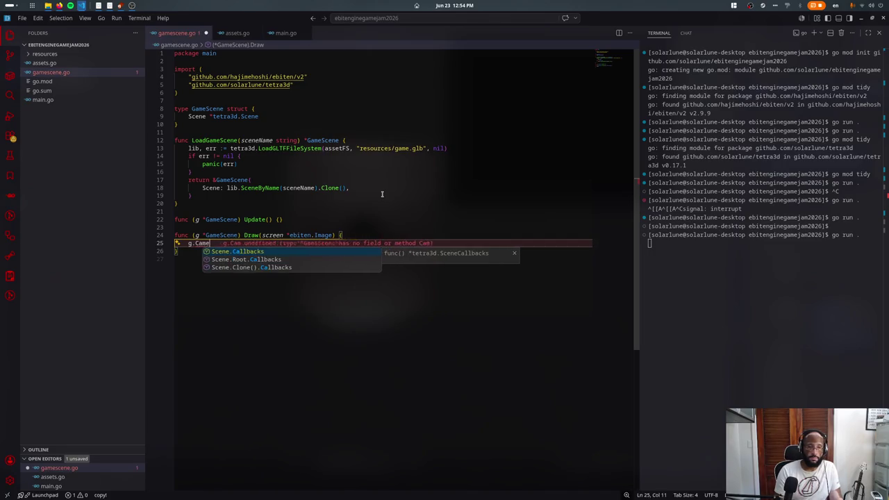
text(ra)
key(ctrl+shift+Left)
text(Scene.Get)
- Check the camera object's name in Blender, then return to the editor
key(super)
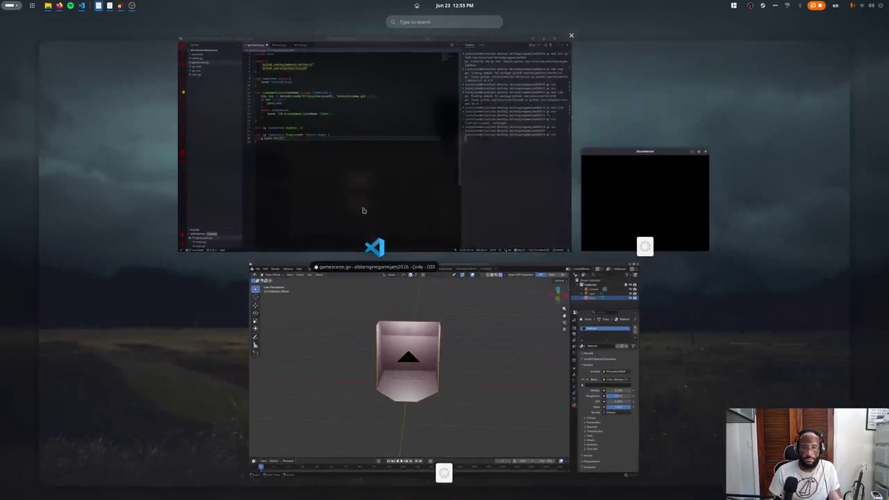
click(393, 299)
click(379, 243)
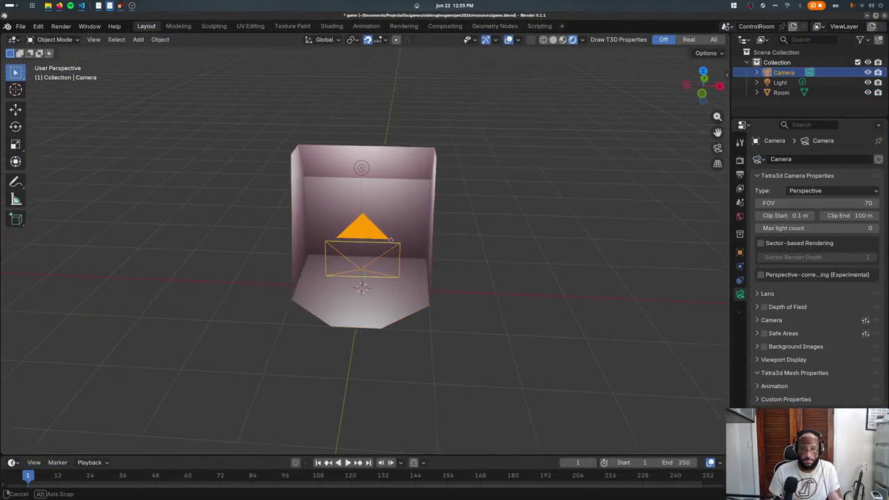
middle_drag(379, 243, 326, 250)
key(alt+Tab)
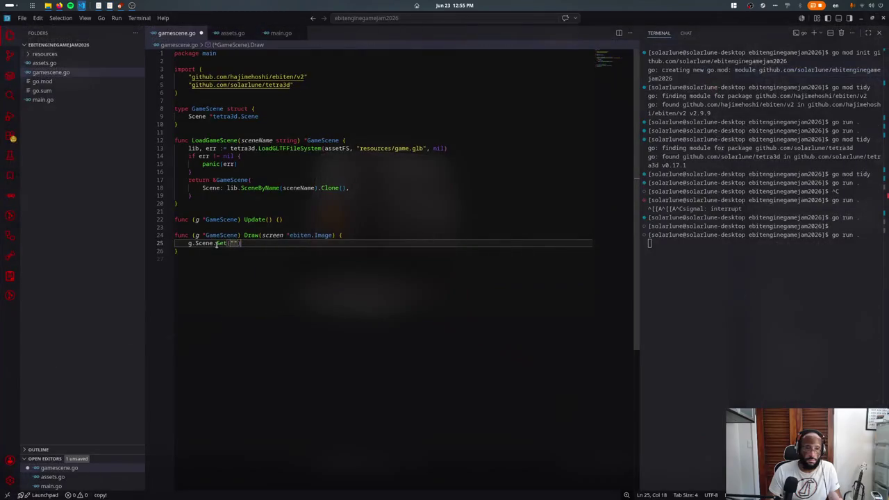
- In Draw, assign cam := g.Scene.Get("Camera").(*tetra3d.Camera) and call cam.RenderScene(g.Scene)
text(.())
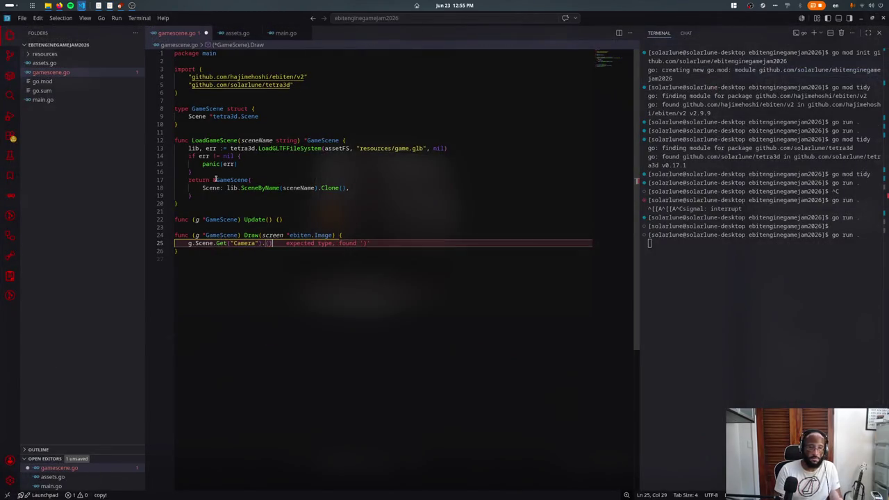
text(Ca)
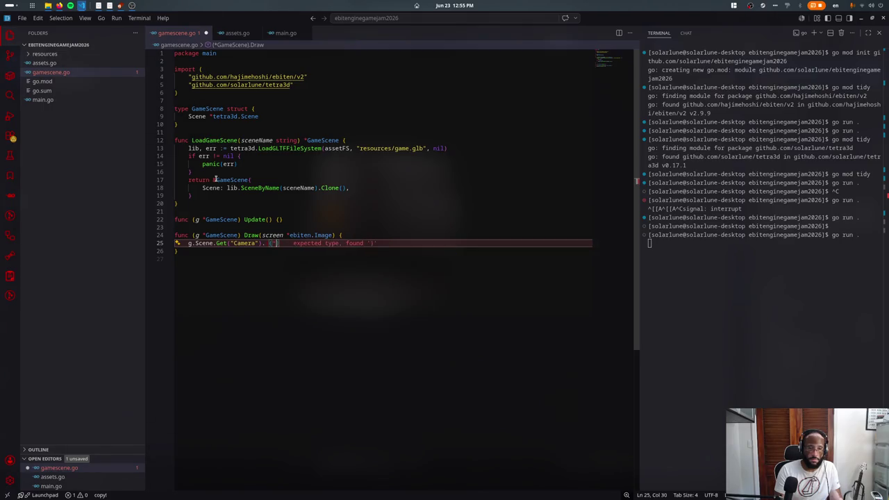
key(Tab)
key(Home)
text(cam :=)
key(Down)
text(.)
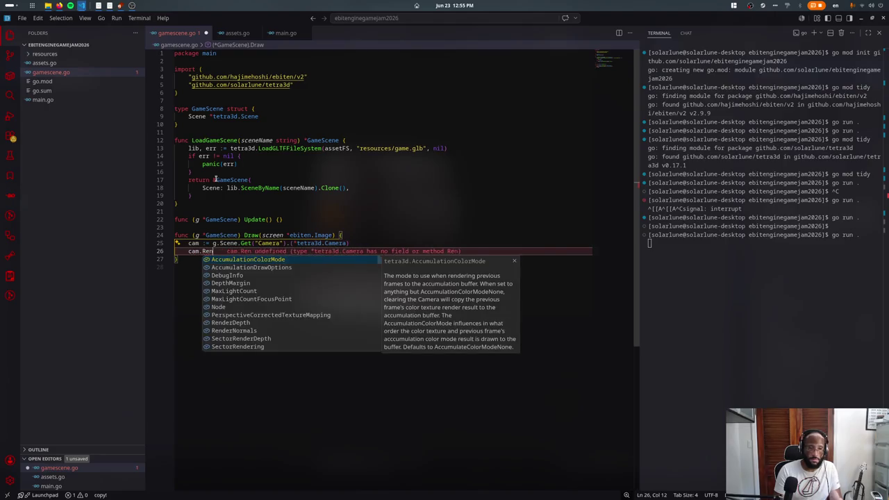
text(RenderS)
key(Tab)
text(g.Scene))
- Add cam.Clear() before rendering and screen.DrawImage(cam.ColorTexture(), nil) after it
key(Up)
key(End)
key(Return)
key(Return)
text(cam.)
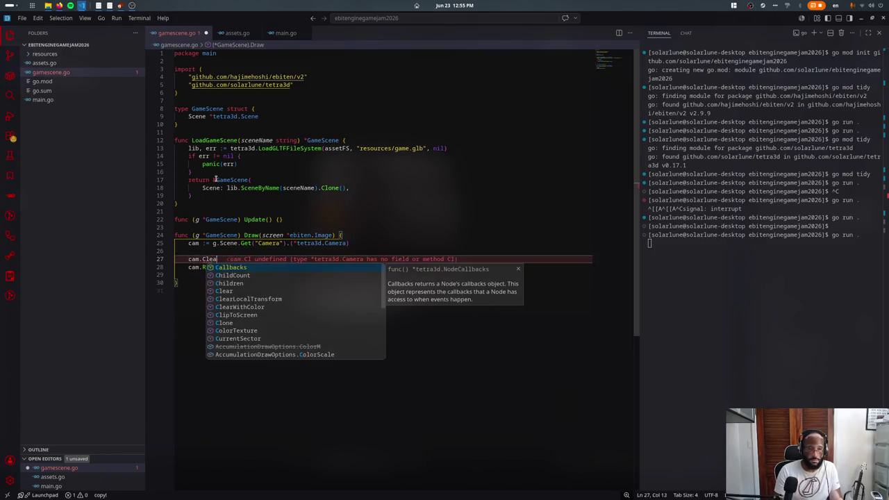
text(Cle)
key(Tab)
key(Down)
key(End)
key(Return)
key(Return)
text(sc)
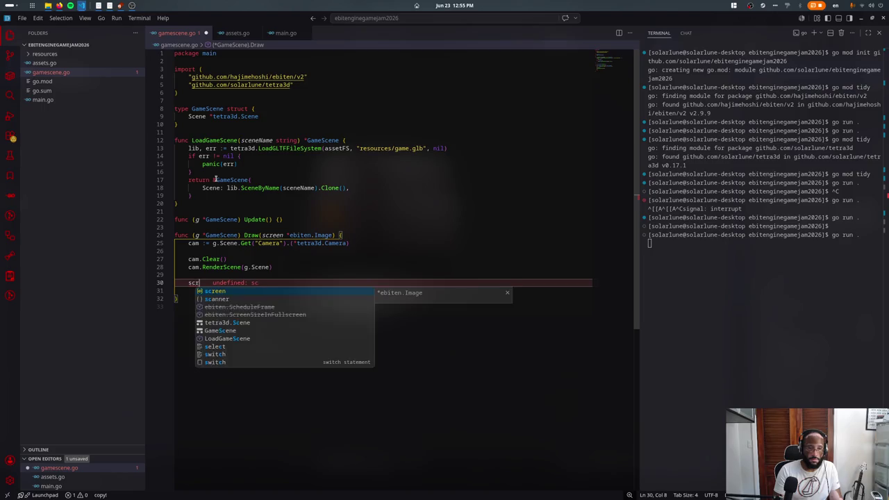
text(reen.DrawImage()
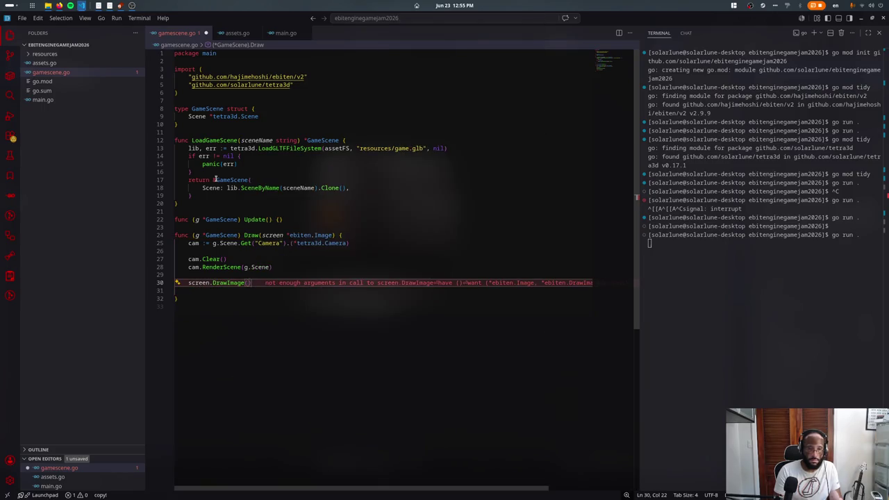
text(cam.ColorTexture(), nil)
- Save gamescene.go and stop the running game in the terminal
key(ctrl+s)
key(Up)
key(ctrl+c)
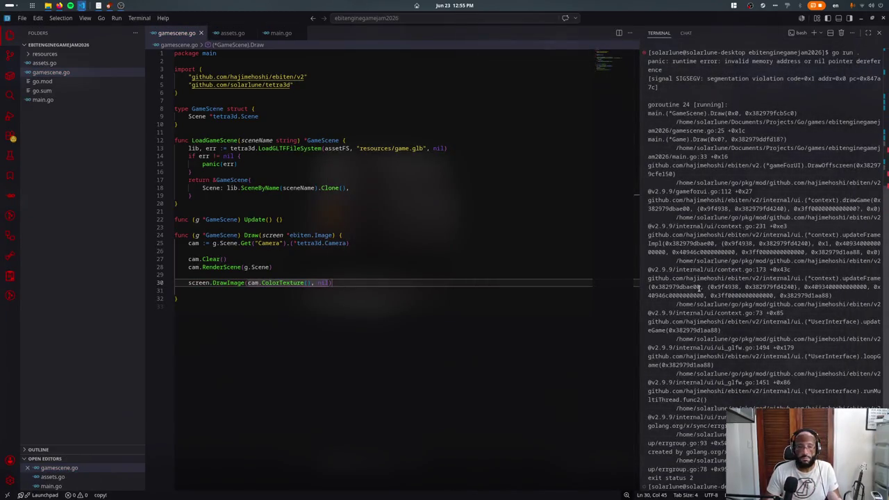
- Add fmt.Println(cam) after the camera line, save, and rerun the game
scroll(698, 287, up, 5)
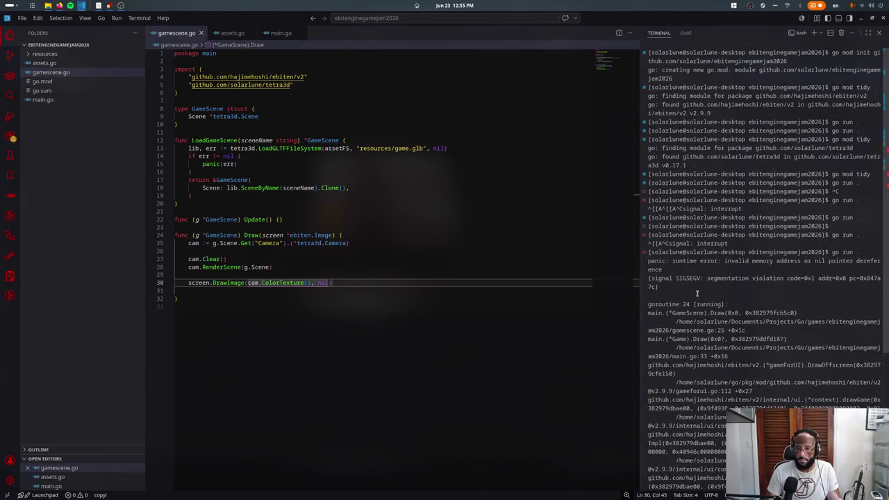
click(348, 257)
click(293, 264)
click(296, 244)
key(End)
key(Return)
key(Return)
text(fmt.Println(c)
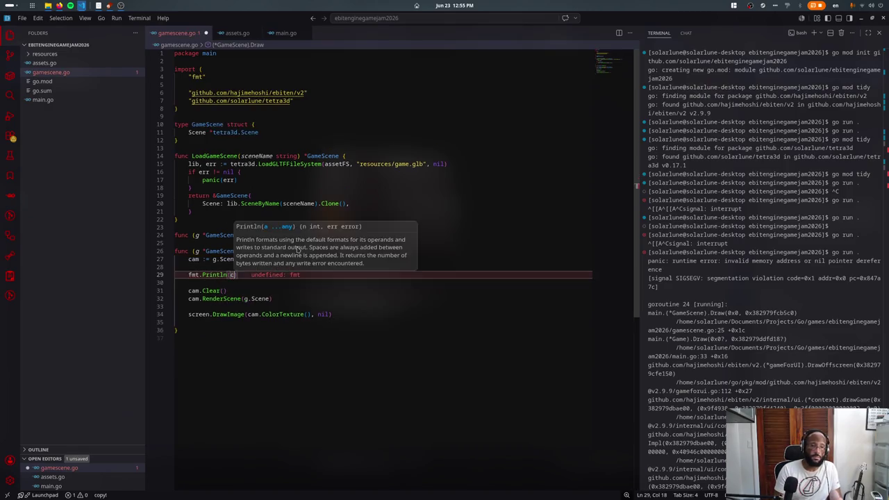
text(am)
key(ctrl+s)
scroll(719, 145, down, 5)
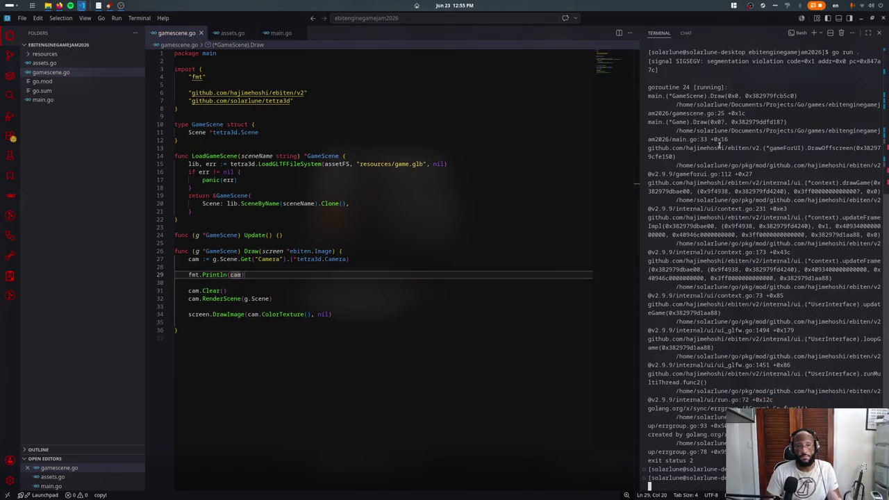
key(Up)
key(Return)
scroll(744, 254, down, 4)
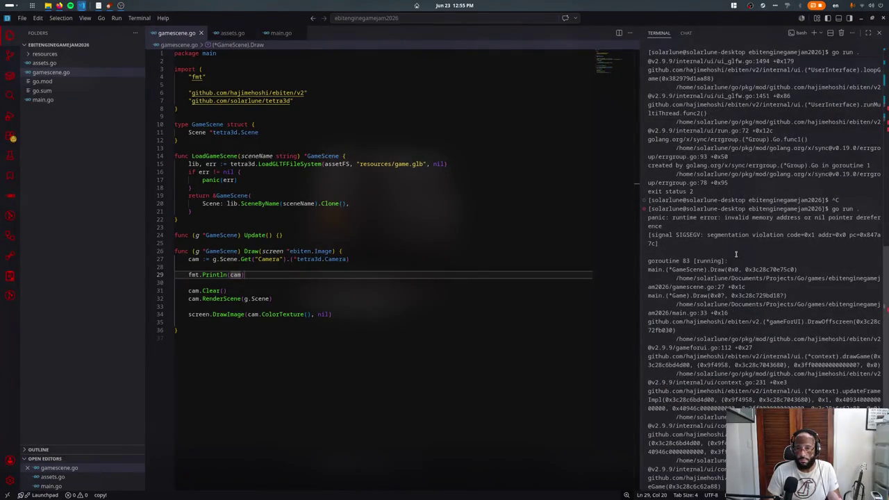
- Print g.Scene and g.Scene.Get("Camera") above the camera line instead, and save
ctrl+click(728, 280)
click(415, 276)
key(Left)
key(ctrl+shift+Left)
key(BackSpace)
key(Delete)
text(g.Scen)
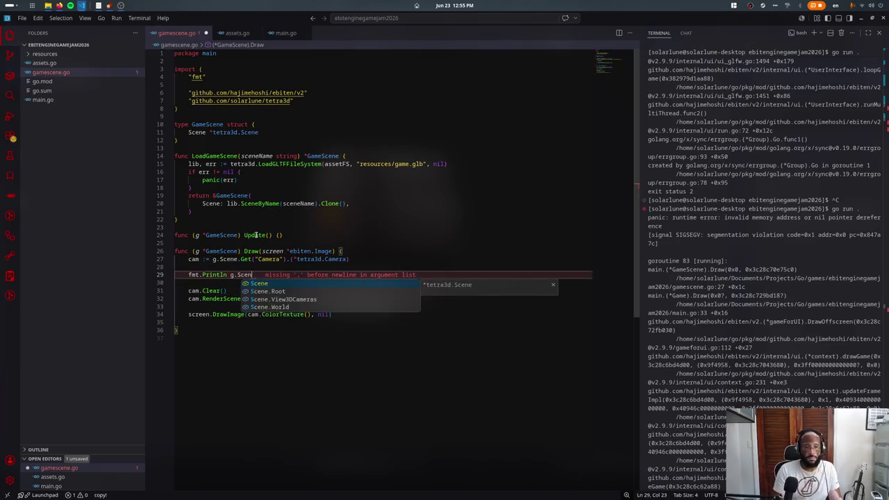
text(e))
key(alt+Up)
key(alt+Up)
key(shift+alt+Down)
key(Left)
text(.Get("Camera)
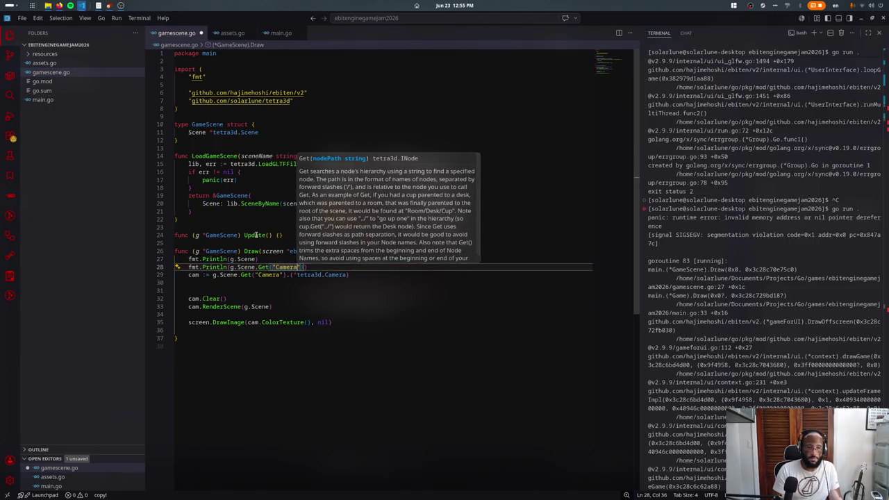
key(ctrl+s)
- Rerun the game, inspect the line 27 crash in Draw, and move to main.go
scroll(853, 194, down, 6)
click(851, 195)
key(ctrl+c)
key(Up)
key(Return)
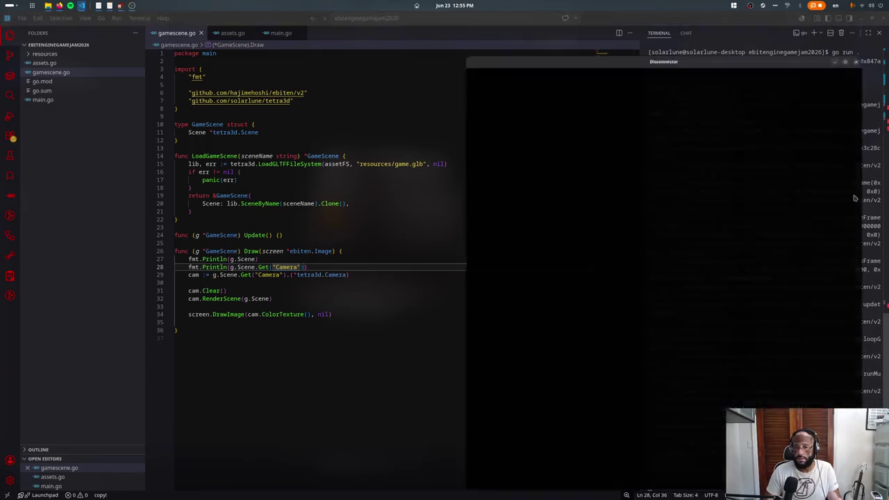
scroll(692, 212, up, 2)
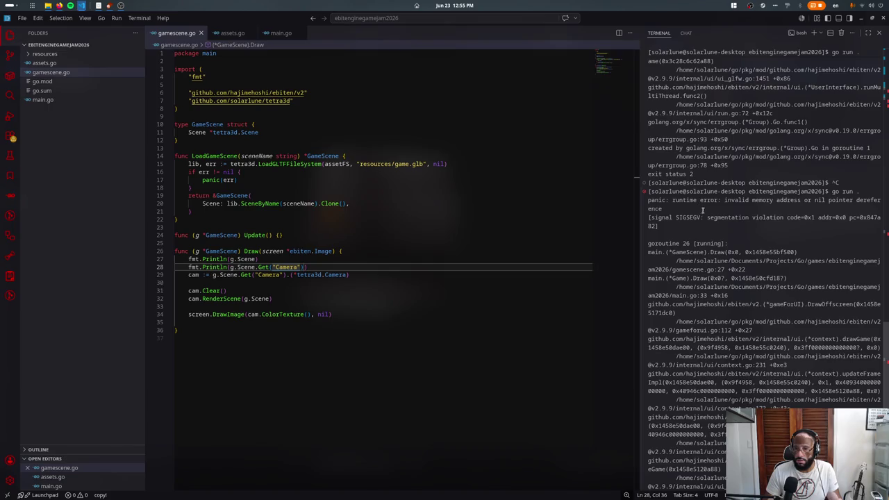
ctrl+click(731, 268)
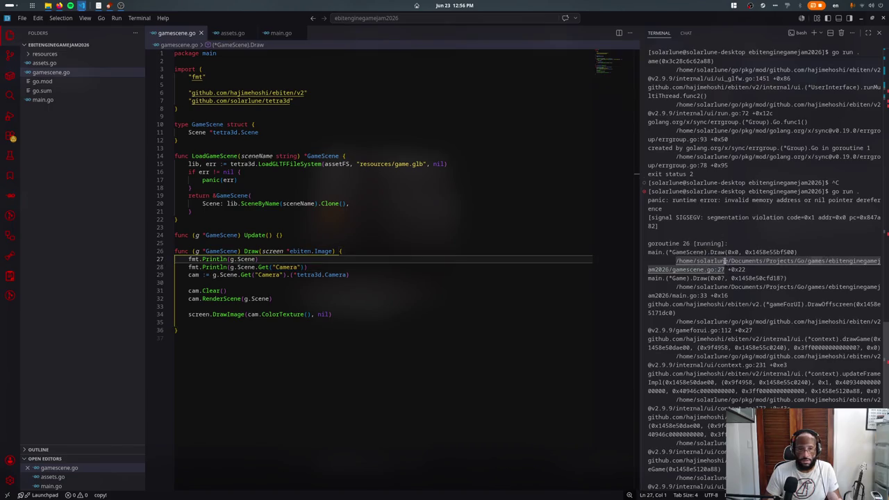
click(226, 251)
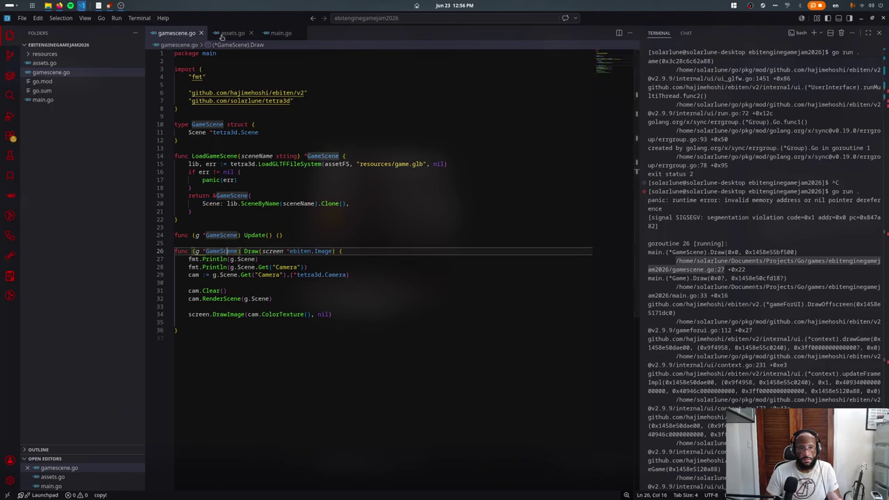
key(ctrl+Page_Down)
key(ctrl+Page_Down)
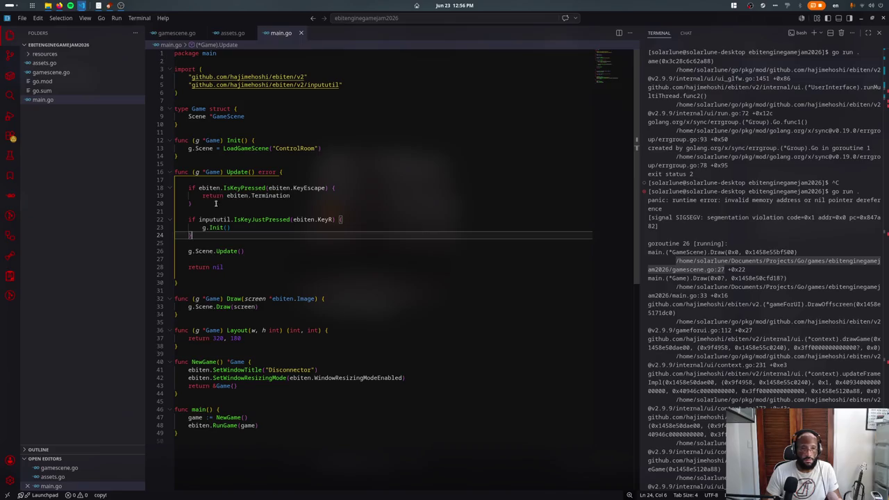
- At the top of Update, call g.Init() inside if !g.initialized
click(224, 148)
click(212, 148)
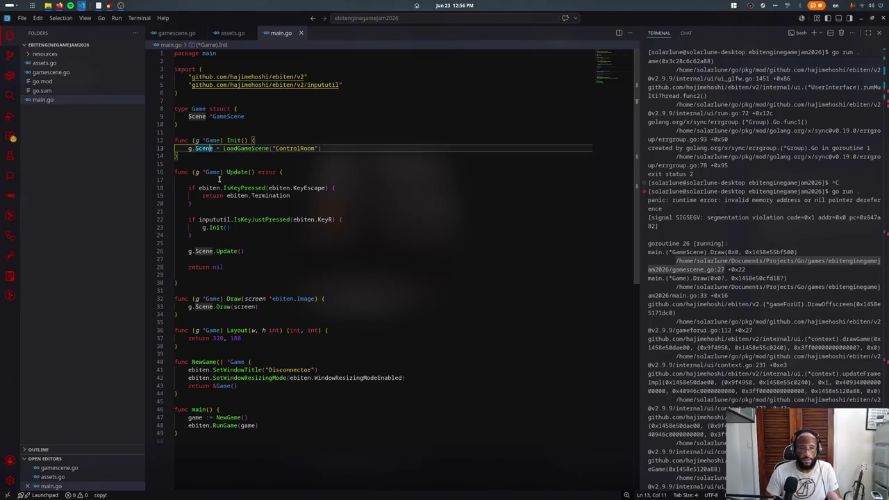
click(219, 179)
key(Return)
text(if g.lnt)
key(BackSpace)
key(BackSpace)
text(nitialized)
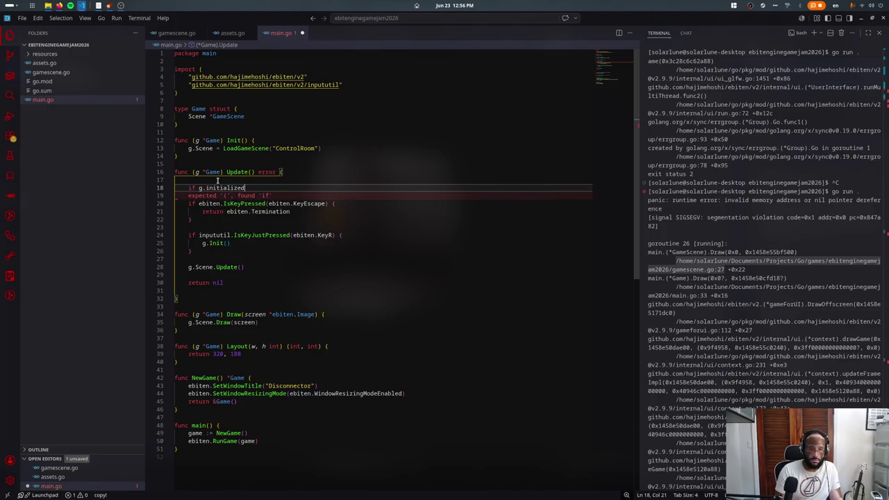
text( {)
key(ctrl+Left)
key(ctrl+Left)
key(ctrl+Left)
text(!)
key(End)
key(Return)
text(g.Init())
- Add an initialized bool field to Game, set g.initialized = true in Init, and save
click(254, 109)
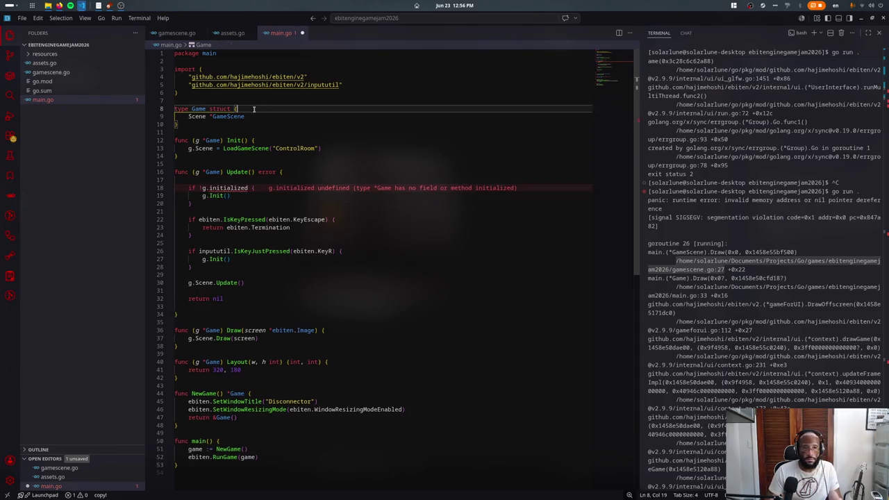
key(Return)
text(initialized boo)
key(Return)
key(Down)
key(Down)
key(Down)
key(Down)
key(Down)
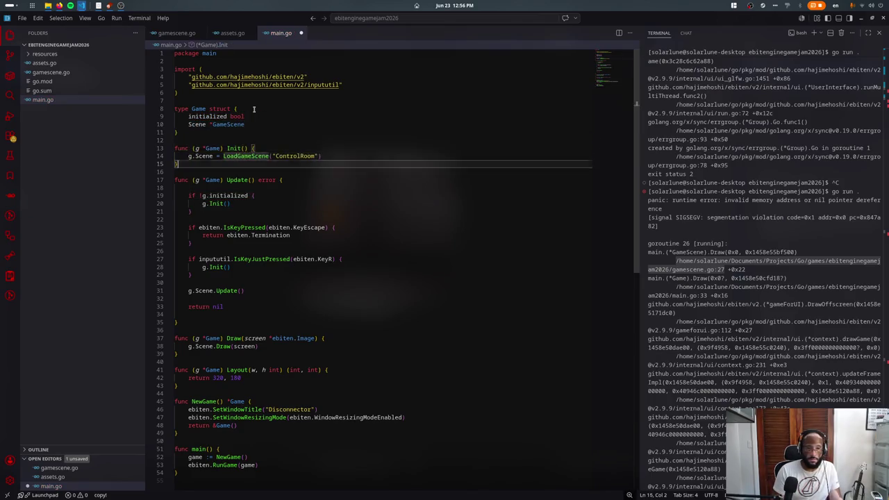
key(End)
key(Return)
key(Return)
text(g.initialized = true)
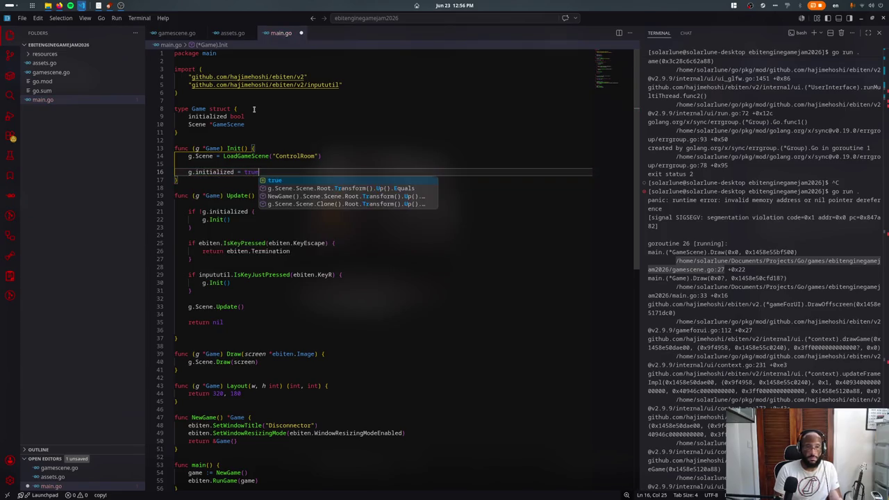
key(ctrl+s)
- Rerun the game and follow the crash trace to Scene.Clone and gamescene.go line 20
scroll(692, 113, down, 5)
click(692, 113)
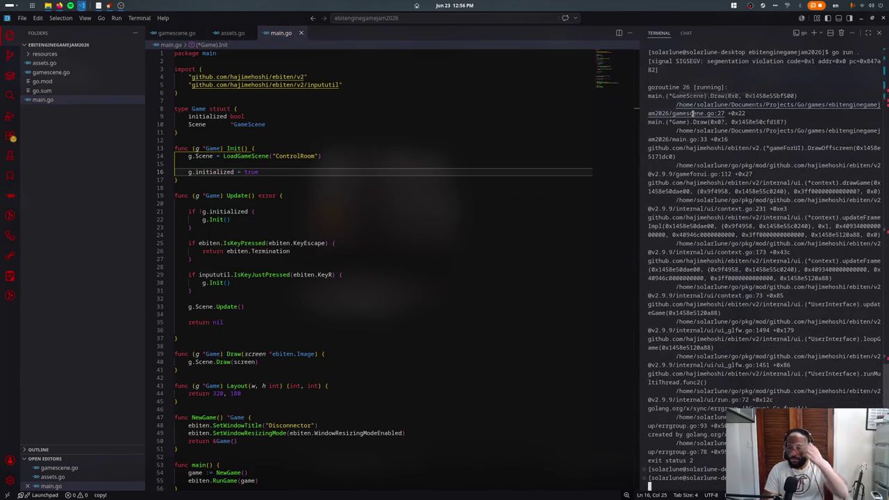
key(Up)
key(Return)
scroll(692, 113, up, 5)
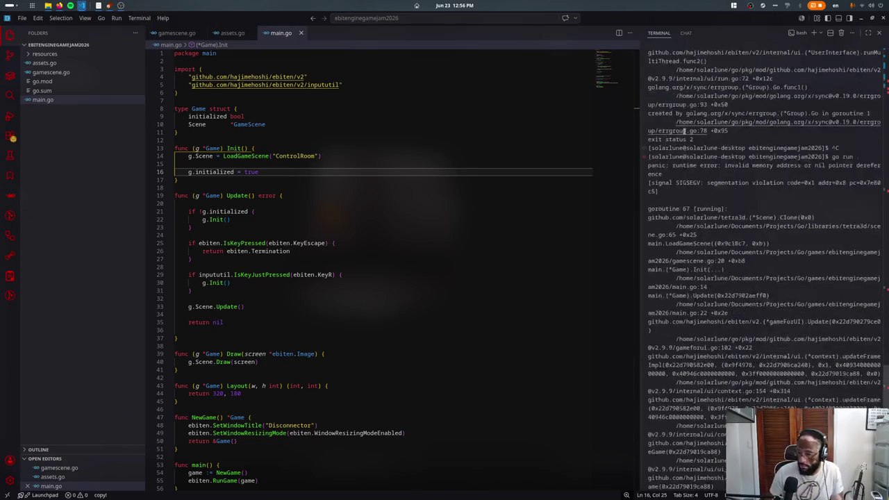
scroll(711, 220, down, 3)
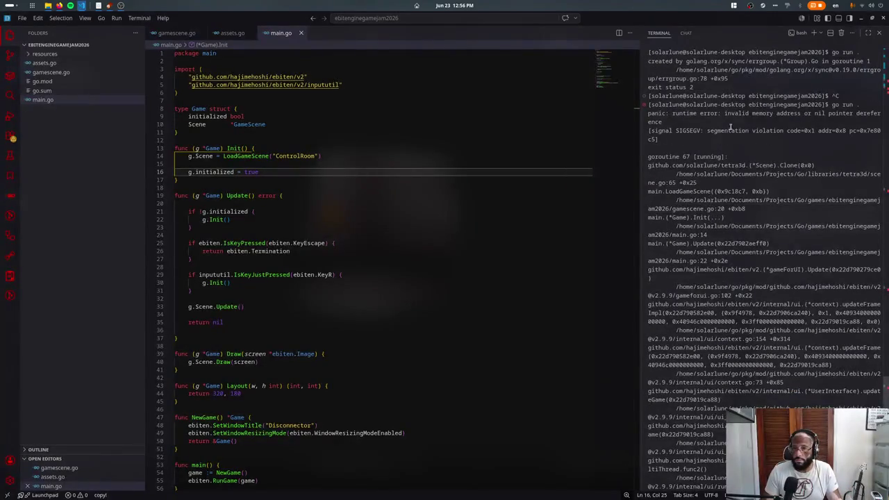
ctrl+click(709, 175)
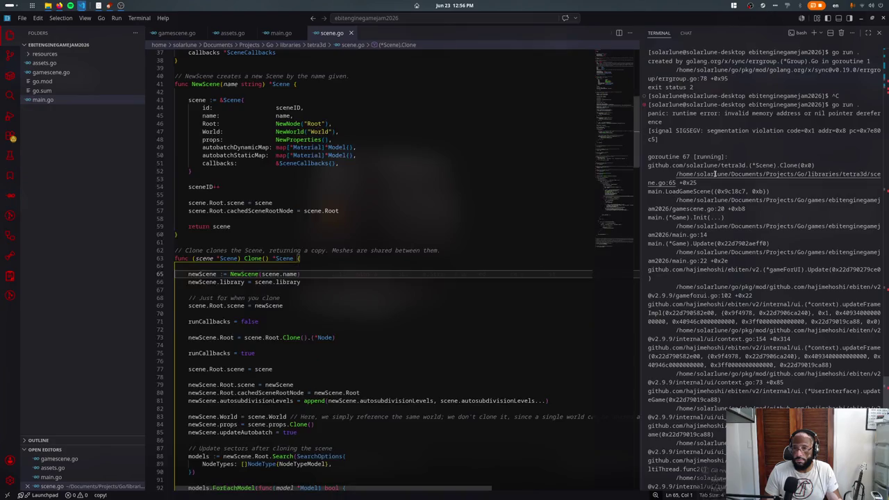
ctrl+click(715, 206)
- Try and undo a debug print after the error check, then bring Blender to the front
click(276, 188)
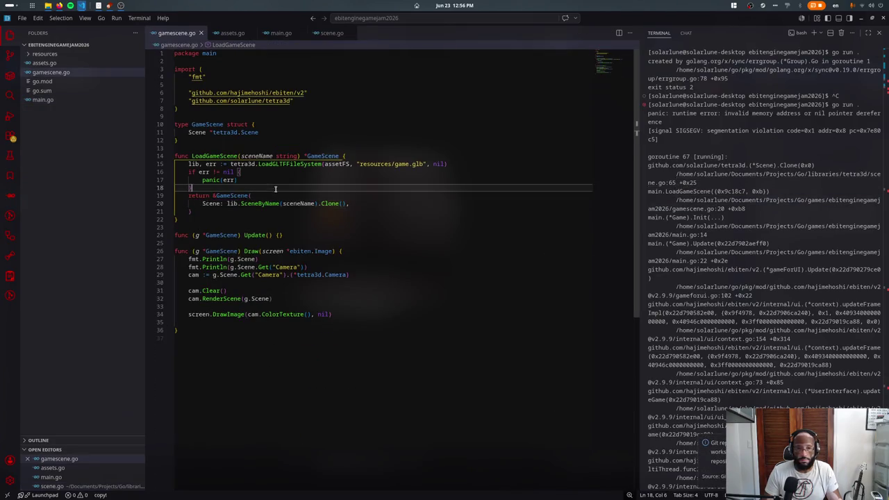
click(283, 203)
click(294, 184)
key(Return)
key(Return)
key(Return)
key(Up)
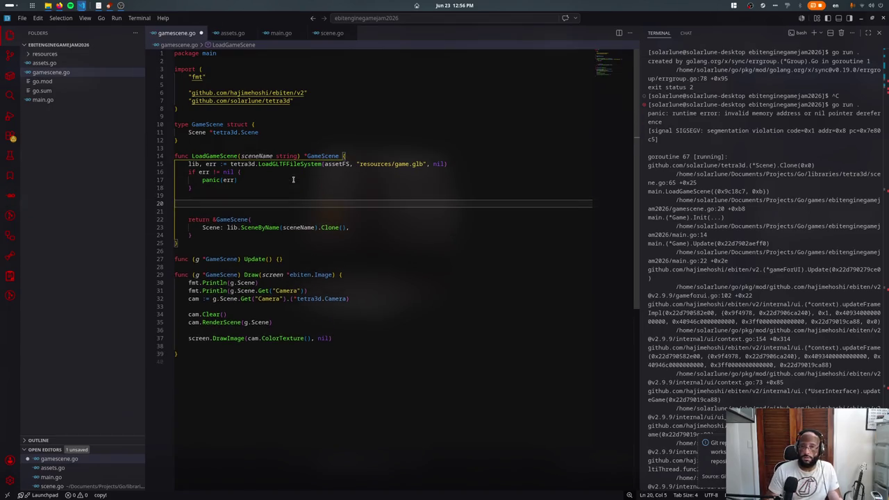
text(fmt.Println()
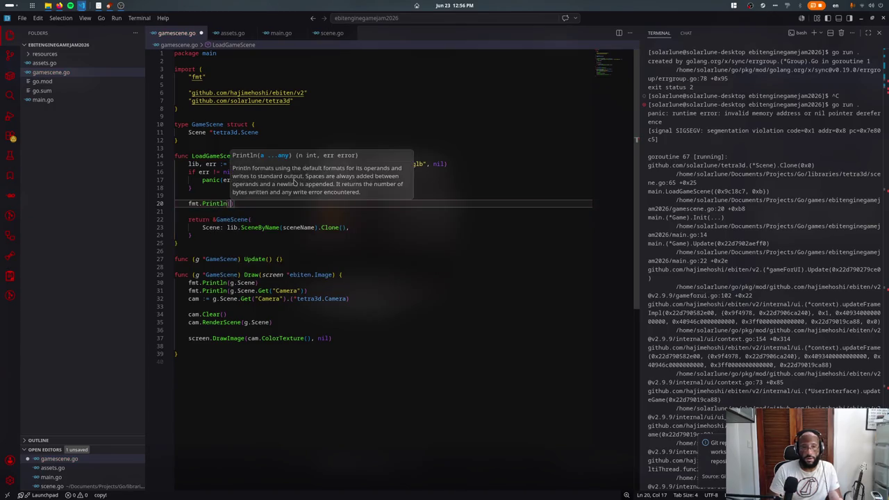
key(ctrl+shift+k)
key(ctrl+shift+k)
key(ctrl+shift+k)
key(ctrl+z)
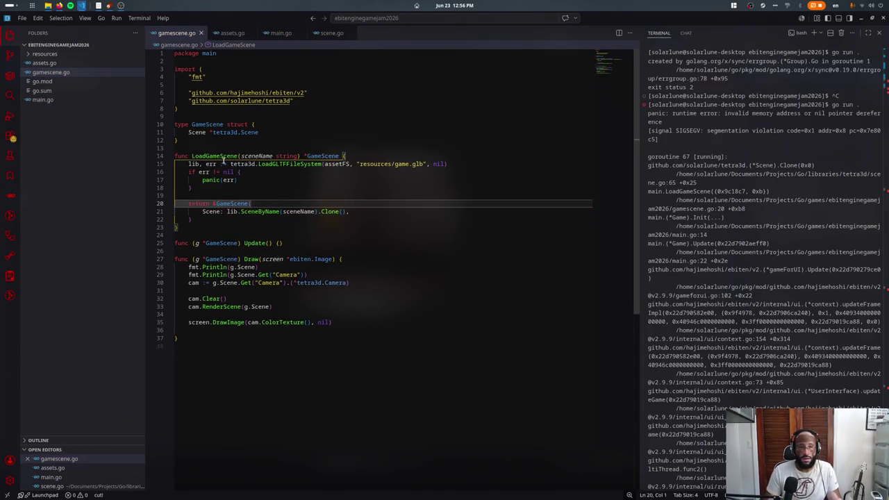
ctrl+click(223, 157)
key(super)
click(577, 252)
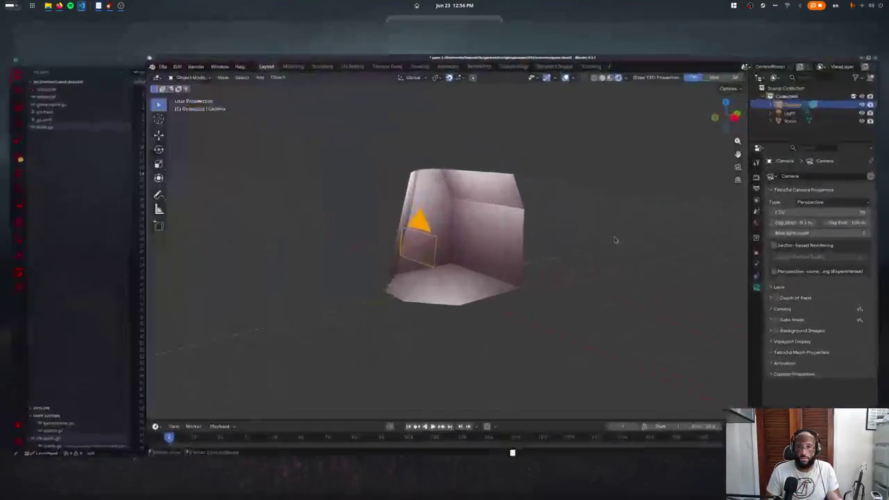
- Rerun the game with go run from the VS Code terminal and maximize its window
key(super)
click(498, 184)
key(ctrl+s)
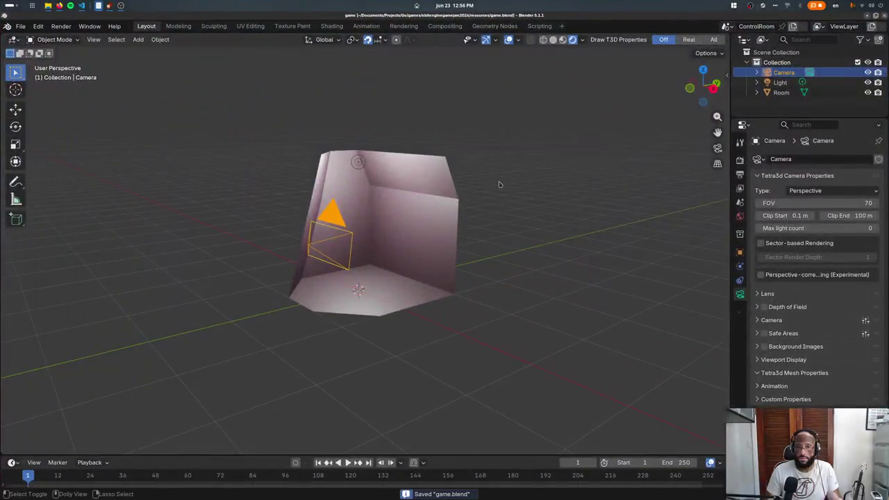
key(alt+Tab)
click(689, 261)
key(Up)
key(Return)
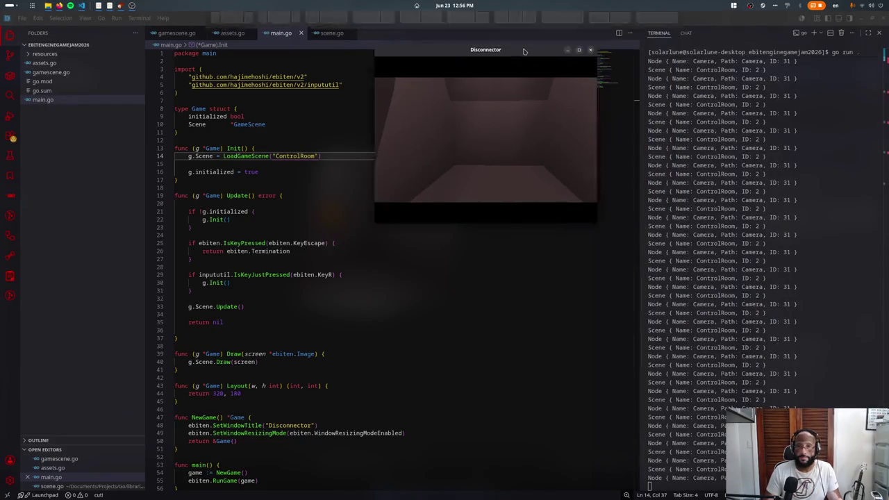
super+drag(589, 107, 282, 102)
key(super+Up)
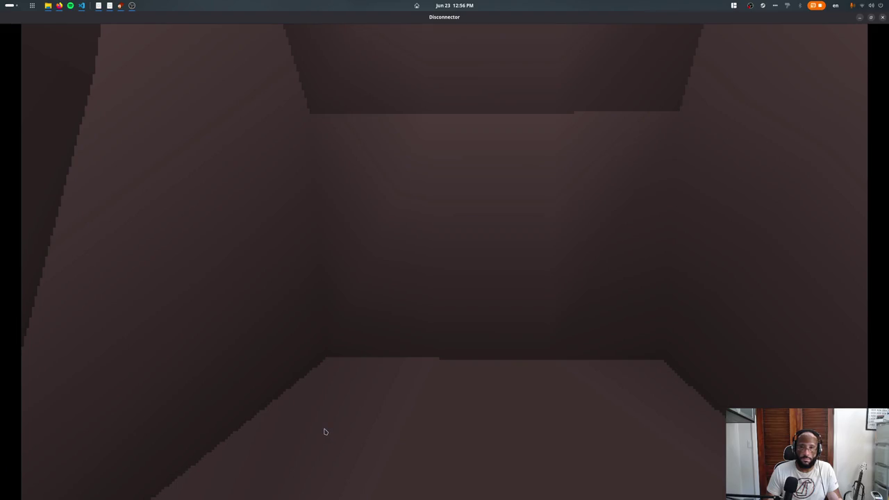
- Back in Blender, move the camera along global Y and switch to top orthographic view
key(super)
click(543, 212)
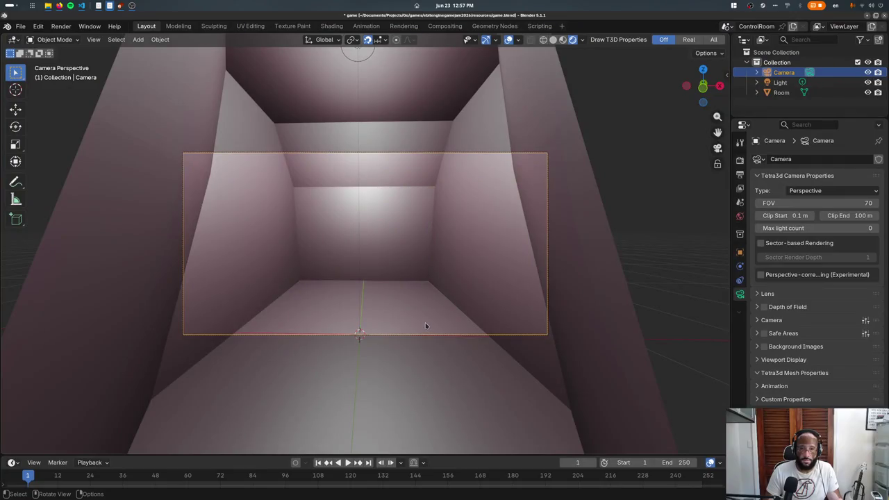
key(g)
key(y)
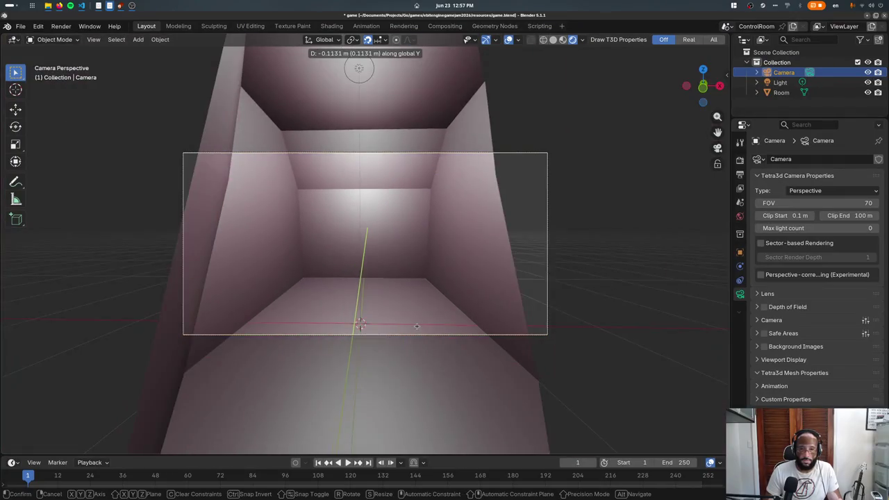
click(414, 326)
key(KP_7)
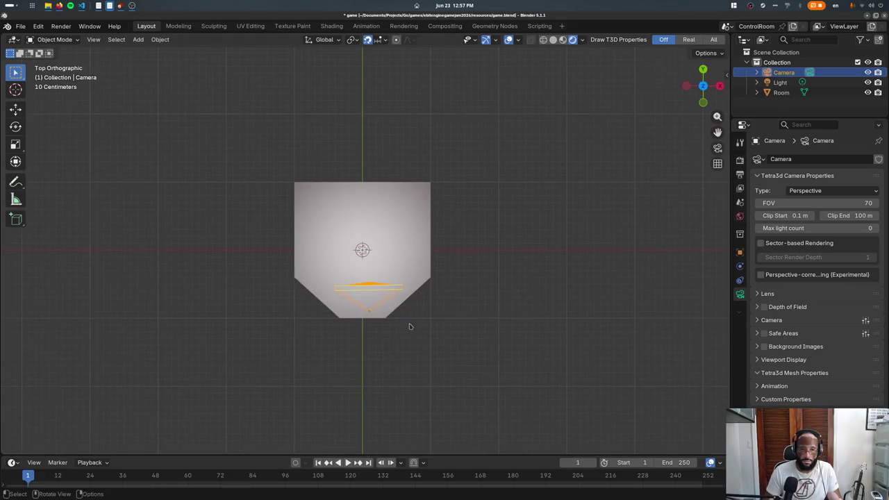
- Reset the camera's rotation and rotate it 90° about X
key(r)
key(Escape)
key(alt+r)
text(rx90)
key(Return)
key(KP_3)
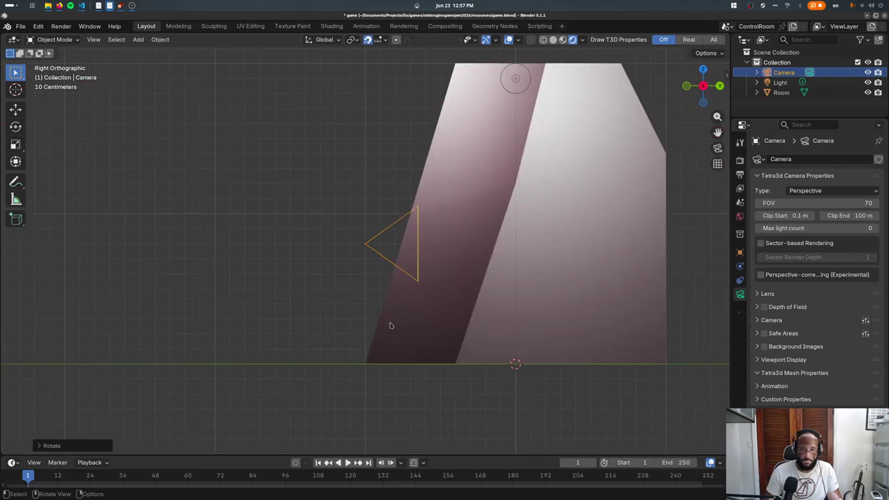
scroll(390, 325, down, 1)
- Reposition the camera, save to re-export the Tetra3D GLTF data, and close the game
key(g)
click(411, 334)
key(ctrl+s)
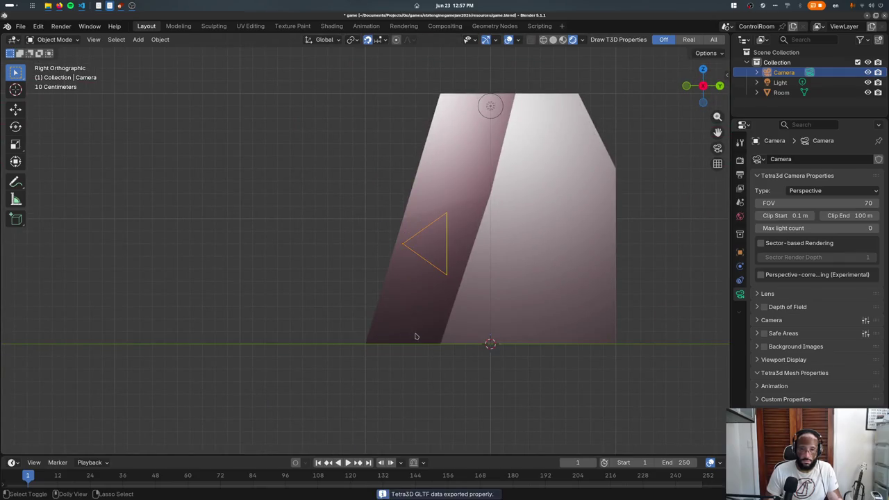
key(Escape)
key(alt+Tab)
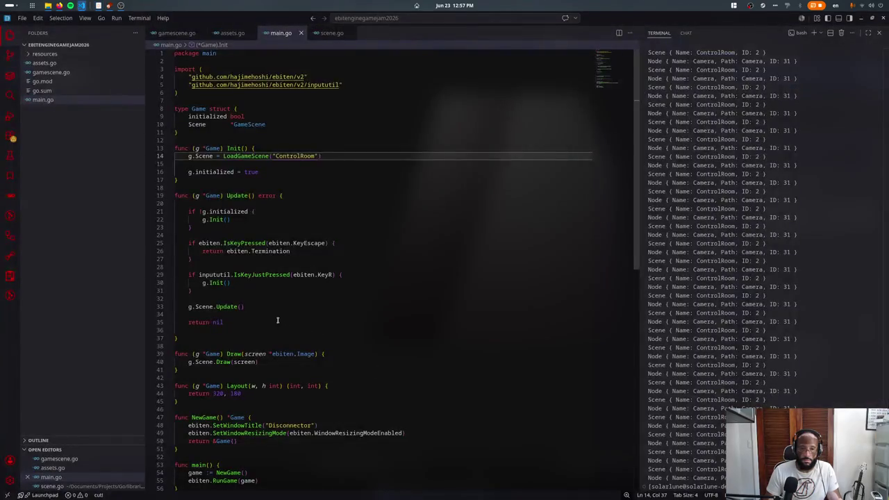
key(super)
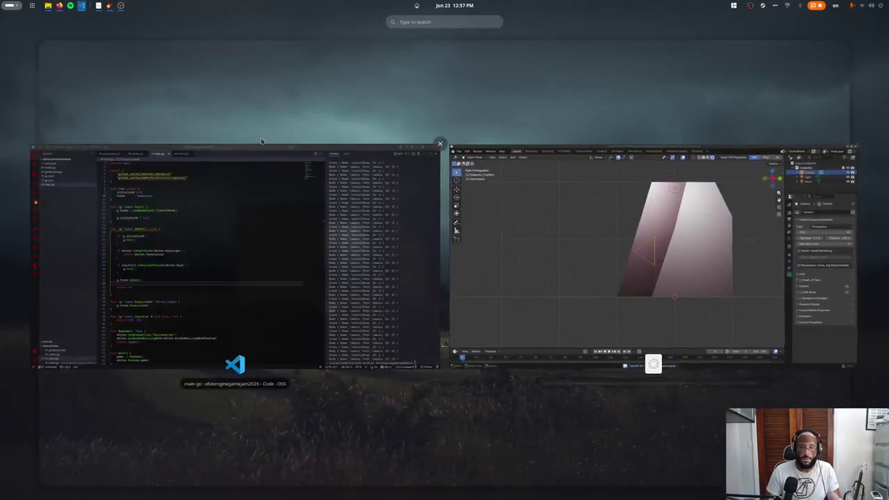
- Paste the CheckForHotReload function into main.go right after the Layout function
click(174, 278)
click(23, 18)
click(42, 52)
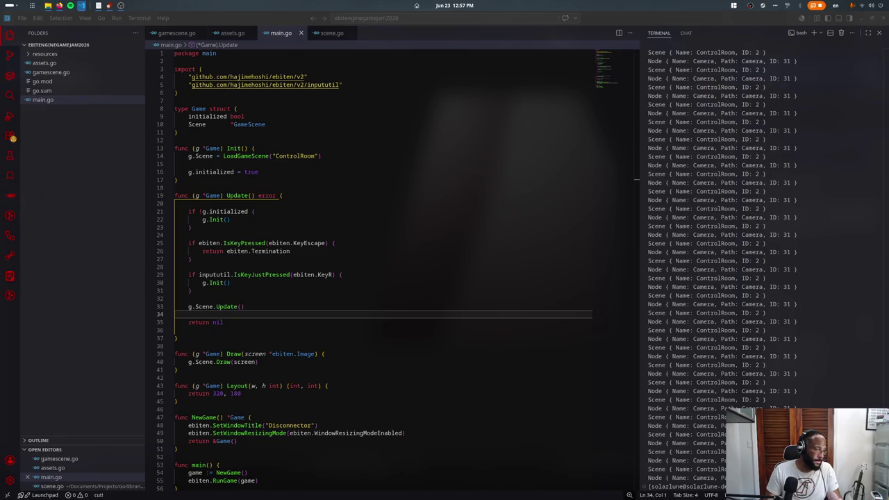
click(277, 267)
scroll(281, 296, down, 5)
click(236, 286)
key(ctrl+v)
- Review the pasted code and select the whole hot-reload function block
scroll(261, 239, up, 3)
scroll(261, 239, up, 3)
scroll(261, 240, up, 2)
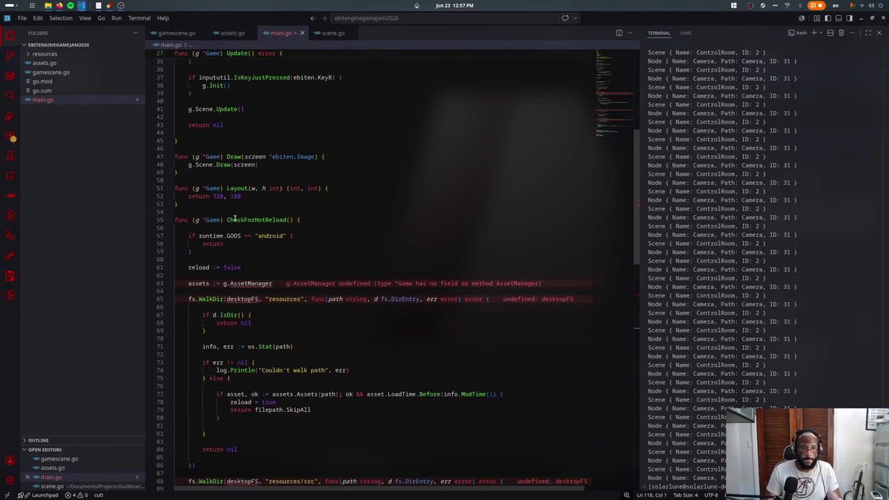
scroll(220, 215, down, 4)
triple_click(234, 198)
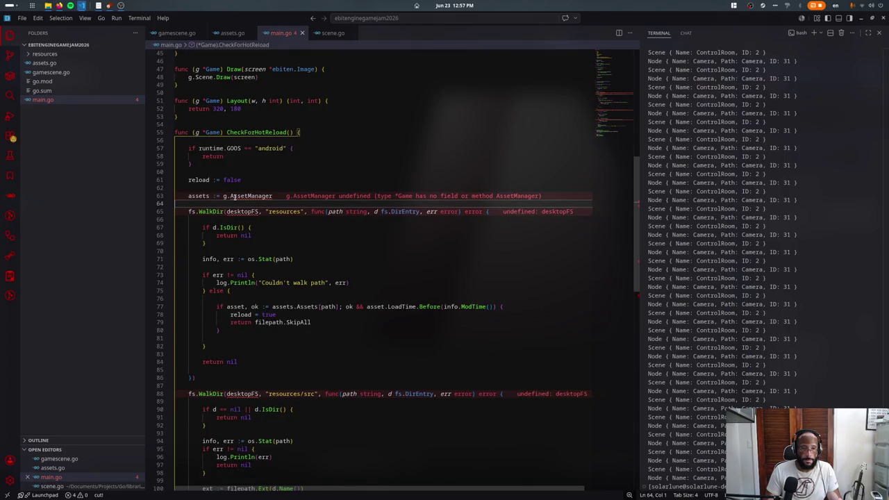
scroll(233, 198, down, 3)
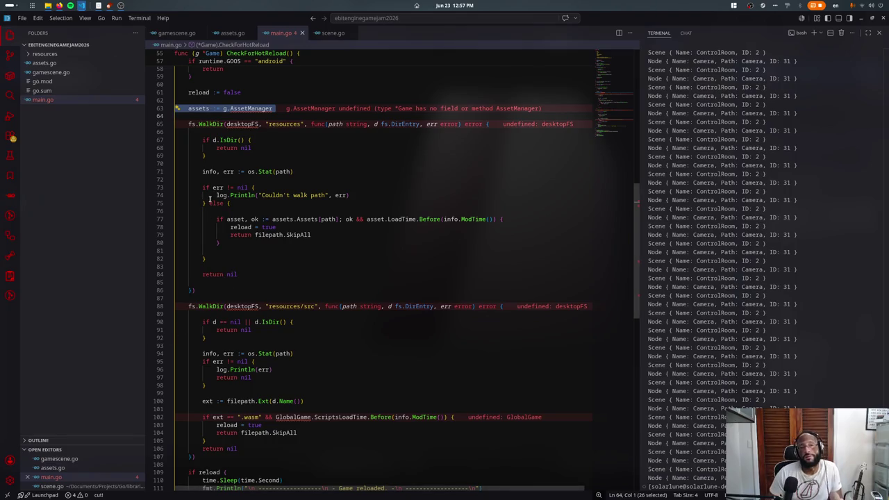
scroll(203, 206, down, 5)
scroll(274, 186, down, 2)
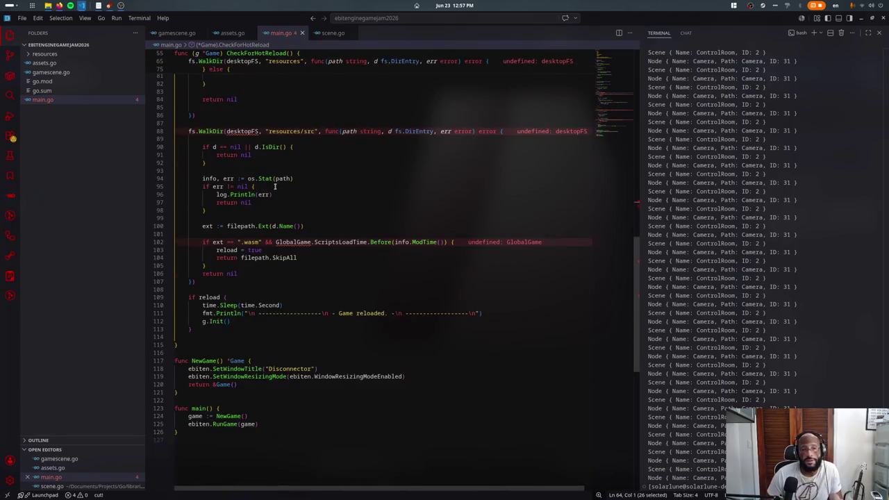
scroll(273, 186, up, 3)
scroll(272, 182, down, 1)
shift+click(272, 182)
- Delete the hot-reload function, save main.go, then undo to restore it
key(Delete)
key(BackSpace)
key(BackSpace)
key(ctrl+s)
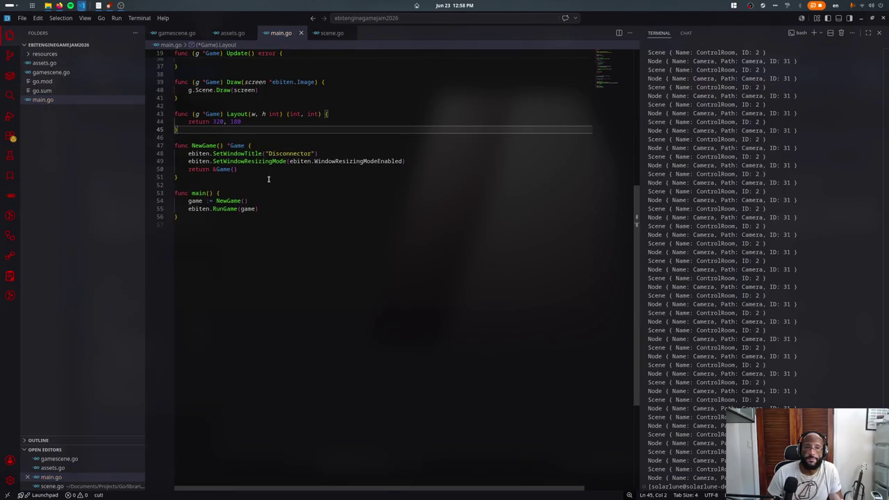
key(ctrl+z)
key(ctrl+z)
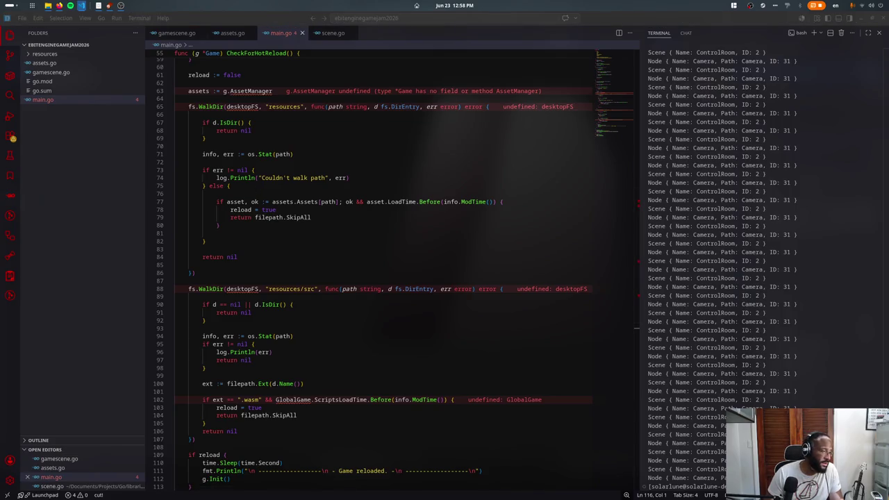
right_click(68, 143)
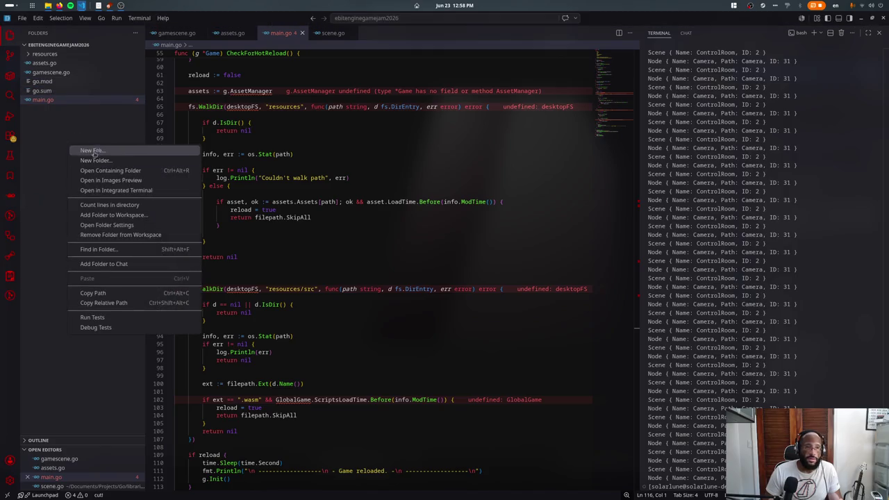
- Open assets.go and paste in the asset manager code
click(57, 74)
click(58, 73)
click(44, 62)
key(ctrl+v)
- Move the var assetFS line below the import block and save assets.go
key(ctrl+Home)
click(220, 94)
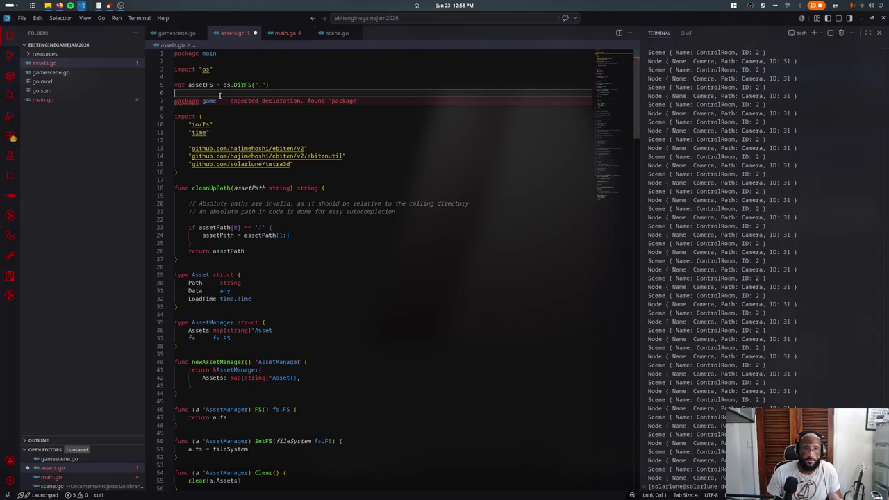
key(Delete)
click(212, 81)
key(ctrl+shift+k)
click(208, 140)
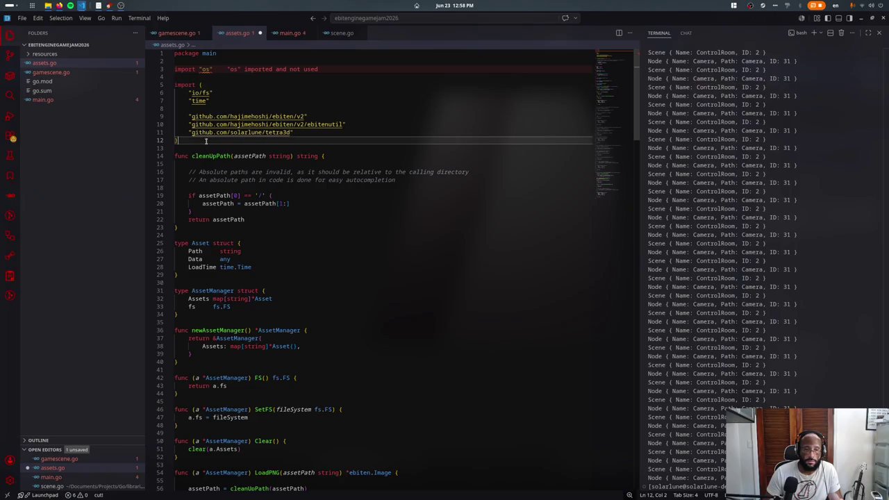
key(ctrl+v)
key(ctrl+s)
- Scroll through assets.go down to the LoadTetra3D function
scroll(246, 139, down, 2)
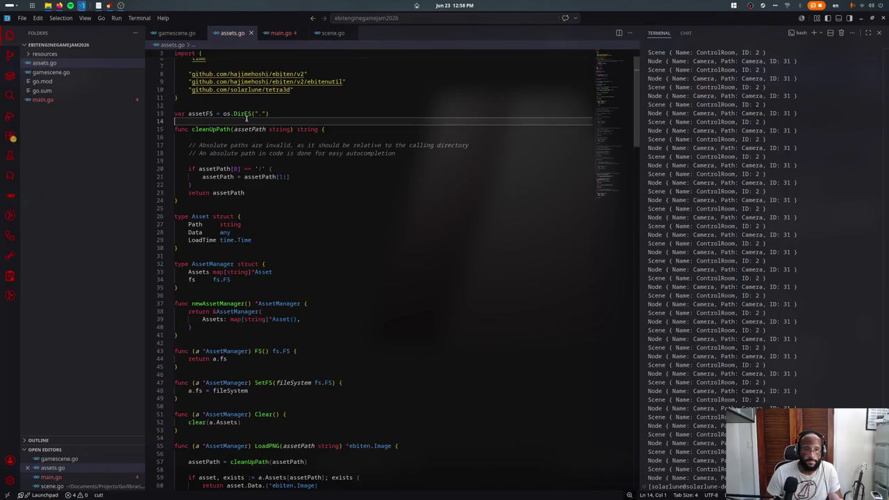
scroll(245, 118, down, 3)
scroll(242, 141, down, 3)
scroll(246, 142, down, 3)
scroll(248, 143, down, 3)
scroll(248, 143, down, 5)
scroll(415, 182, down, 5)
scroll(368, 154, down, 5)
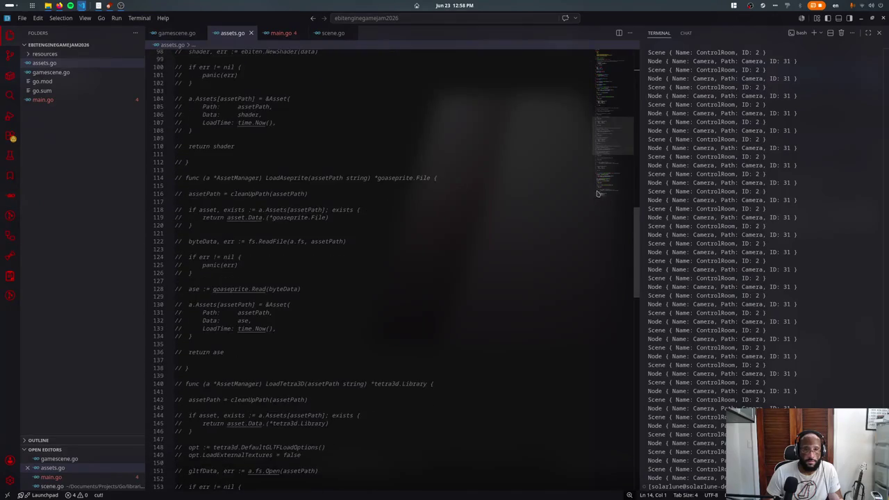
click(609, 178)
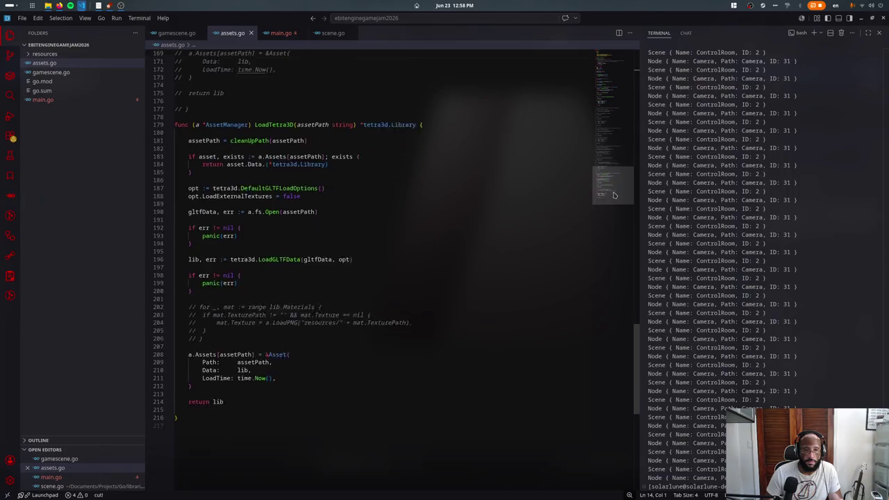
scroll(614, 190, down, 2)
- Return to main.go and go to the Game struct definition
click(279, 33)
scroll(301, 156, up, 1)
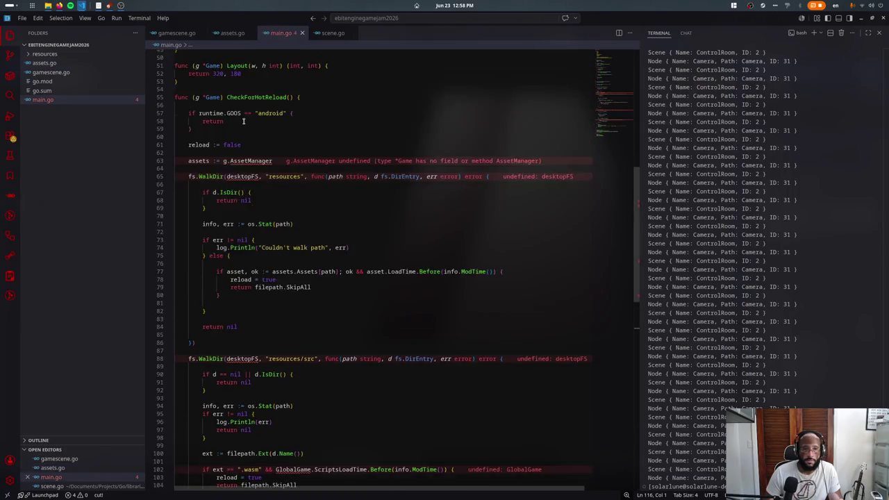
scroll(264, 163, up, 3)
click(229, 171)
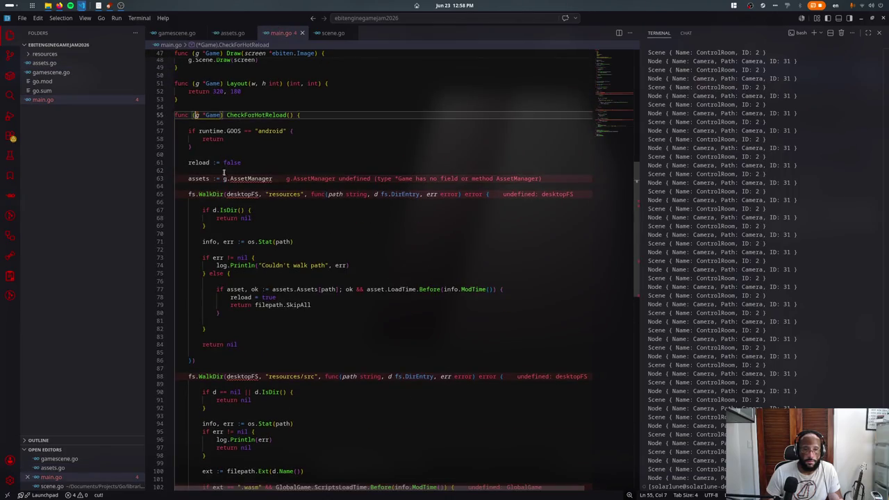
ctrl+click(216, 115)
- Add an AssetManager *AssetManager field to the Game struct
key(Down)
key(Down)
key(End)
key(Return)
text(AssetM)
key(Tab)
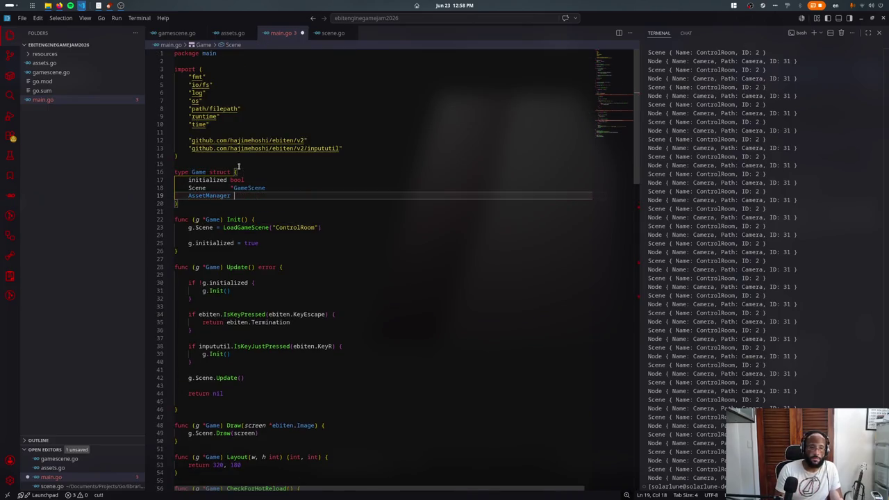
text(*Asste)
key(BackSpace)
key(BackSpace)
text(et)
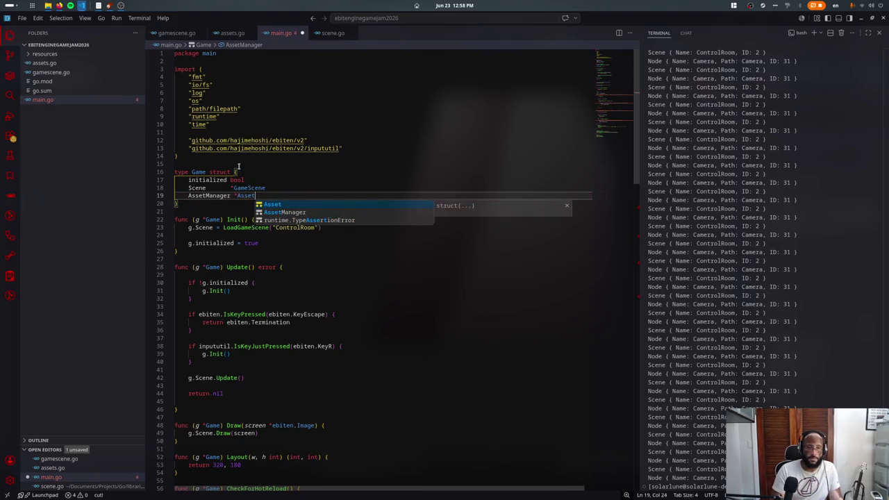
key(Tab)
- In Init, assign g.AssetManager = newAssetManager()
key(Down)
key(Down)
key(Down)
key(End)
key(Return)
text(g.A)
key(Tab)
text(= newA)
key(Tab)
- Replace both undefined desktopFS references with assets.fs
scroll(463, 96, down, 15)
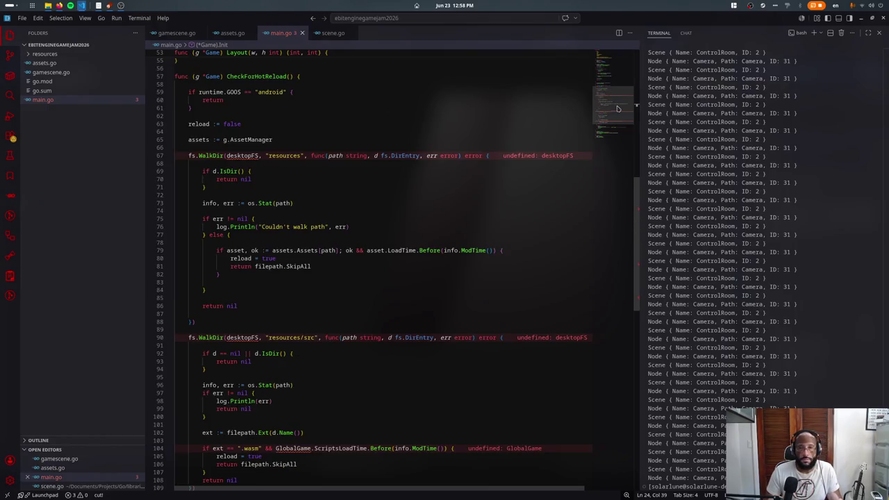
double_click(232, 154)
key(BackSpace)
text(fs)
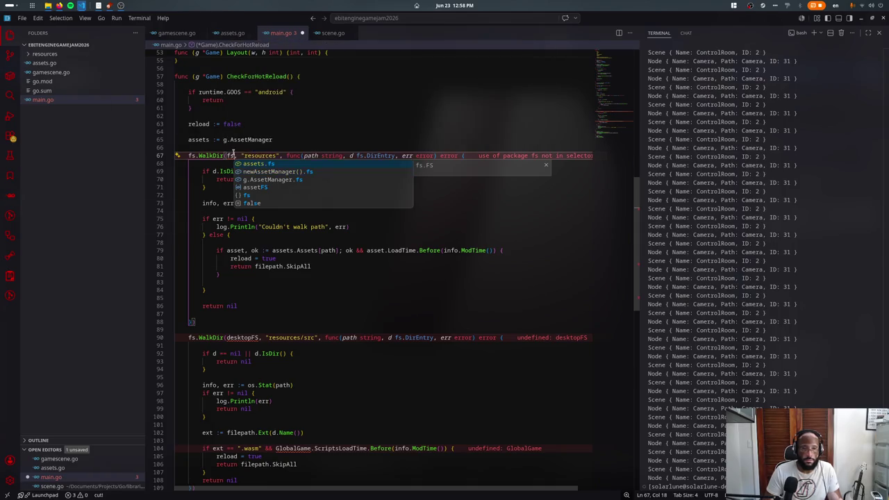
key(Return)
key(ctrl+shift+Left)
key(ctrl+shift+Left)
key(ctrl+shift+Left)
key(ctrl+c)
double_click(242, 337)
key(ctrl+v)
- Replace GlobalGame with g, comment out the resources/src WalkDir block, and save main.go
scroll(257, 278, down, 1)
scroll(259, 258, down, 3)
click(287, 319)
double_click(287, 325)
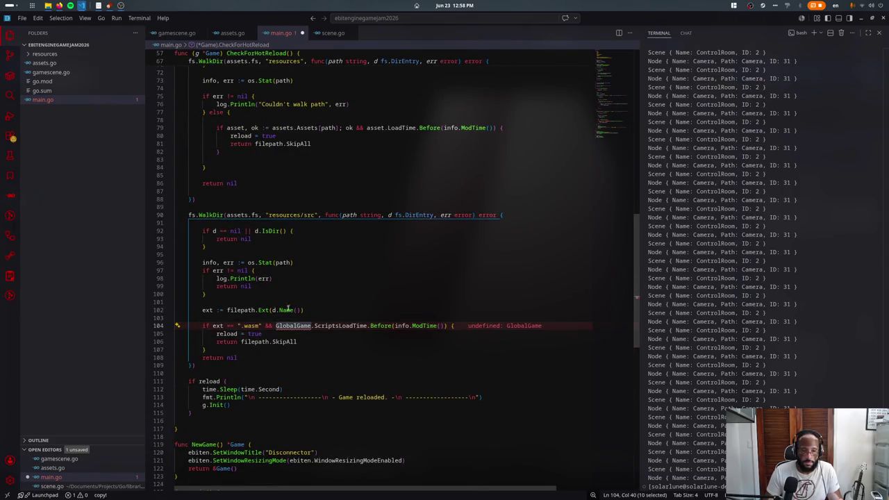
text(g)
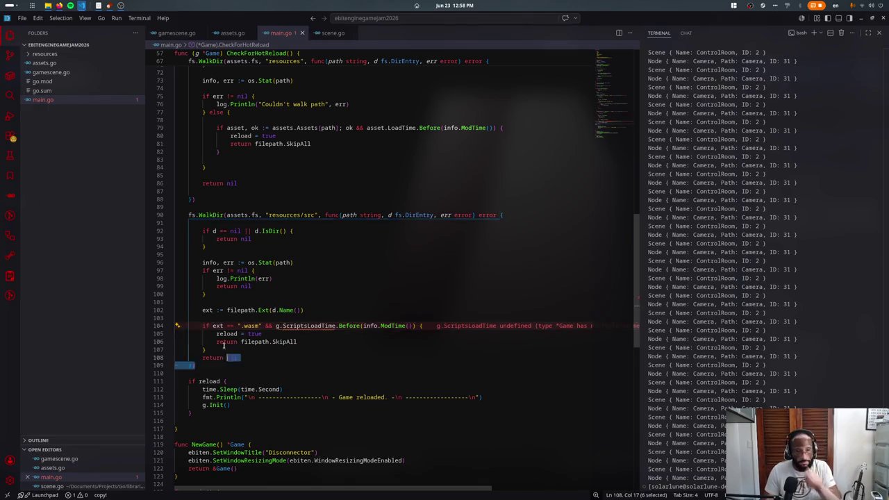
drag(196, 366, 190, 215)
key(ctrl+slash)
key(ctrl+s)
- Scroll through main.go to review the remaining code
scroll(391, 218, down, 5)
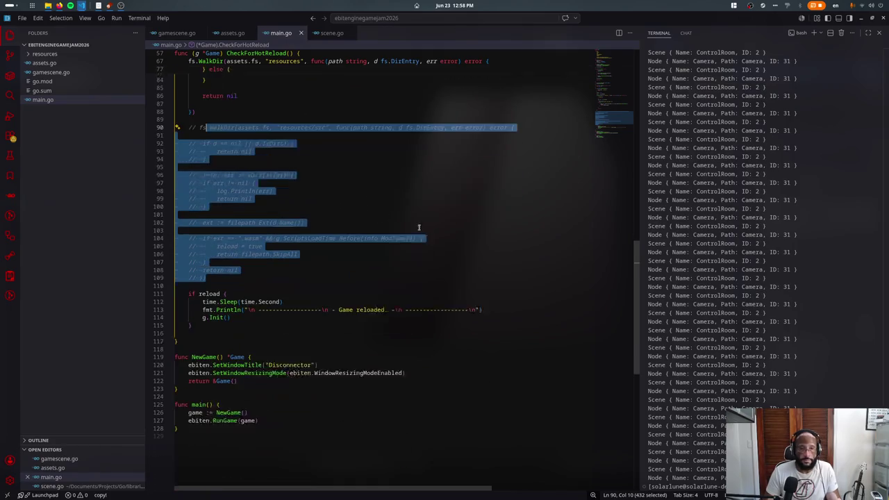
scroll(614, 143, up, 15)
click(248, 149)
scroll(248, 182, down, 2)
scroll(268, 183, down, 8)
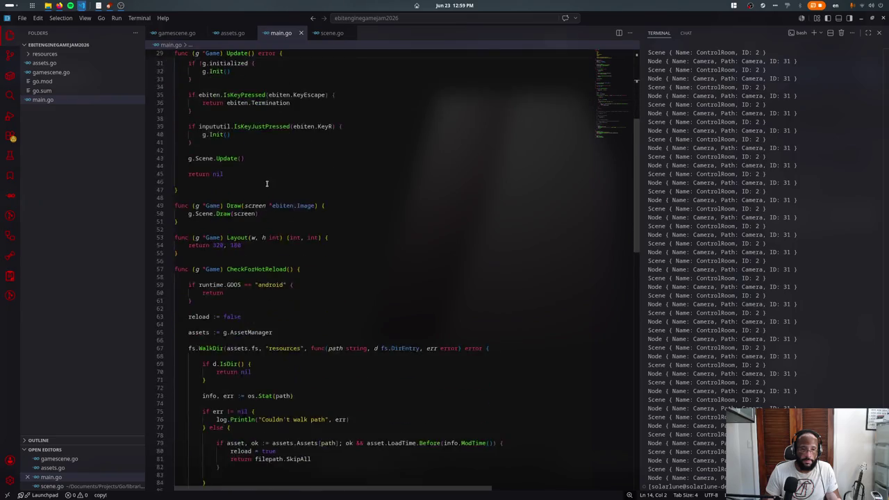
scroll(266, 197, down, 3)
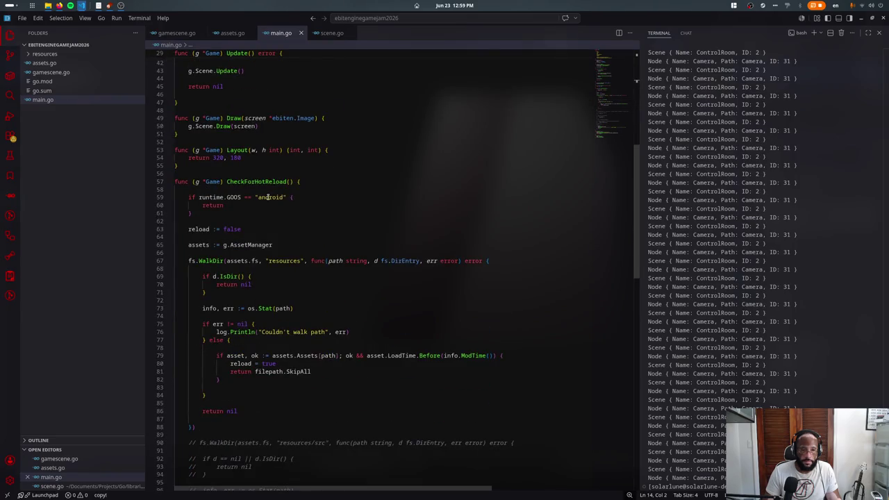
scroll(268, 198, up, 3)
scroll(250, 187, up, 6)
scroll(223, 174, up, 3)
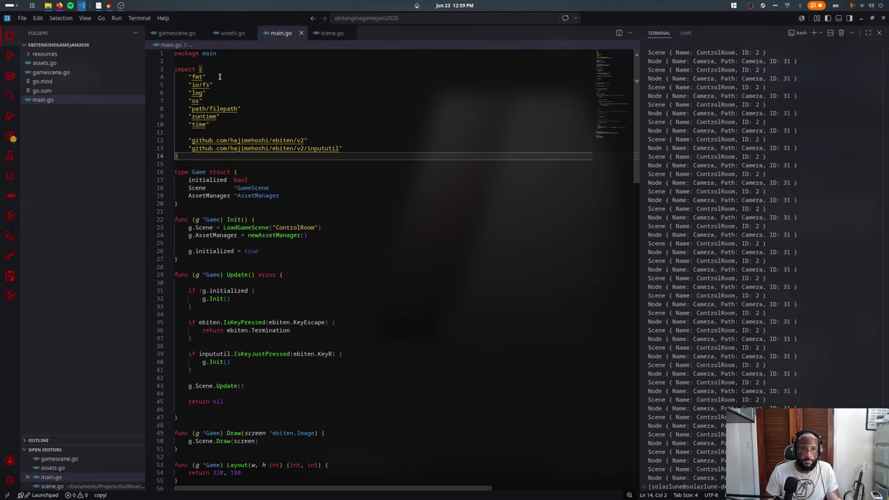
- In assets.go, remove the assetFS variable line and save
click(233, 32)
click(605, 70)
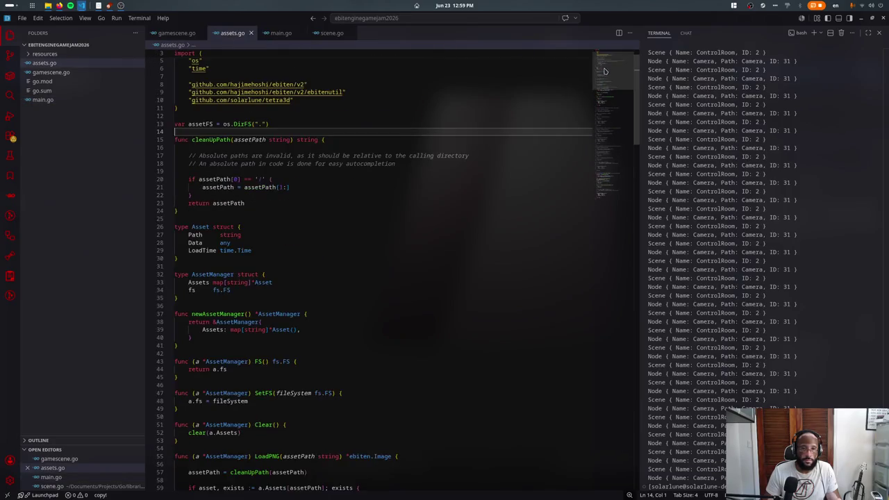
key(shift+Up)
key(ctrl+x)
key(ctrl+s)
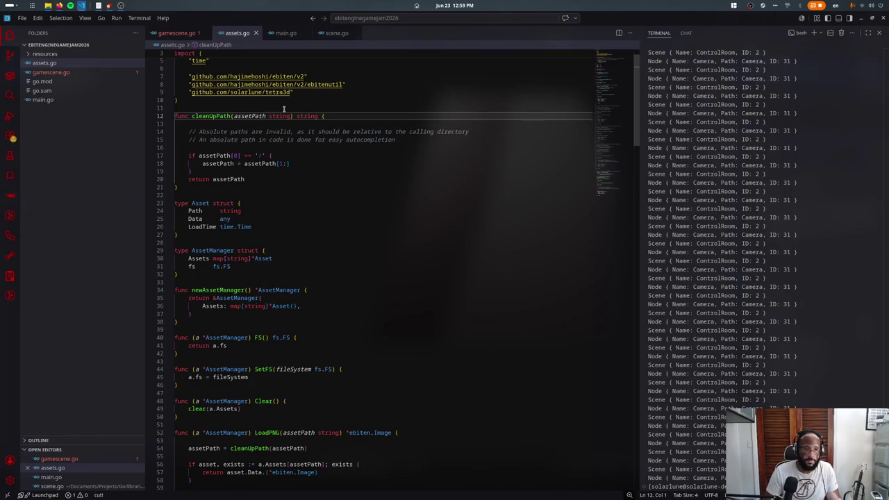
- Set fs: os.DirFS(".") in newAssetManager, save assets.go, and open gamescene.go
scroll(267, 110, down, 4)
click(323, 221)
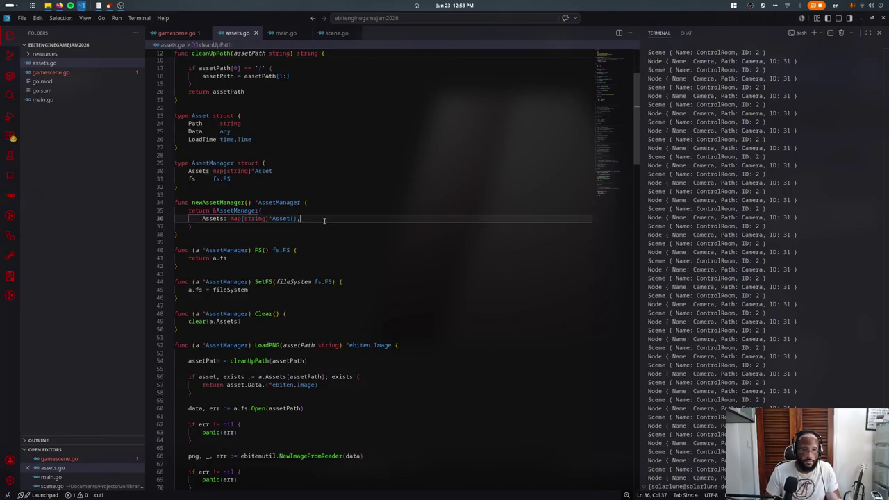
key(Return)
text(fs: )
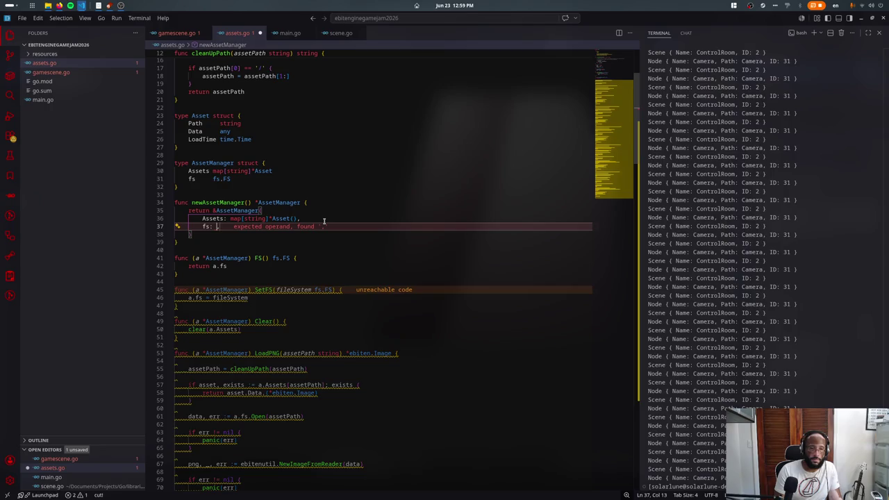
text(os.)
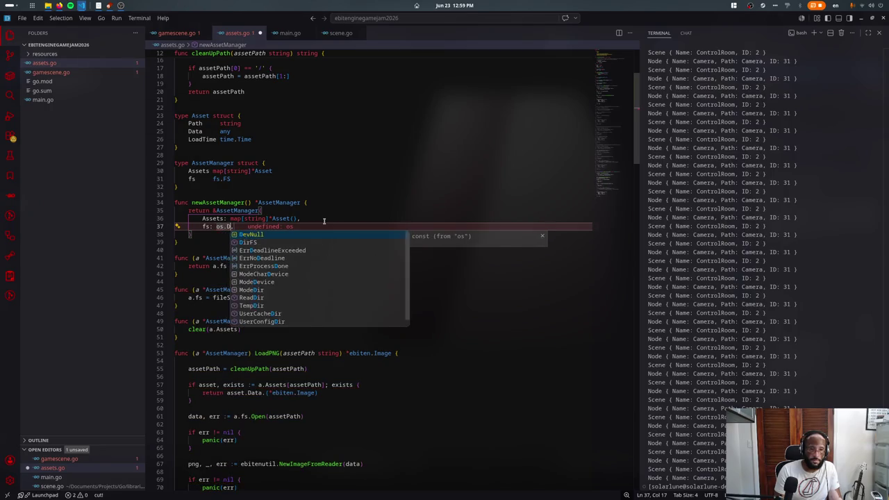
text(DirFS("."),)
key(Return)
text(.)
key(ctrl+s)
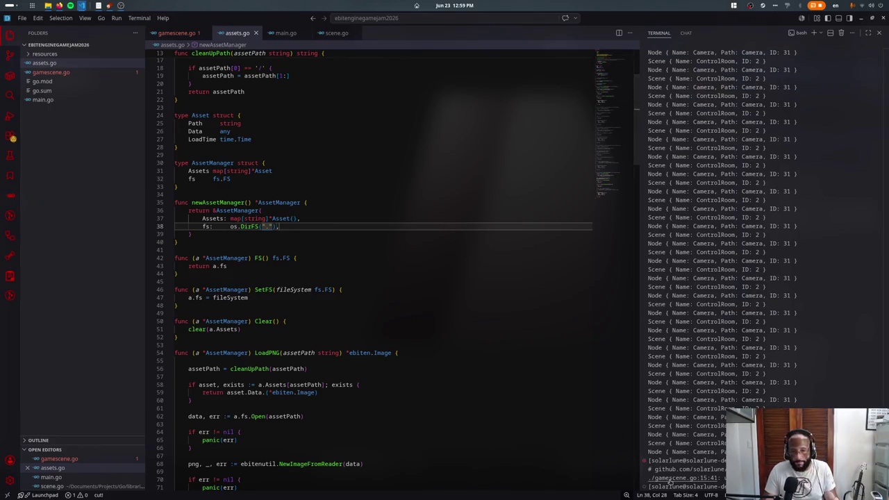
key(ctrl+Tab)
double_click(240, 164)
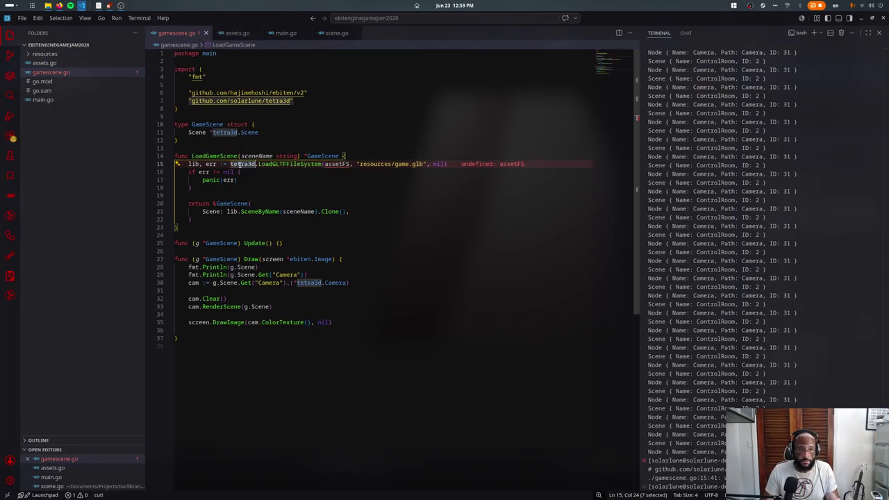
- Start replacing the tetra3d load call on line 15 with GlobalGame
shift+click(460, 164)
text(gl)
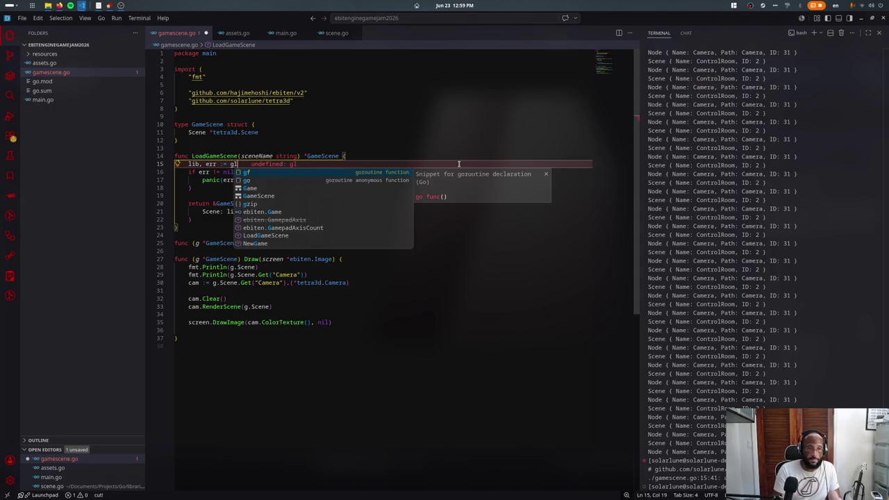
text(obalGame)
key(ctrl+BackSpace)
text(GlobalGa)
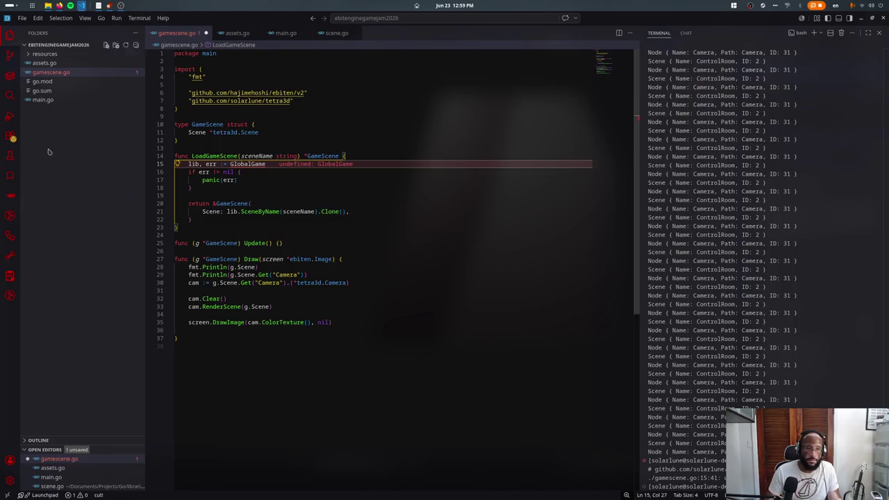
- In main.go, declare var GlobalGame *Game above NewGame
click(43, 100)
scroll(296, 202, down, 5)
scroll(295, 202, down, 7)
scroll(296, 202, down, 7)
scroll(278, 222, down, 5)
click(248, 244)
key(Return)
text(var GlobalGame *Game)
- Make NewGame assign GlobalGame = &Game{...} and return GlobalGame
key(Down)
key(Down)
key(Down)
key(Down)
key(Down)
key(Down)
key(Up)
key(Up)
key(End)
key(Return)
text(GlobalGame = &Game{)
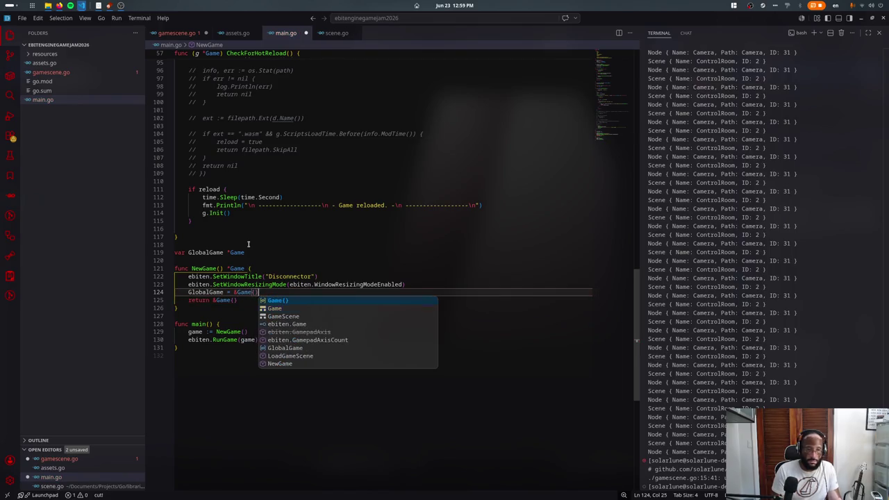
key(Escape)
key(Down)
key(BackSpace)
key(BackSpace)
key(BackSpace)
text(Gl)
key(Tab)
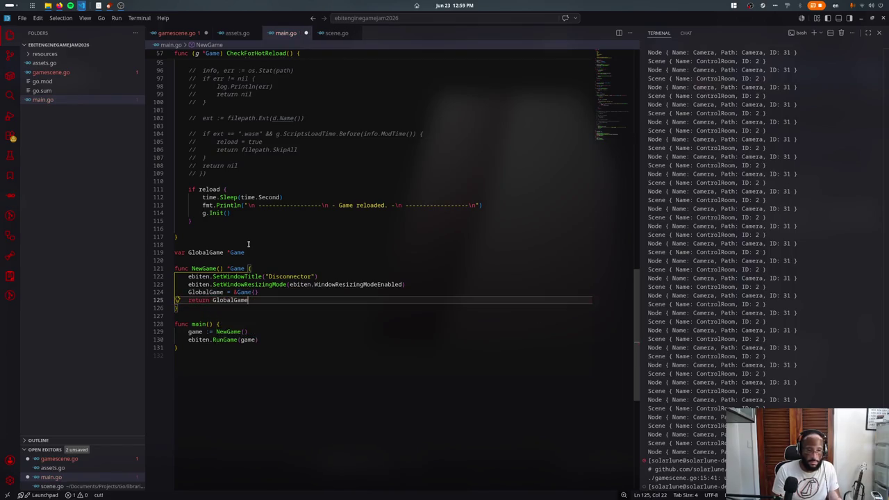
- Load the scene via GlobalGame.AssetManager.LoadTetra3D("resources/game.glb") in gamescene.go
key(ctrl+w)
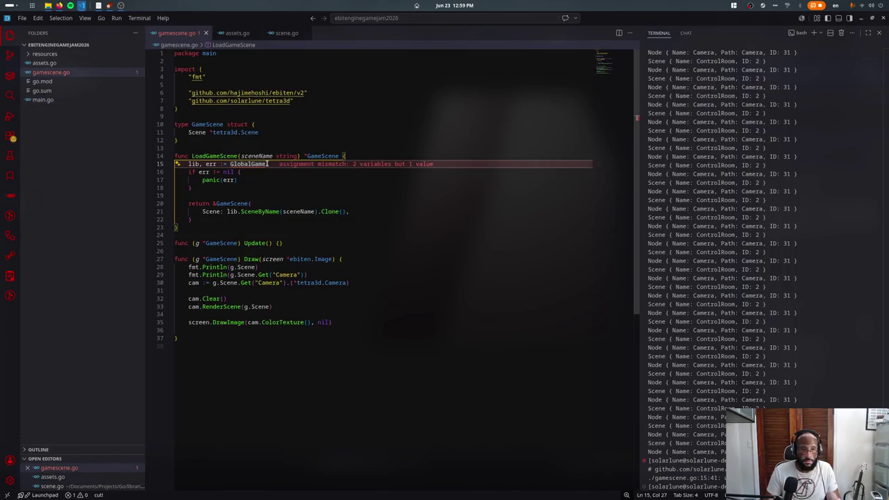
text(.Asset)
key(Tab)
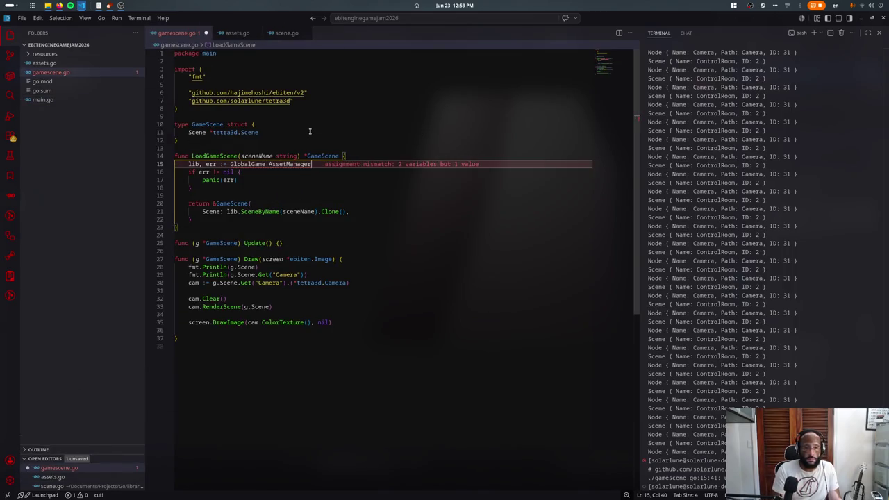
text(.)
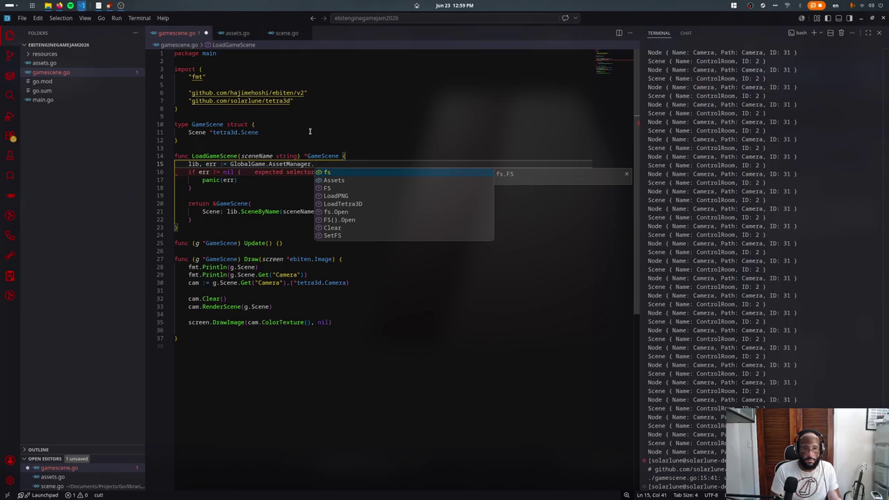
text(Load)
key(Tab)
text(()
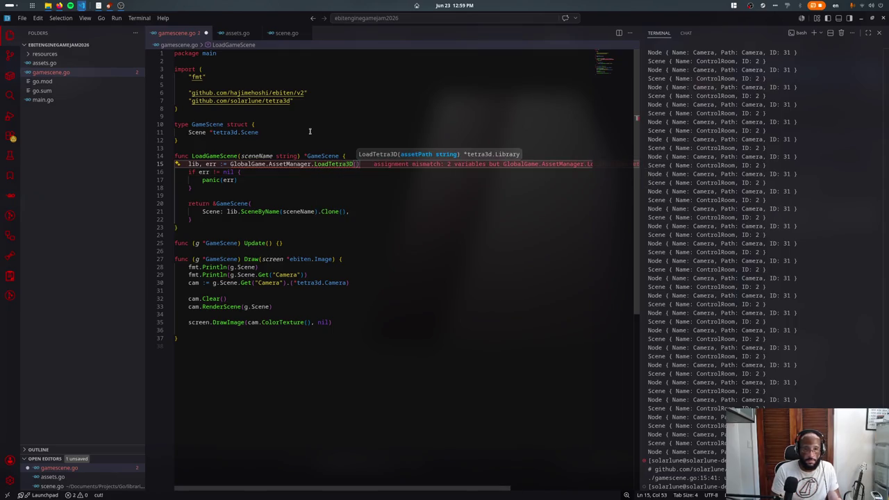
text("resources/)
key(Escape)
text(game.glb)
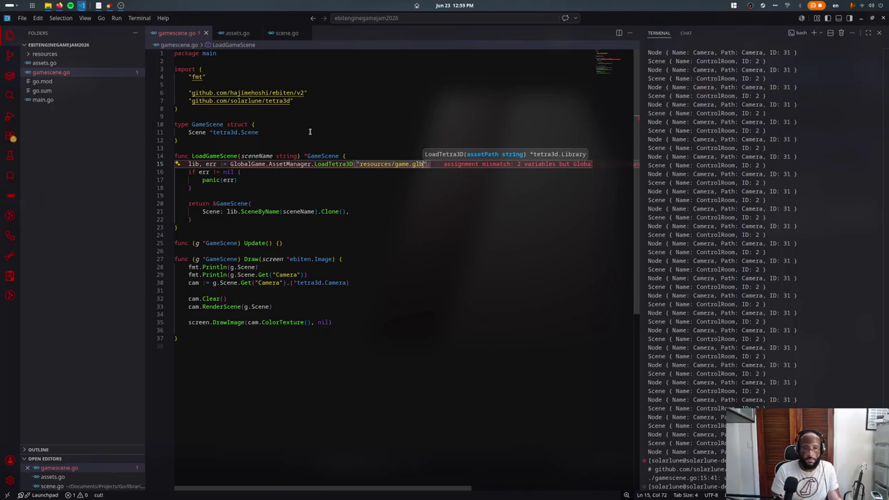
key(End)
- Remove the unused err variable and its check block, save, and rerun the game
click(216, 163)
key(BackSpace)
key(BackSpace)
key(BackSpace)
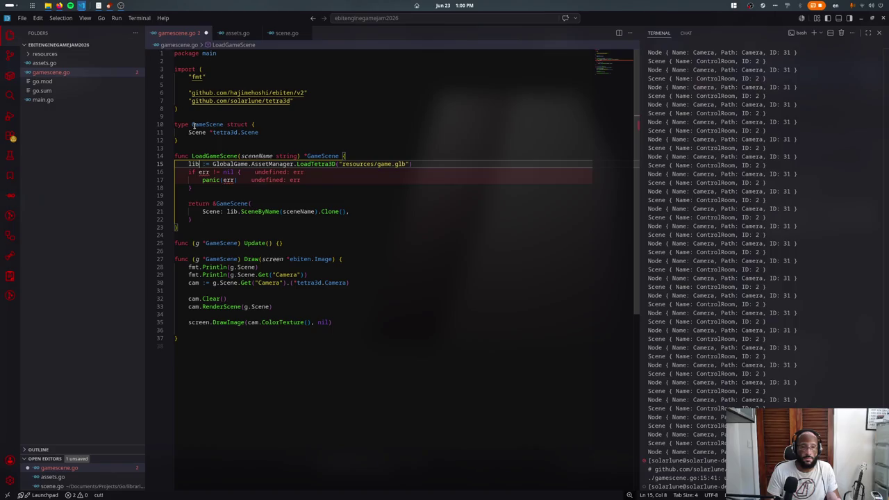
key(Down)
key(ctrl+shift+k)
key(ctrl+shift+k)
key(ctrl+shift+k)
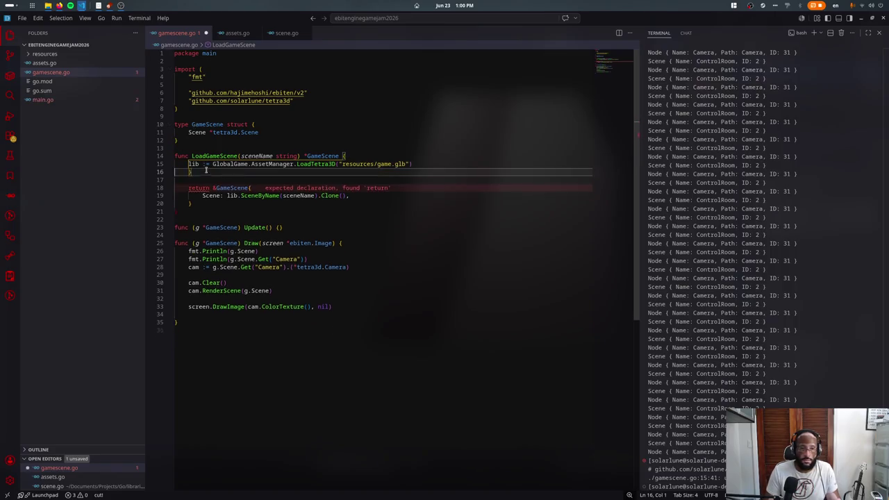
key(Up)
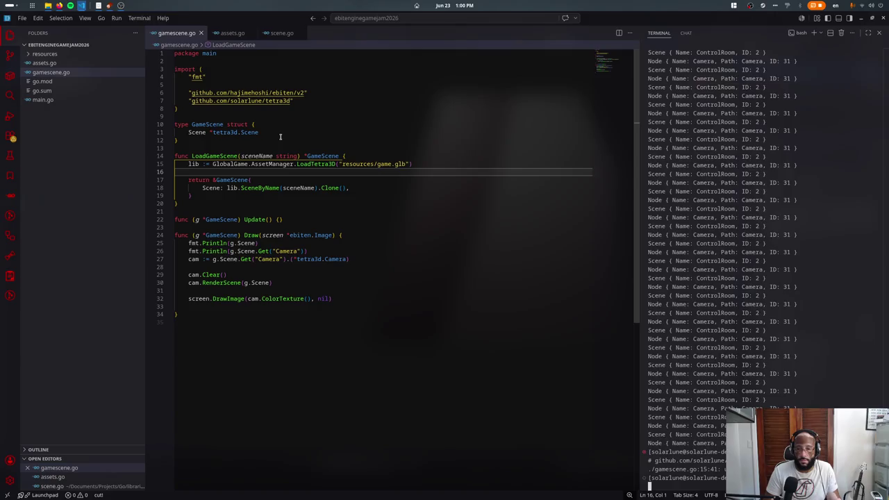
key(Return)
scroll(732, 188, up, 3)
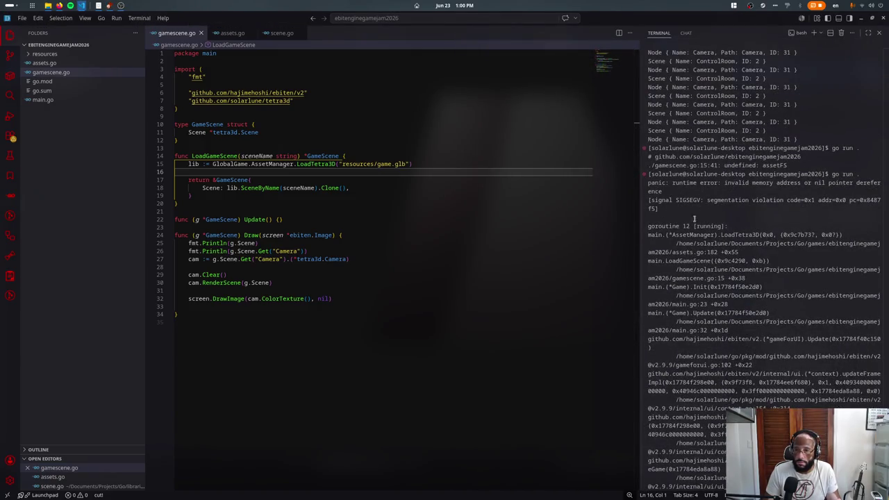
- Follow the panic's stack trace into assets.go and inspect the AssetManager type
ctrl+click(702, 245)
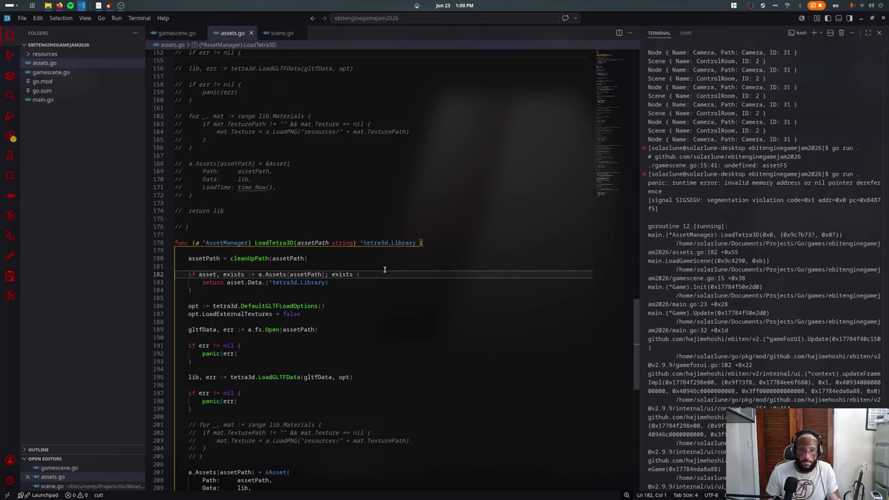
click(343, 257)
ctrl+click(276, 275)
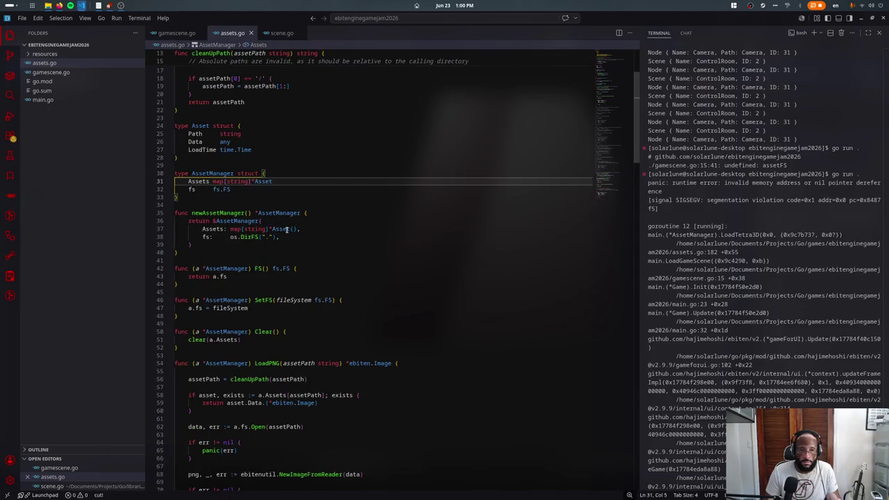
click(286, 237)
key(ctrl+z)
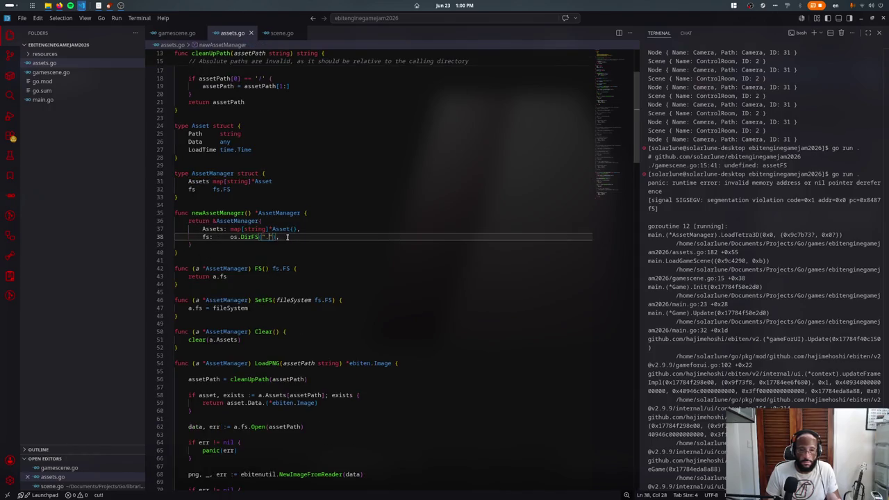
key(ctrl+s)
key(ctrl+w)
- Rerun the game from the terminal and review the new stack trace
click(760, 179)
key(Up)
key(Return)
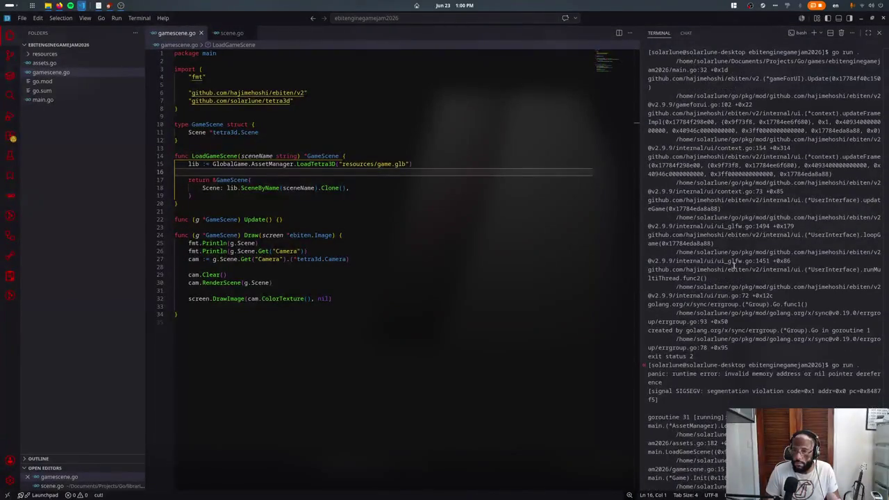
scroll(743, 252, up, 5)
scroll(743, 246, down, 5)
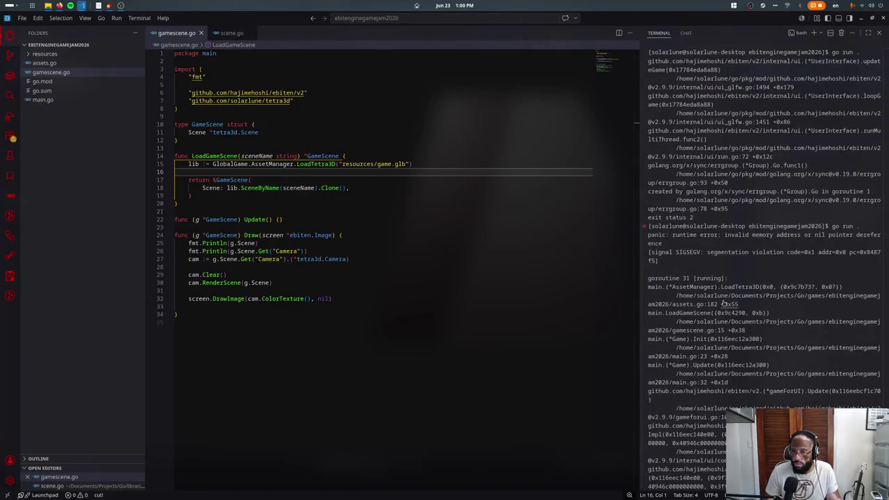
- Add fmt.Println(a) inside LoadTetra3D, save, and rerun to print the receiver
ctrl+click(724, 303)
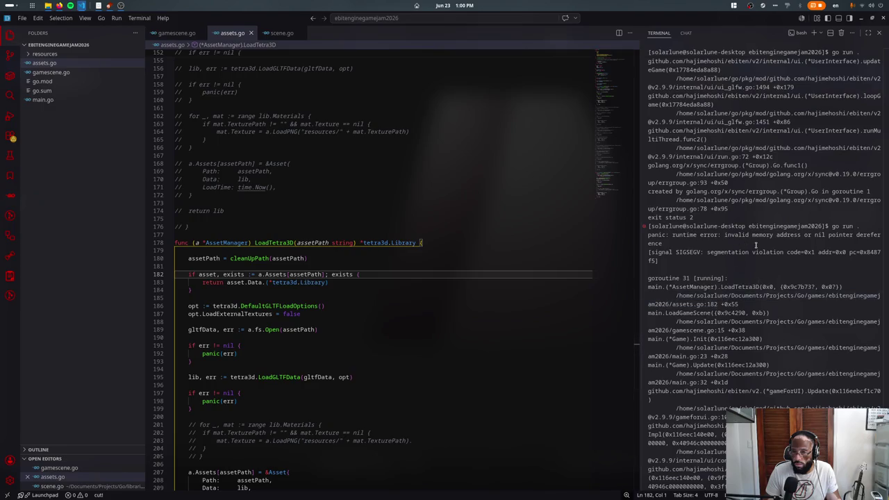
click(337, 261)
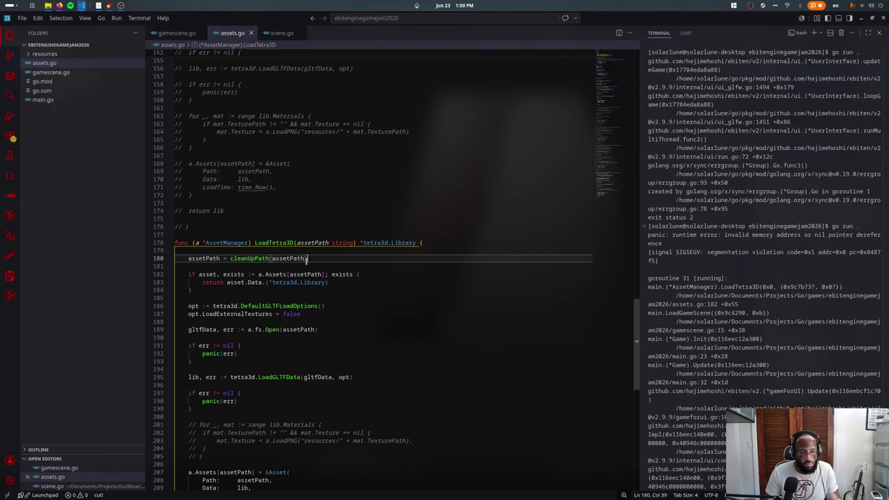
key(Return)
key(Return)
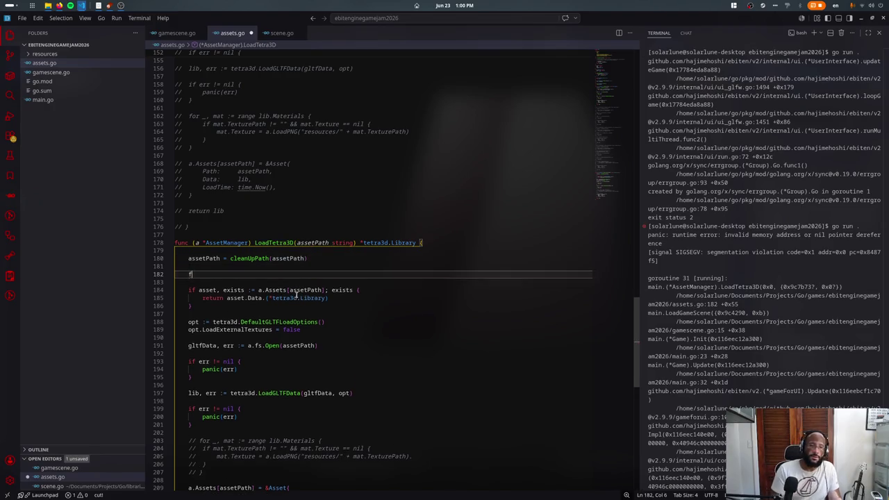
text(fmt.println)
key(Return)
text(a)
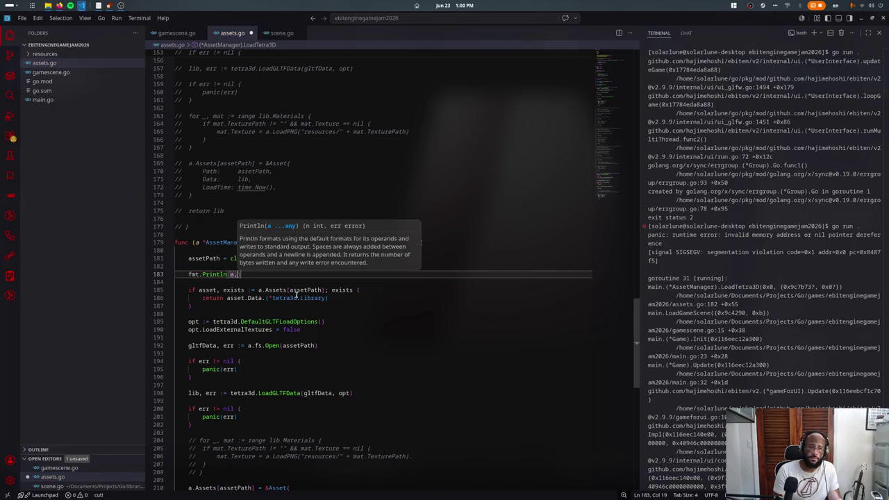
text(,)
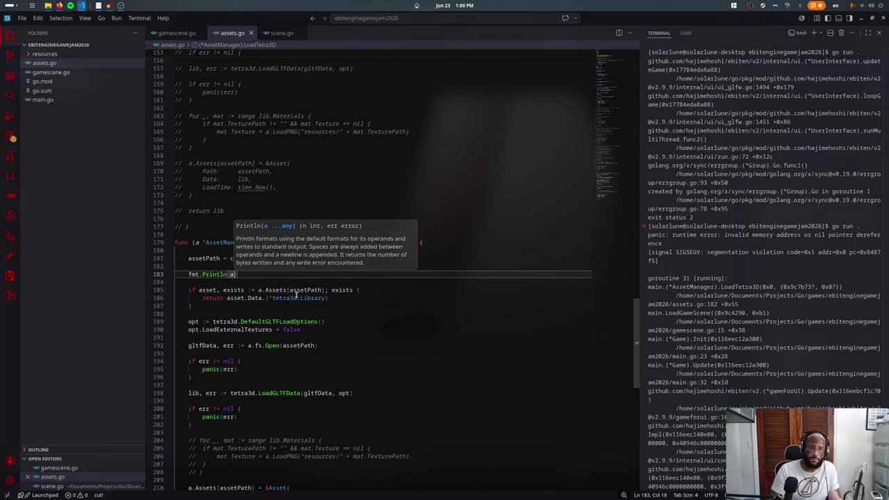
key(BackSpace)
key(ctrl+s)
click(697, 217)
key(Return)
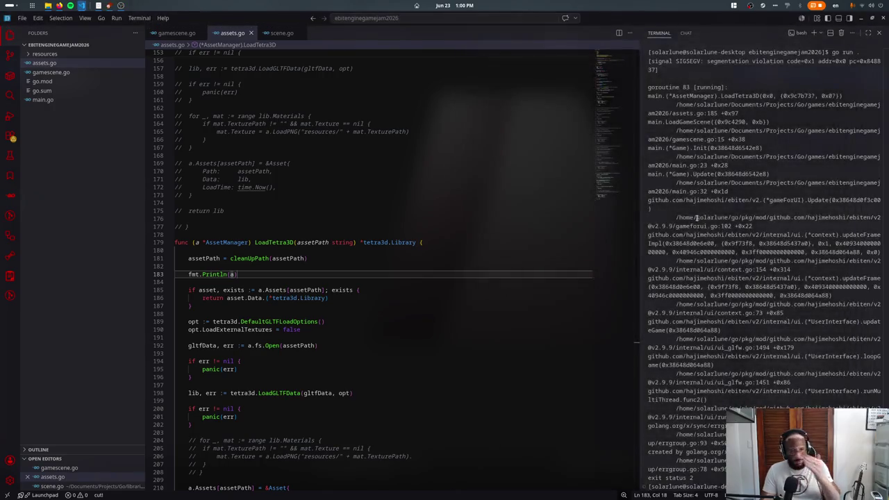
- Delete the debug print, save assets.go, and trace back to the AssetManager initialization
key(ctrl+shift+k)
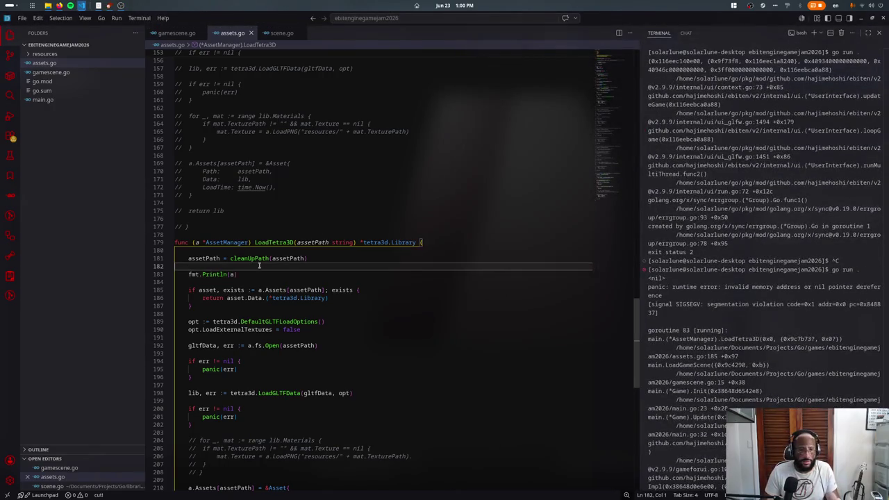
key(ctrl+s)
ctrl+click(276, 236)
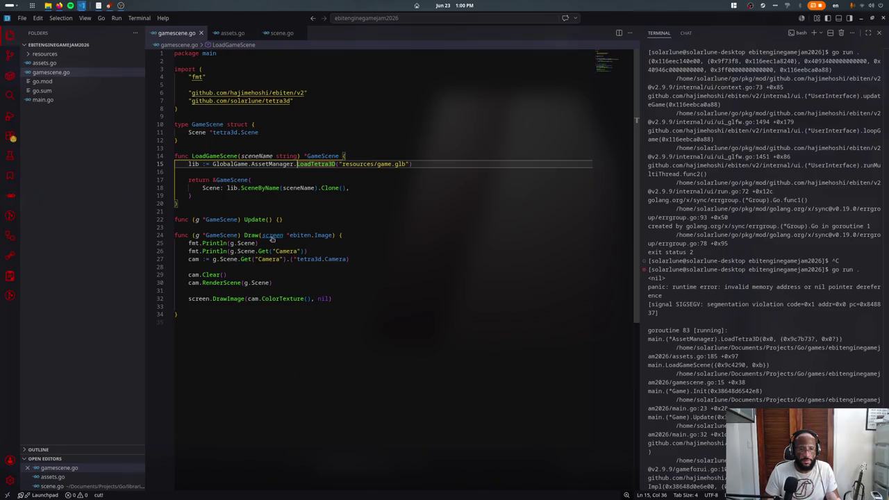
ctrl+click(276, 163)
click(292, 222)
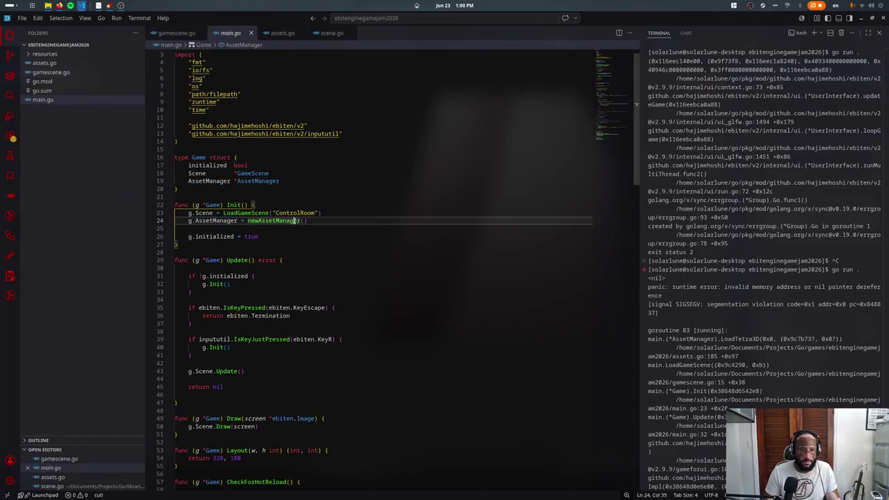
- Move the AssetManager creation above the ControlRoom scene load in Init, save, and run
key(alt+Up)
key(Return)
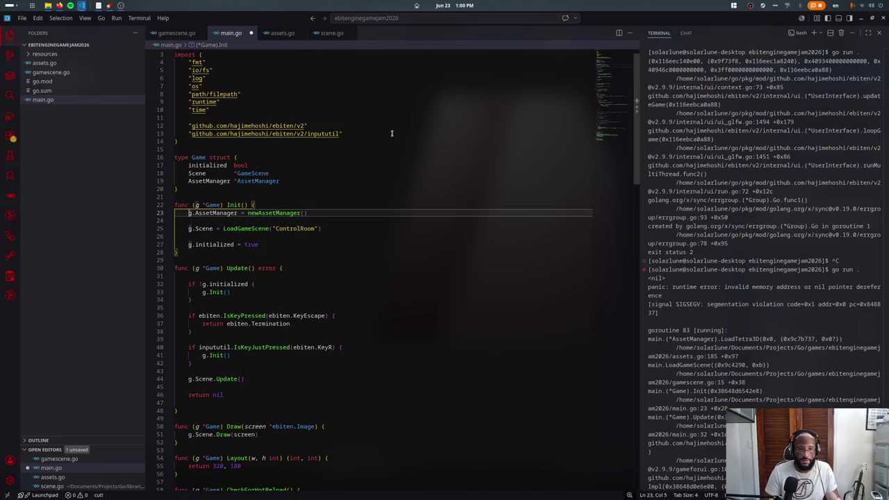
key(Up)
key(Return)
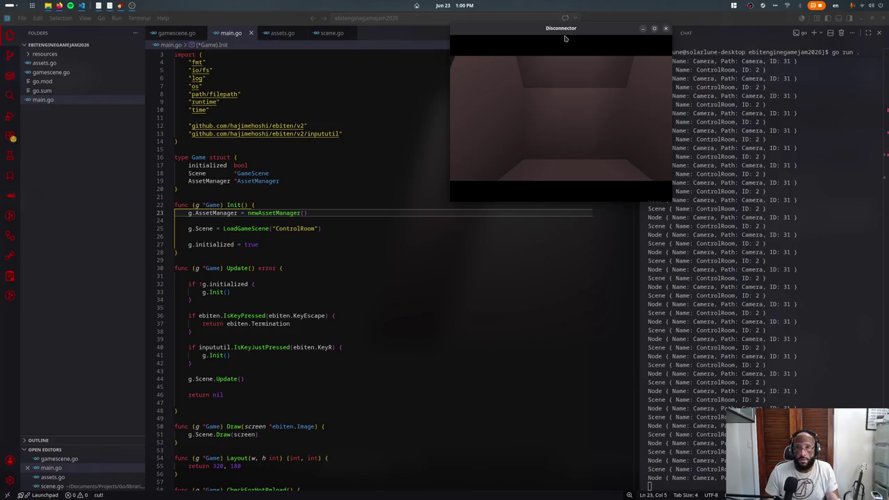
- Maximize the running game window and check Blender's render settings
drag(547, 32, 341, 150)
double_click(341, 151)
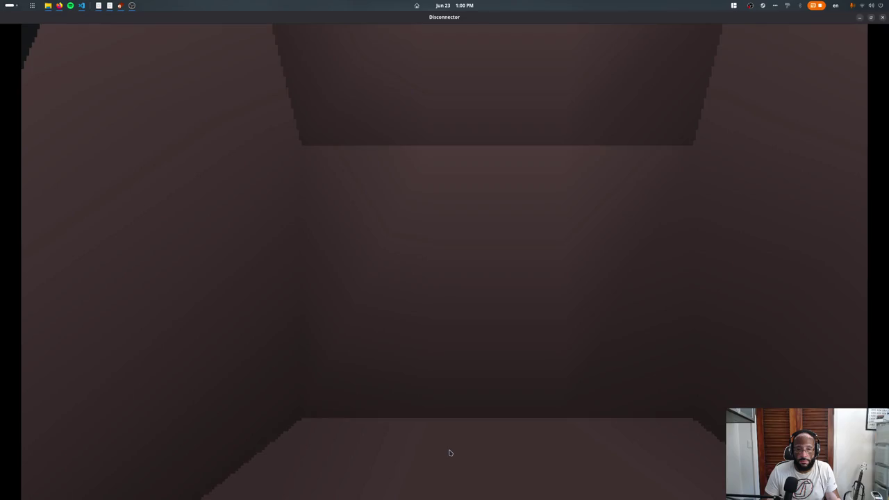
key(super)
click(681, 208)
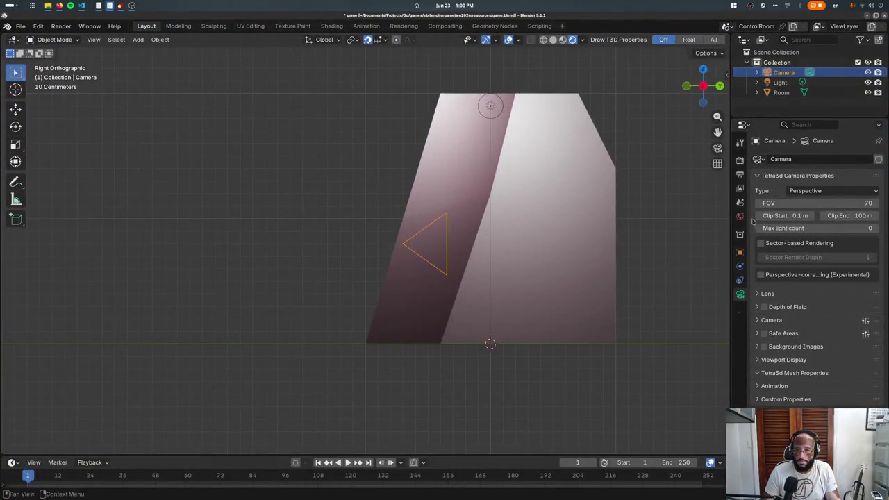
click(739, 161)
scroll(826, 321, down, 10)
scroll(817, 311, down, 2)
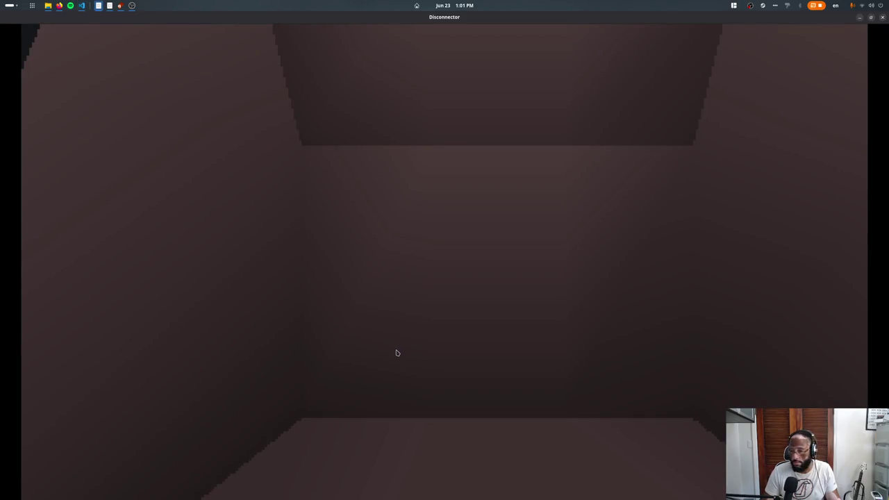
- Close the running game and return to main.go
key(Escape)
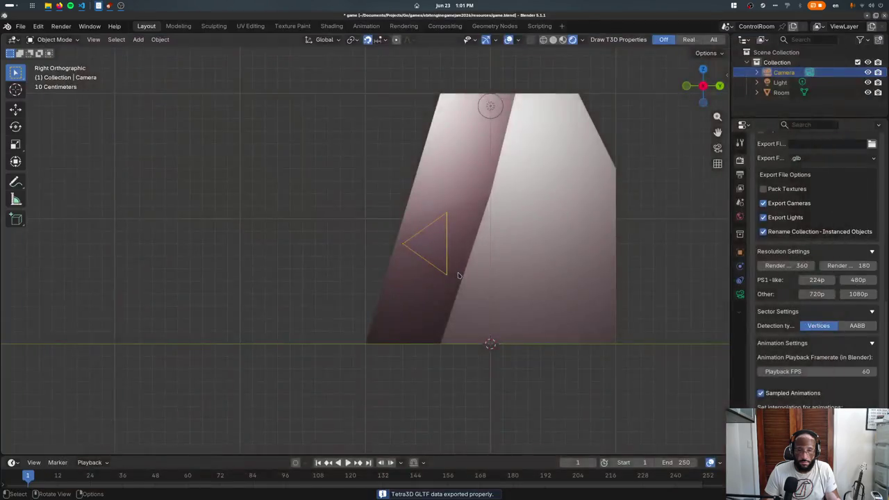
click(356, 284)
scroll(333, 271, down, 3)
scroll(305, 257, down, 3)
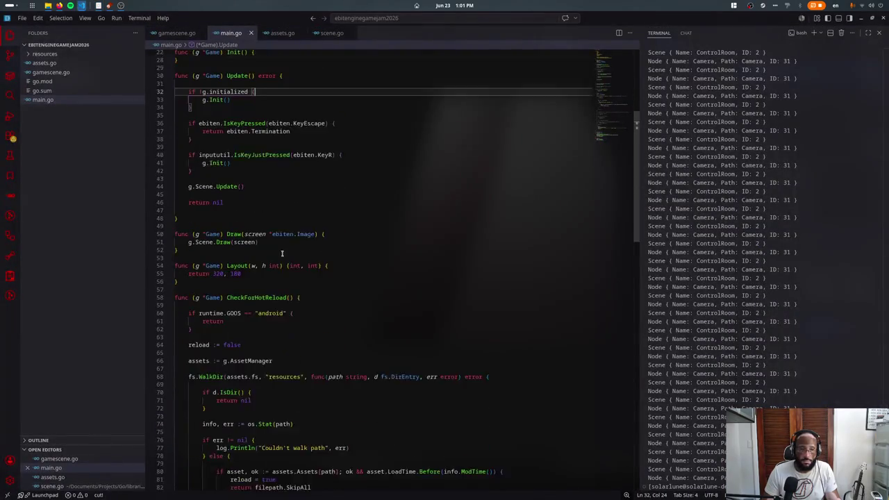
- Add g.CheckForHotReload() to the Draw function
scroll(281, 252, down, 3)
click(275, 233)
key(Return)
text(g.Che)
key(Return)
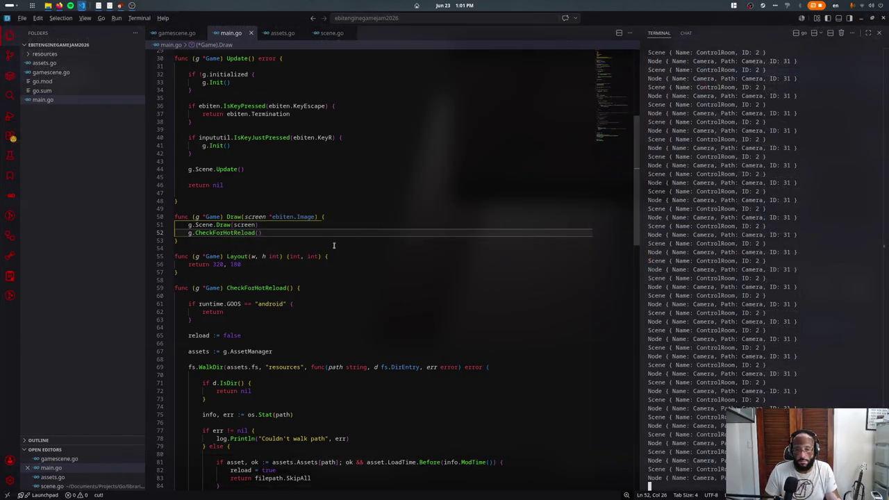
key(alt+Tab)
key(alt+Tab)
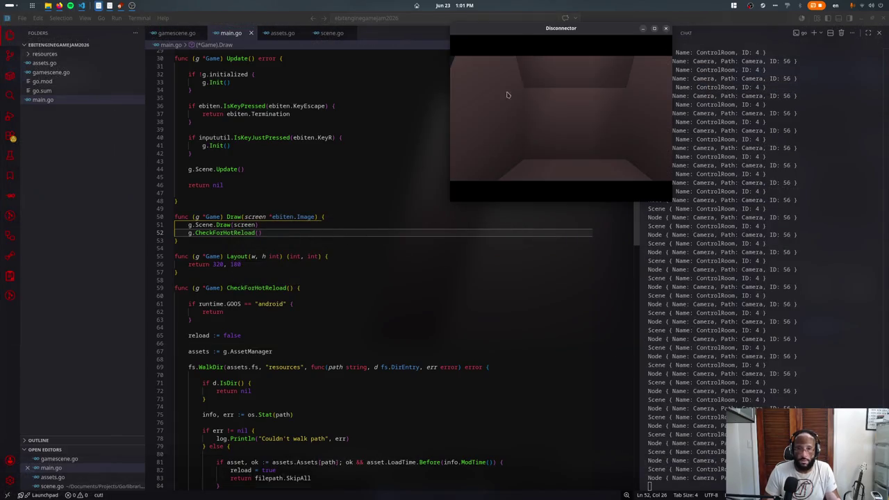
- In Blender, rotate the camera 90° from top view and save to export
key(super)
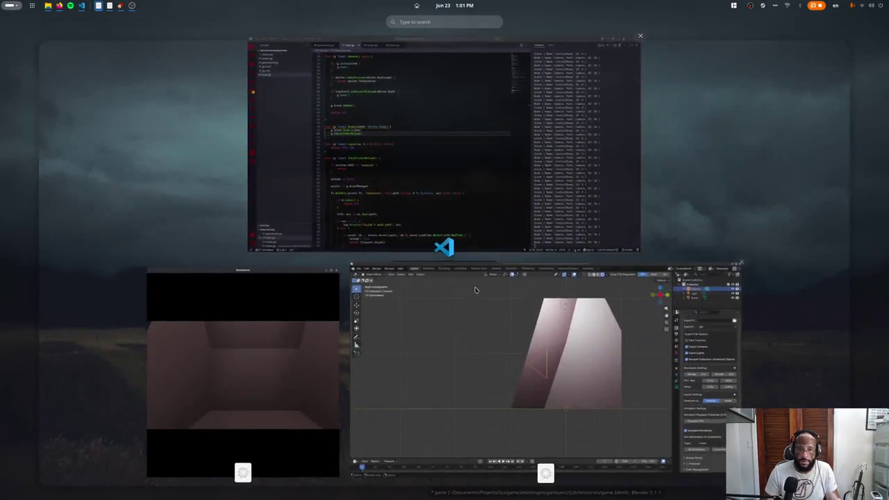
click(474, 291)
key(KP_3)
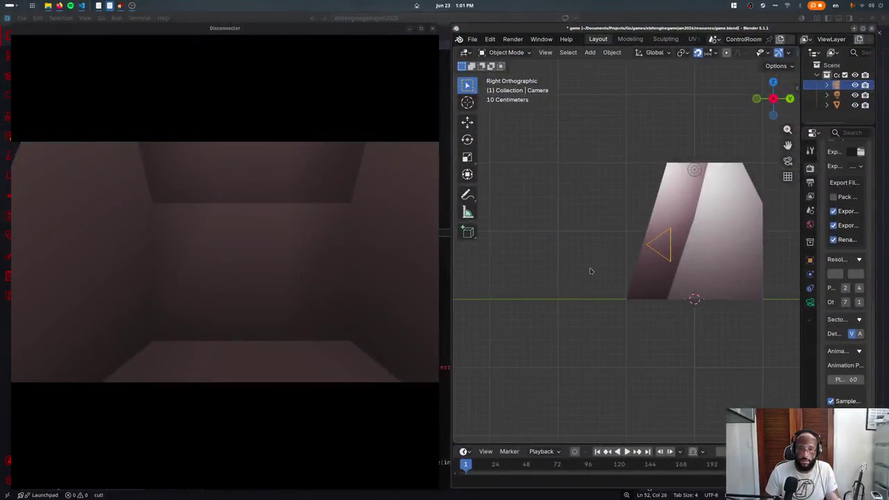
key(KP_7)
key(g)
key(Escape)
key(ctrl+s)
text(r90)
key(Return)
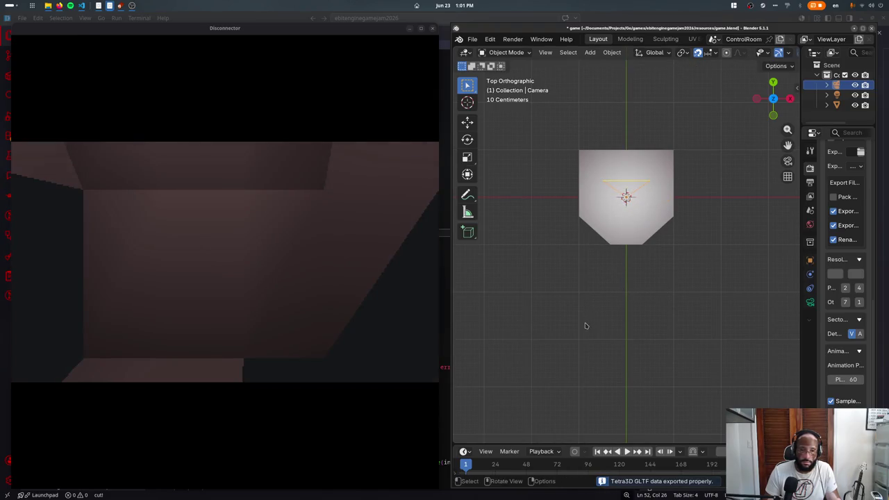
- Inspect the Room mesh's modifiers and the render settings in Blender
click(625, 196)
key(Tab)
mouse_move(625, 197)
middle_down()
mouse_move(619, 283)
mouse_move(699, 304)
mouse_move(687, 309)
middle_up()
key(Tab)
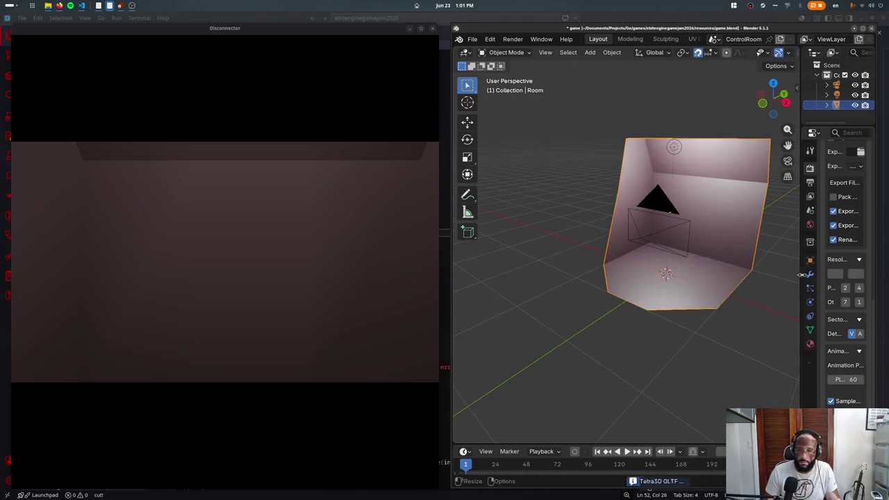
click(809, 275)
click(797, 277)
drag(801, 277, 715, 278)
click(724, 167)
scroll(802, 324, down, 6)
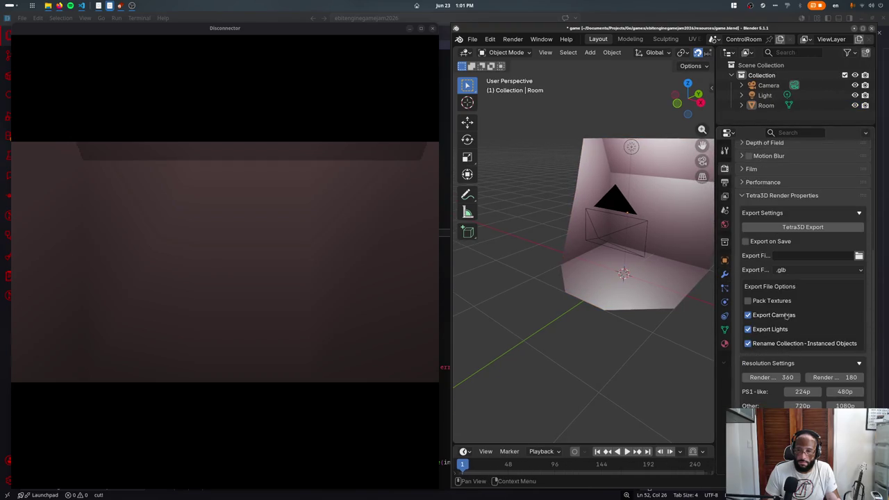
scroll(763, 278, down, 2)
scroll(763, 288, down, 1)
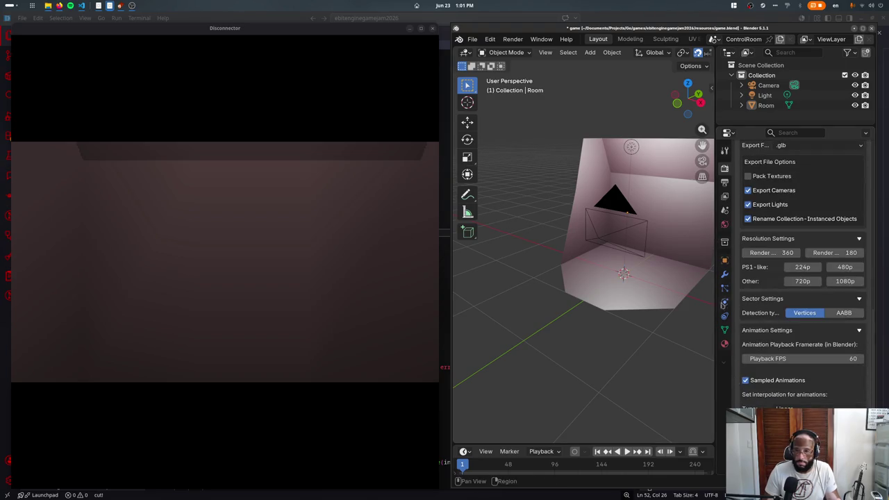
- Set the Tetra3D subdivision level in scene settings, re-export, and confirm the game updates
click(724, 329)
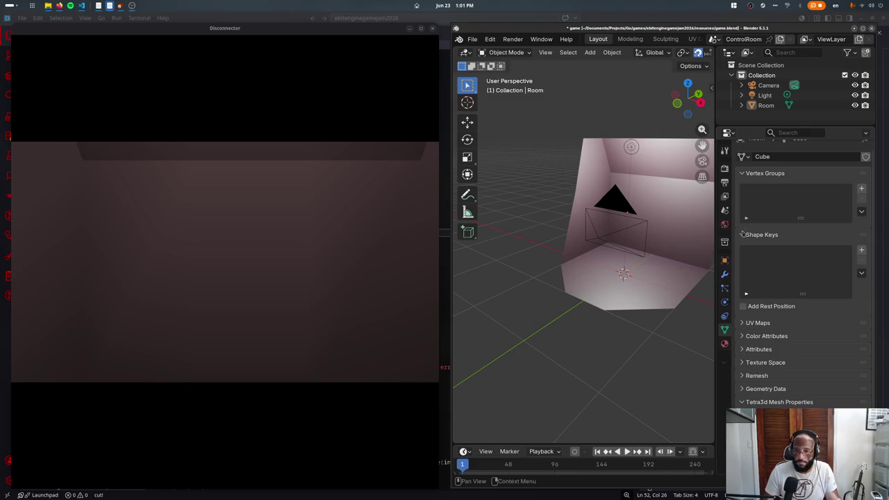
click(724, 211)
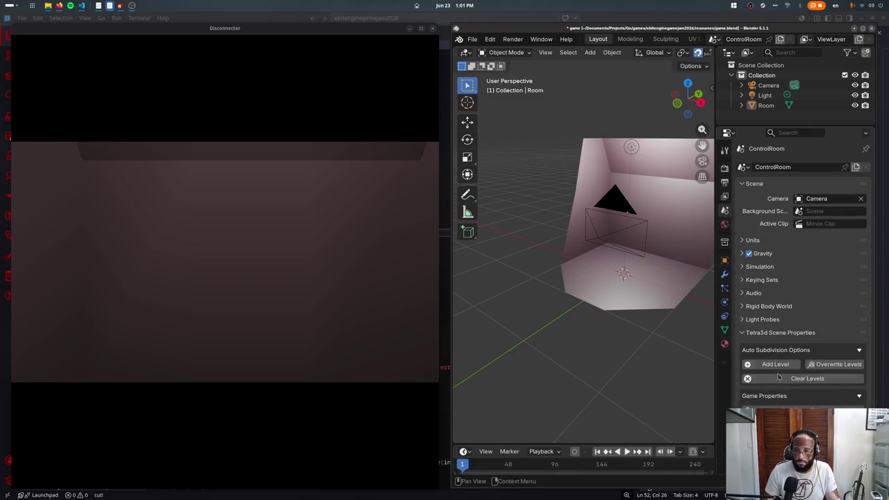
click(814, 406)
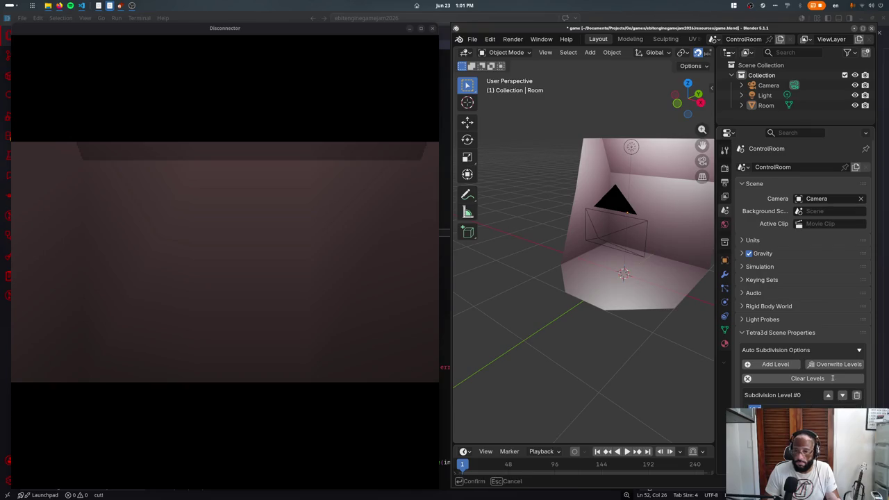
click(820, 378)
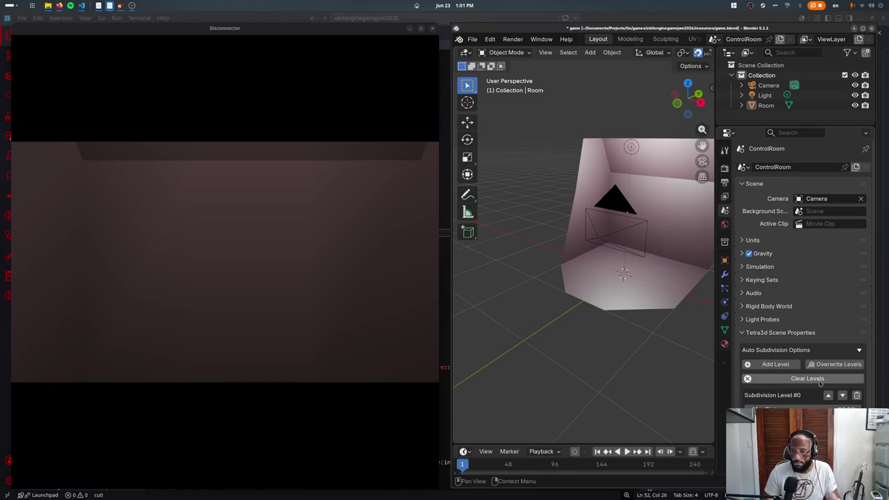
key(ctrl+s)
click(596, 303)
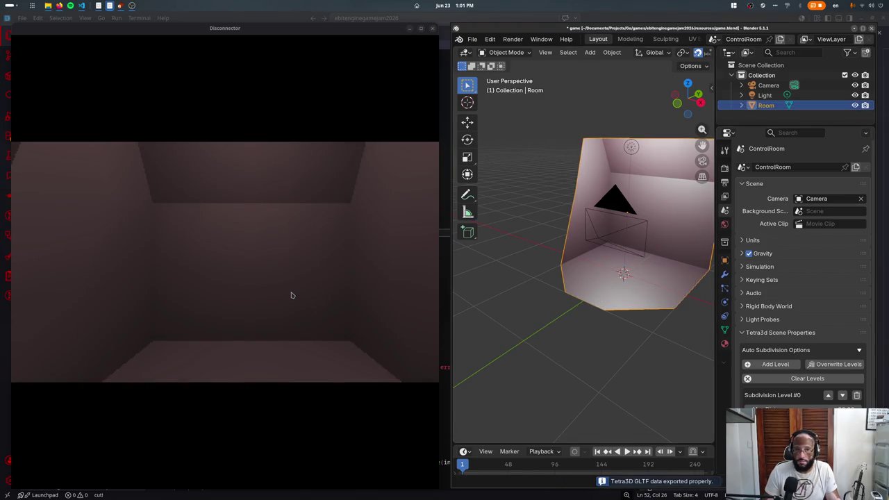
click(278, 269)
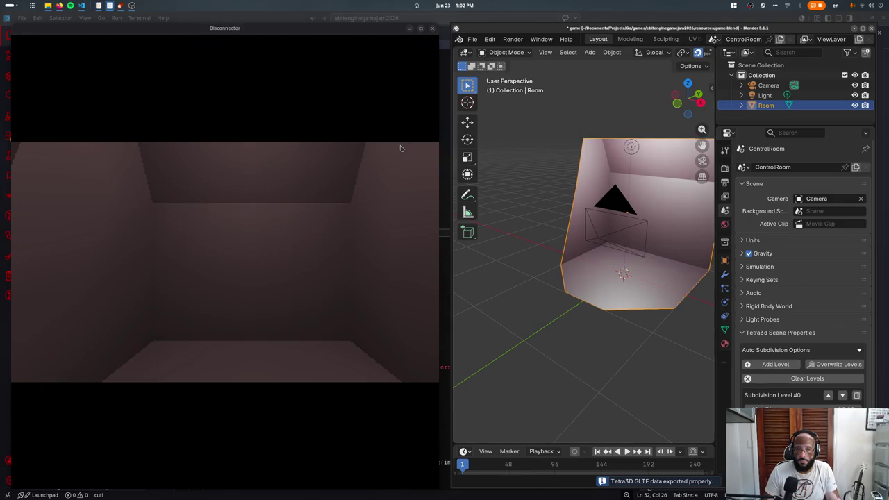
key(alt+Tab)
- Add DebugDrawFPS and DebugDrawWireframe bool fields to the Game struct
click(308, 189)
key(Return)
key(Return)
text(Debug)
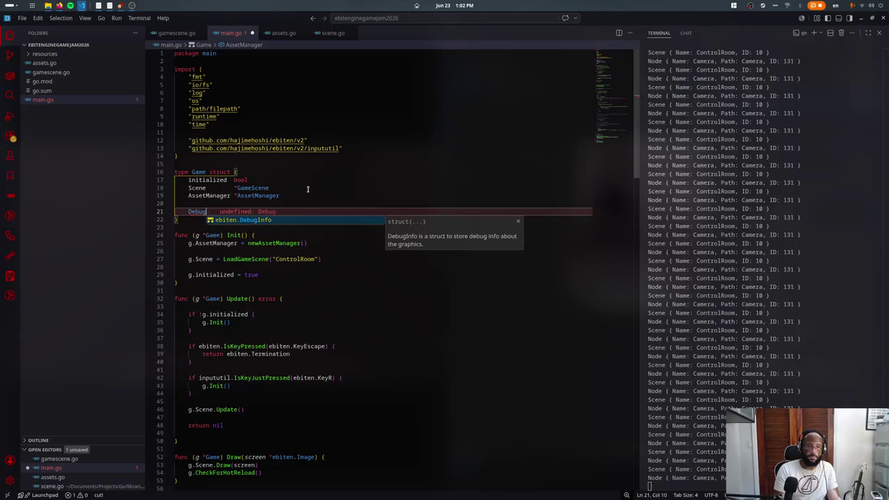
text(Draw )
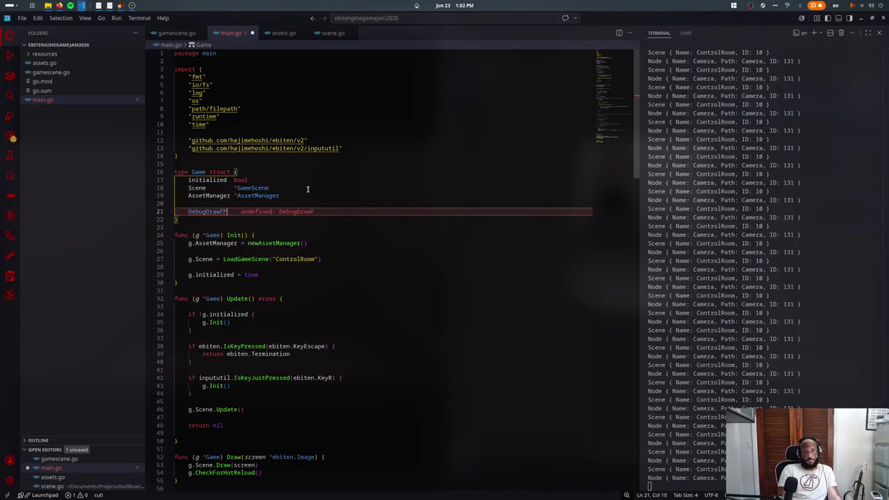
text(PS bool)
key(Return)
text(DebugDrawWirefr)
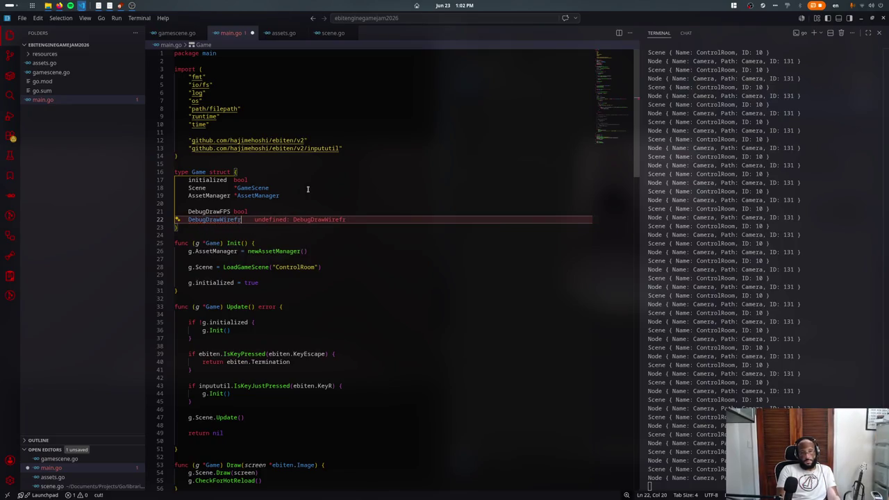
text(ame bool)
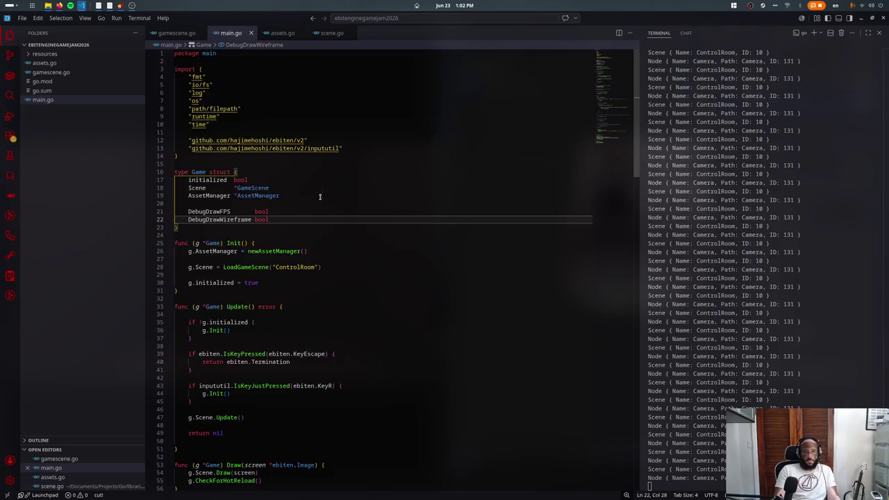
- Start an if statement after the CheckForHotReload call, then undo it
scroll(330, 199, down, 5)
scroll(305, 181, down, 3)
click(282, 163)
key(Return)
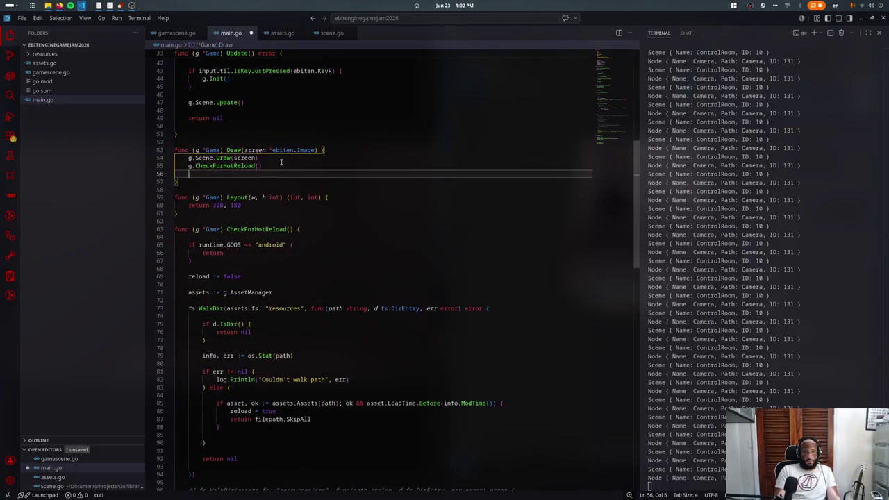
key(Return)
text(if)
key(ctrl+z)
key(ctrl+z)
- Duplicate the KeyR reload block as a KeyF1 check that toggles DebugDrawFPS
click(230, 149)
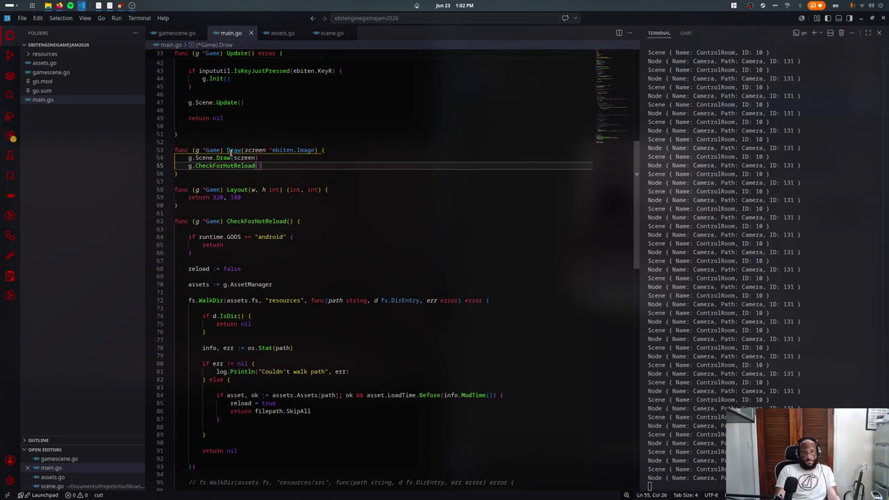
scroll(230, 146, up, 1)
scroll(230, 146, up, 6)
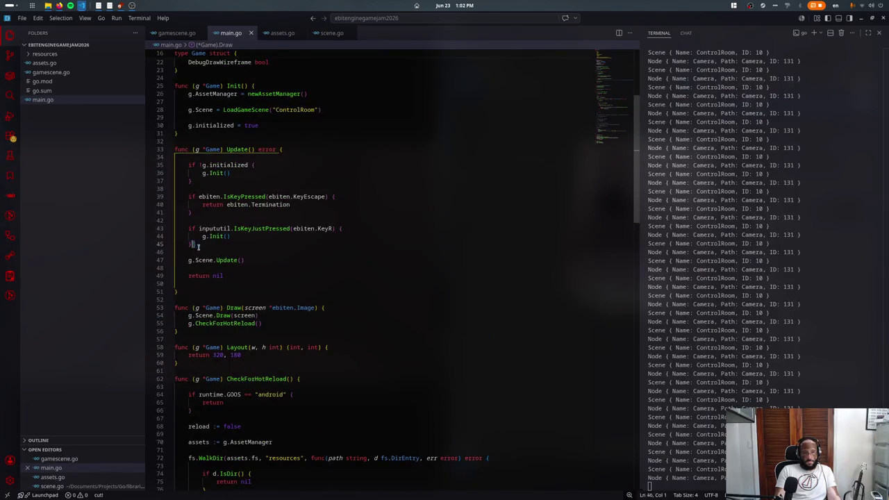
drag(195, 244, 189, 237)
key(ctrl+c)
key(ctrl+v)
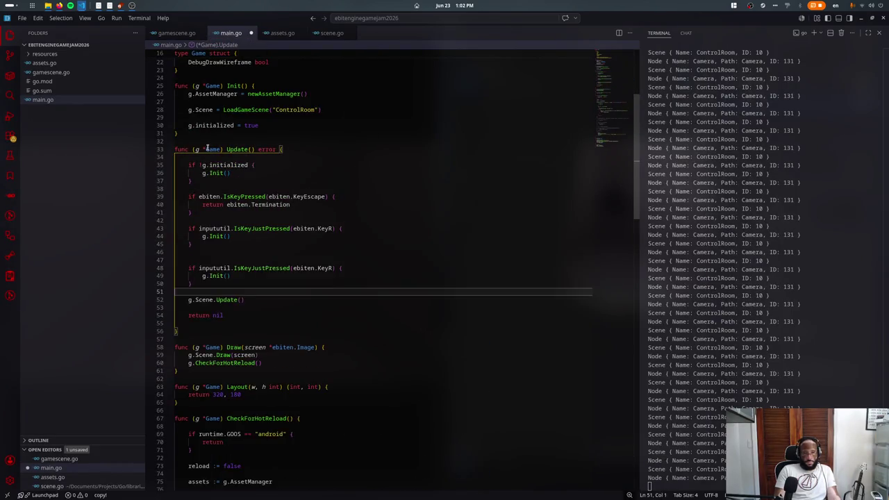
key(BackSpace)
text(F1)
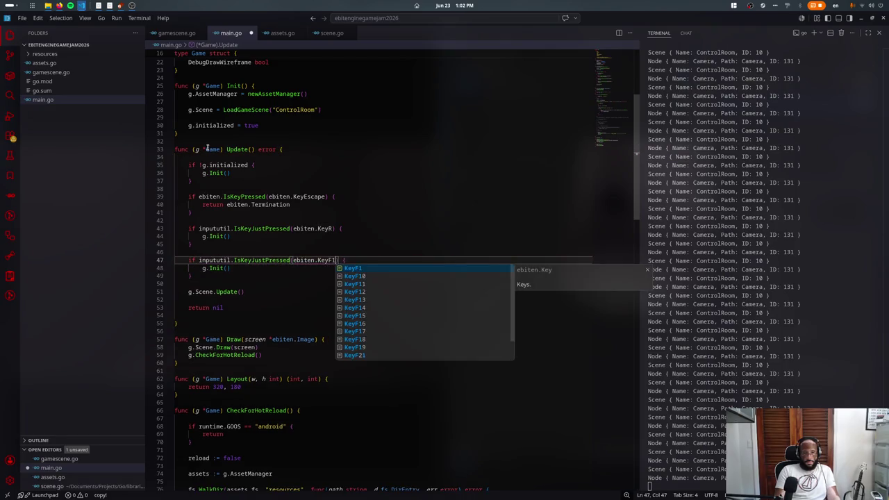
key(Escape)
key(Down)
key(ctrl+shift+Left)
key(ctrl+shift+Left)
text(DebugDrawFPS = !d)
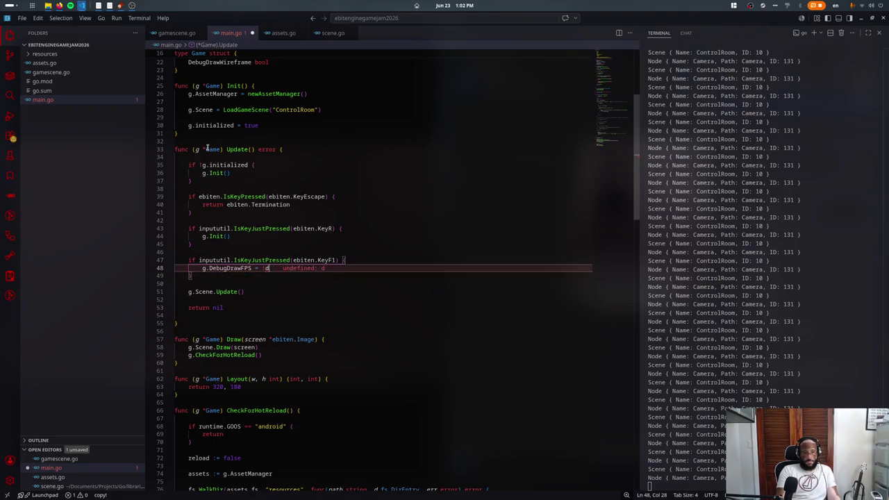
key(Tab)
- Copy the F1 block as a KeyF2 check toggling DebugDrawWireframe, and save main.go
key(Down)
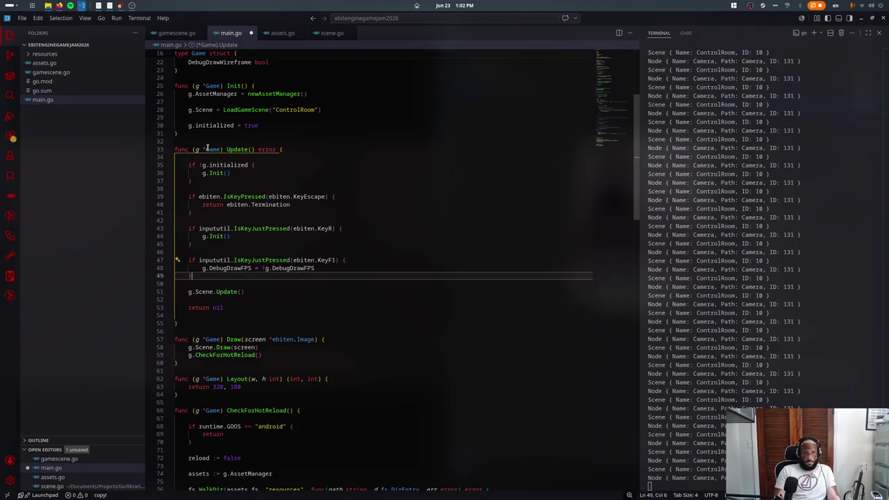
key(Return)
key(ctrl+v)
key(BackSpace)
text(2)
key(Escape)
key(Down)
text(DebugDra)
key(Return)
key(ctrl+s)
- Jump to the scene Draw definition in gamescene.go, caret after the DrawImage call
scroll(292, 208, down, 4)
click(257, 222)
scroll(320, 236, down, 3)
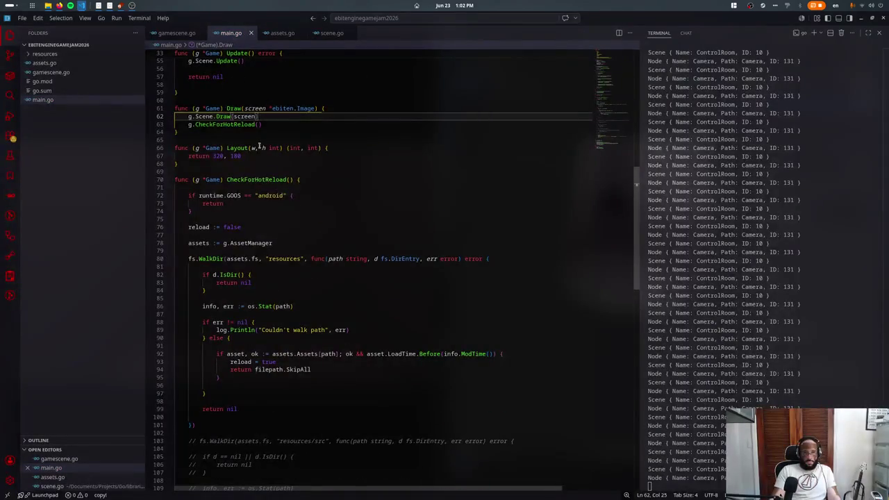
ctrl+click(234, 118)
click(312, 230)
click(350, 247)
- Open an if GlobalGame.DebugDrawFPS block after the DrawImage call
key(Return)
key(Return)
text(if )
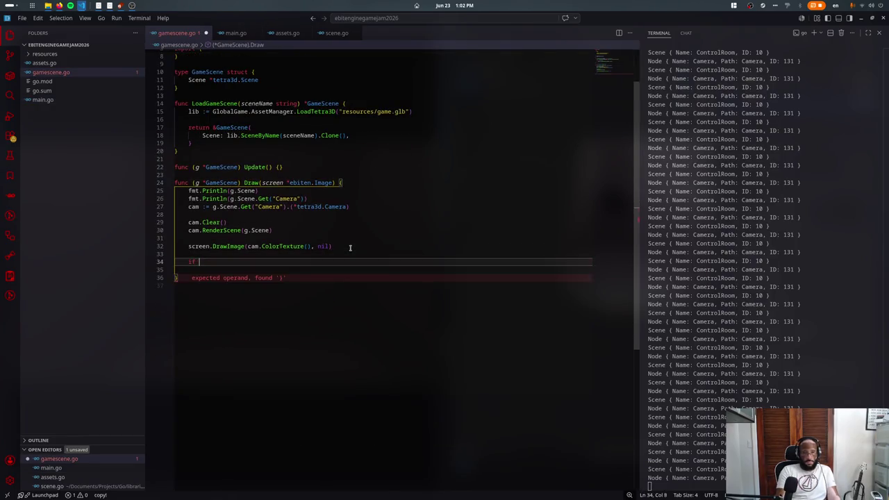
text(g.Debug)
key(Escape)
key(BackSpace)
key(BackSpace)
key(BackSpace)
text(GlobalGame.Debug)
key(Tab)
text({)
key(Return)
- Inside it, call cam.DebugInfo.Draw(screen, 1, colors.White())
text(screen)
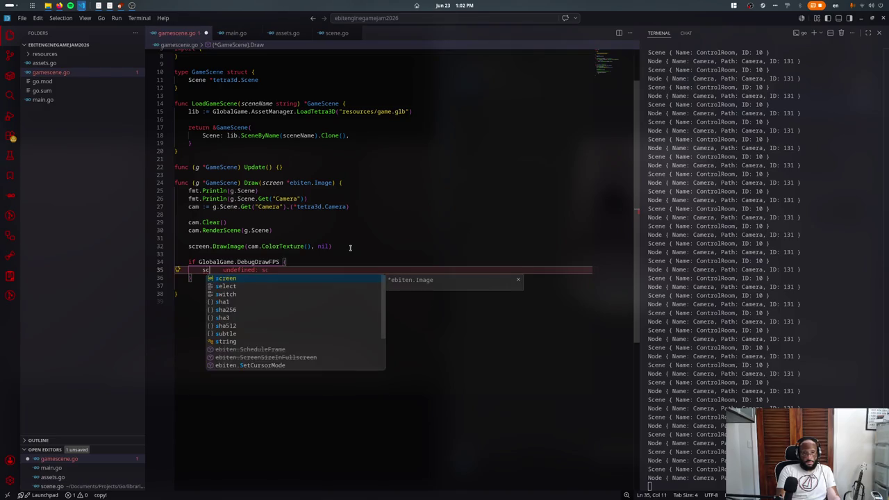
key(BackSpace)
key(BackSpace)
text(cam.Dra)
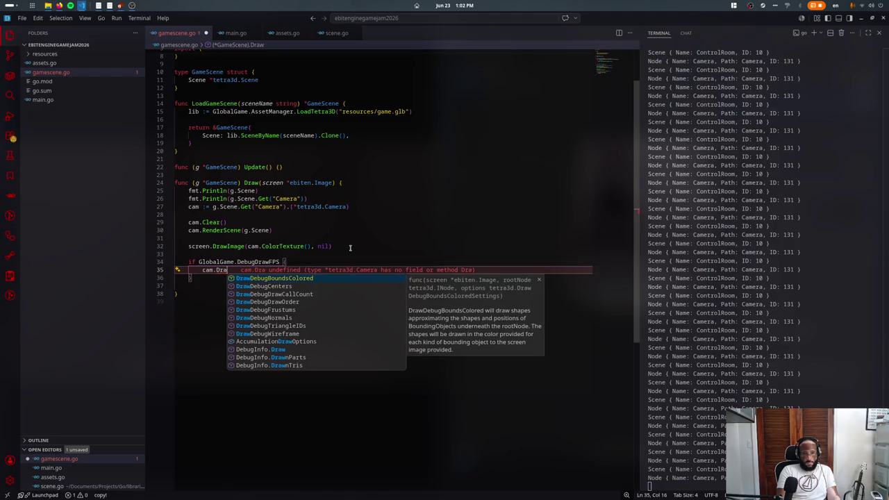
key(BackSpace)
key(BackSpace)
text(ebug)
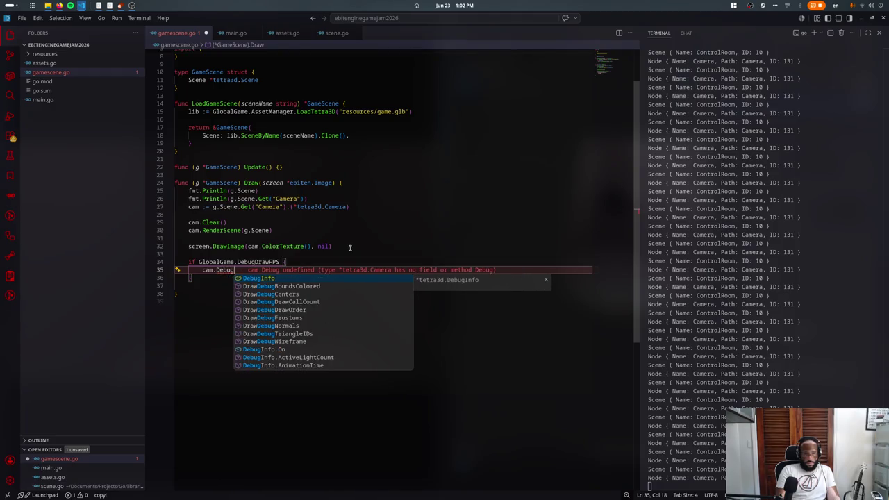
text(Info.Draw()
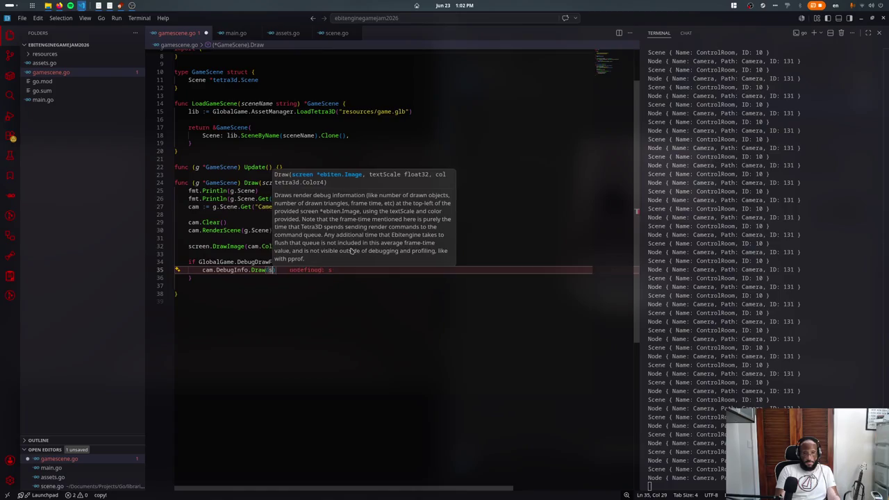
text(screen, )
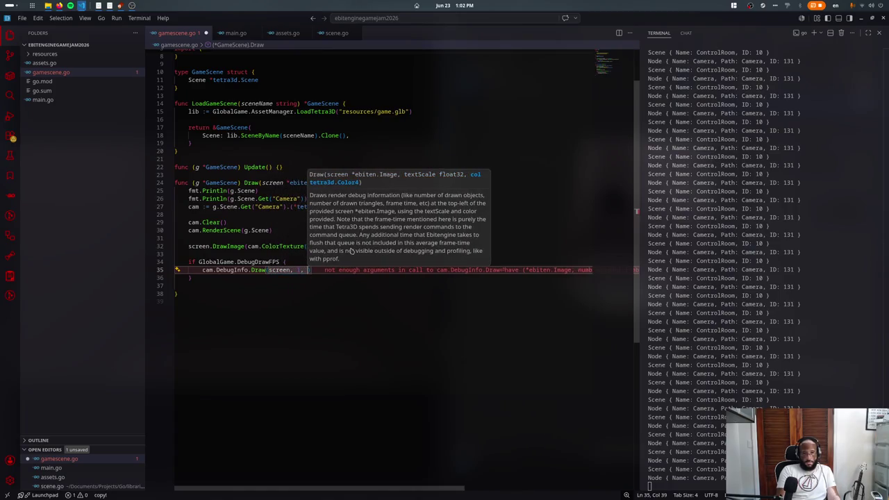
text(1, color.Whi)
key(BackSpace)
key(BackSpace)
key(BackSpace)
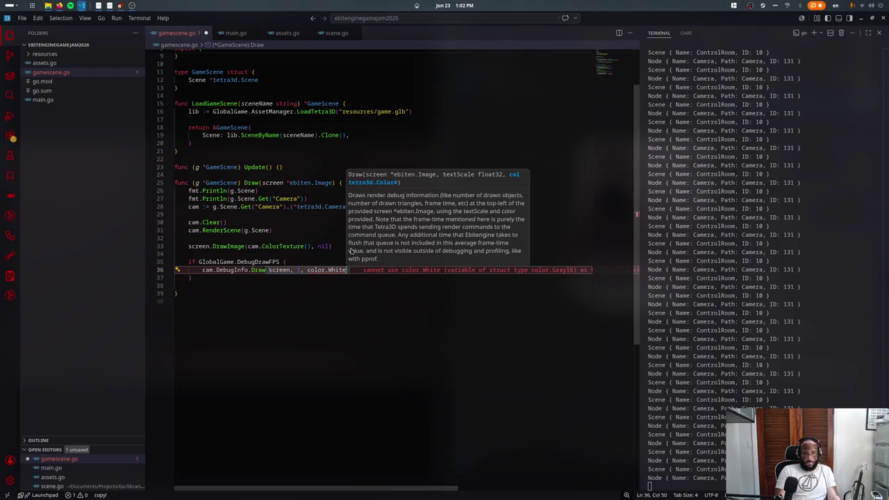
text(s.White)
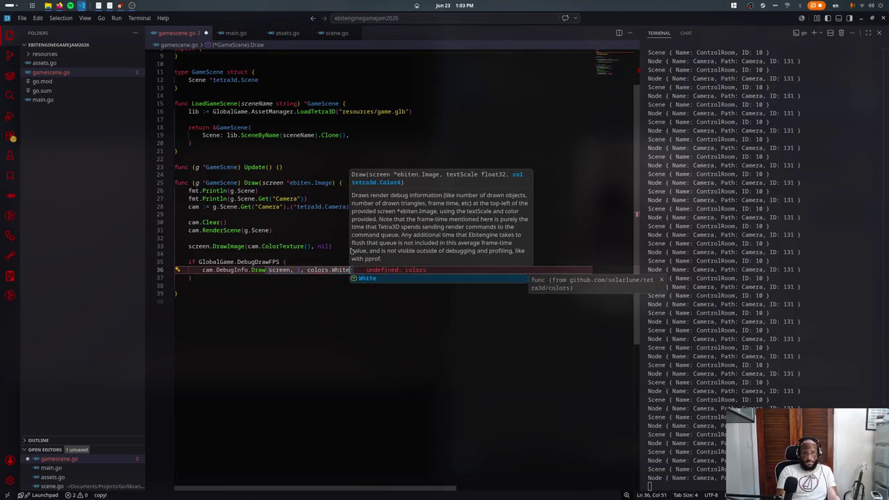
text(())
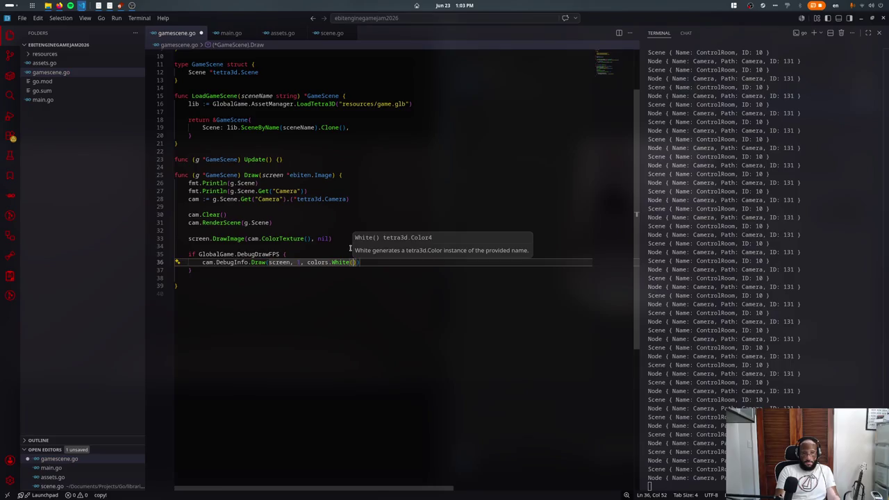
key(Down)
key(Down)
- Add an if GlobalGame.DebugDrawWireframe block calling cam.DrawDebugWireframe(screen, g.Scene.Root, colors.White())
key(Return)
key(Return)
key(Up)
text(if )
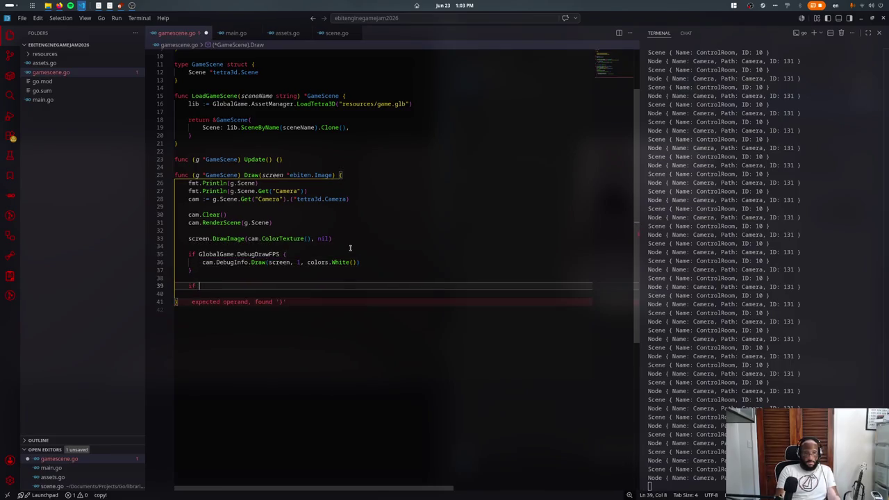
text(GlobalGame.Debug)
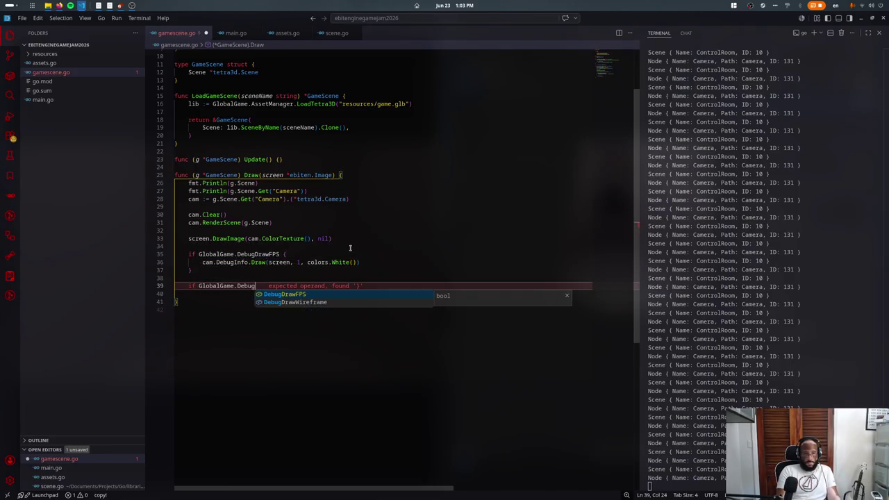
key(Return)
text({)
key(Return)
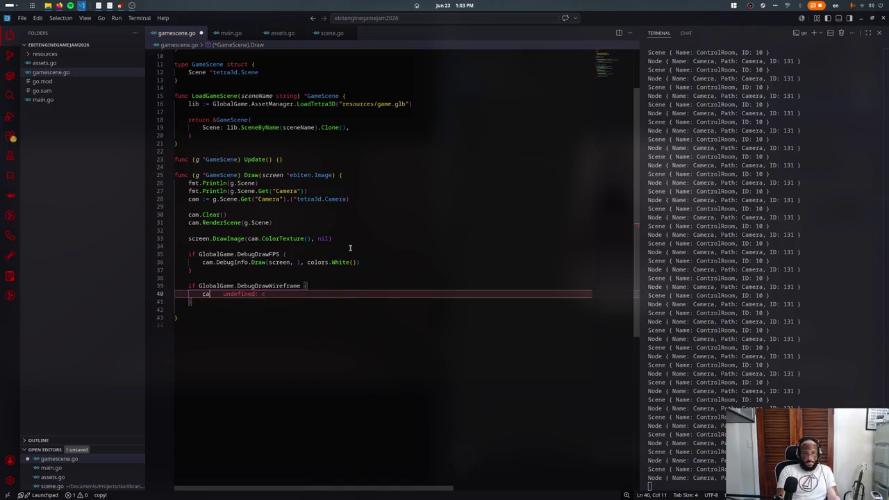
text(am.DrawD)
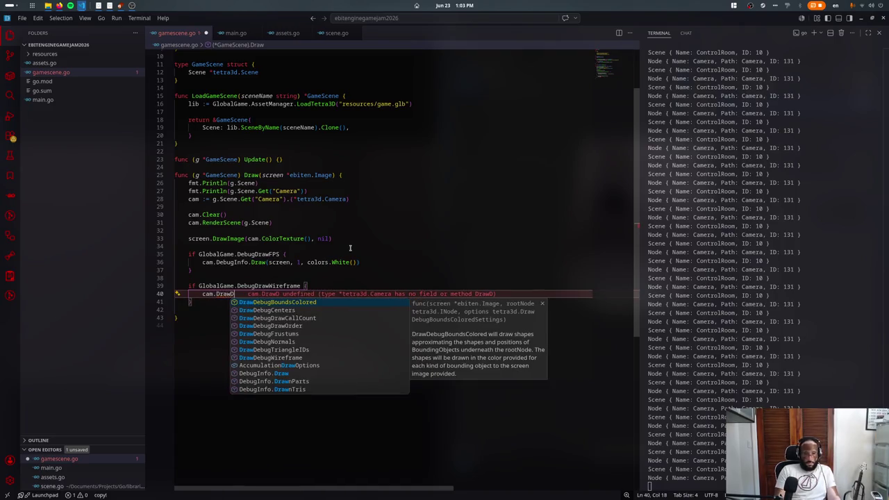
text(ebugWi)
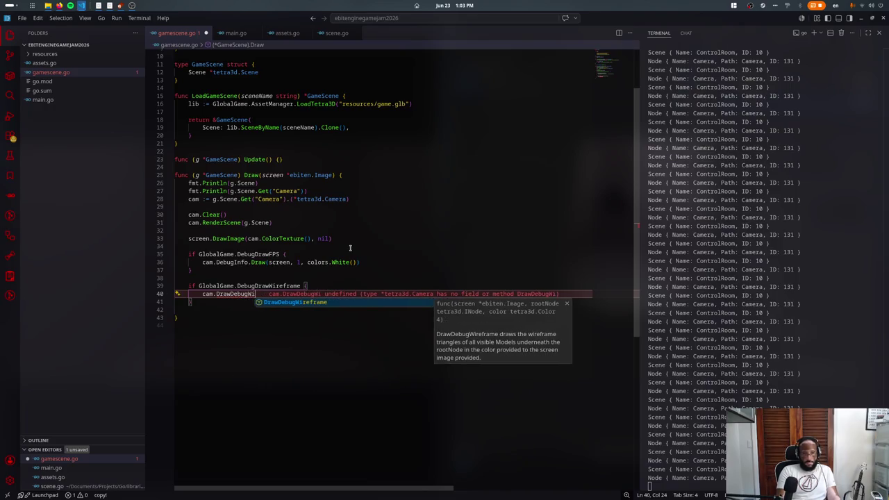
key(Return)
text((screen, )
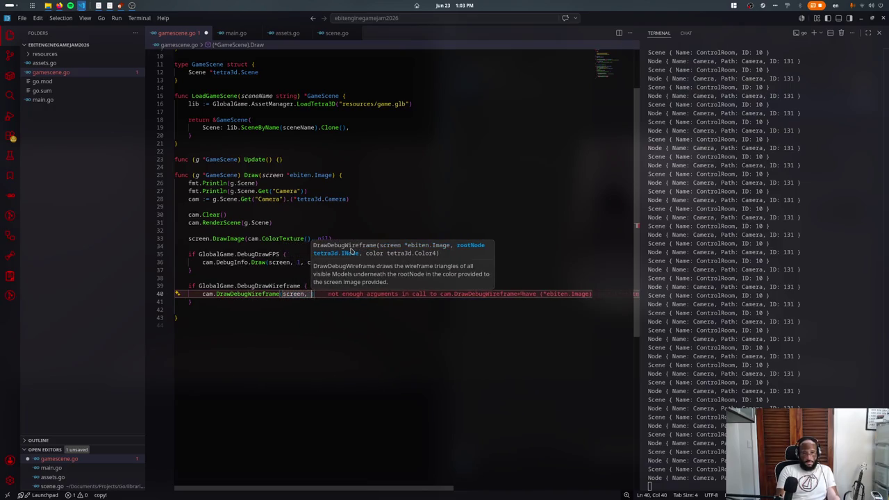
text(g.)
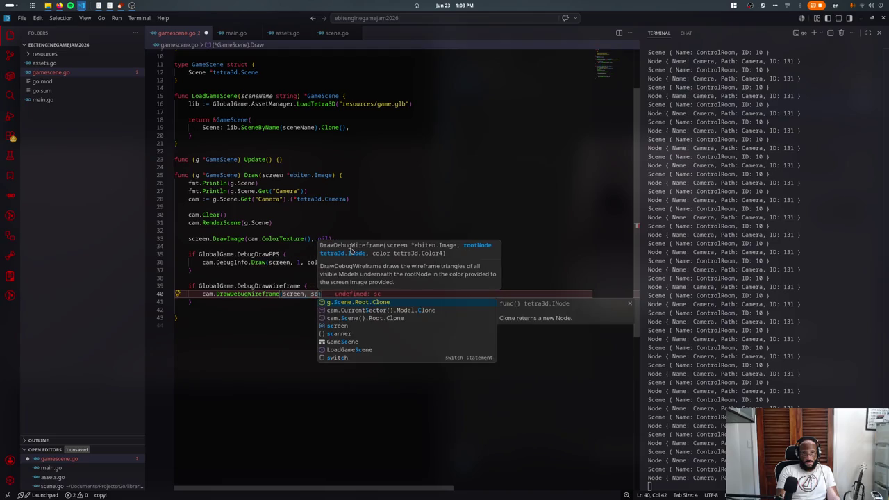
text(Scene.)
key(Return)
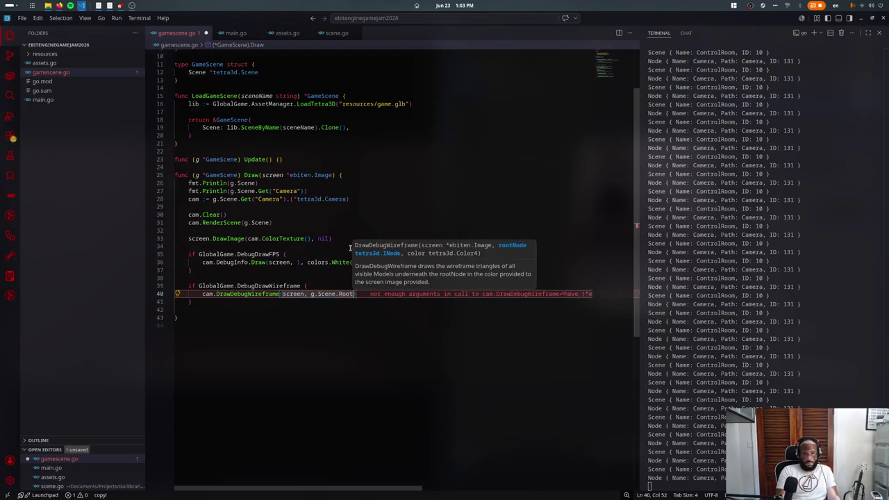
text(, )
text(color)
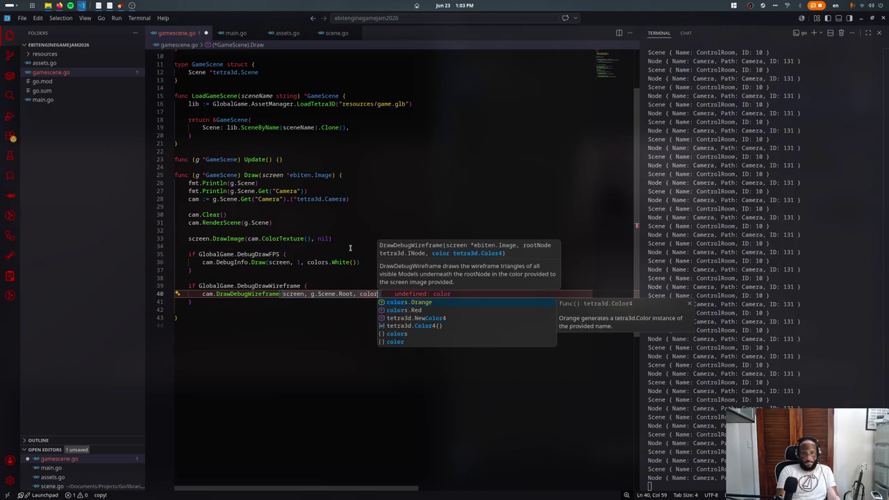
text(s.W)
key(Return)
text(())
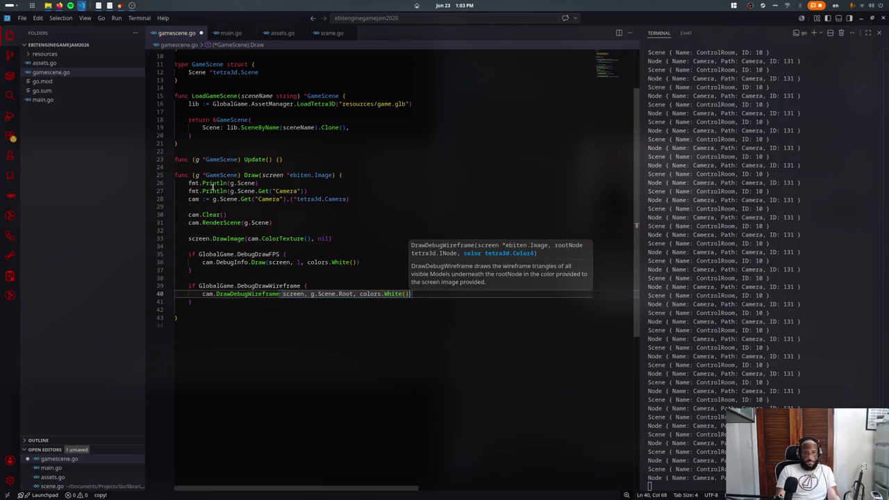
- Delete the two fmt.Println lines, save gamescene.go, and stop the running game
drag(209, 182, 188, 199)
key(BackSpace)
key(ctrl+s)
click(696, 200)
key(ctrl+c)
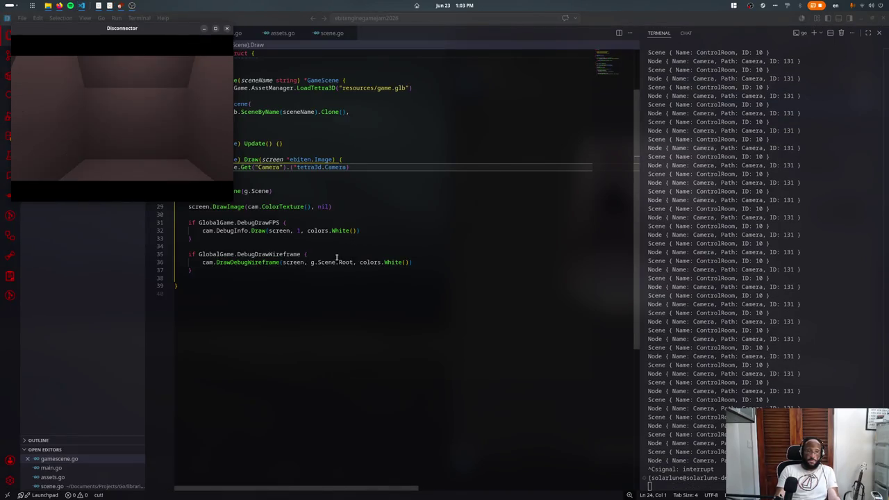
- Maximize the game window, show the F1 FPS debug overlay, then close the game
click(215, 28)
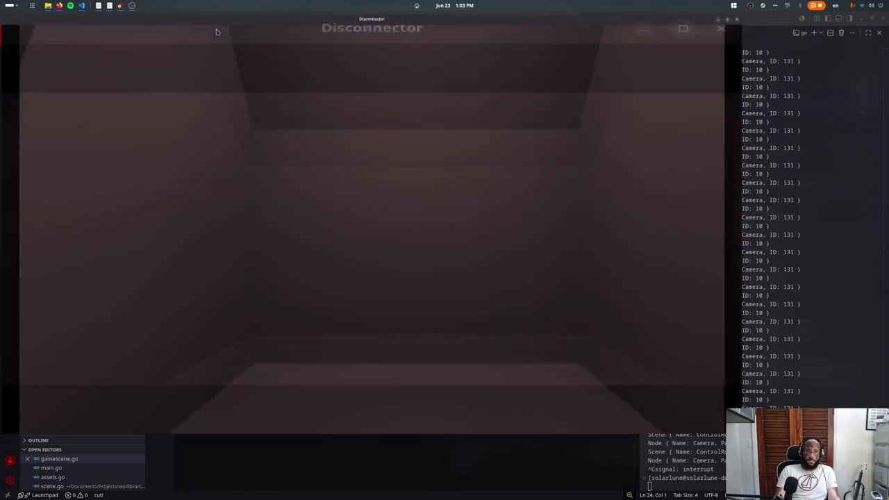
key(F1)
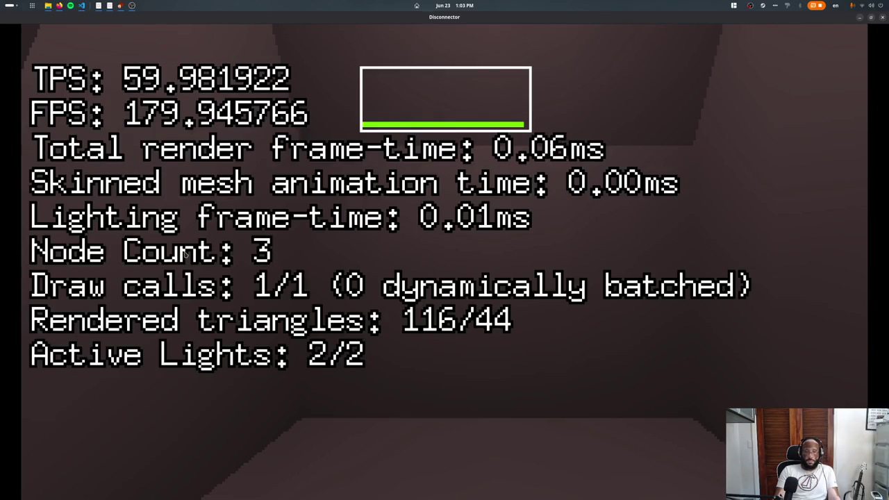
key(Escape)
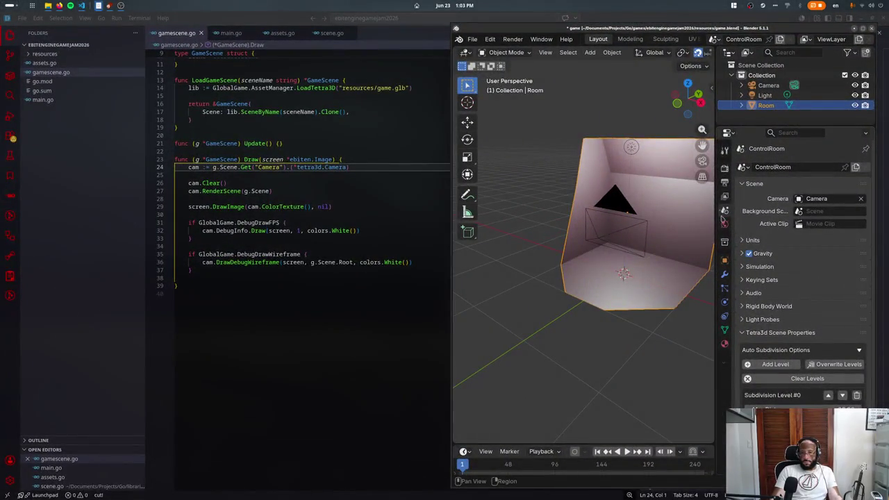
- Scroll Blender's Scene properties down to game.blend's Tetra3D export settings
scroll(779, 325, down, 2)
scroll(779, 325, down, 3)
scroll(779, 325, down, 3)
scroll(780, 325, down, 2)
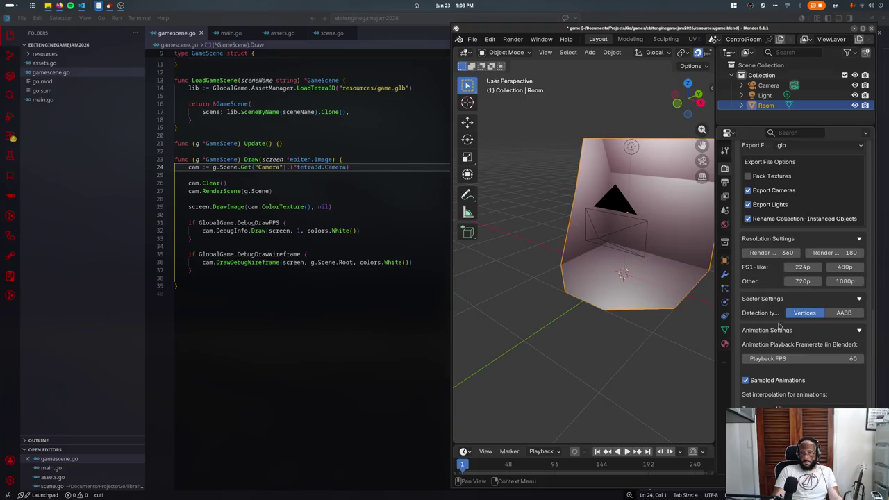
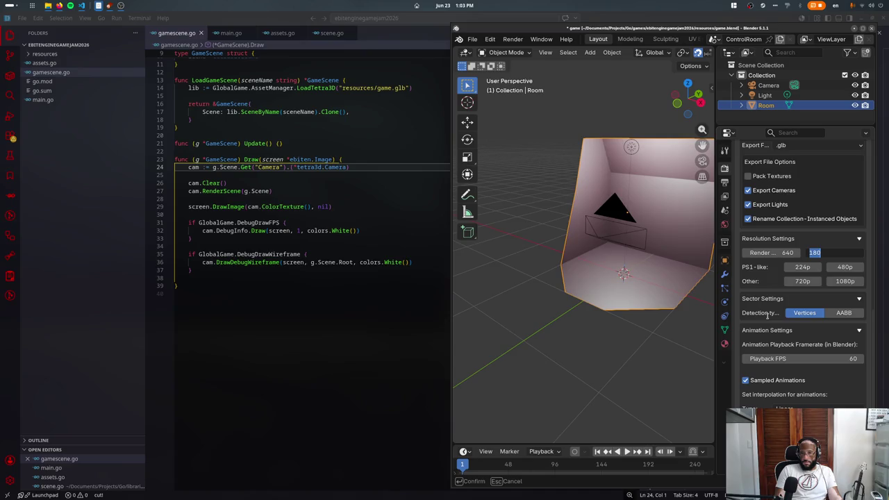
- In main.go, make Layout return g.Scene.Camera.Size() instead of 320, 180
key(alt+Tab)
click(201, 254)
key(ctrl+Tab)
scroll(300, 275, down, 5)
scroll(291, 257, up, 2)
scroll(285, 240, up, 2)
scroll(275, 223, up, 5)
scroll(278, 225, up, 4)
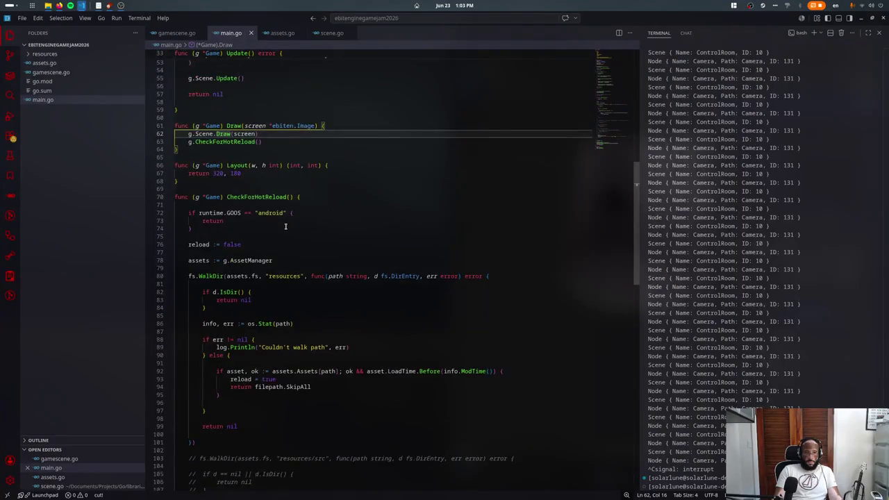
click(278, 172)
key(ctrl+shift+Left)
key(ctrl+shift+Left)
key(ctrl+shift+Left)
key(BackSpace)
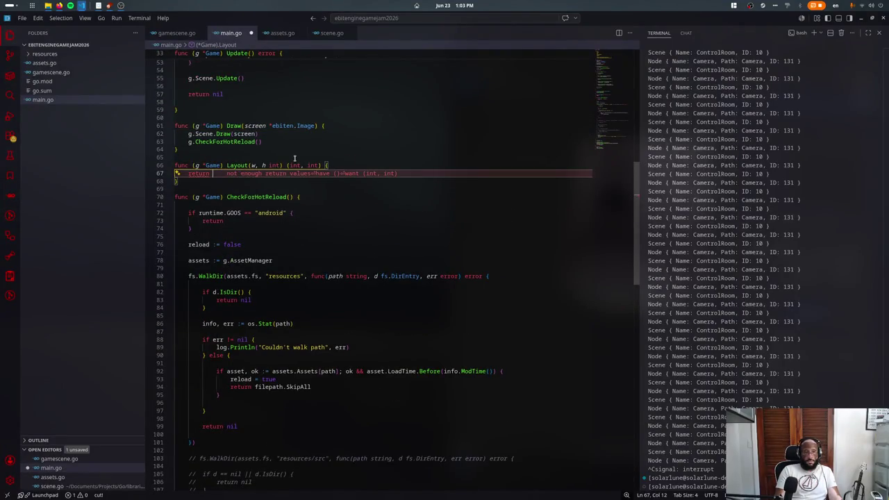
text(g.Scene.Camera)
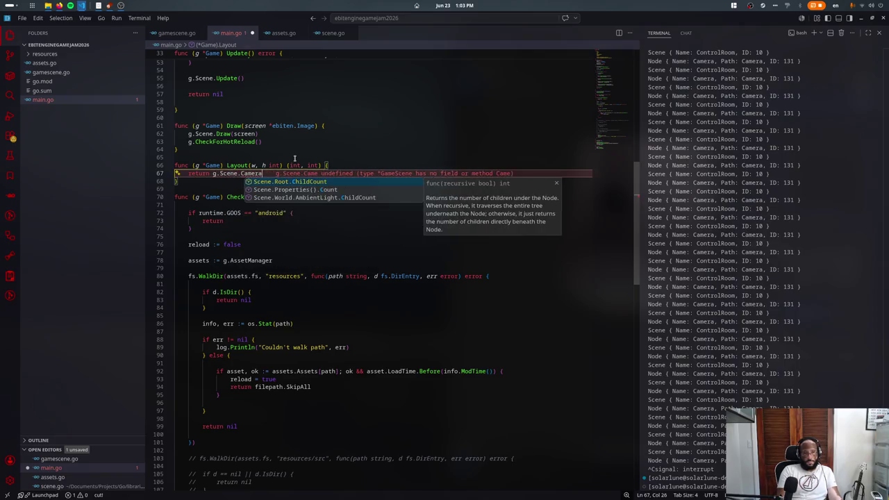
text(.Size()
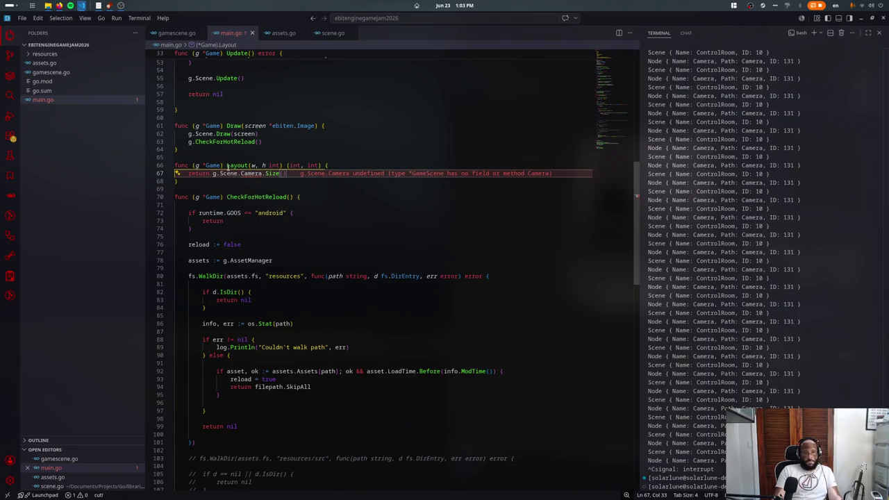
- Go to the GameScene struct and add a new line below its Scene field
ctrl+click(204, 135)
ctrl+click(250, 181)
click(271, 127)
key(Return)
- Add a Camera *tetra3d.Camera field and have LoadGameScene build the GameScene into s
text(Camera *Came)
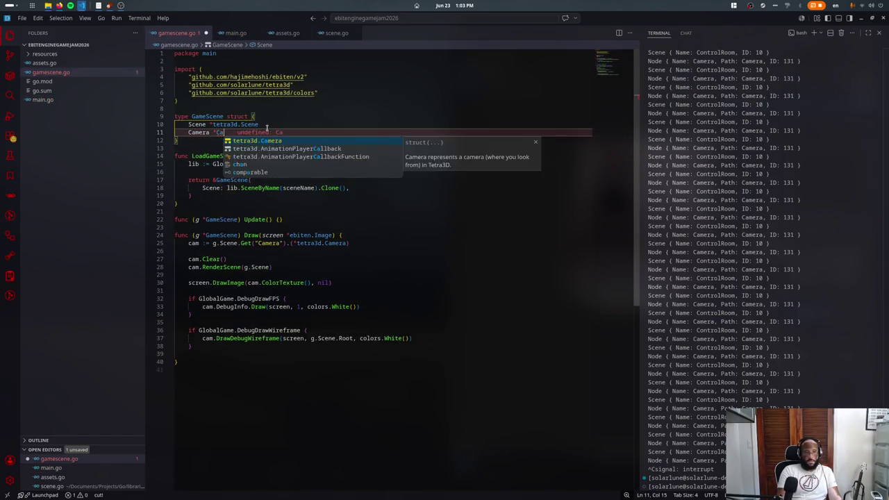
key(Tab)
key(Down)
key(Down)
key(Down)
key(Down)
key(Down)
key(Down)
key(Down)
key(Home)
key(shift+Up)
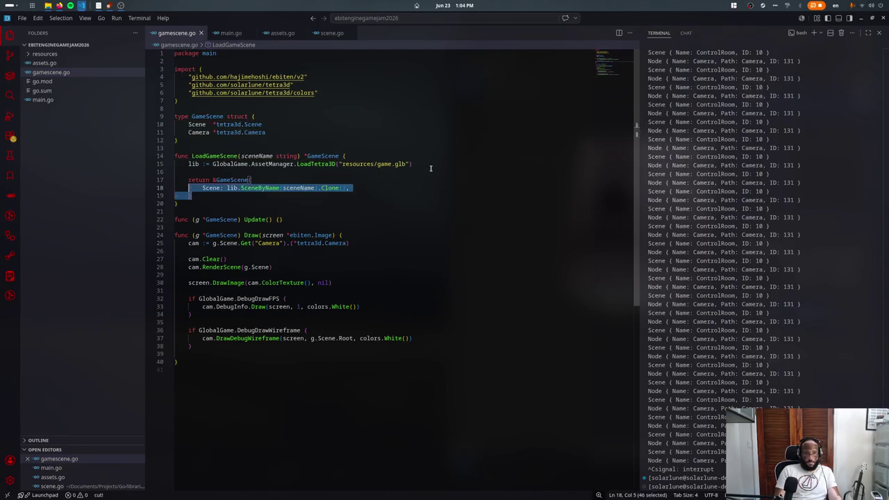
text(s)
key(Escape)
key(Up)
key(Return)
key(Return)
key(Return)
key(Up)
key(Up)
text(s)
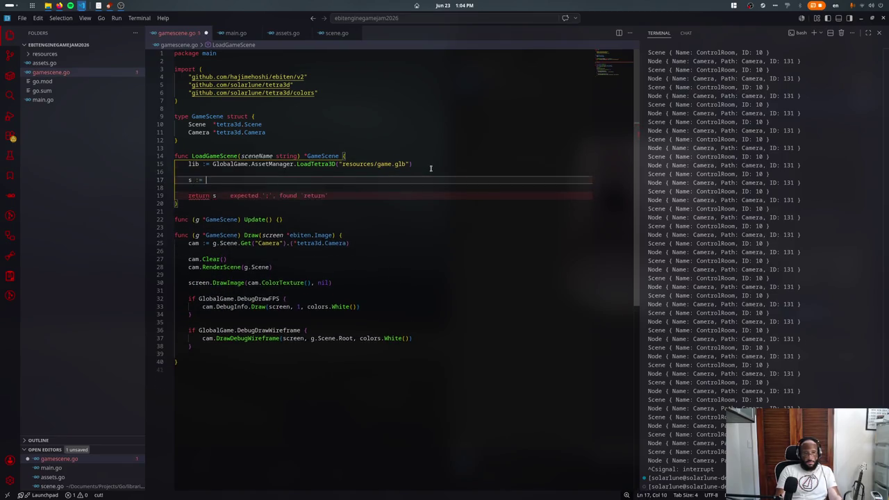
key(Tab)
- Assign s.Camera = s.Scene.Get("Camera").(*tetra3d.Camera) in LoadGameScene
key(Down)
key(Down)
text(s.Camera)
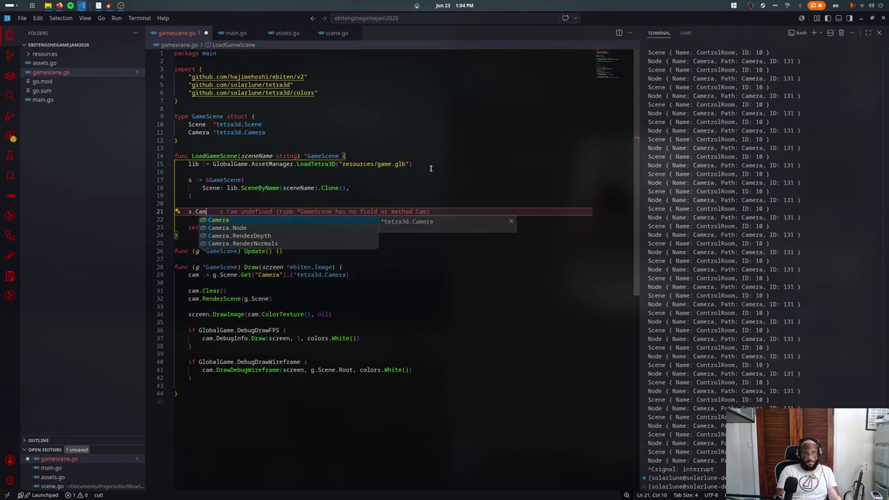
text( = s.Scene)
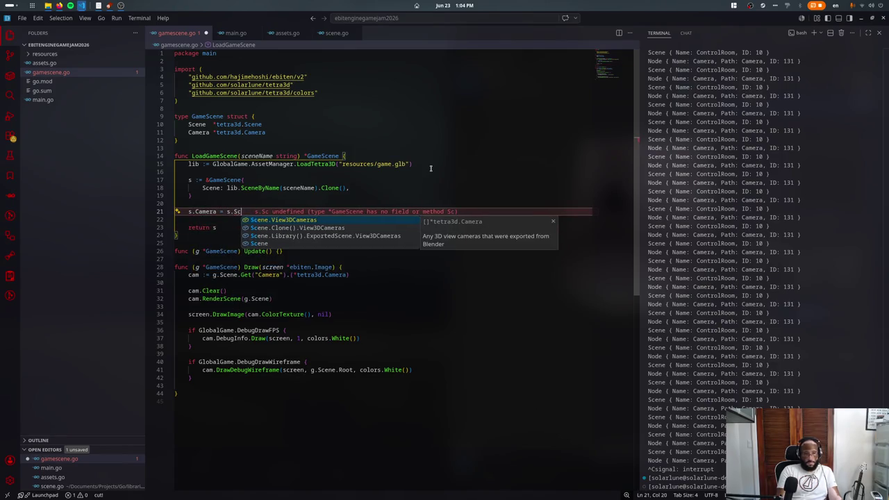
text(.Get(")
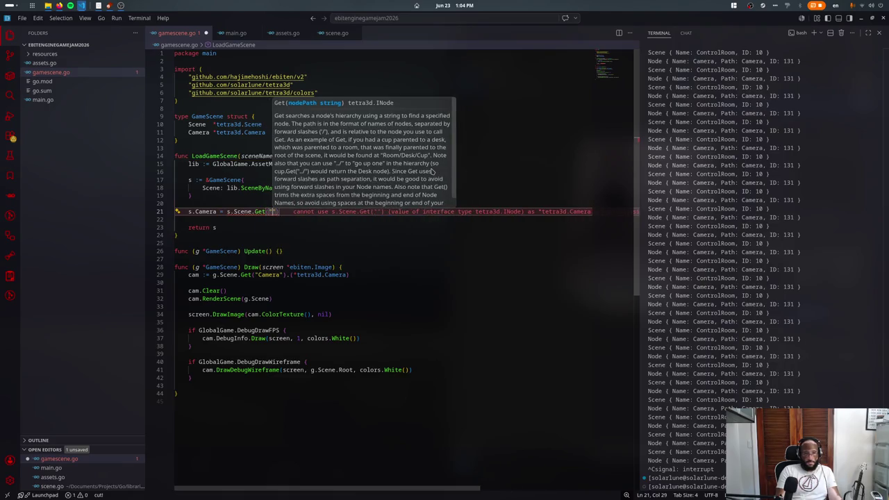
text(Camera)
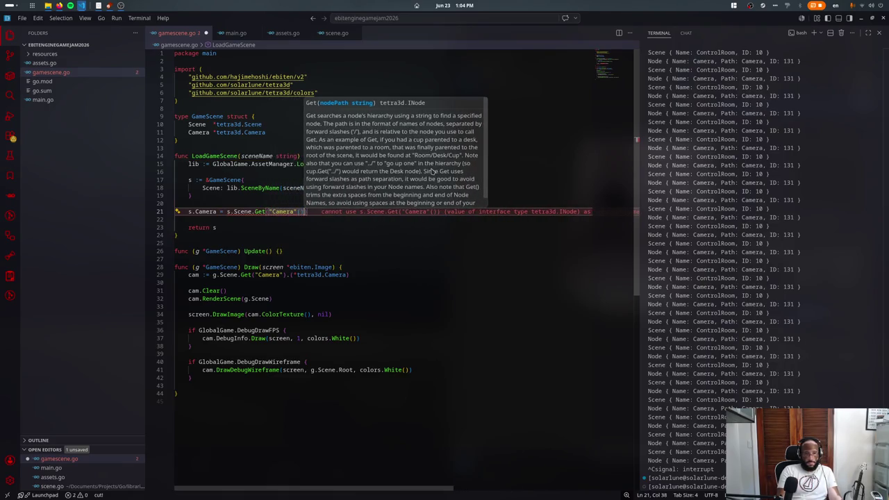
text(").(*tetra3d.Camera))
key(Return)
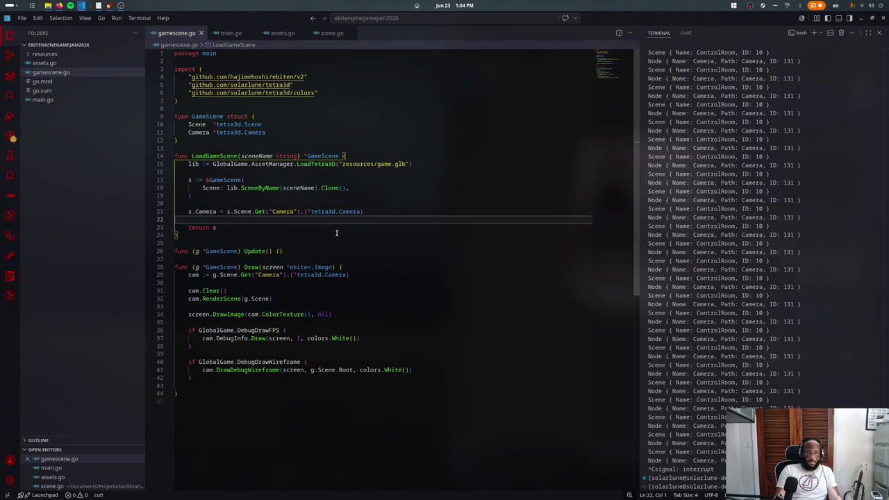
- Replace Draw's local cam with g.Camera, tidy its spacing, and save gamescene.go
click(211, 275)
key(ctrl+shift+k)
key(ctrl+shift+k)
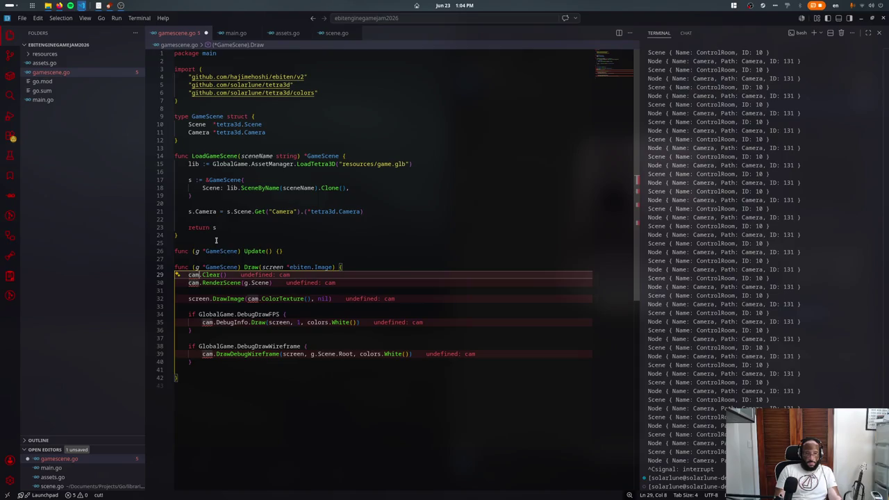
text(g.Camera)
key(Down)
key(Down)
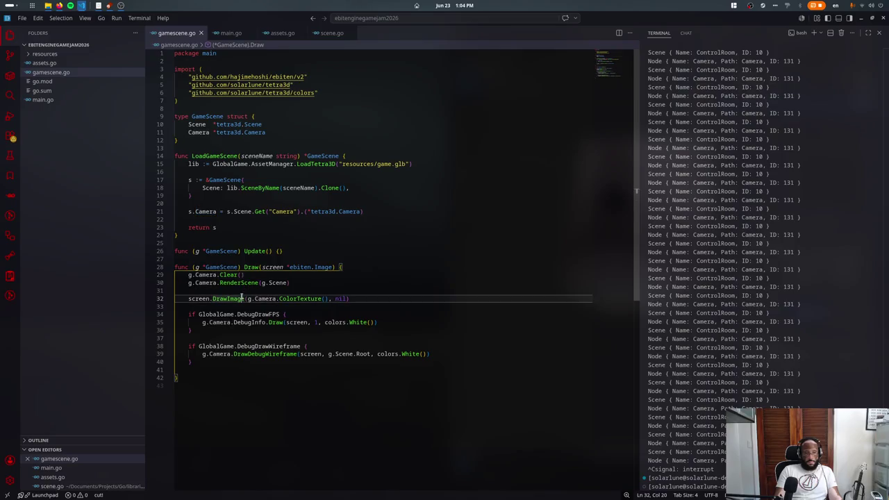
key(ctrl+shift+k)
click(364, 267)
key(Return)
key(ctrl+s)
click(367, 181)
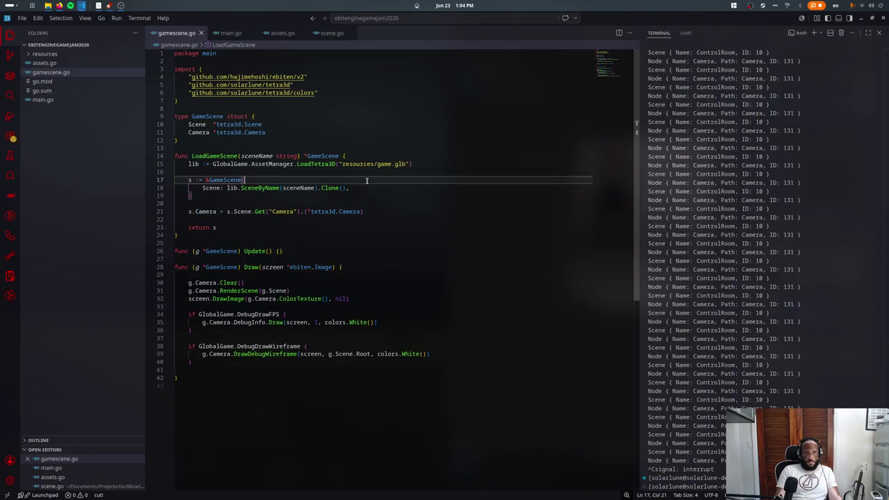
click(229, 32)
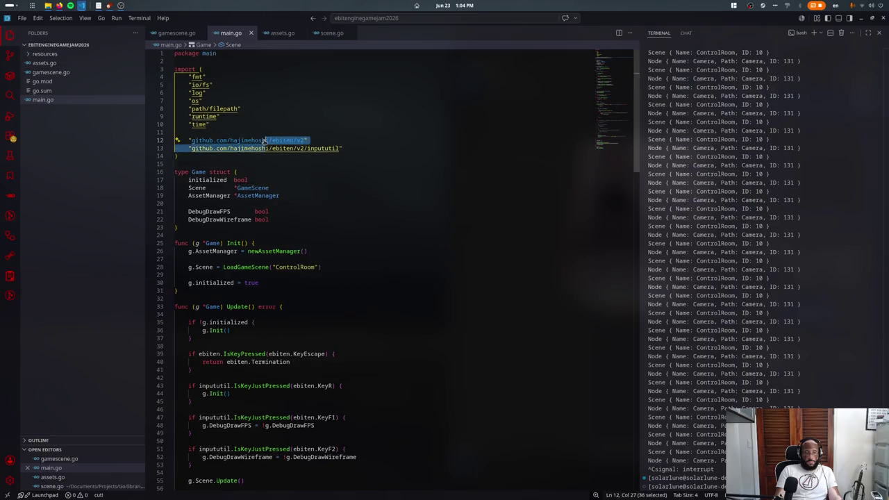
- Find the Camera.Size call in main.go and review the camera assignment in gamescene.go
key(ctrl+f)
text(camera.s)
key(ctrl+shift+Right)
key(Escape)
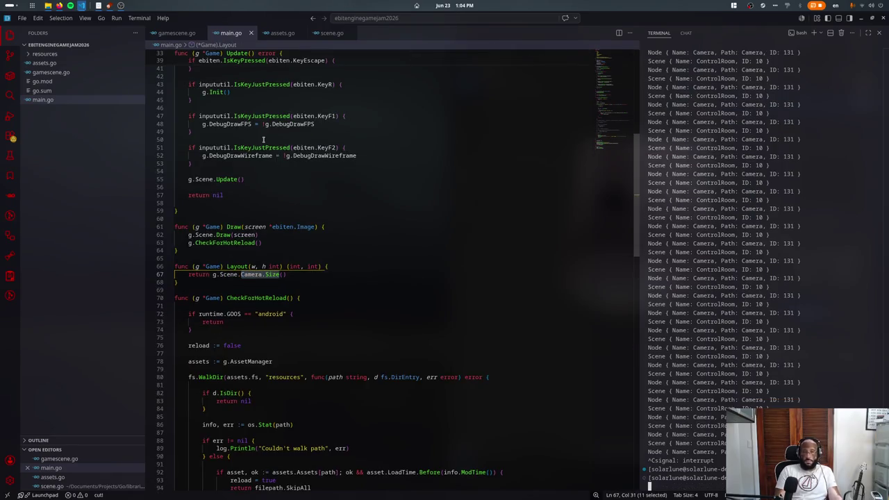
scroll(680, 194, up, 3)
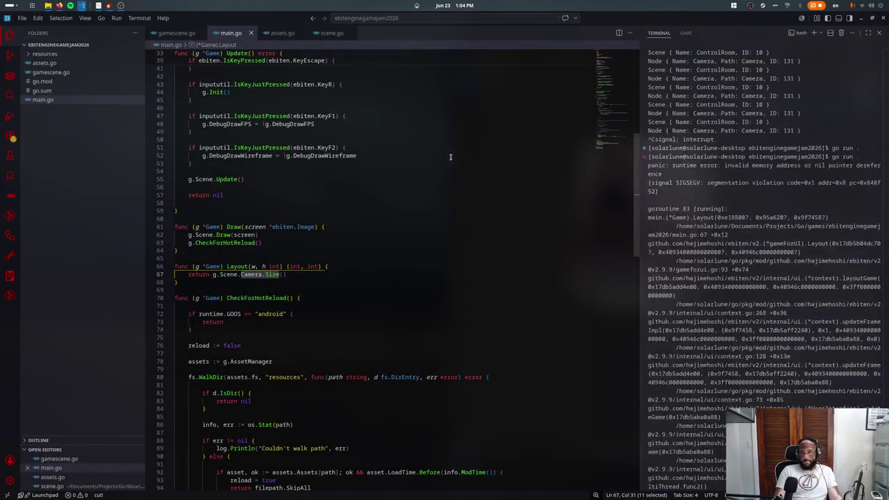
click(486, 163)
click(178, 32)
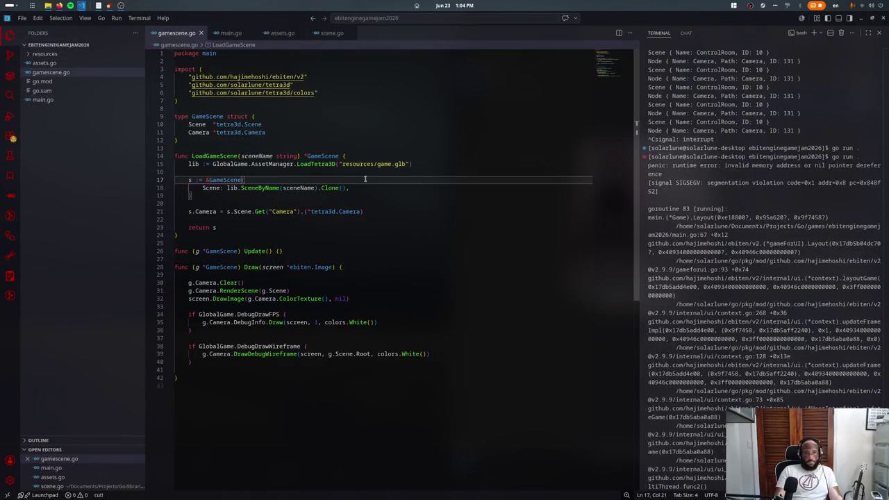
click(292, 205)
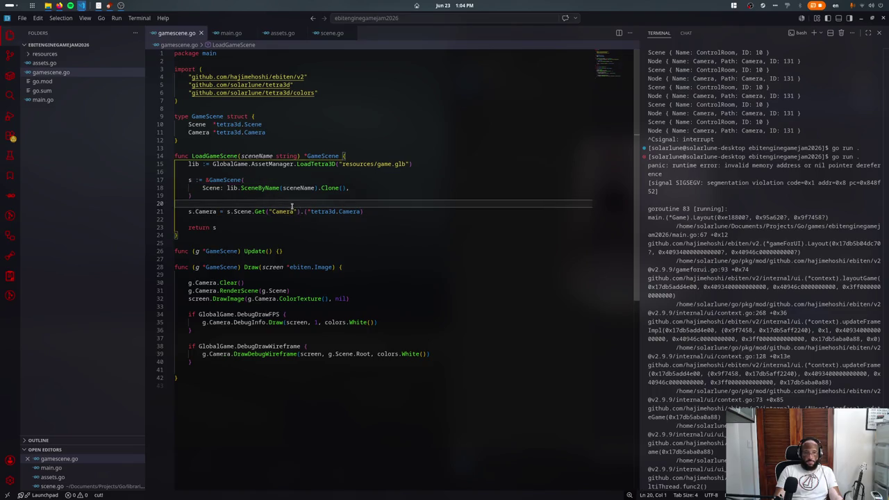
click(230, 33)
scroll(277, 244, down, 5)
scroll(292, 236, down, 5)
scroll(271, 268, down, 5)
scroll(270, 268, up, 5)
scroll(271, 236, up, 5)
scroll(270, 200, up, 3)
- Wrap Layout's return in if g.Scene != nil, add a fallback return 1, 1, and save
click(344, 194)
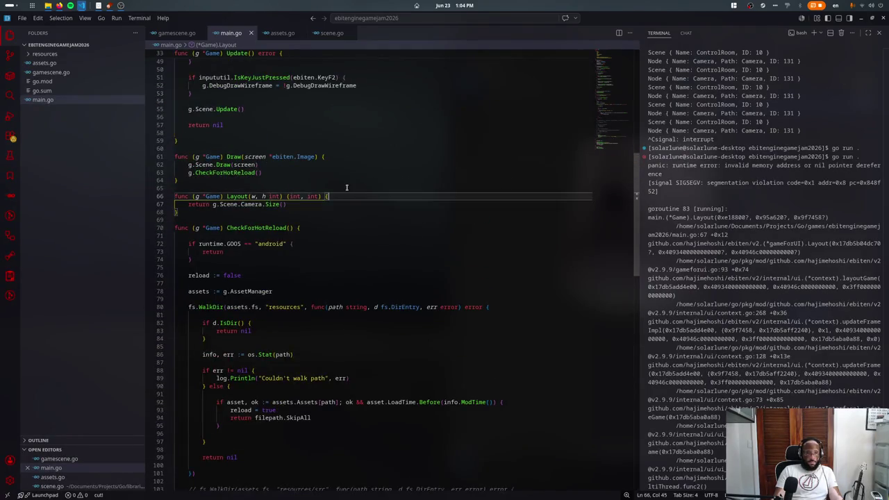
key(Return)
text(if g.Scene != nil {)
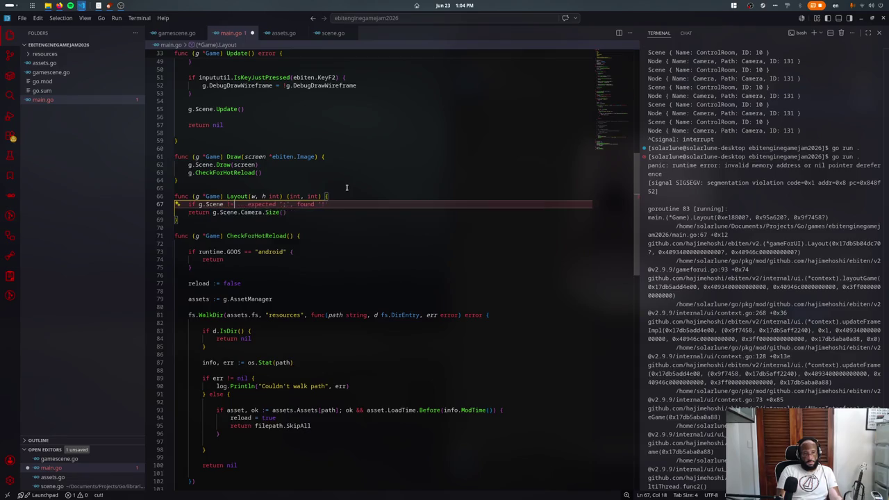
key(Return)
key(alt+Up)
key(Down)
key(alt+Down)
text(return 1, 1)
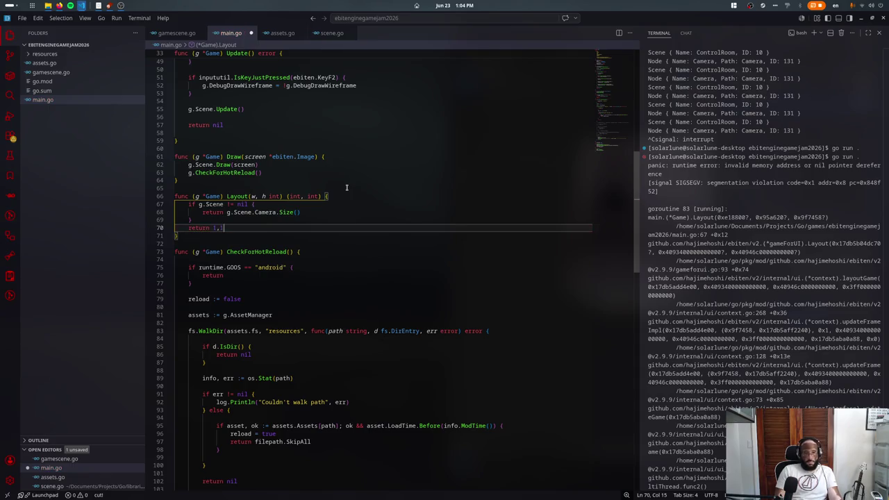
key(ctrl+s)
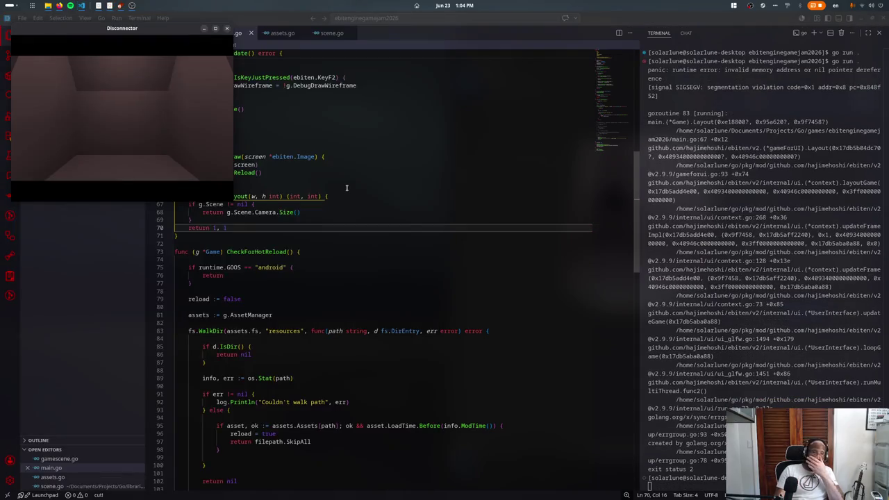
- Maximize the game window, toggle the F1 wireframe view, then close the game
click(216, 27)
key(F1)
key(F1)
key(F1)
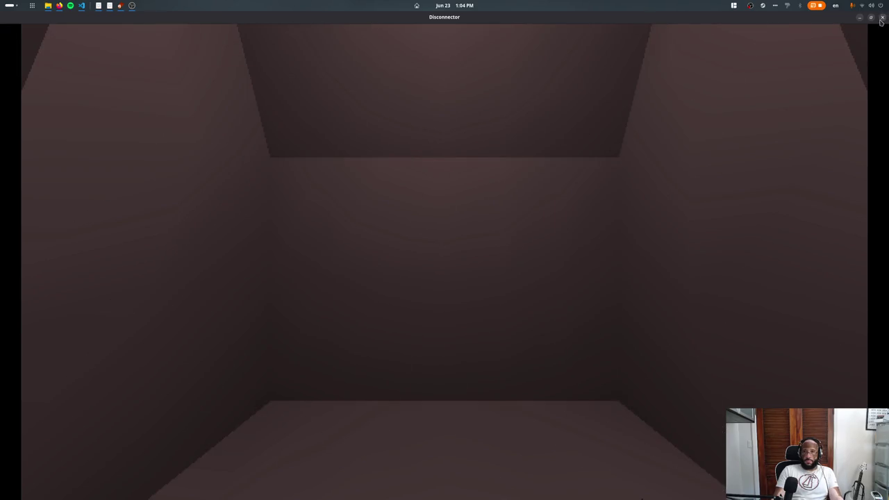
click(881, 22)
- Duplicate the KeyF2 toggle block as a KeyF4 block and clear its body
scroll(194, 320, up, 5)
scroll(195, 320, up, 5)
scroll(194, 321, up, 2)
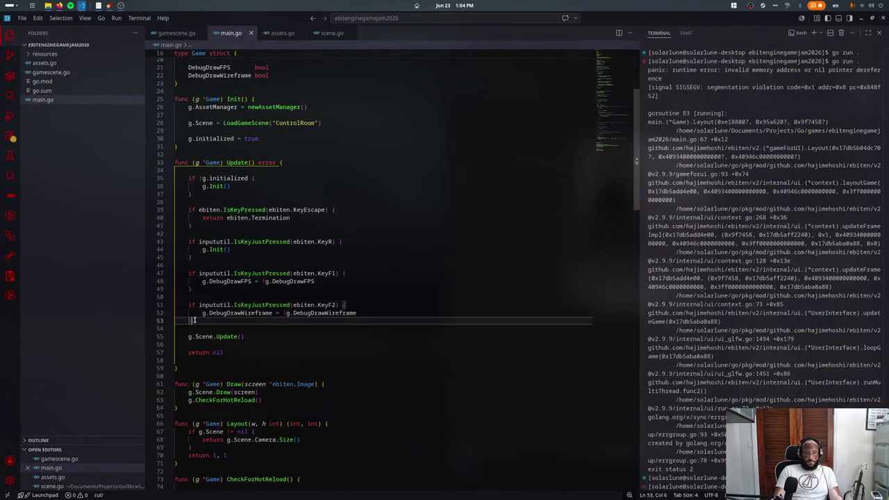
drag(195, 320, 187, 305)
key(ctrl+c)
key(ctrl+v)
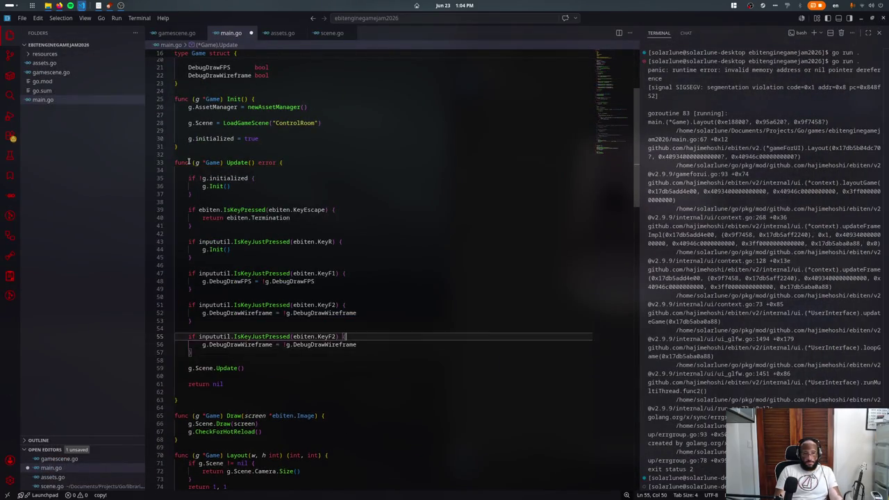
key(BackSpace)
text(4)
key(Escape)
key(Down)
key(ctrl+Left)
key(ctrl+Left)
key(ctrl+Left)
key(Home)
key(shift+End)
- Make F4 toggle fullscreen via ebiten.SetFullscreen and ebiten.IsFullscreen, save, and test it in-game
text(ebiten.Set)
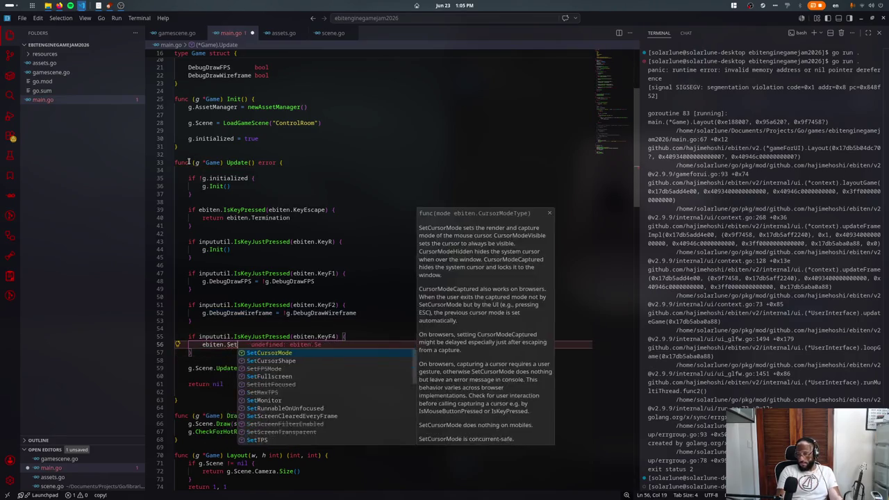
key(Down)
key(Down)
key(Down)
key(Return)
text(ebiten)
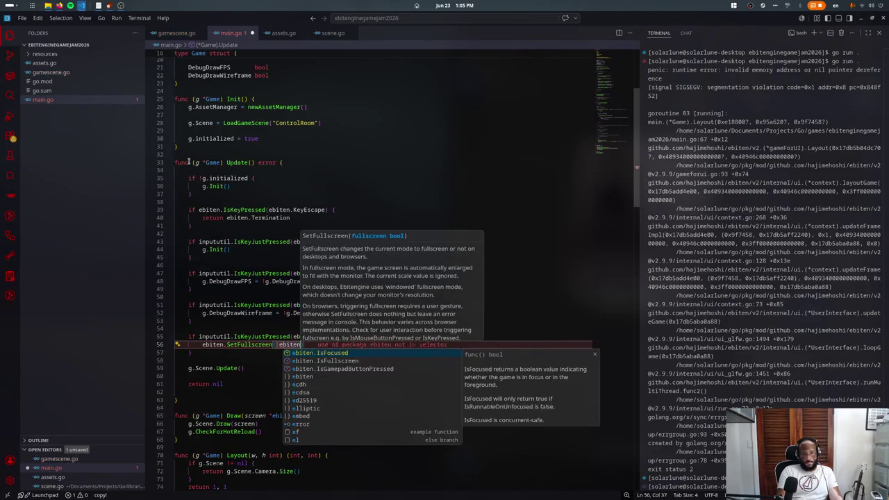
key(Down)
key(Return)
key(ctrl+s)
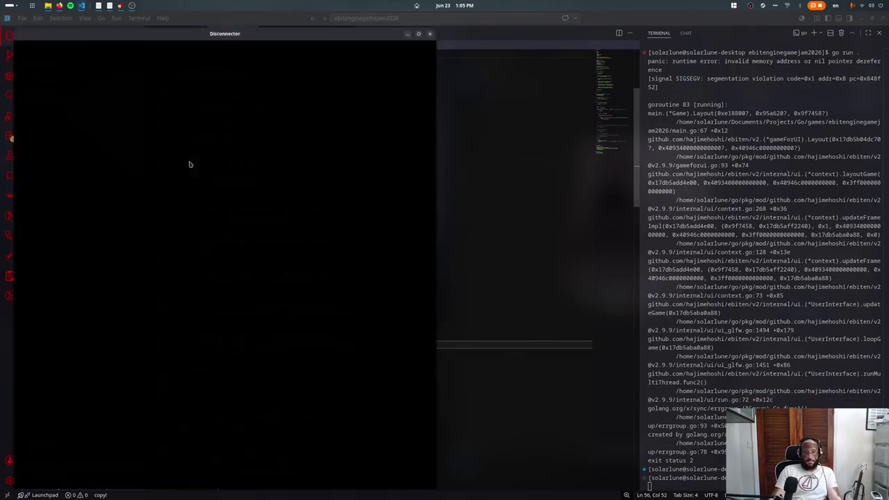
key(F4)
key(F4)
key(Escape)
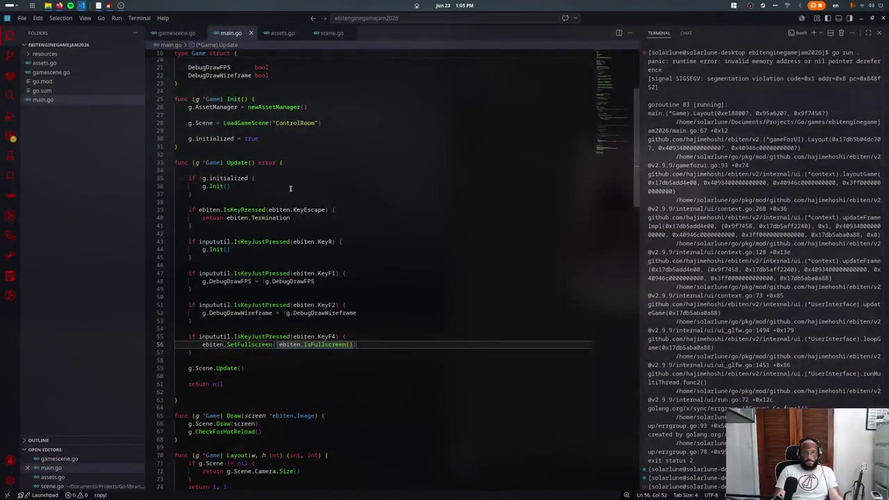
- Put the cursor at LoadGameScene's return s line and bring Blender back beside the editor
key(ctrl+Tab)
click(250, 230)
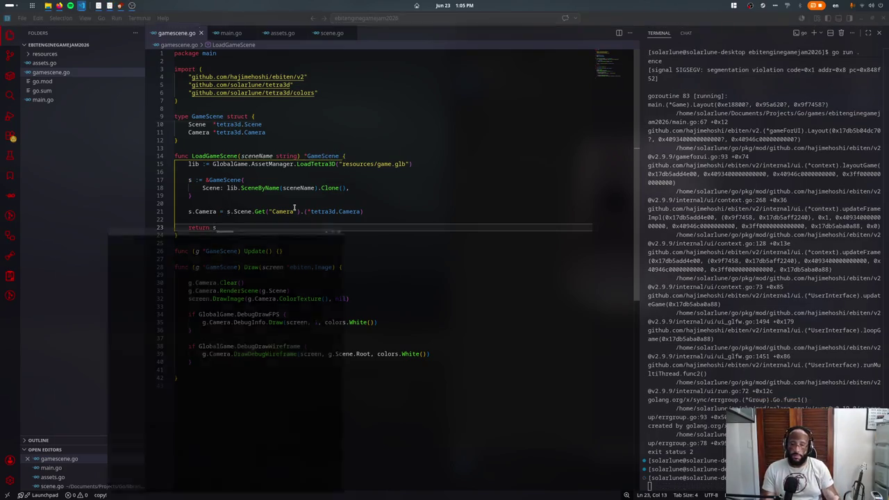
key(super+w)
click(425, 345)
- Add a cube in top view and scale its mesh to 0.5 in Edit Mode
middle_drag(660, 298, 680, 277)
key(F3)
text(add cube)
key(Return)
key(KP_7)
key(Tab)
key(s)
key(Tab)
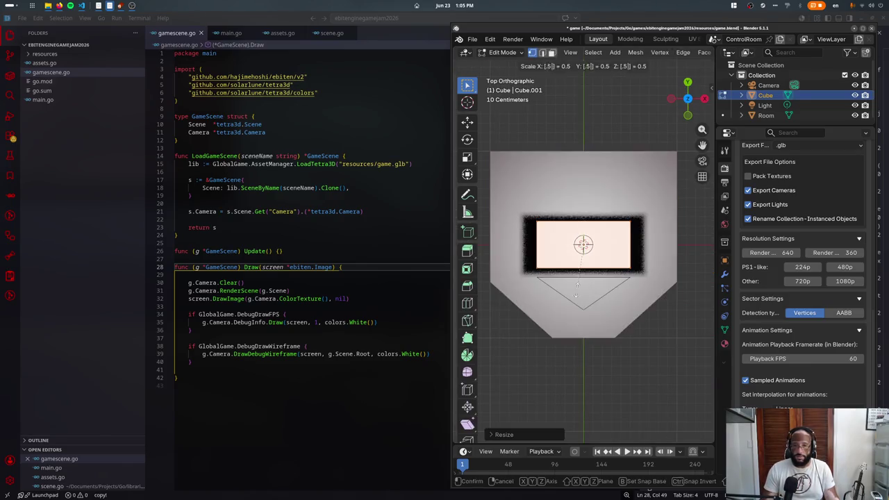
- Move the cube against the room's top wall
key(g)
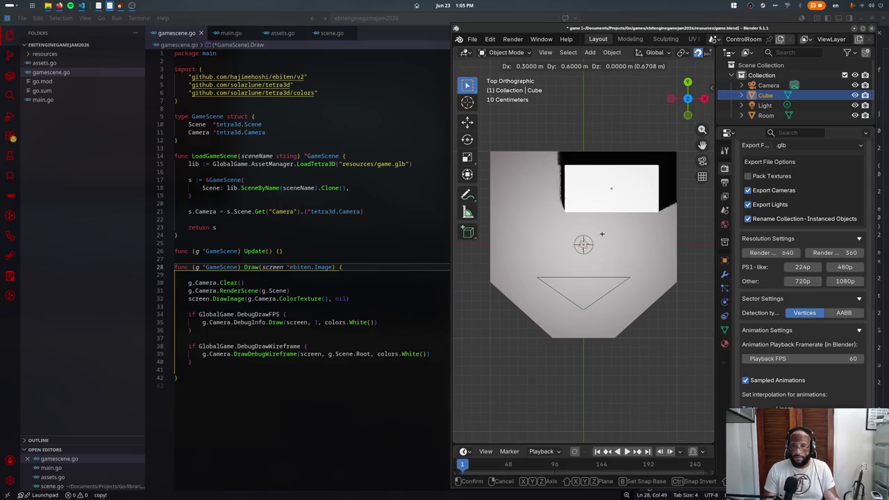
click(621, 220)
key(shift+s)
middle_drag(619, 220, 620, 220)
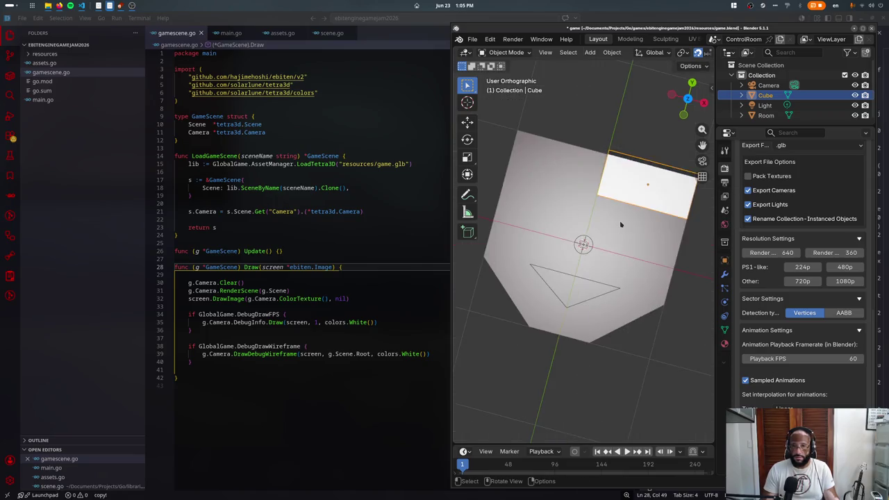
key(KP_7)
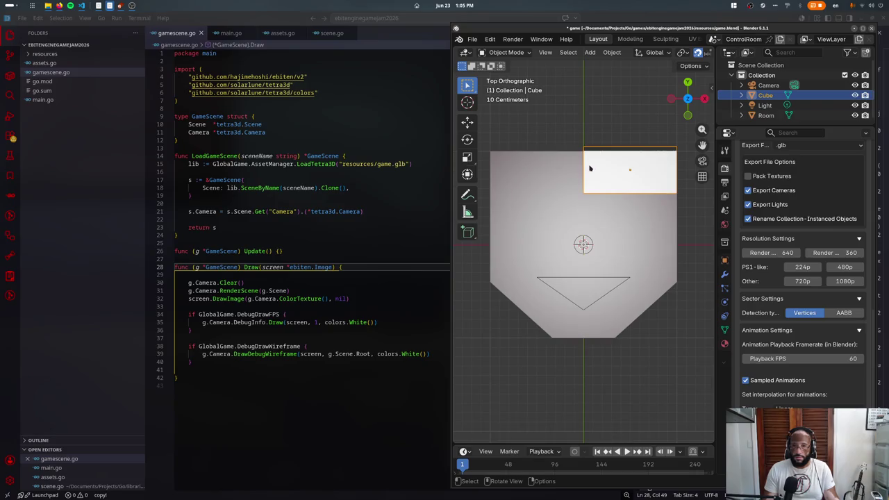
key(g)
click(588, 184)
- Stretch the cube into a box by dragging its bottom edge down in see-through view
key(Tab)
key(alt+a)
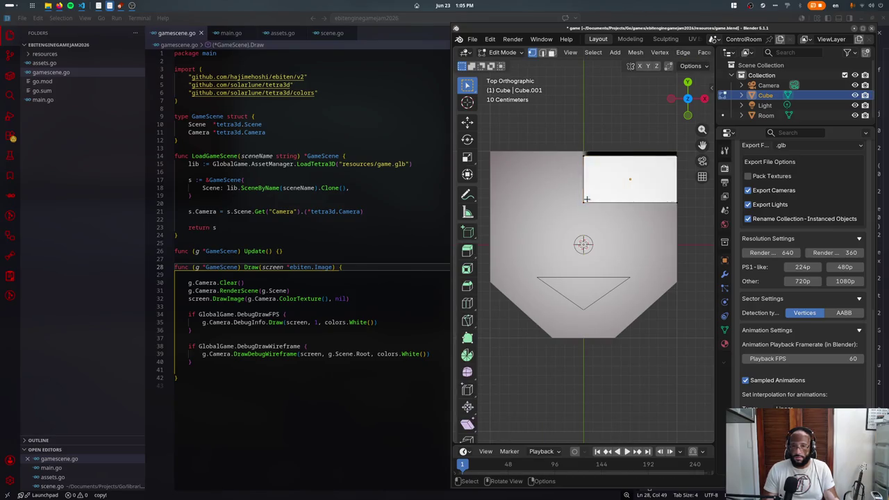
key(a)
key(shift+z)
drag(517, 188, 682, 235)
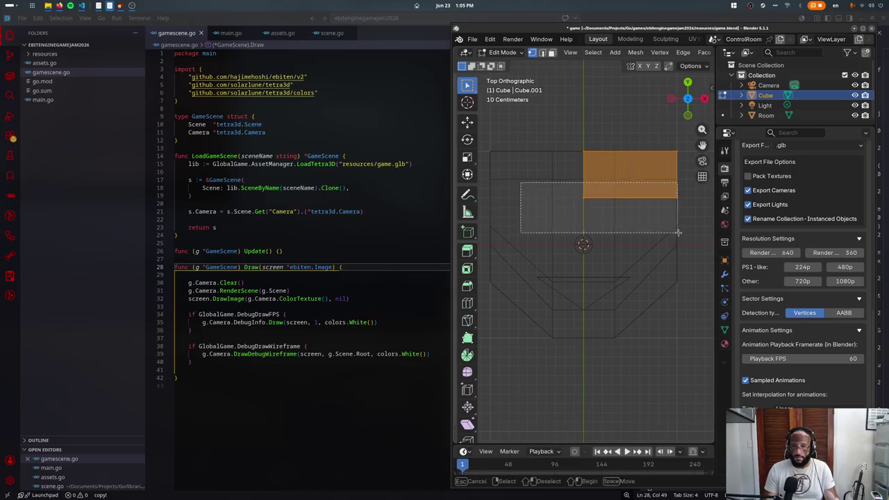
key(g)
click(682, 211)
key(Tab)
- Turn see-through off, reposition the box, and check it from the front view
middle_drag(681, 210, 625, 256)
key(shift+z)
key(g)
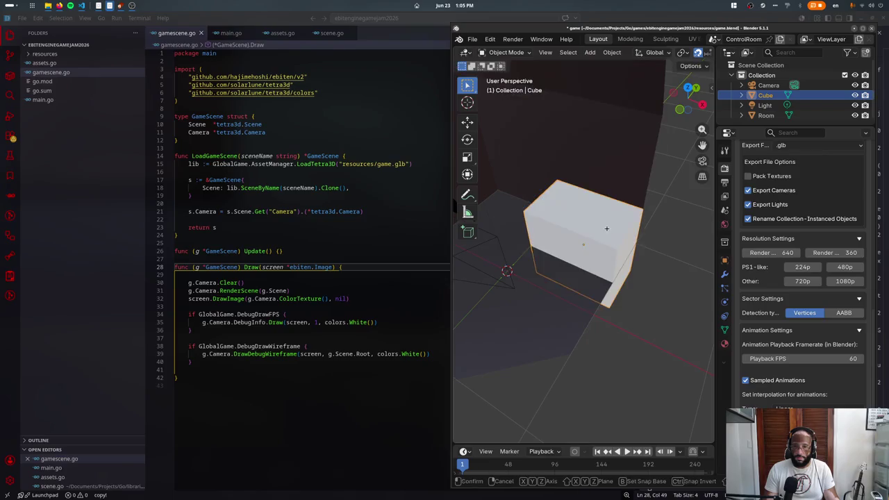
click(606, 227)
key(KP_1)
middle_drag(606, 227, 605, 230)
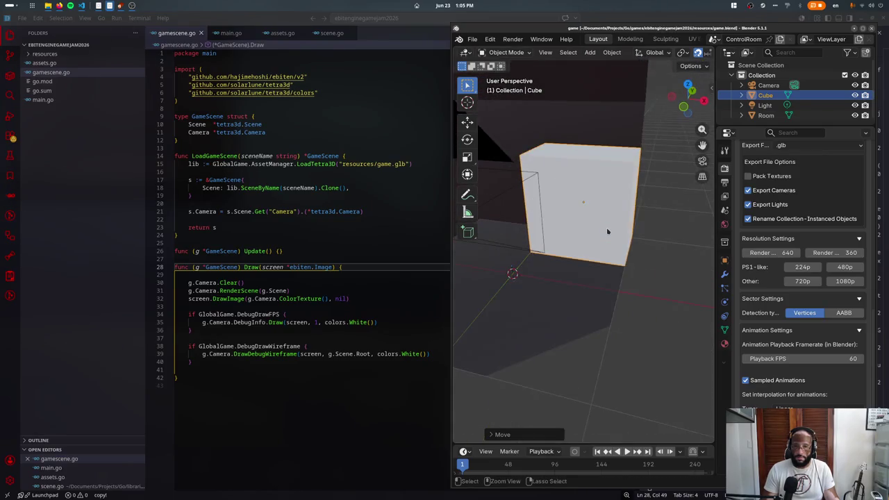
click(445, 347)
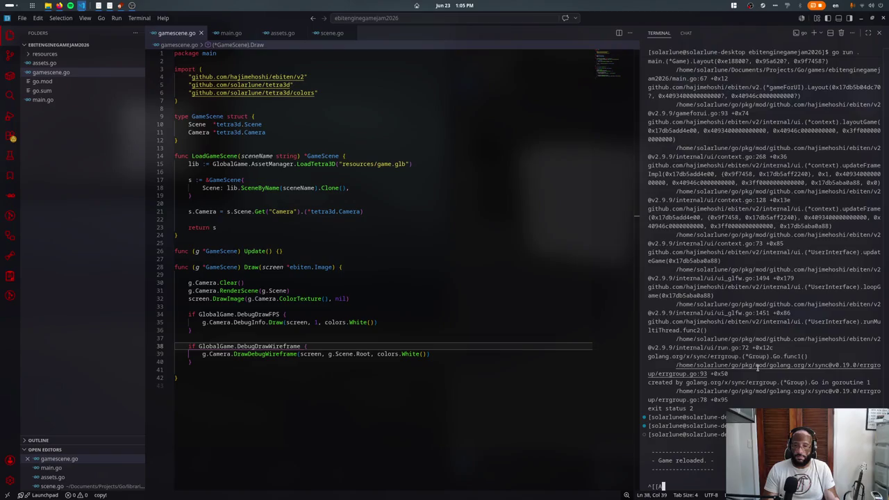
- Resize the Disconnector game window to half the screen and select the cube in Blender
key(alt+Tab)
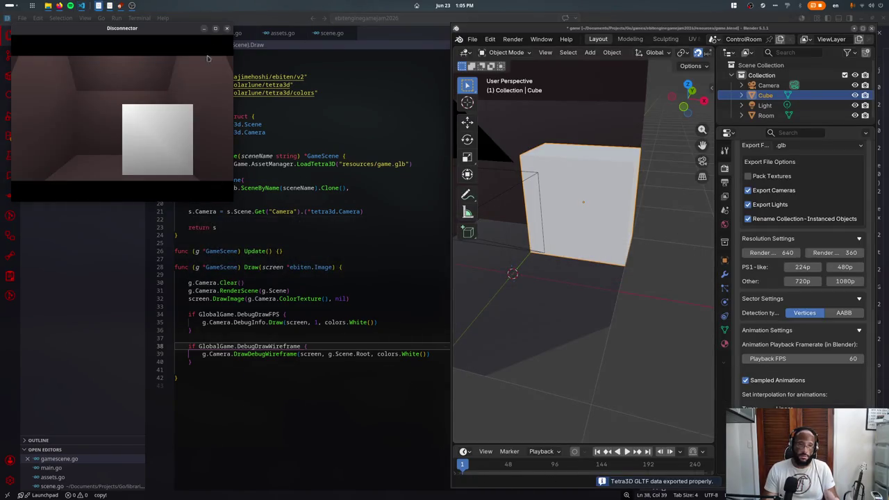
click(215, 29)
double_click(353, 22)
click(571, 182)
click(577, 186)
- In front view with see-through on, add a vertical edge loop to the cube, slid right
key(Tab)
key(KP_1)
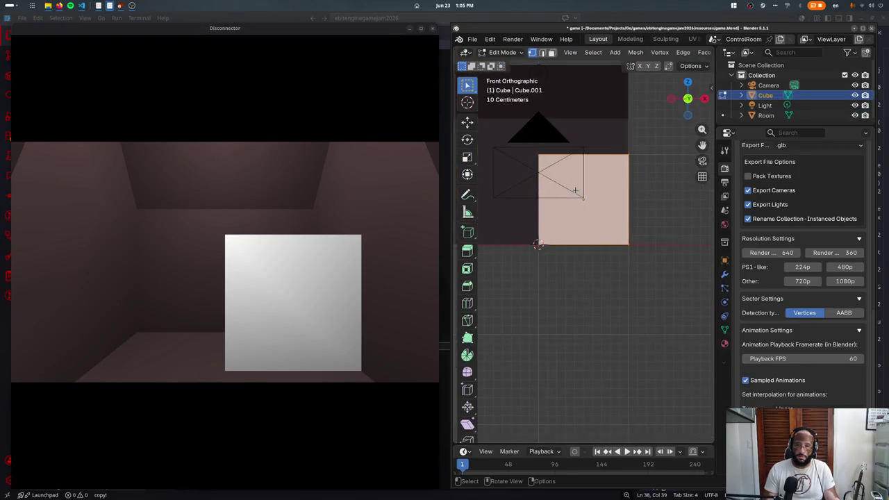
key(alt+z)
key(ctrl+r)
double_click(595, 222)
key(g)
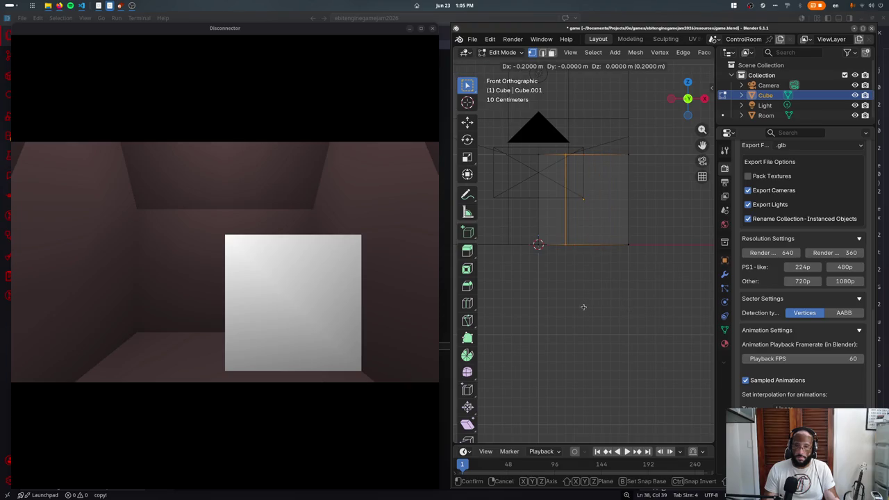
key(Return)
shift+middle_drag(496, 135, 557, 207)
- Extrude an edge of the cube into a step on the left side
key(e)
key(Escape)
key(e)
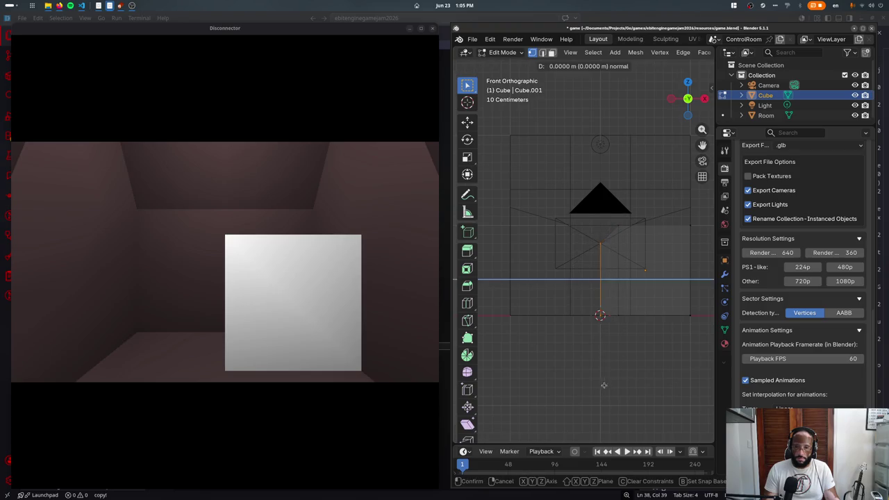
click(580, 385)
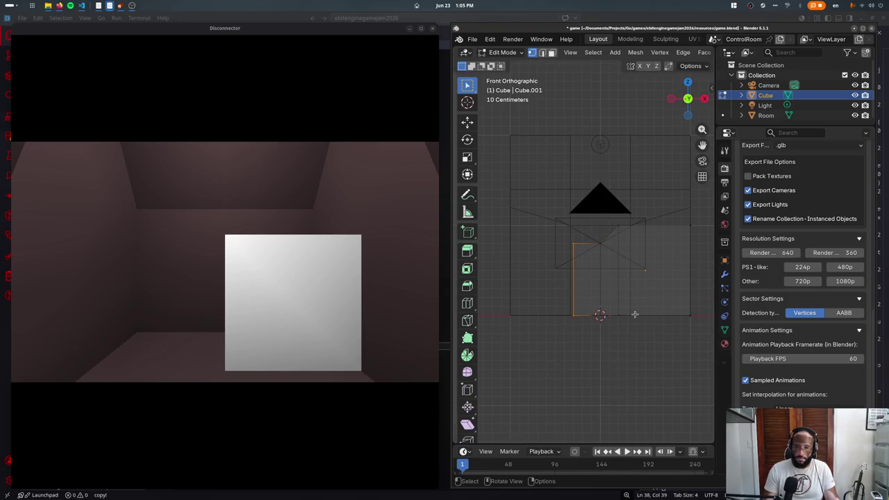
key(Tab)
mouse_move(591, 368)
middle_down()
mouse_move(637, 281)
mouse_move(618, 288)
middle_up()
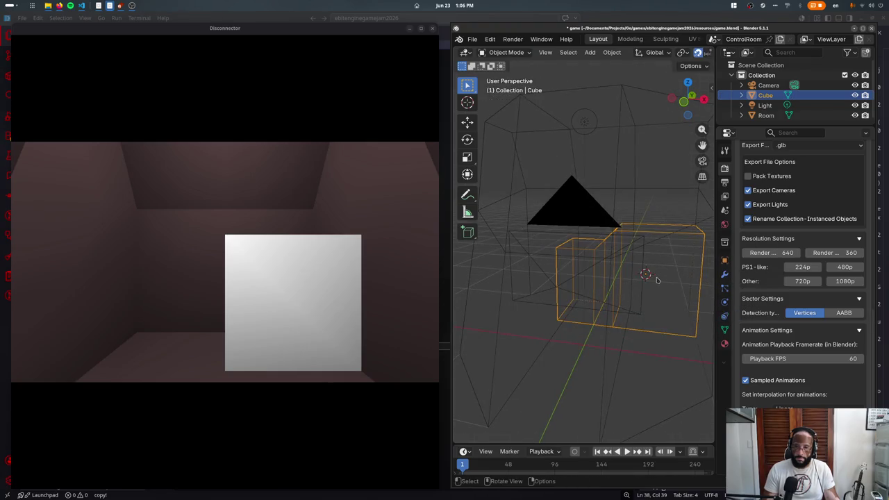
- Add a second cube scaled to 0.5 and flatten it to 0.5 on Y
key(F3)
text(add cu)
key(Return)
text(s0.5)
key(Return)
key(Tab)
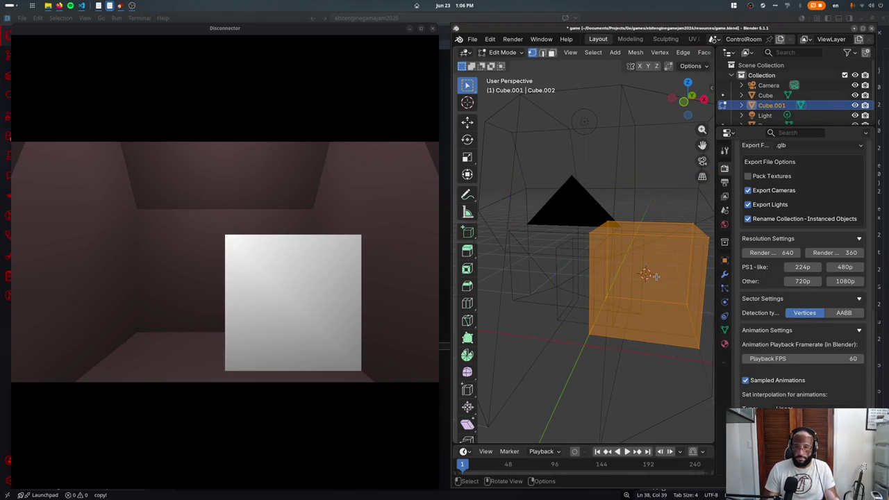
text(sy0.5)
key(Return)
- Halve the small cube again in top view and raise it above the block
key(KP_7)
text(s0.5)
key(Return)
key(Tab)
key(KP_1)
key(g)
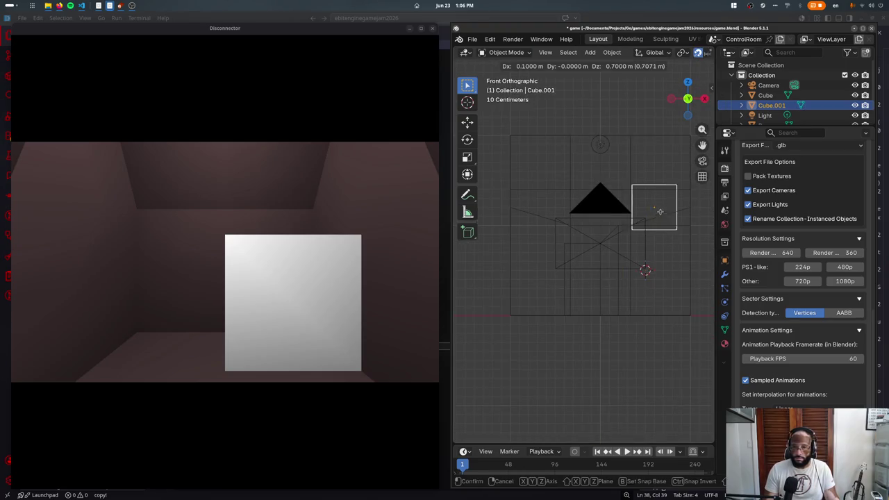
click(669, 211)
key(g)
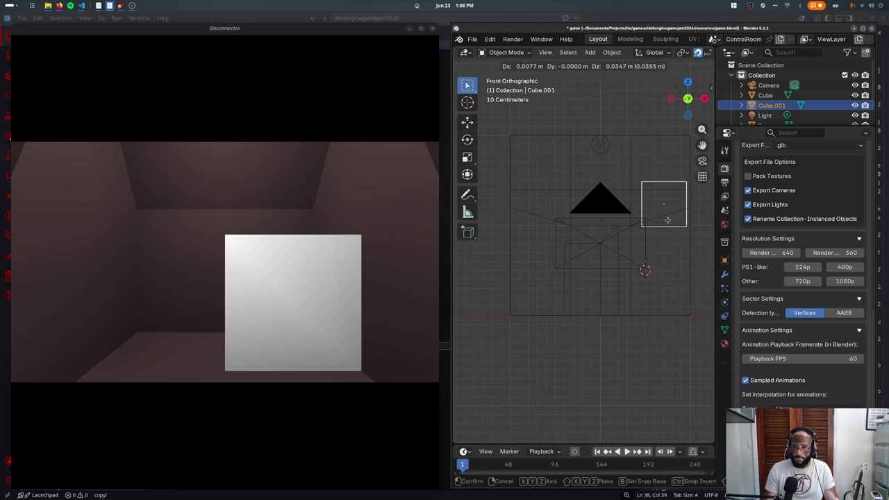
click(670, 218)
- Rotate the small cube slightly around its own position in top view
key(KP_7)
key(shift+s)
click(670, 254)
key(r)
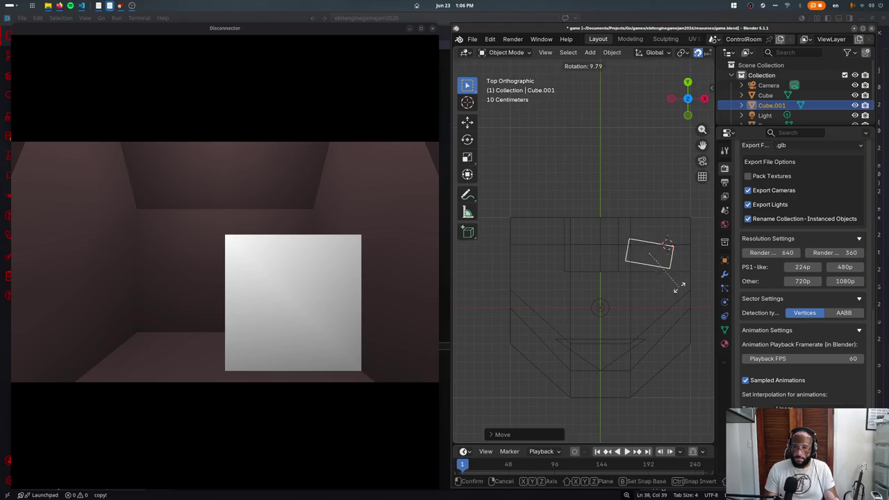
click(678, 297)
- Move the large cube's bottom edge up in edit mode
click(590, 265)
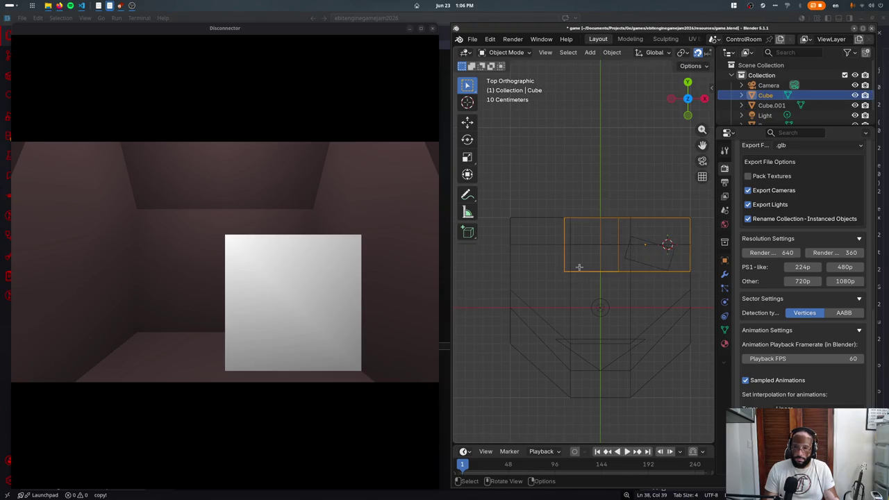
key(Tab)
click(584, 272)
key(g)
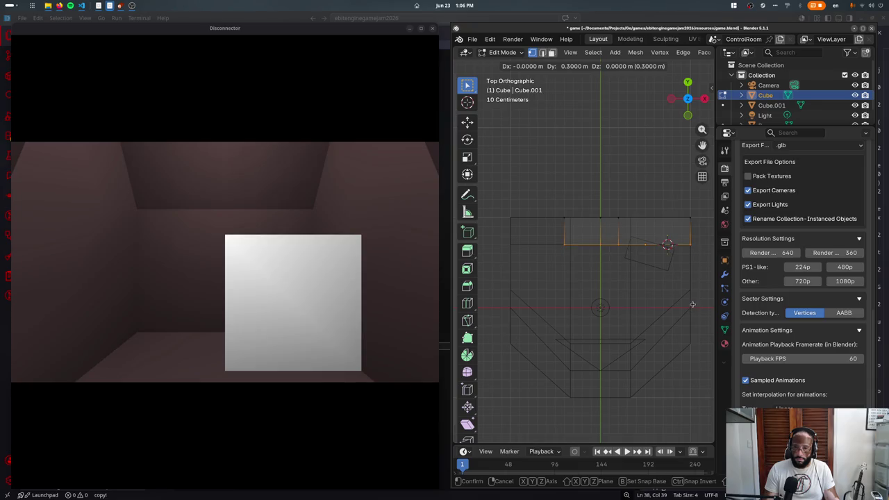
click(692, 304)
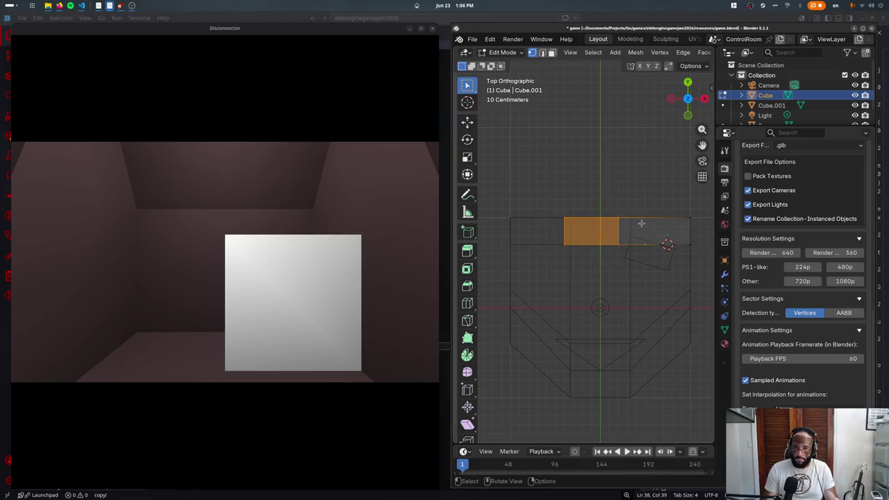
- Move two of the large cube's faces down along Y and raise its top edge
shift+click(641, 223)
key(g)
key(y)
click(636, 241)
drag(520, 200, 670, 248)
key(g)
click(698, 249)
key(Tab)
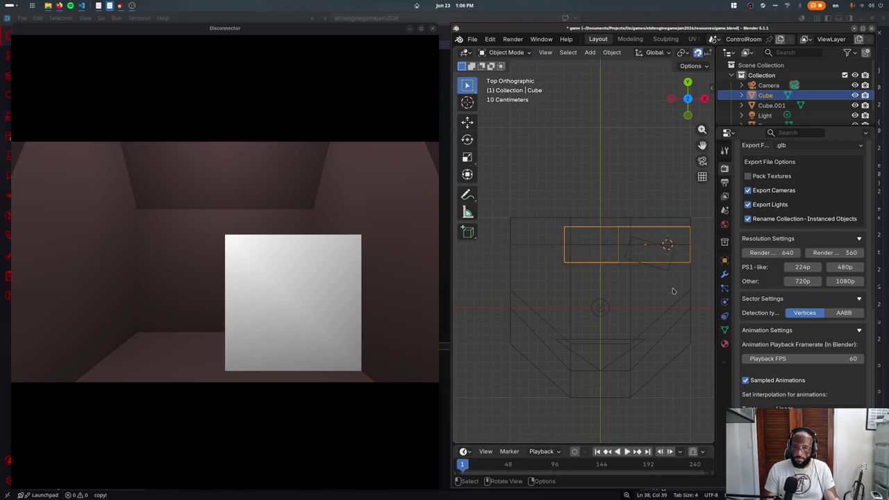
- Tilt the large cube slightly, shift it left, and save to export to the game
key(r)
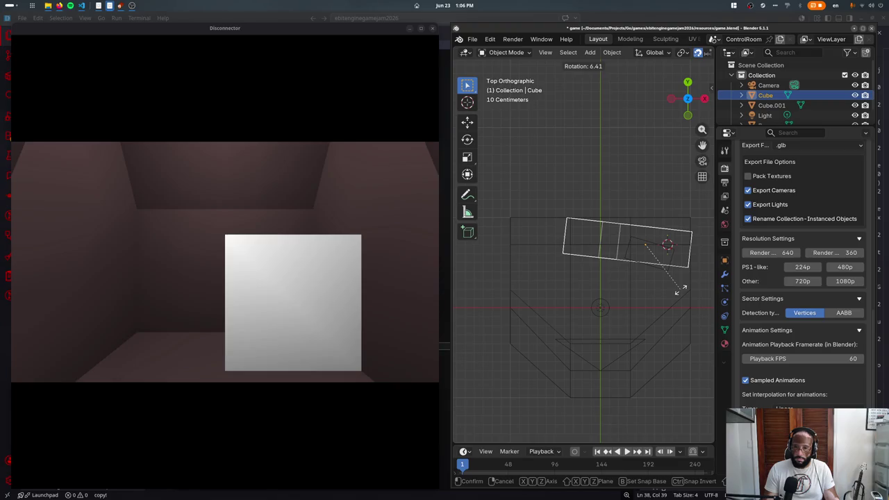
click(680, 289)
key(g)
click(665, 298)
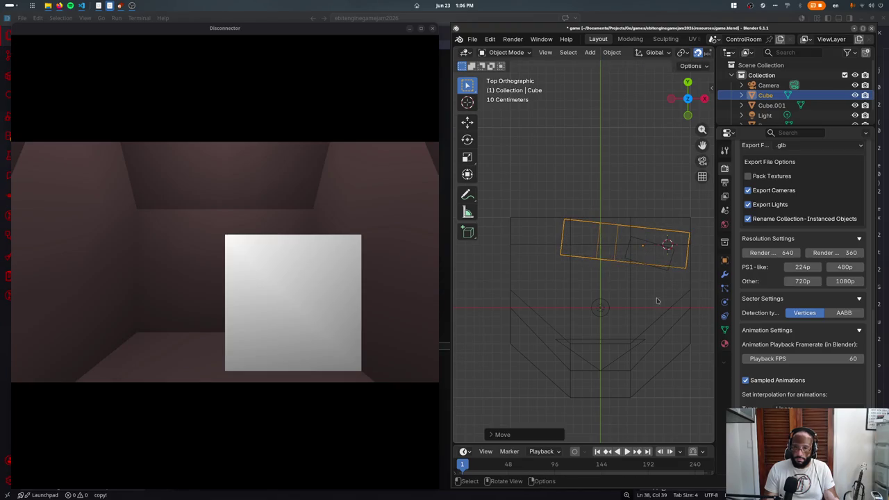
middle_drag(665, 297, 496, 301)
key(shift+z)
key(ctrl+s)
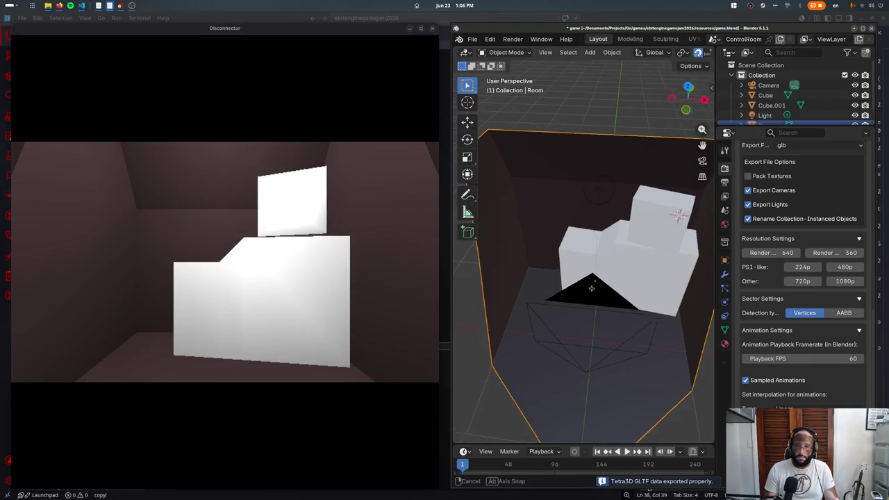
- Zoom in on the small cube in edit mode and select all its faces
middle_drag(606, 283, 644, 207)
click(645, 208)
click(652, 206)
key(Tab)
key(KP_Decimal)
scroll(581, 266, up, 1)
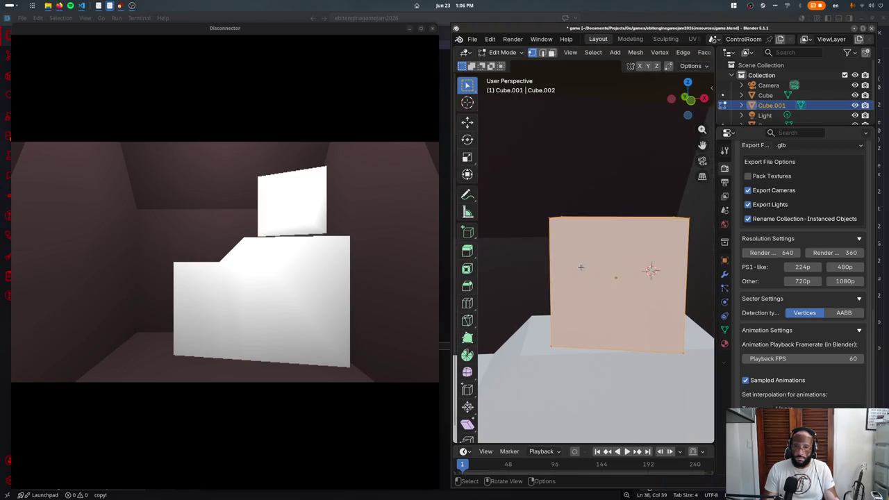
shift+click(620, 301)
key(a)
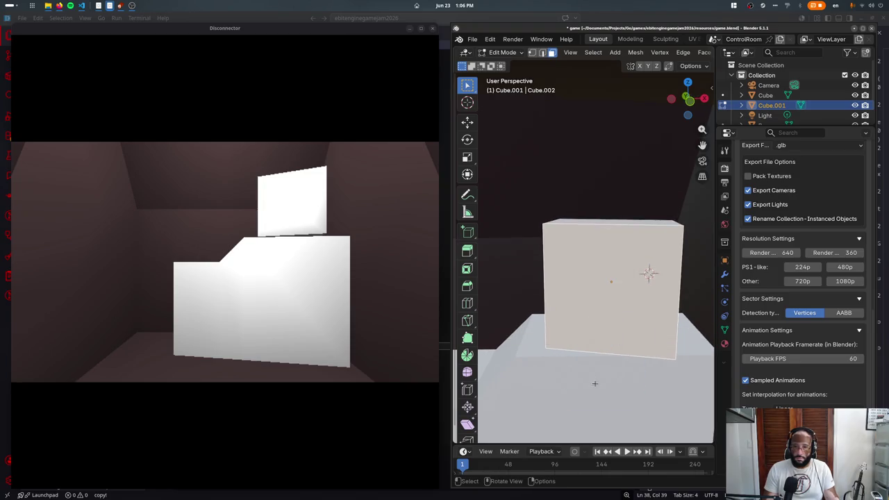
- Inset the small cube's front face and extrude it inward into a recess
key(alt+z)
key(i)
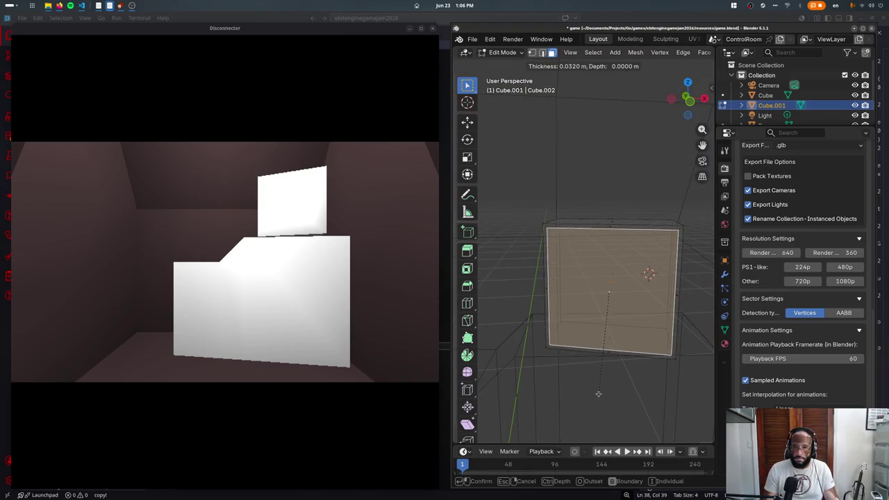
click(597, 391)
key(e)
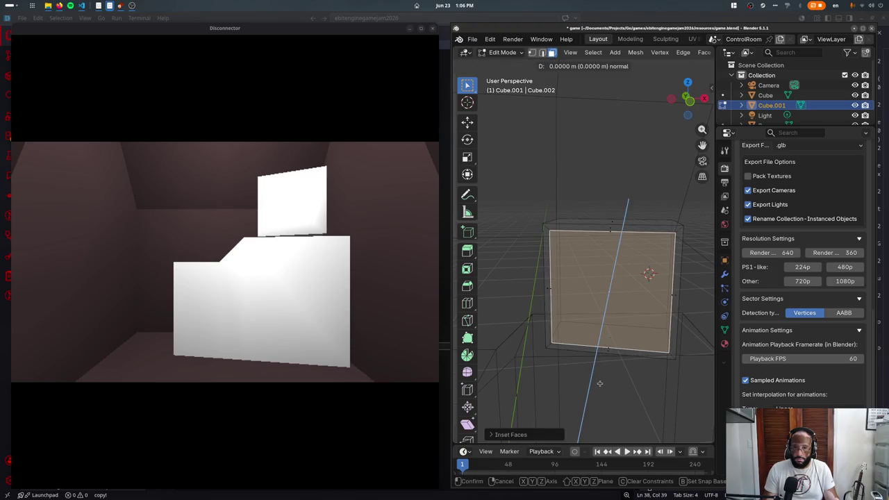
click(595, 382)
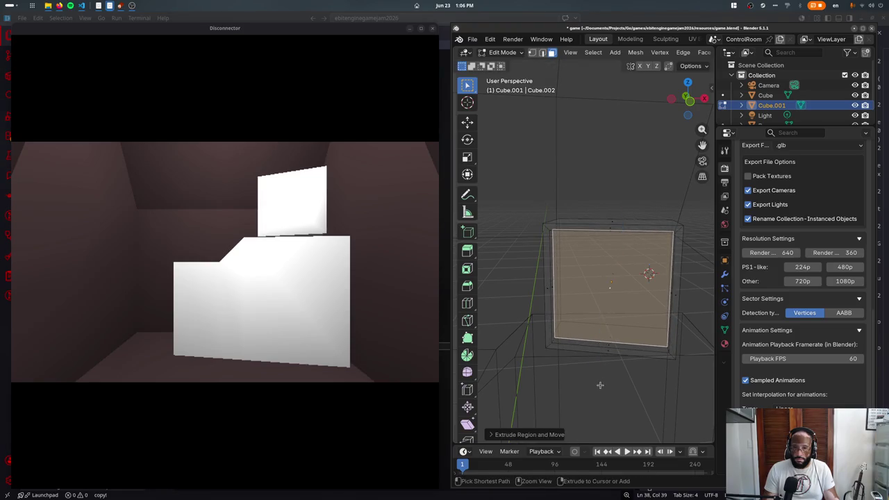
key(Tab)
key(alt+z)
middle_drag(590, 377, 579, 356)
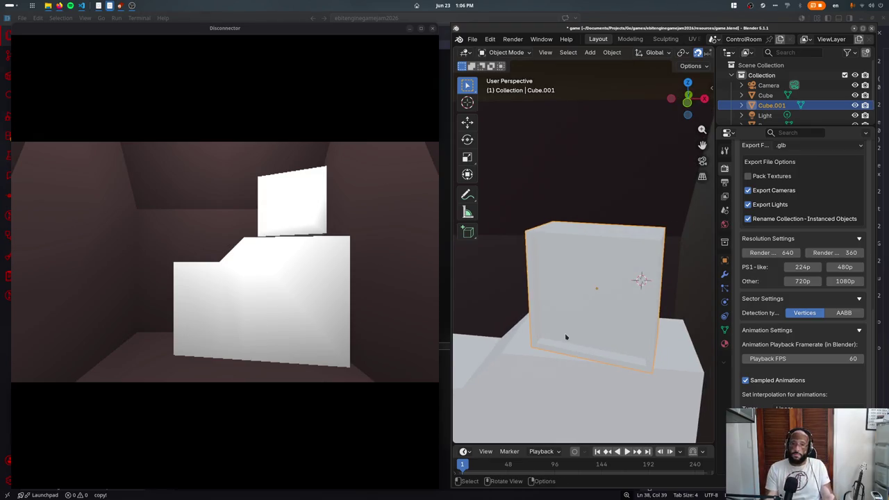
- Compare the inset with undo and redo, keep it undone, and re-export to the game
key(Tab)
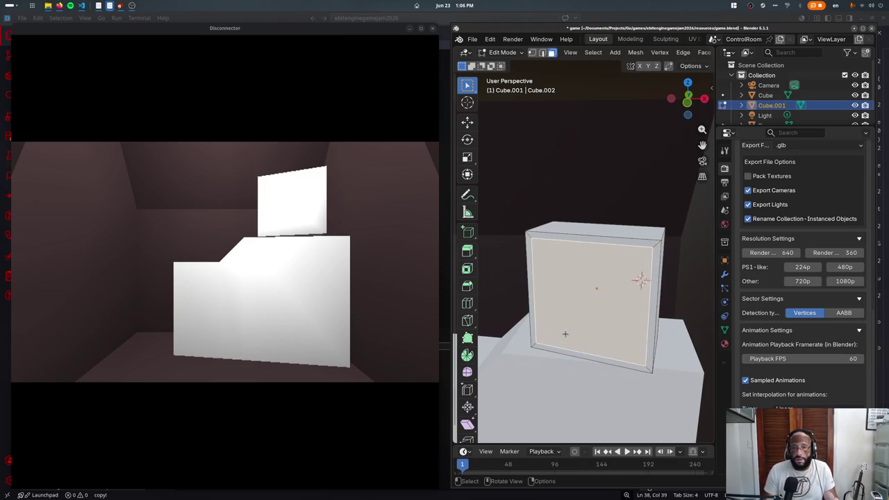
key(ctrl+z)
key(ctrl+shift+z)
key(ctrl+z)
key(ctrl+shift+z)
key(ctrl+z)
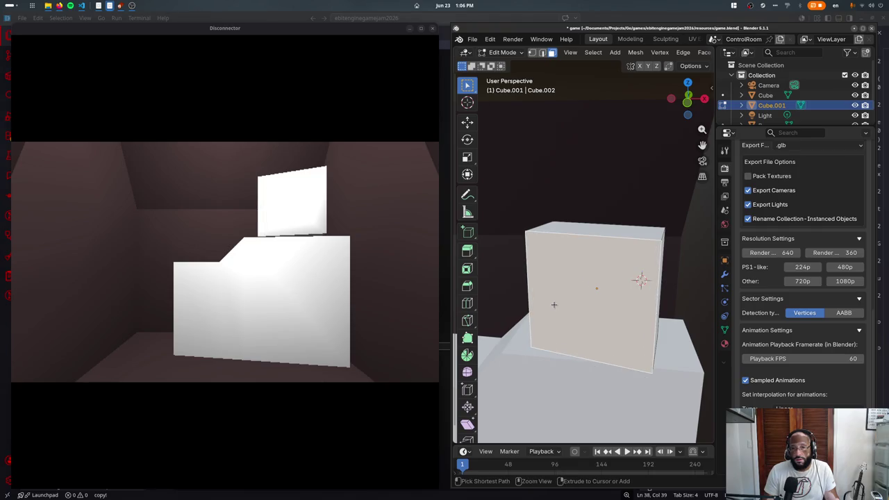
middle_drag(573, 260, 582, 295)
key(ctrl+shift+z)
key(ctrl+z)
key(Tab)
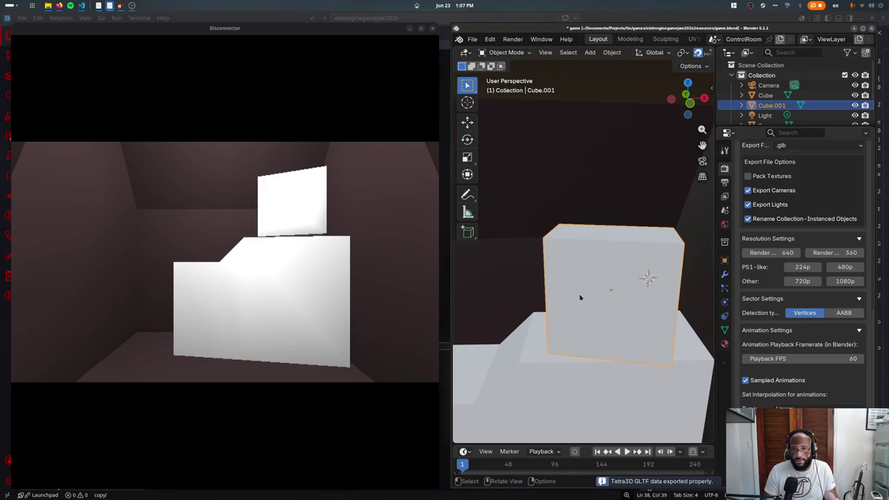
- Check the result in the game window, then reframe the view and reselect the cube
click(224, 233)
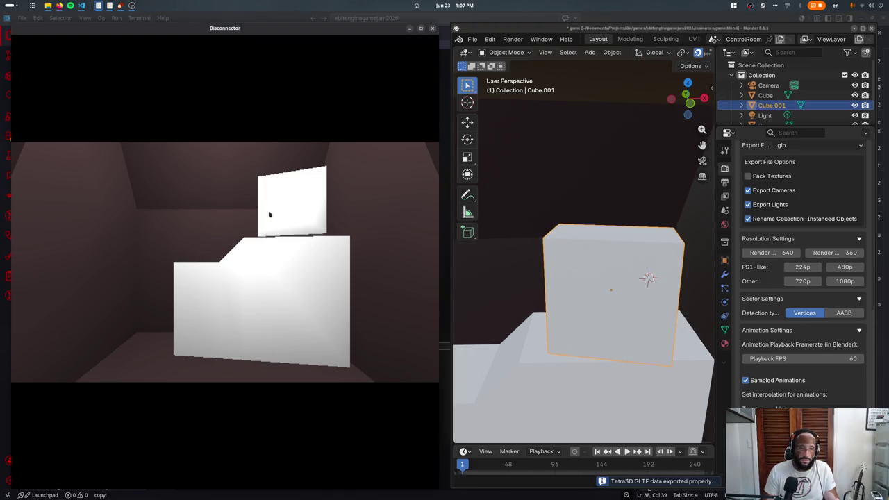
click(601, 313)
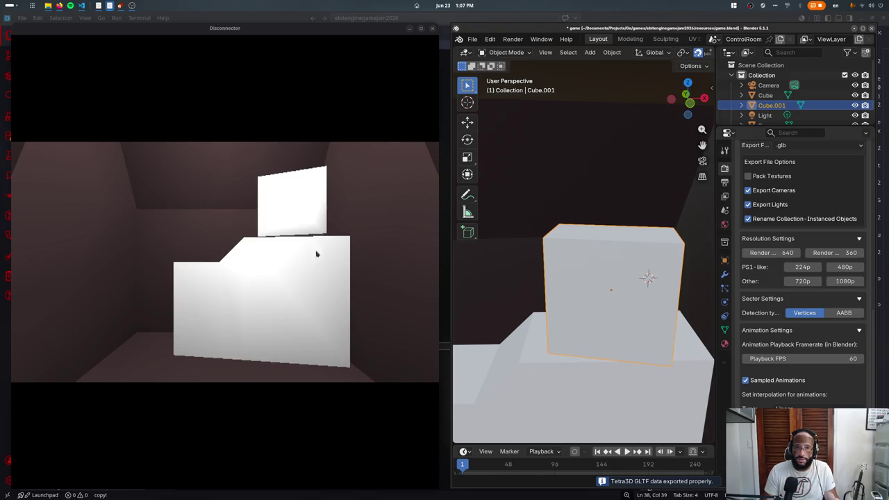
scroll(577, 324, up, 3)
click(599, 270)
middle_drag(600, 269, 538, 257)
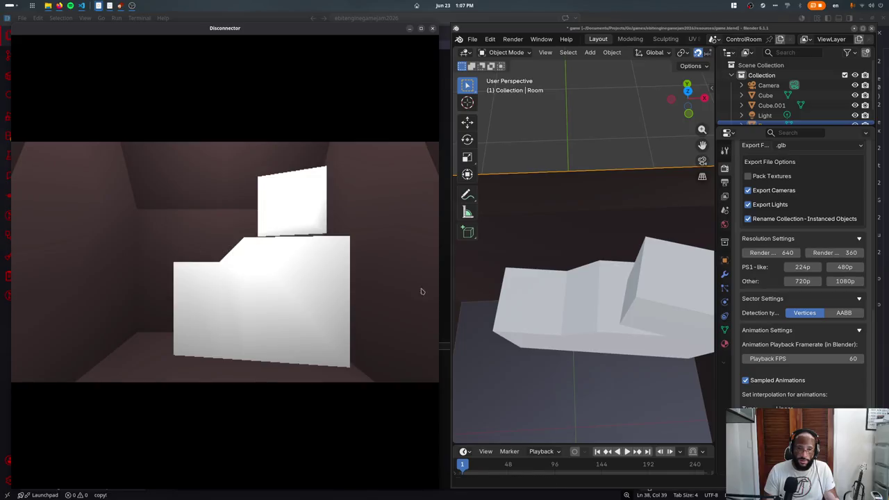
shift+middle_drag(525, 345, 586, 271)
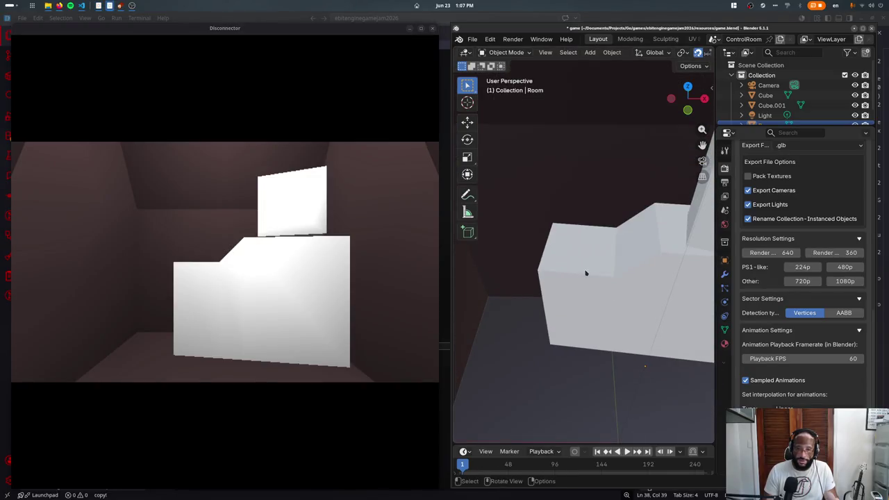
click(583, 281)
- Add a new cube with the 'add cube' command, shrink it, and view it from the top
key(F3)
text(add cube)
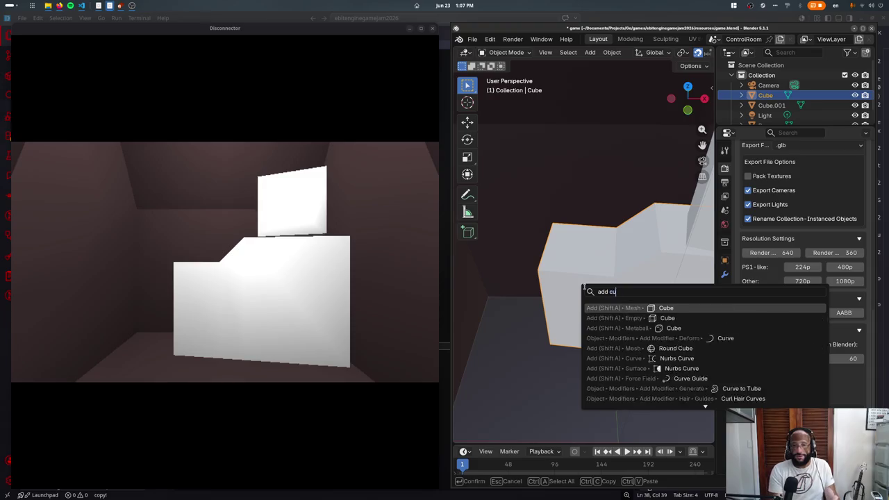
key(Return)
key(Tab)
key(s)
key(Return)
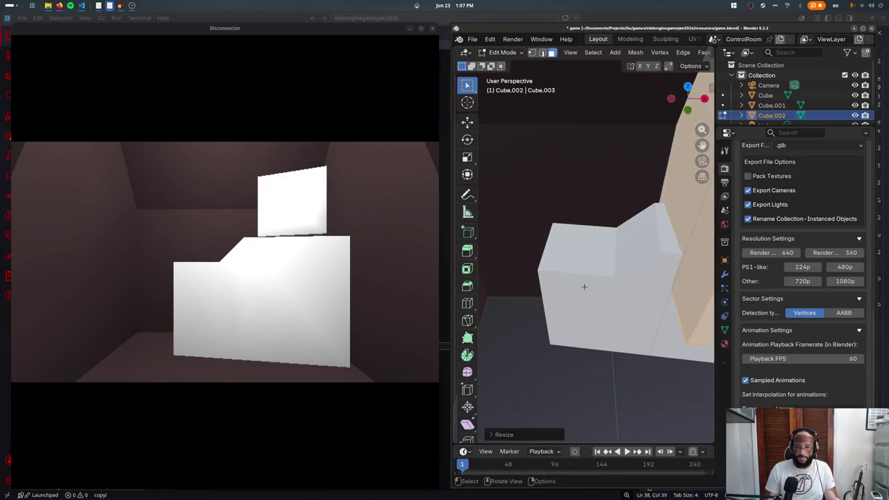
key(Tab)
key(g)
key(y)
key(Escape)
key(KP_7)
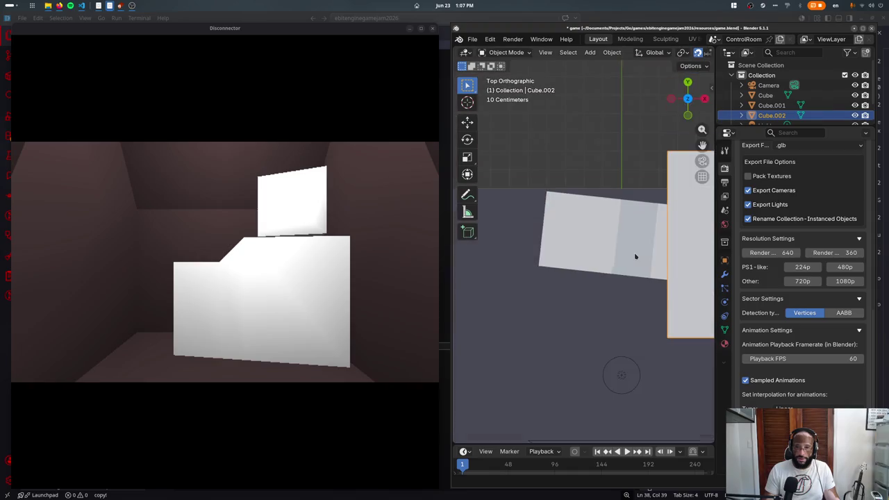
- Duplicate the cube to the left and scale its face by 0.5, then 0.5 along Y
key(shift+d)
click(474, 271)
key(Tab)
text(s0.5)
key(Return)
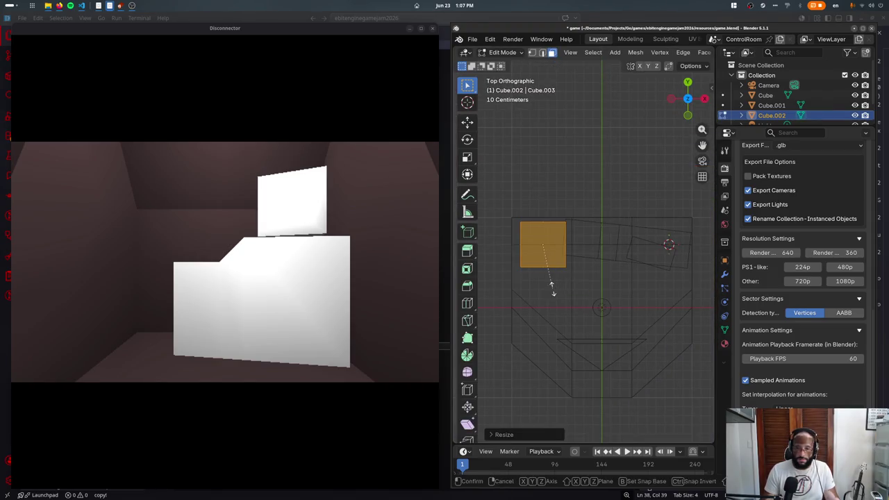
text(sy0.5)
key(Return)
key(KP_1)
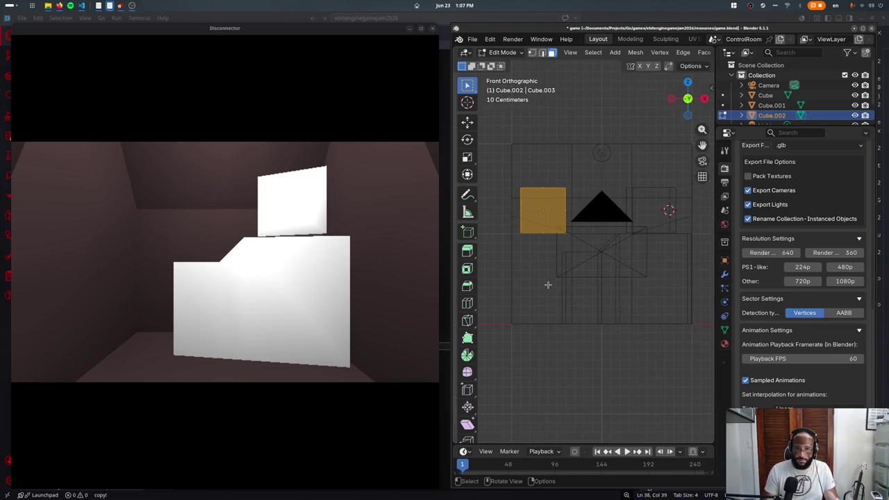
- Copy the small square face downward, halve it, and move it vertically along Z
drag(534, 227, 553, 264)
key(a)
key(shift+d)
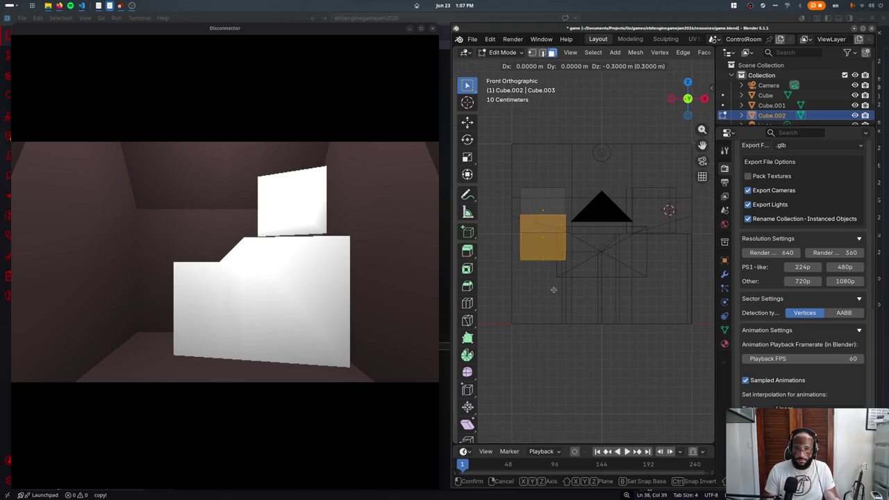
click(538, 284)
text(s0.5)
key(Return)
key(g)
key(z)
click(522, 204)
scroll(522, 205, up, 4)
shift+middle_drag(538, 217, 603, 238)
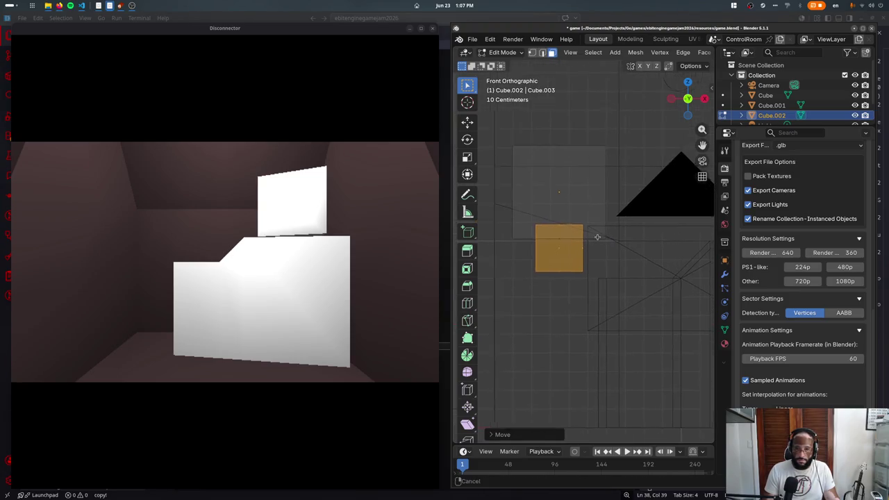
- Lower the selection 0.1 m, extrude it 0.1 m, and extrude the left edge sideways
key(g)
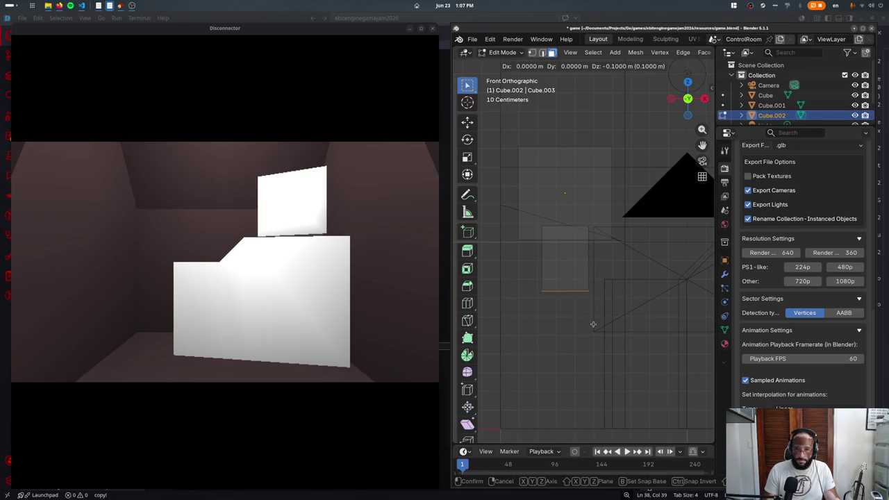
click(595, 344)
key(g)
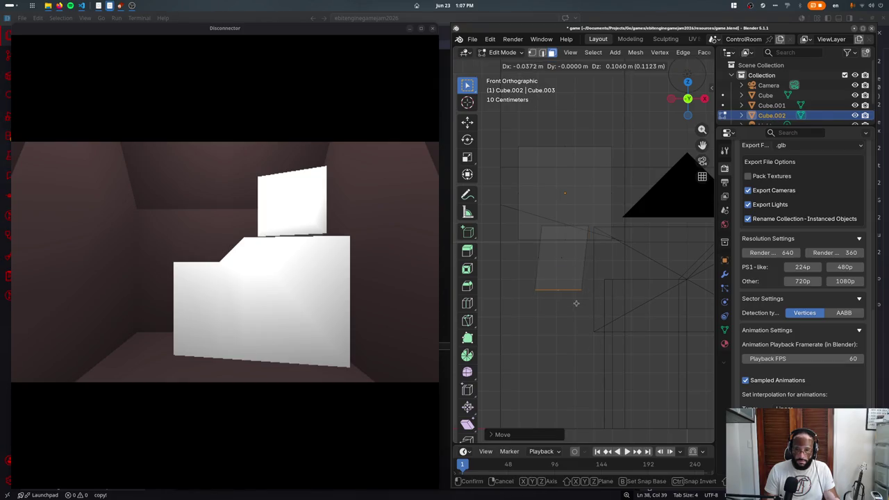
key(z)
click(540, 332)
click(534, 309)
key(g)
key(z)
click(513, 361)
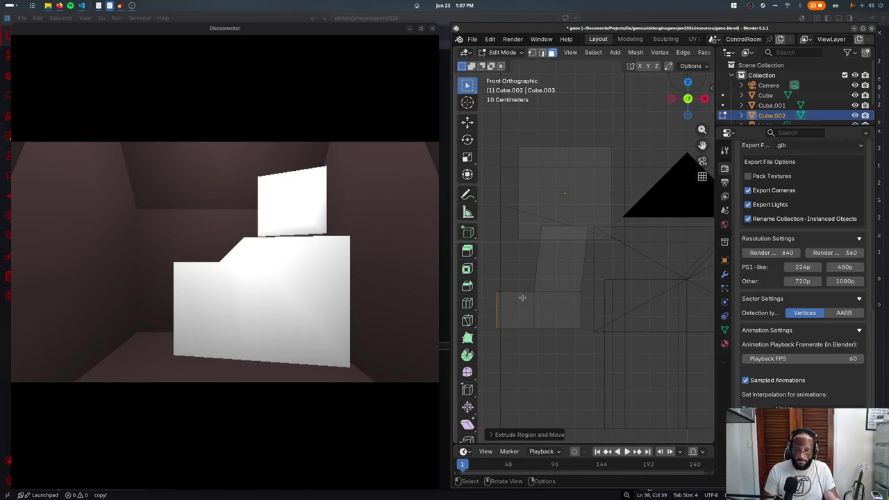
- Lower the new side face to finish the angled hook shape, back in object mode
click(522, 299)
key(g)
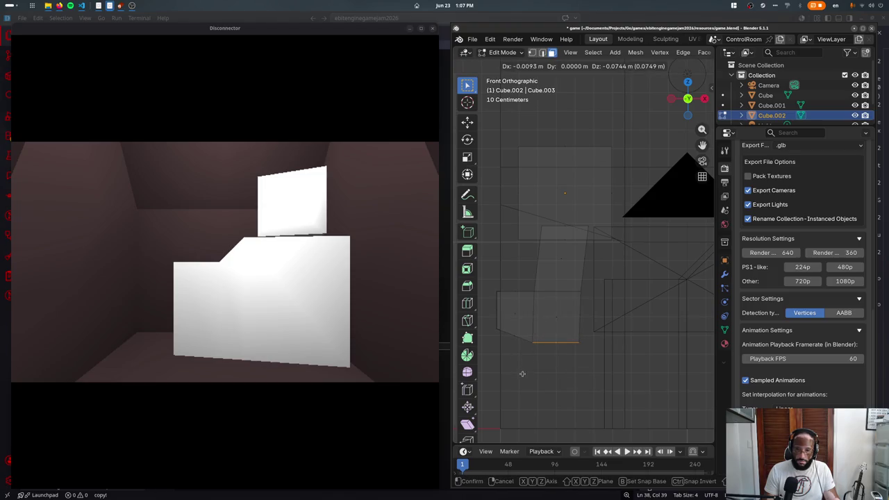
click(522, 373)
key(g)
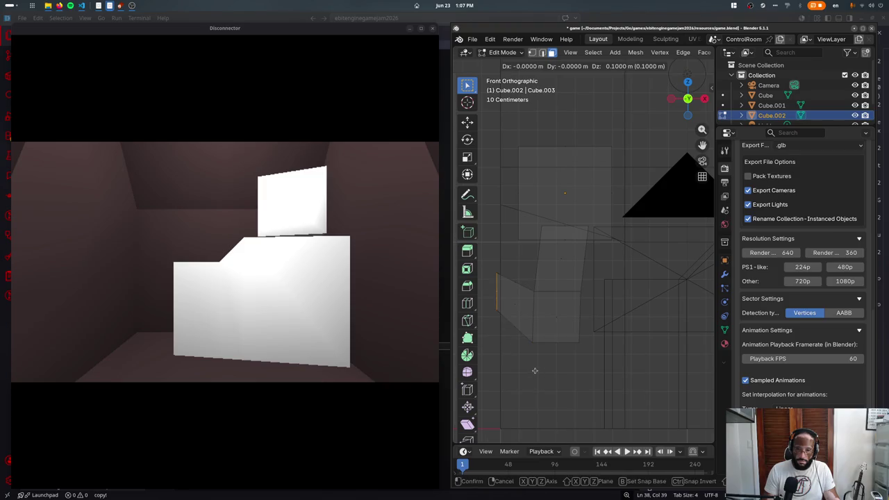
click(535, 373)
key(Tab)
key(alt+z)
mouse_move(563, 330)
middle_down()
mouse_move(560, 278)
mouse_move(593, 297)
mouse_move(569, 262)
middle_up()
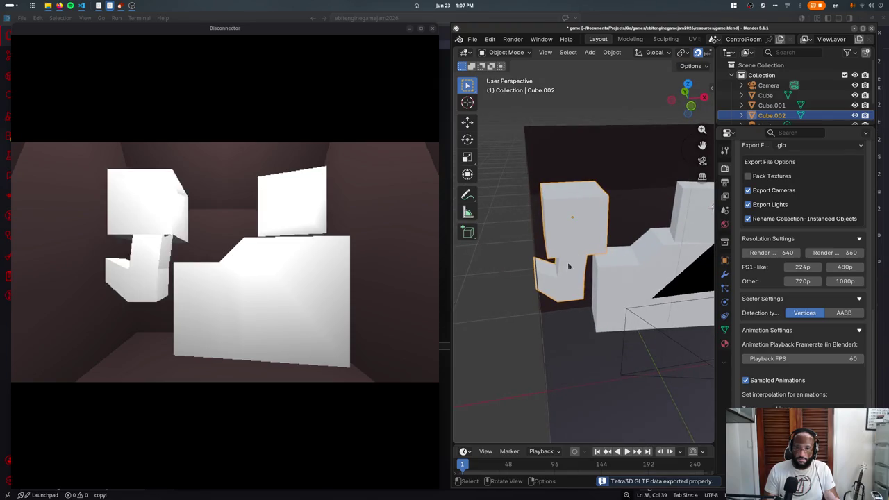
- Create a new material named PowerOutlets on Cube.002 and save game.blend
click(725, 343)
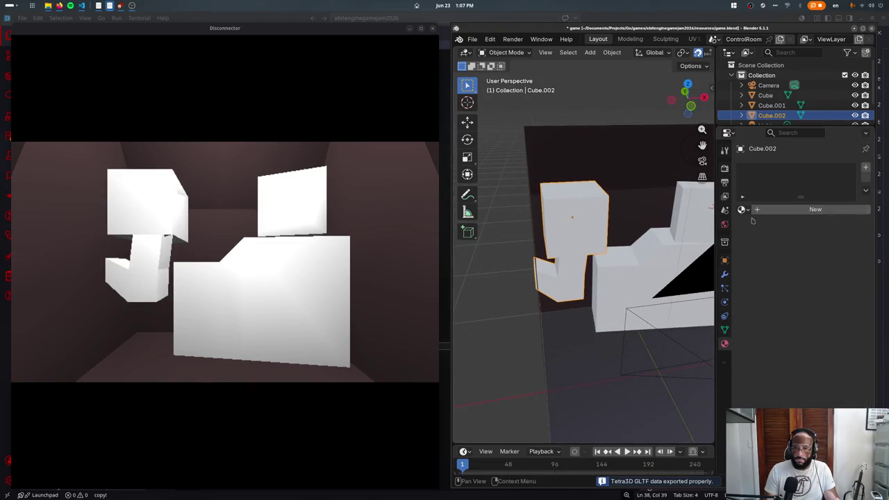
double_click(764, 211)
text(PowerOutlet)
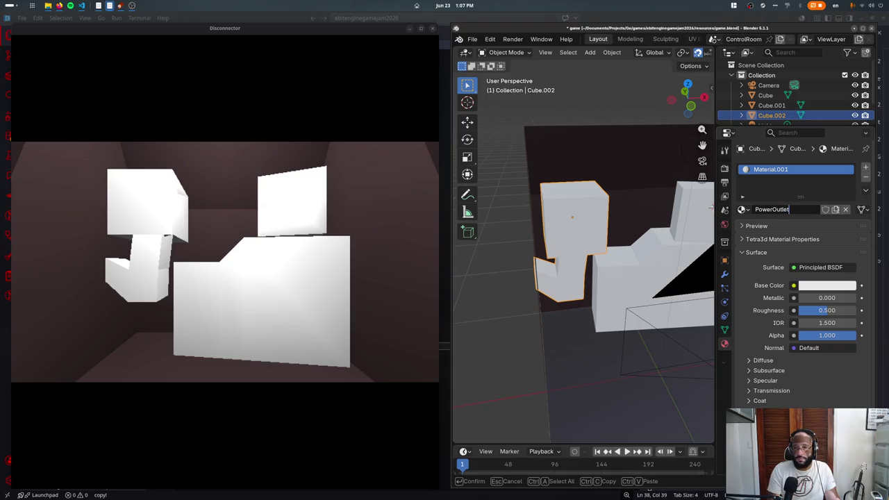
text(s)
key(Return)
key(ctrl+s)
- Check the top cube's front face in Edit Mode, then select the Room object
mouse_move(604, 292)
middle_down()
mouse_move(558, 289)
mouse_move(513, 195)
mouse_move(568, 242)
mouse_move(597, 208)
middle_up()
key(Tab)
click(537, 214)
key(Tab)
click(597, 167)
middle_drag(598, 166, 632, 231)
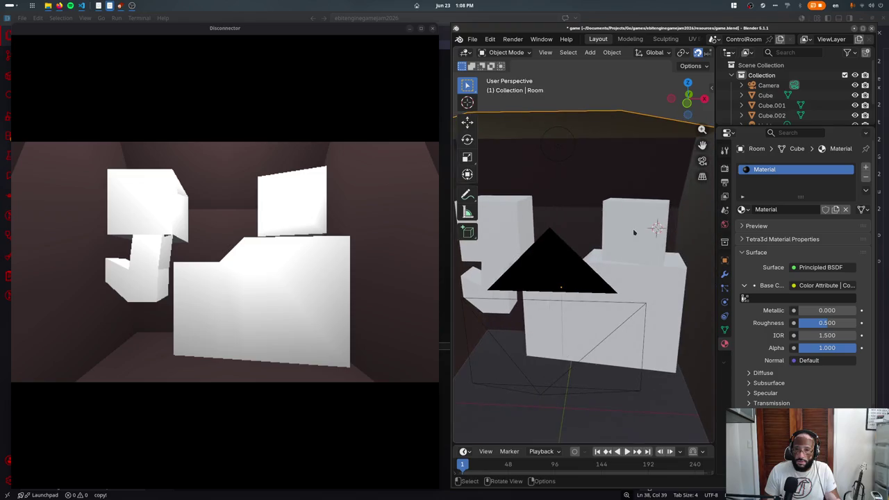
- Hide the Room object and edit the room Cube's mesh from a top view
click(633, 233)
scroll(632, 233, down, 3)
click(605, 186)
key(h)
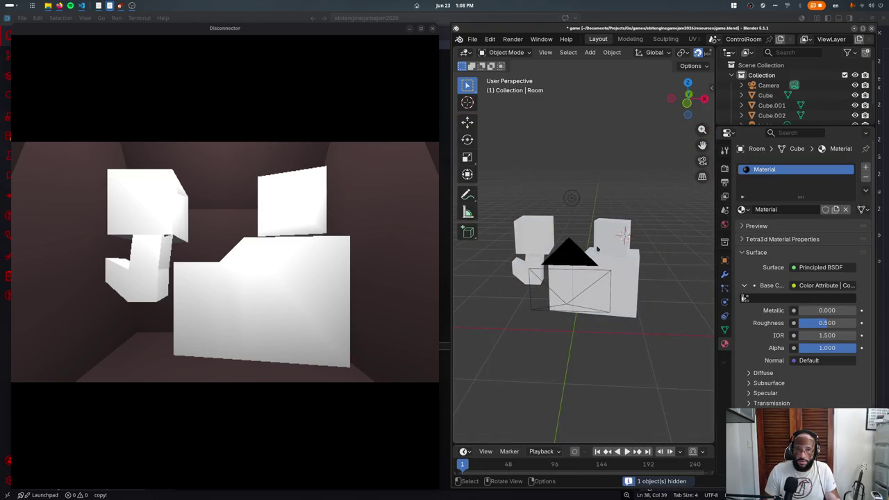
click(623, 236)
key(Tab)
key(KP_7)
- Extend the room's left edge further outward and reposition the top-left edges
drag(504, 217, 528, 415)
key(g)
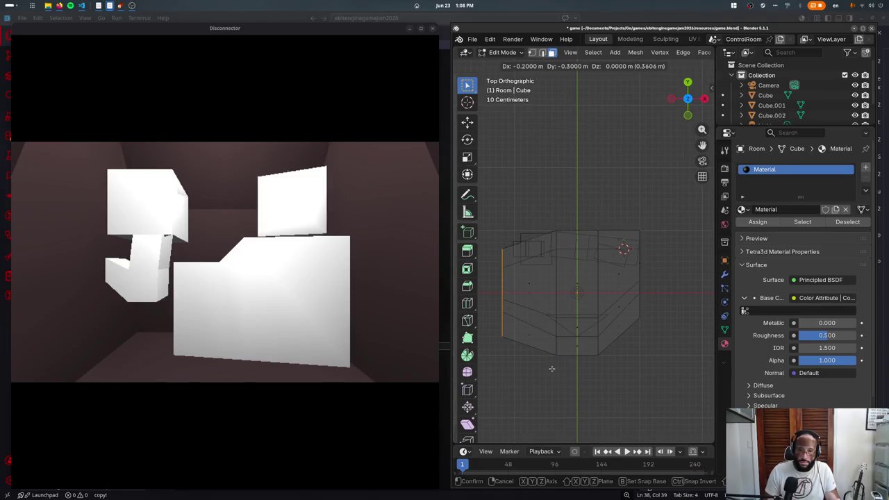
click(532, 368)
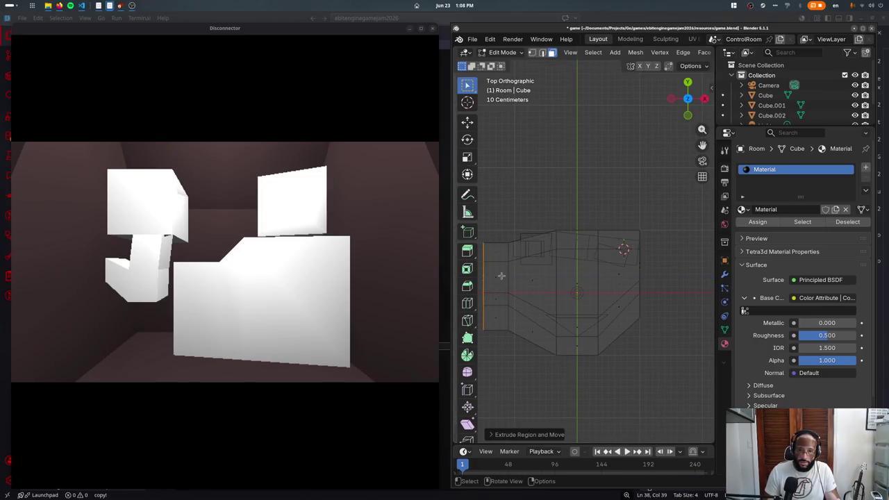
shift+middle_drag(486, 319, 520, 320)
click(555, 229)
key(g)
click(496, 321)
- Adjust the left vertical and top-left edges, shifting the left-side edge 0.1 m along X
drag(509, 265, 536, 393)
key(g)
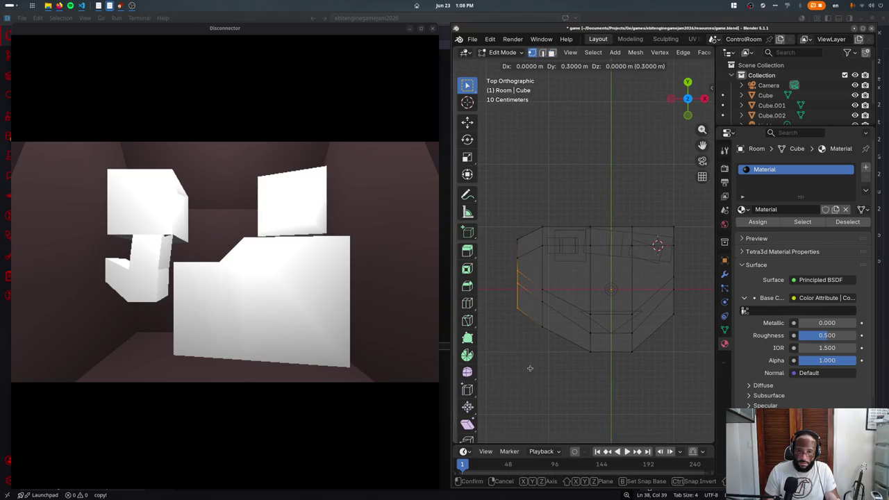
click(528, 369)
mouse_move(510, 247)
mouse_down()
mouse_move(532, 271)
mouse_move(535, 309)
mouse_up()
key(g)
click(523, 248)
key(g)
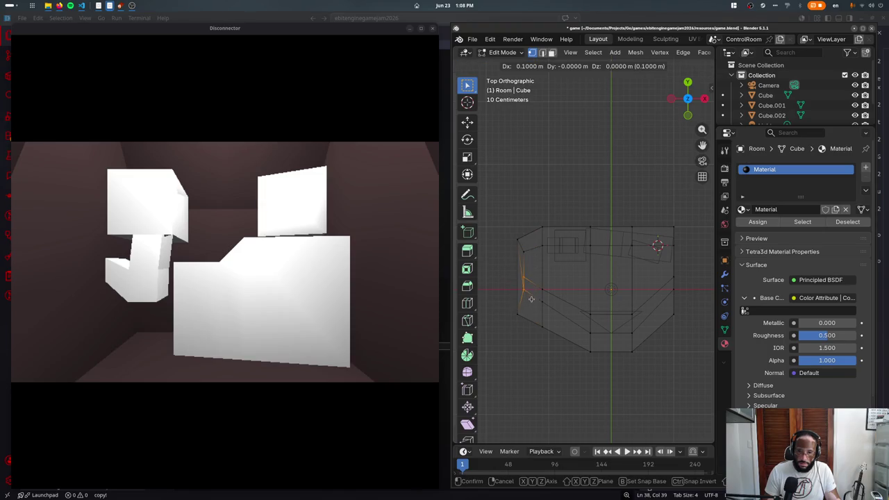
click(530, 297)
- Move the selected vertices in top view, then return to object mode in front view
middle_drag(529, 297, 526, 247)
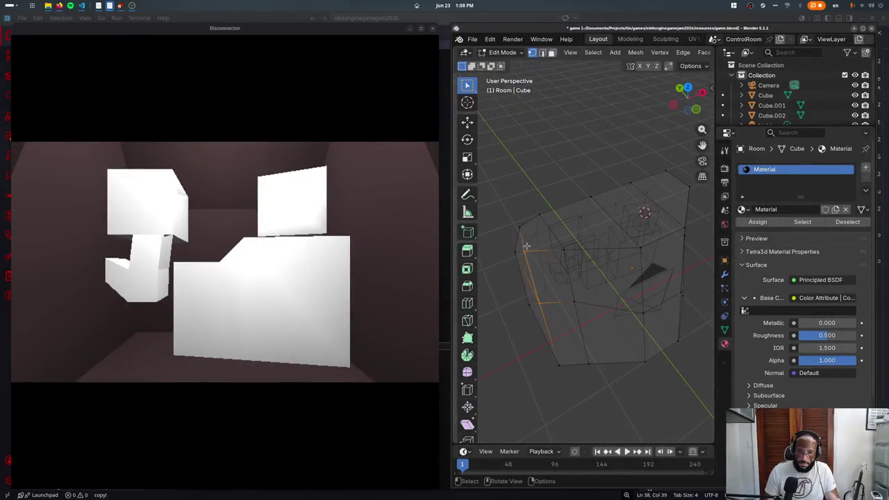
key(KP_7)
key(g)
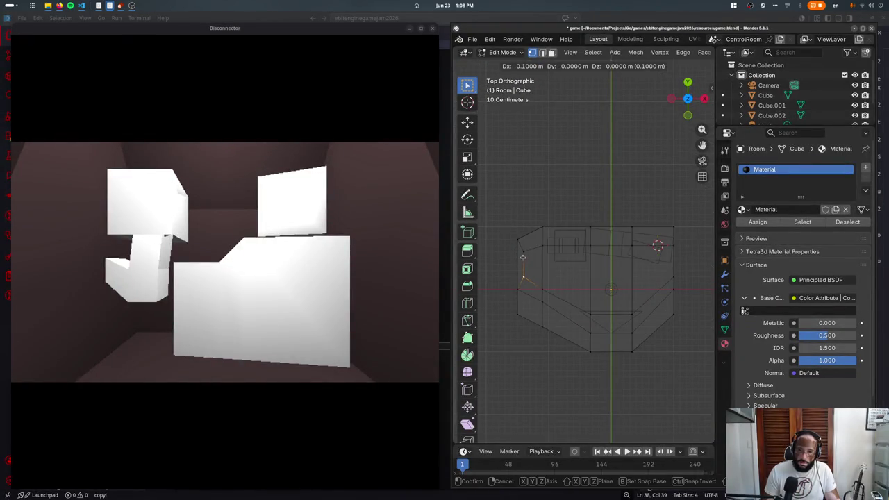
click(522, 257)
mouse_move(522, 257)
middle_down()
mouse_move(695, 222)
mouse_move(602, 285)
middle_up()
key(Tab)
key(alt+z)
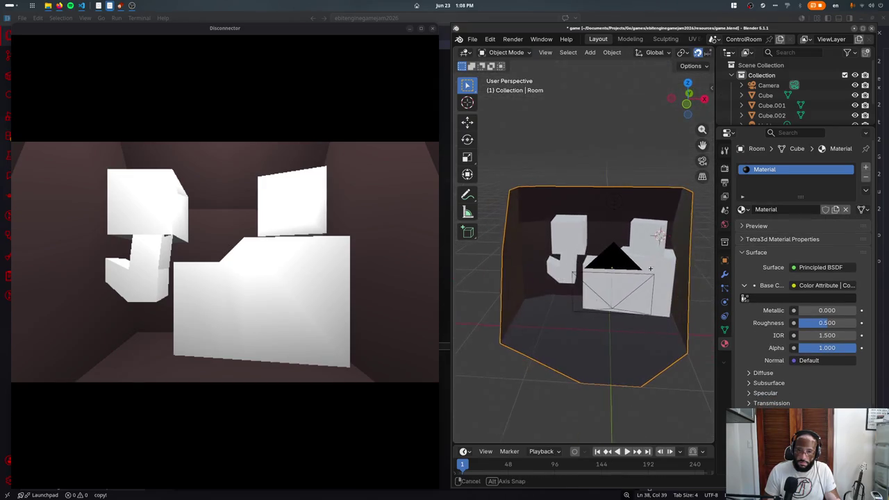
key(KP_1)
- Push the whole left strip of the room outward, using see-through to catch hidden vertices
key(Tab)
drag(536, 224, 510, 339)
key(g)
click(510, 327)
key(alt+z)
drag(509, 229, 545, 357)
key(g)
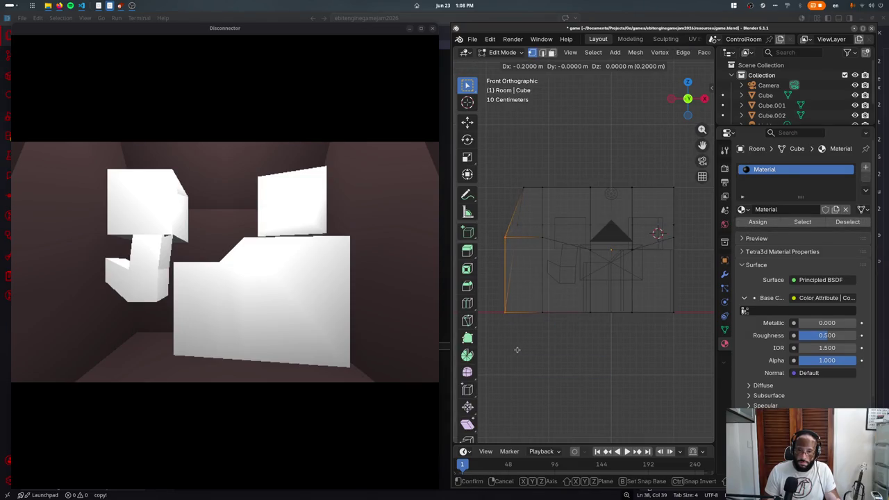
click(513, 350)
- Lower a corner vertex and raise the two middle top vertices of the ceiling
click(542, 237)
key(g)
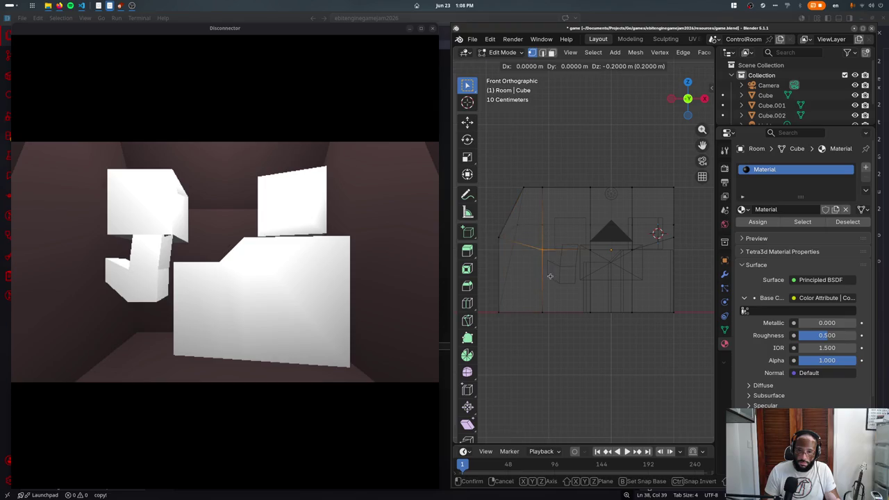
click(548, 265)
drag(532, 184, 694, 230)
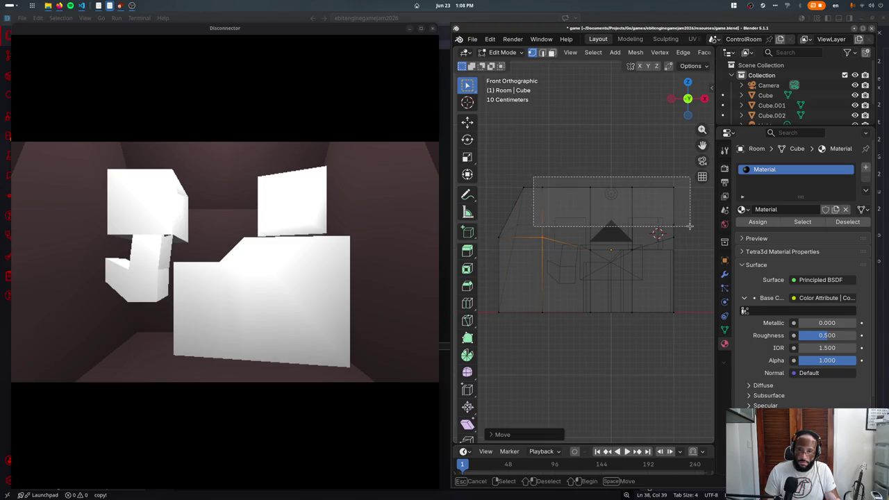
key(g)
key(Escape)
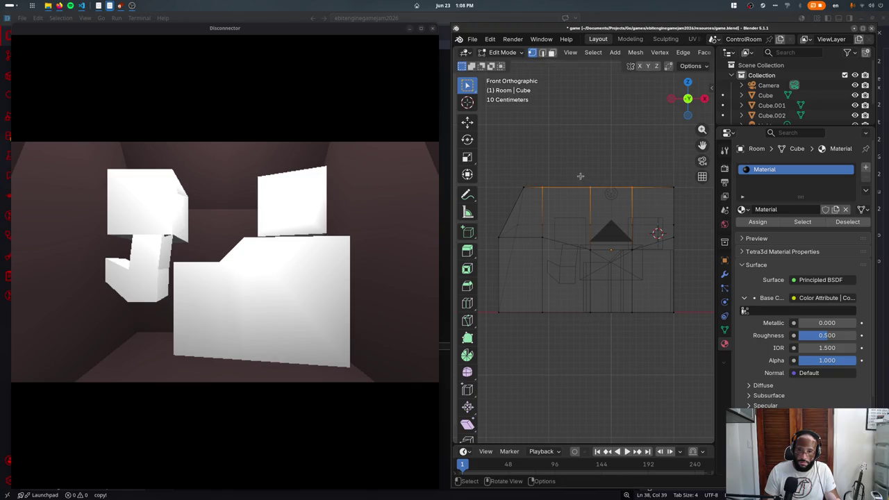
drag(580, 176, 649, 208)
key(g)
click(657, 196)
- Leave Edit Mode and save with Ctrl+S to export the reshaped room to the game
key(Tab)
mouse_move(657, 195)
middle_down()
mouse_move(563, 333)
mouse_move(504, 312)
middle_up()
key(ctrl+s)
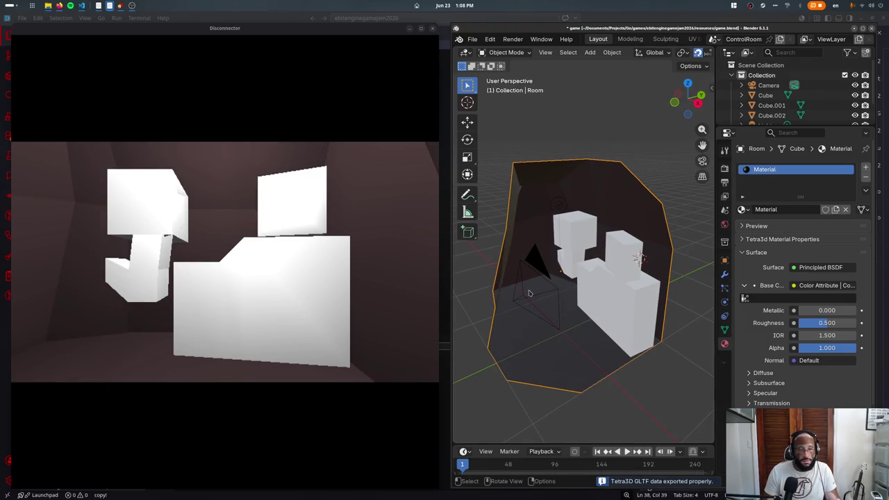
- Reposition the room's left faces in top view and switch to wireframe shading
key(Tab)
key(KP_7)
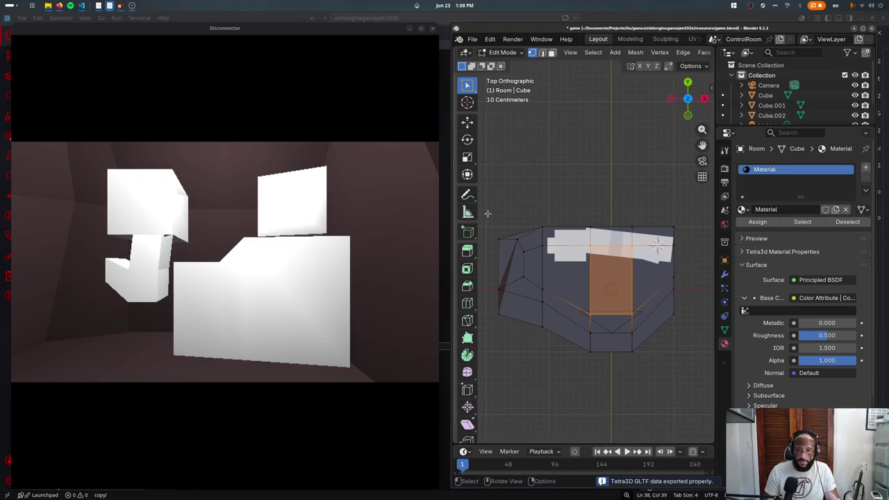
click(514, 278)
key(g)
click(578, 400)
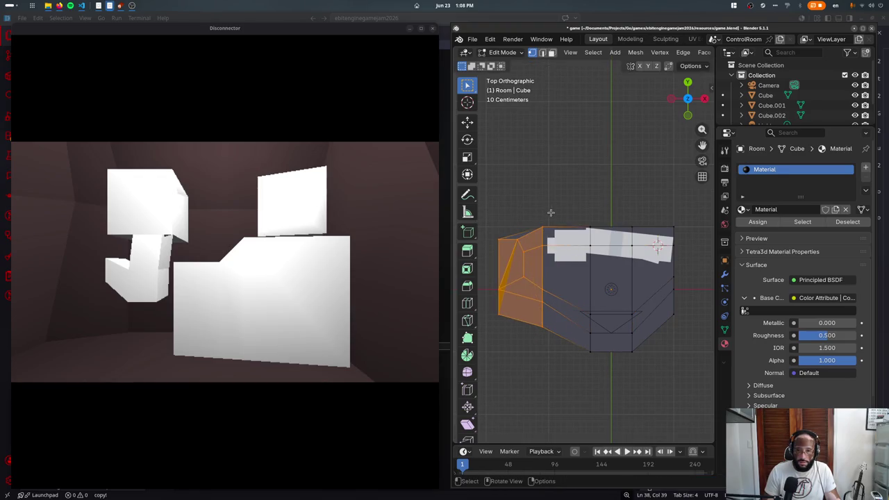
click(527, 243)
key(z)
click(497, 238)
- Move the left faces outward and nudge the bottom faces up
drag(548, 218, 476, 419)
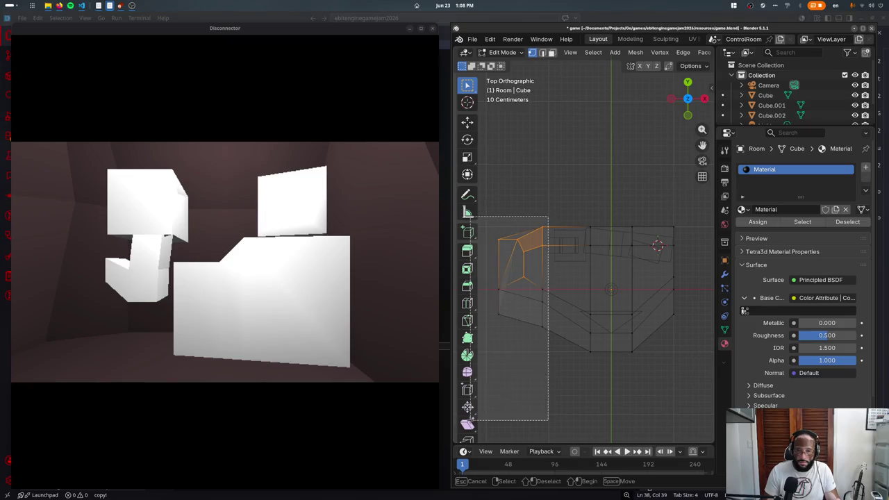
key(g)
click(555, 386)
drag(498, 281, 672, 372)
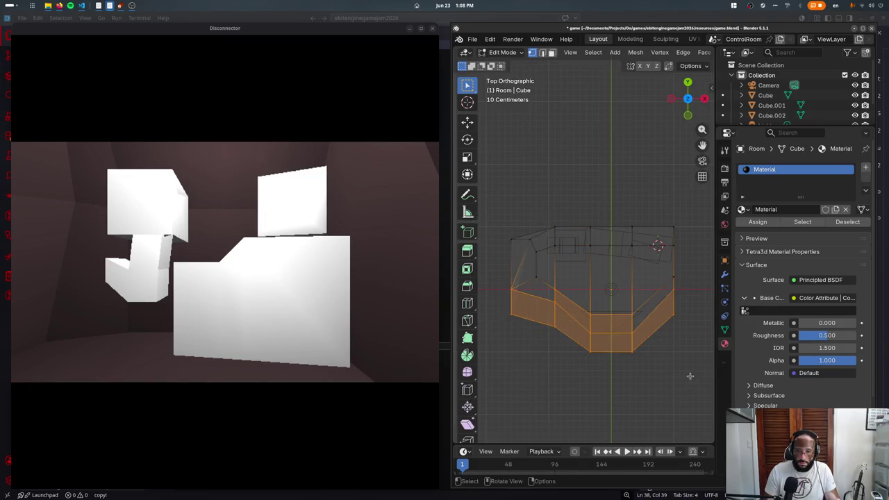
key(g)
click(681, 363)
- Box-select so only the right edge stays selected, then select the small cube by the right wall
key(b)
middle_drag(671, 280, 503, 348)
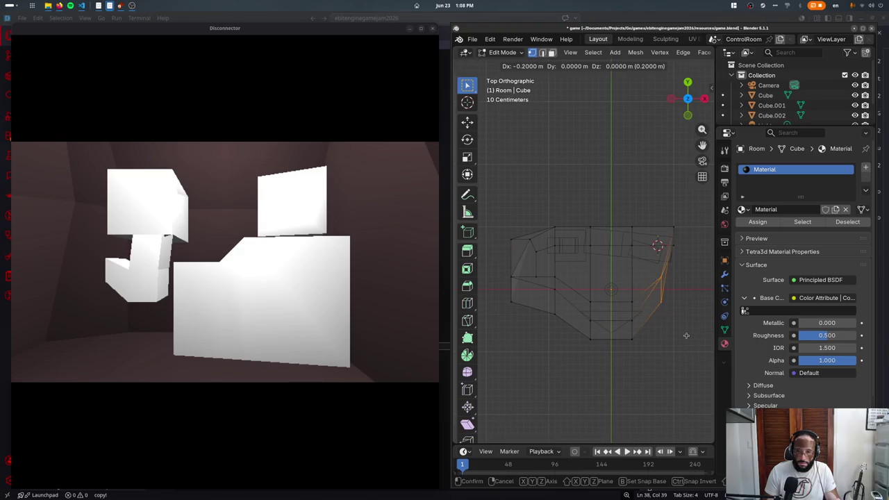
key(Tab)
click(671, 252)
- Move the PowerOutlets cube left, rotate it, and save to export to the game
key(g)
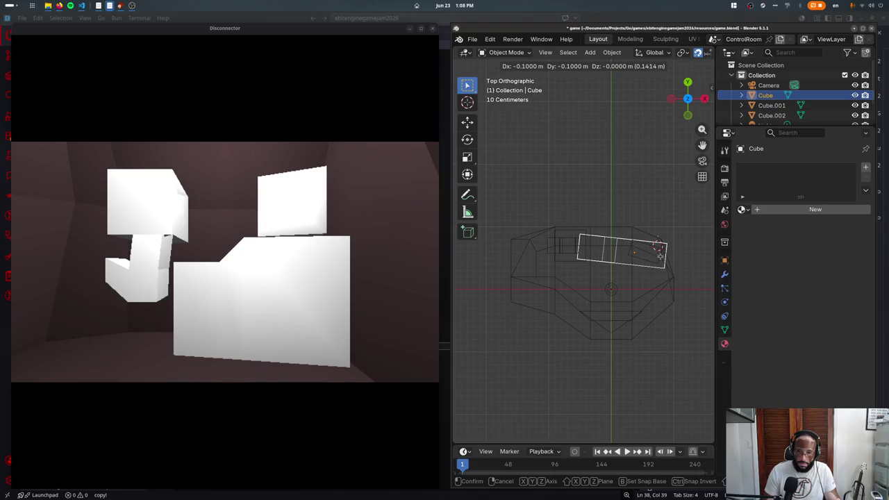
click(659, 260)
click(659, 260)
click(660, 260)
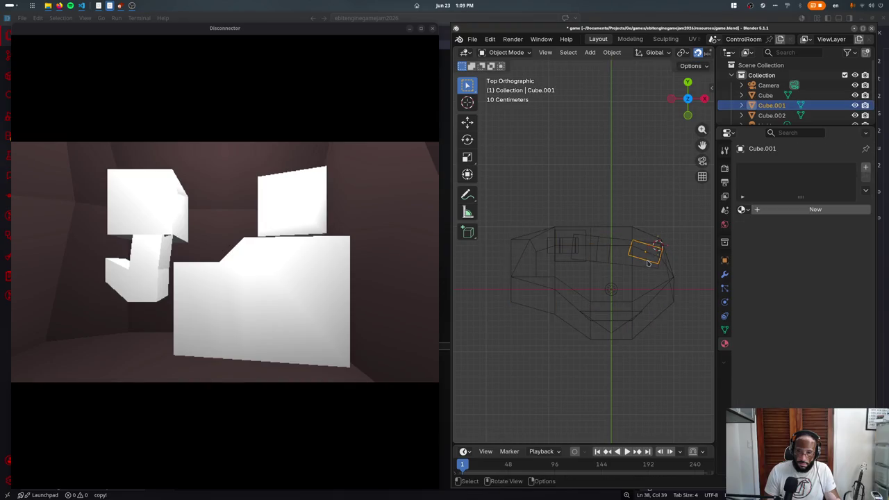
click(576, 260)
click(577, 260)
key(g)
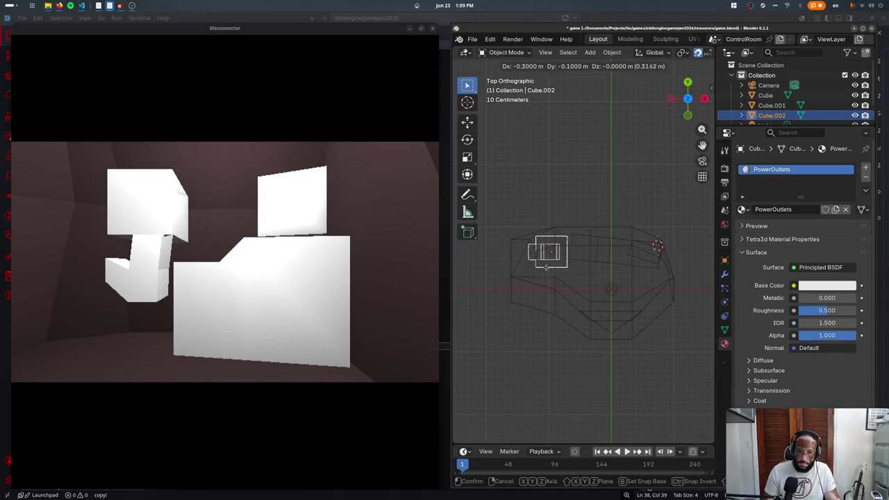
click(549, 264)
key(r)
click(601, 266)
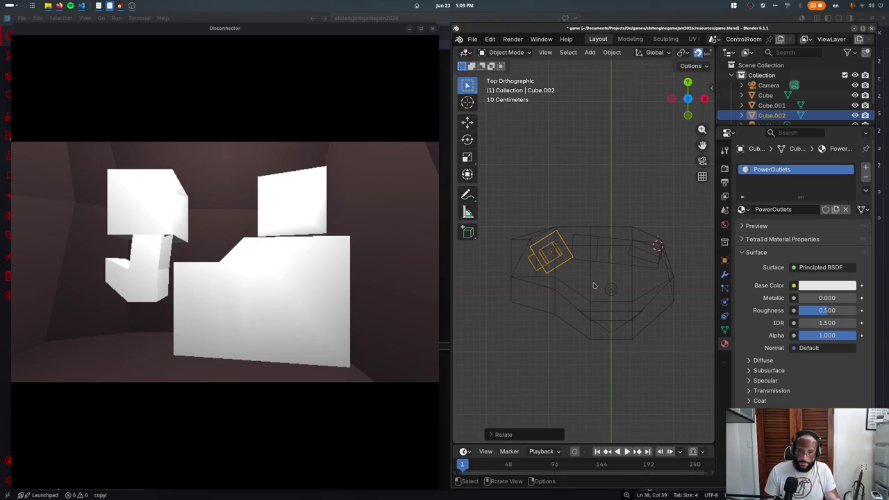
key(ctrl+s)
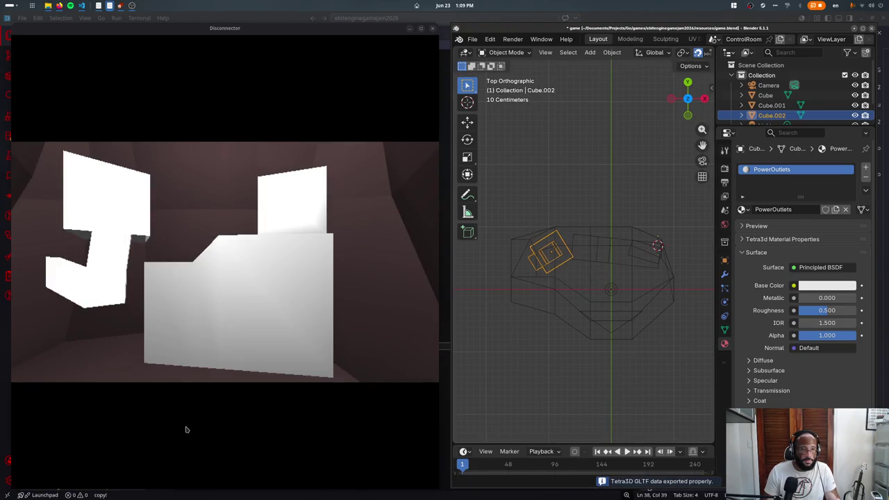
- Extrude one face of the Room mesh about 1 m outward in face mode
click(629, 303)
middle_drag(630, 304, 594, 314)
key(Tab)
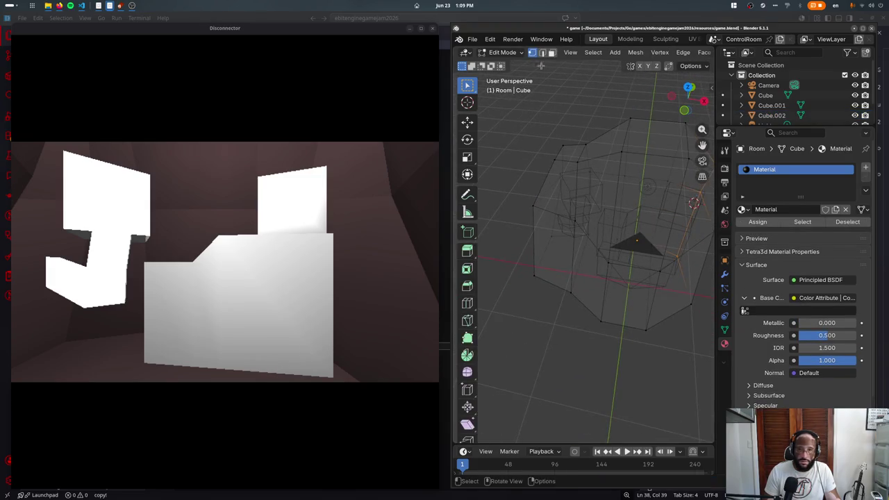
key(3)
middle_drag(597, 229, 568, 252)
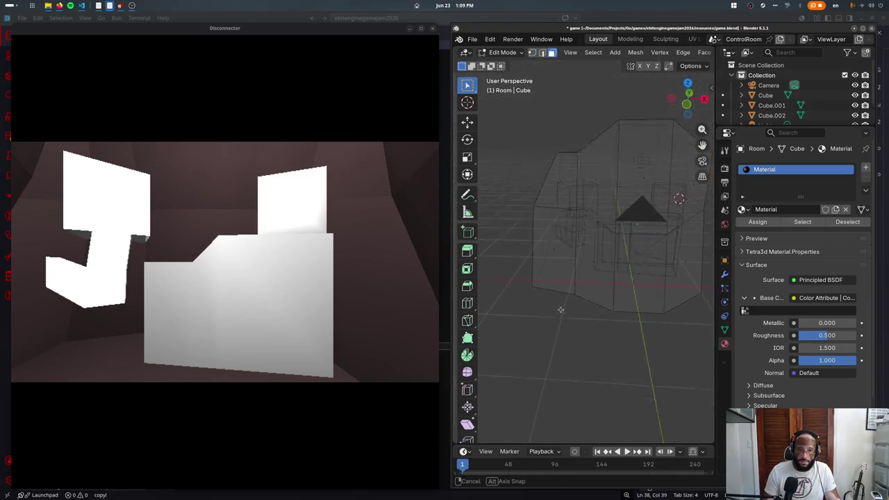
click(568, 252)
click(560, 278)
key(e)
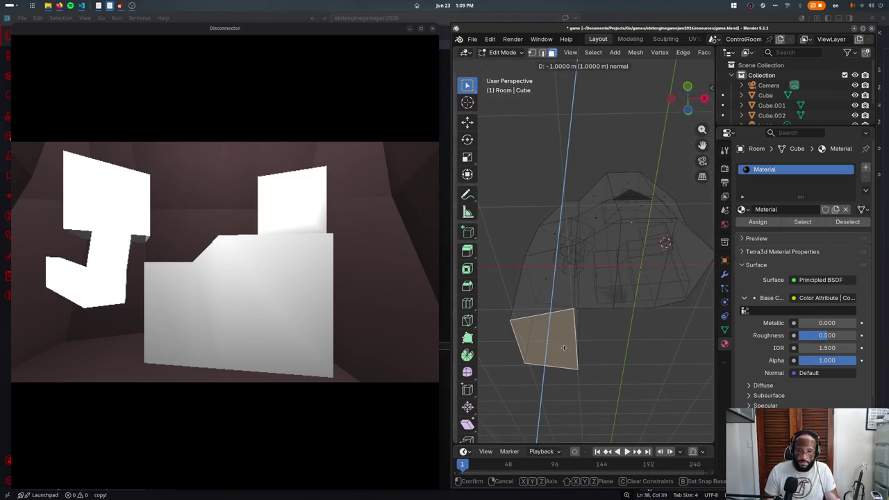
click(562, 315)
- Switch the viewport to Material Preview shading and return the room to object mode
mouse_move(562, 327)
middle_down()
mouse_move(561, 353)
mouse_move(617, 349)
middle_up()
key(z)
click(618, 468)
key(Tab)
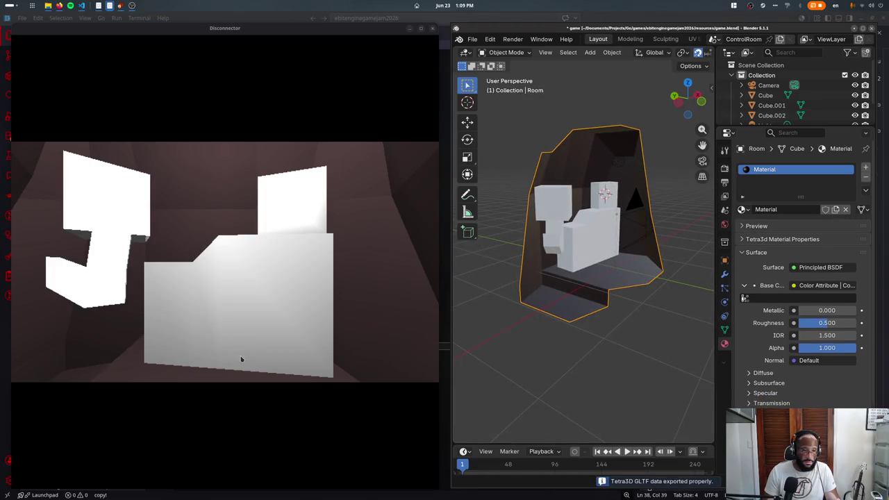
- From top view, reposition and rotate the PowerOutlets cube
click(537, 214)
key(KP_7)
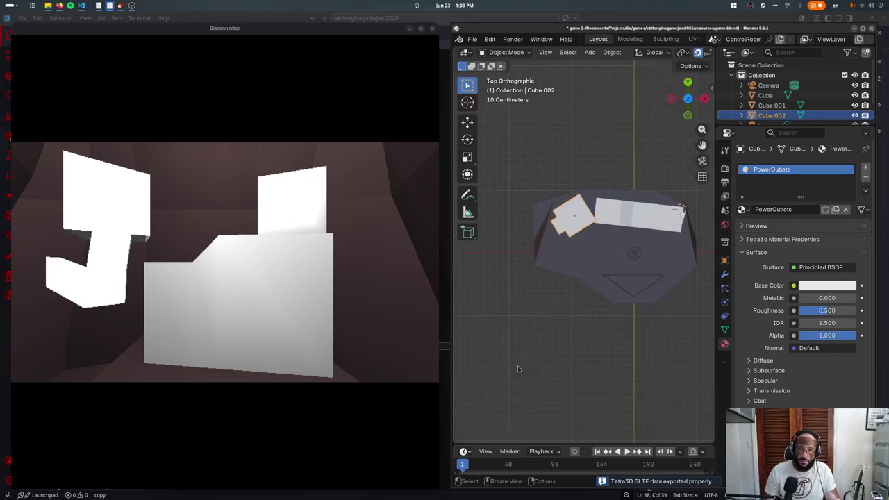
scroll(572, 230, up, 3)
key(g)
click(656, 221)
key(r)
key(r)
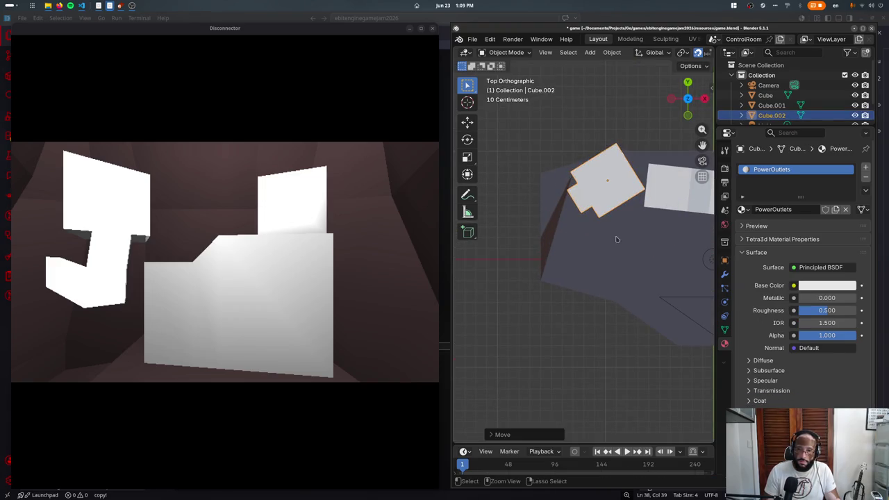
key(r)
key(r)
key(r)
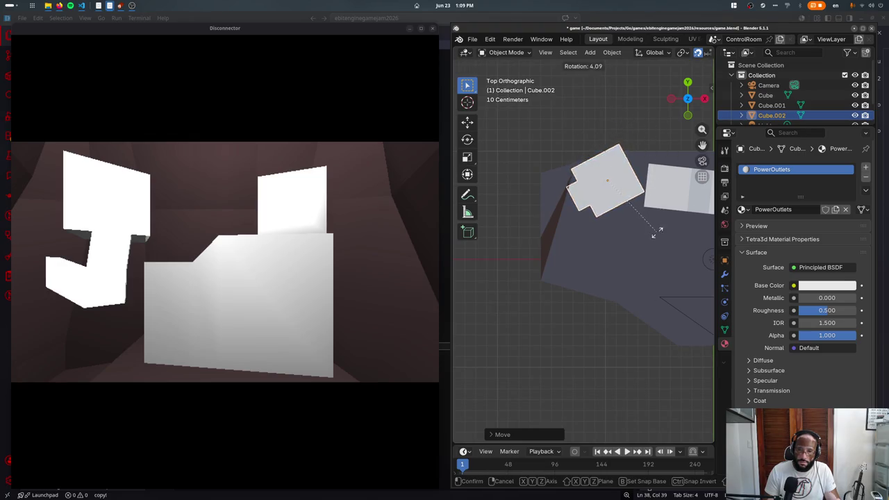
click(640, 248)
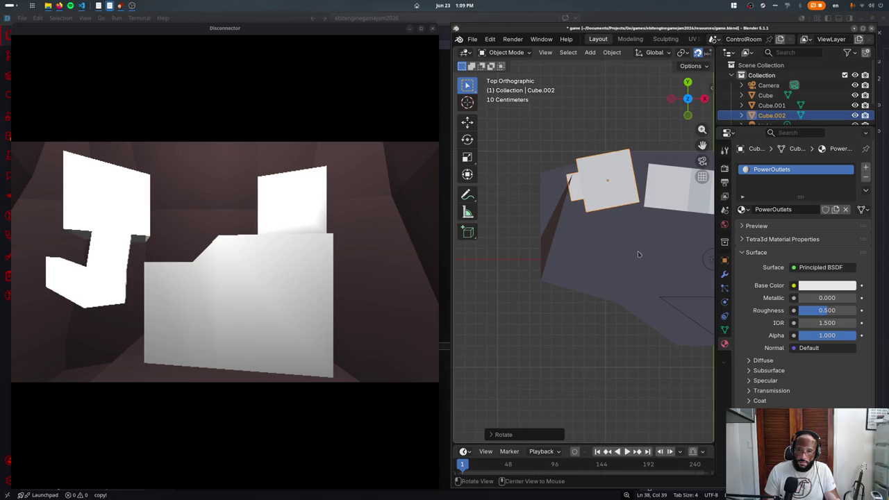
- Try a free rotation of the cube, then undo it to upright and re-export
middle_drag(640, 247, 598, 171)
key(r)
key(r)
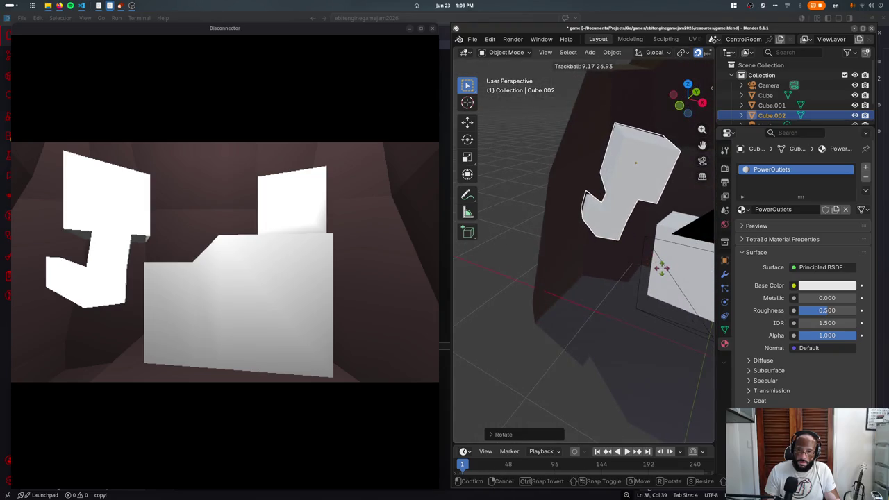
click(646, 286)
key(ctrl+s)
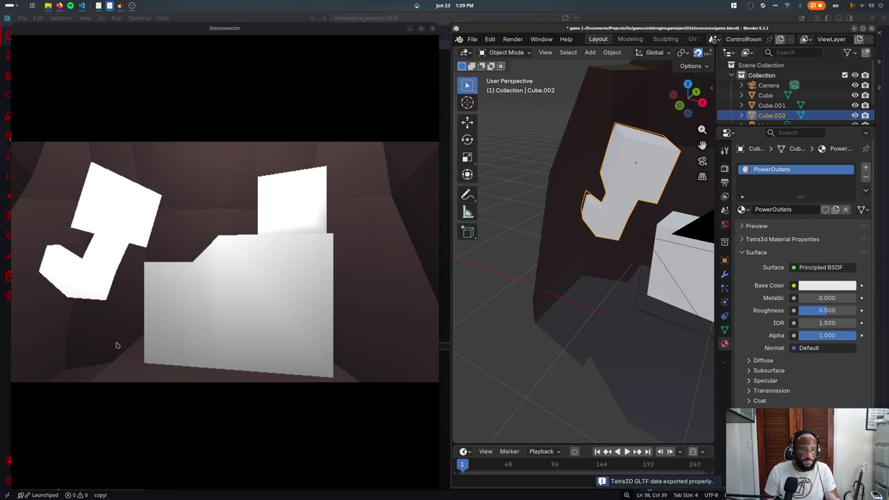
key(ctrl+z)
key(ctrl+s)
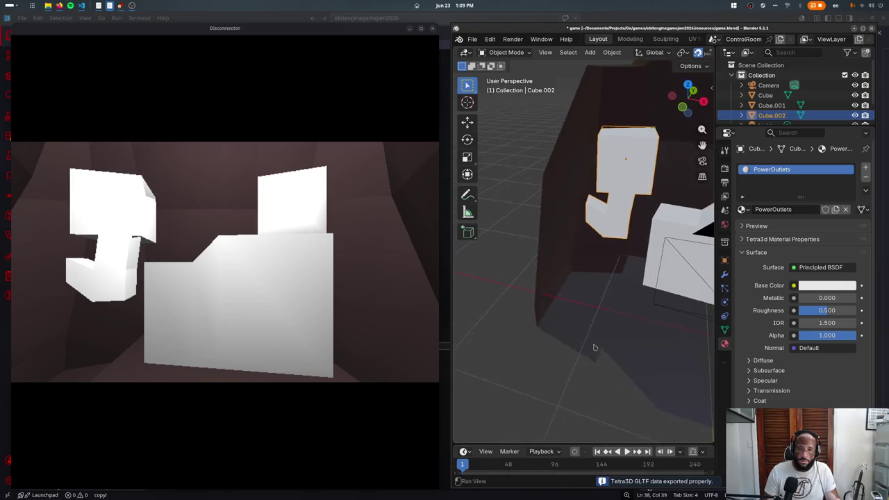
- Turn on Backface Culling in the PowerOutlets Tetra3d material settings
shift+middle_drag(591, 354, 507, 327)
click(756, 238)
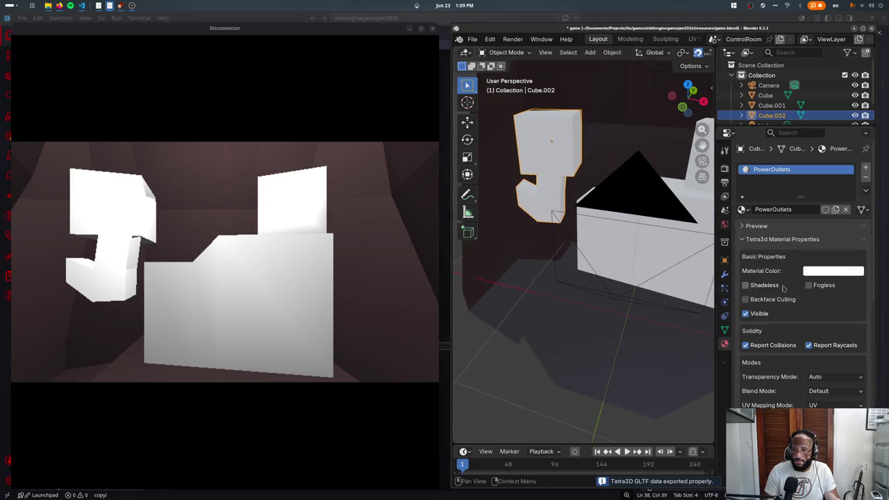
click(745, 298)
scroll(590, 277, down, 4)
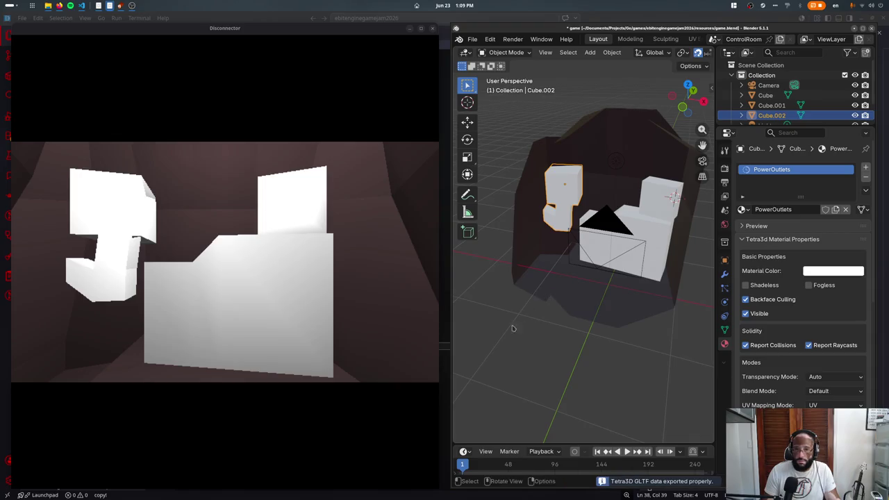
- Toggle the game's debug view and fullscreen, leaving it windowed beside Blender with the Room selected
click(182, 380)
key(F1)
key(F1)
key(F4)
key(F1)
key(F1)
key(F1)
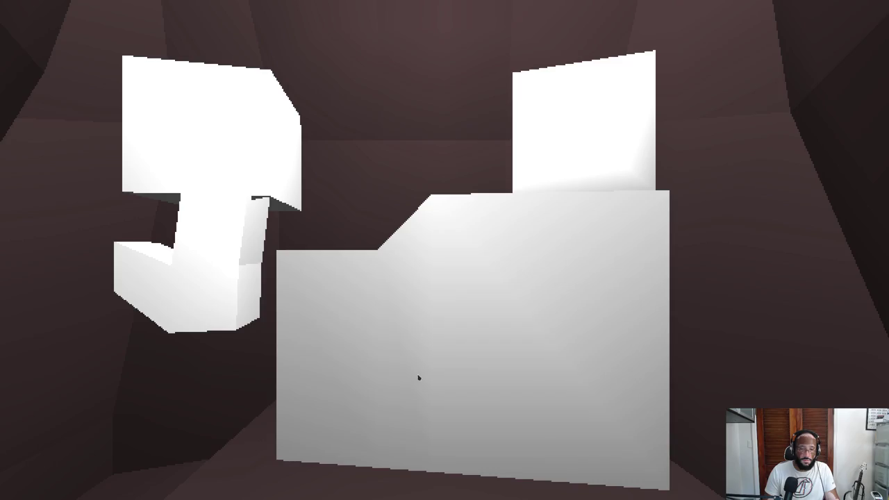
key(F4)
click(656, 189)
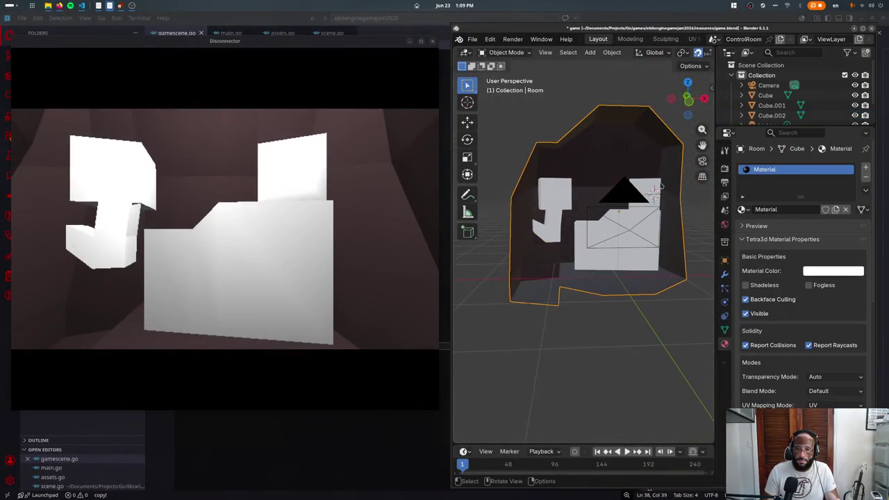
- Zoom in on the small cubes on the right wall and align the view
click(661, 186)
scroll(661, 186, up, 3)
mouse_move(645, 201)
shift+middle_down()
mouse_move(577, 257)
mouse_move(623, 277)
shift+middle_up()
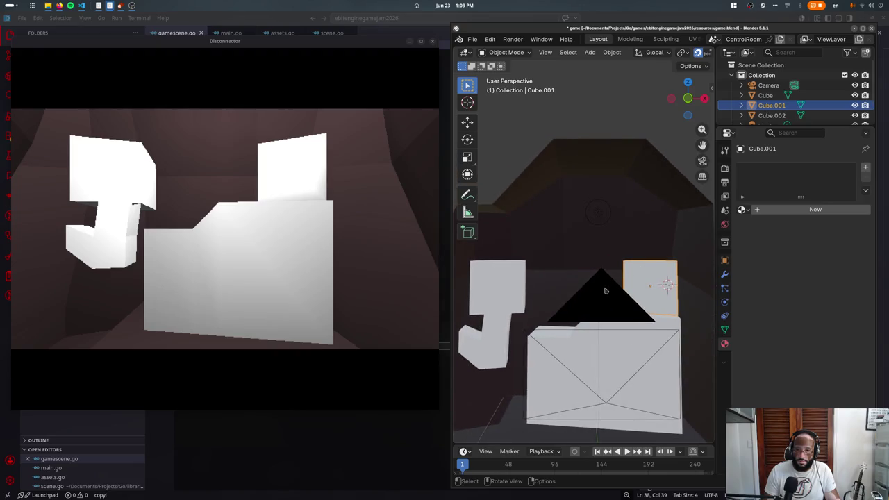
key(KP_8)
key(KP_1)
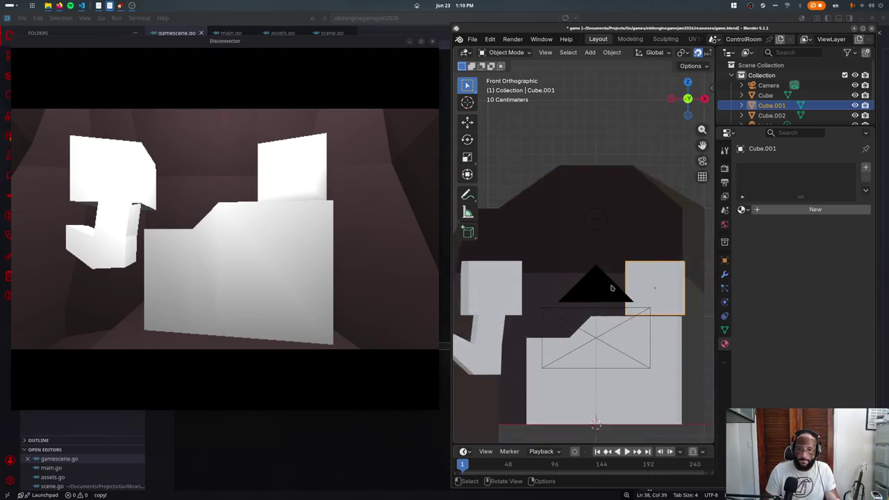
key(KP_2)
key(KP_8)
key(KP_5)
- Add a new cube with F3 'add cube', shrink it and move it aside
key(F3)
text(add cu)
key(Return)
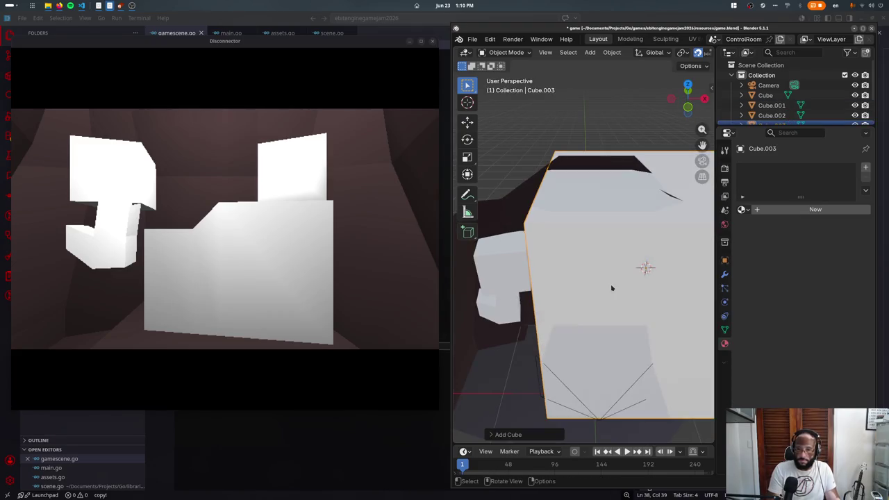
key(s)
click(609, 285)
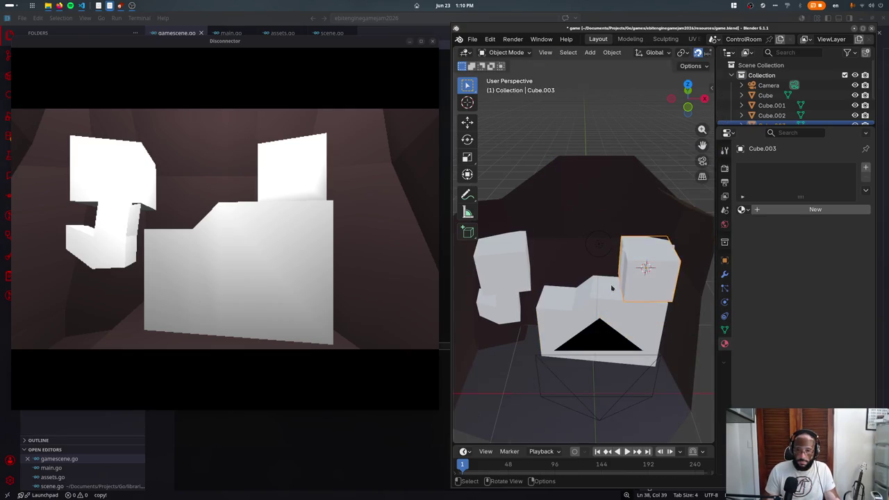
key(g)
click(527, 291)
- In top wireframe view, flatten the cube along Y and scale its face by 0.5
key(KP_7)
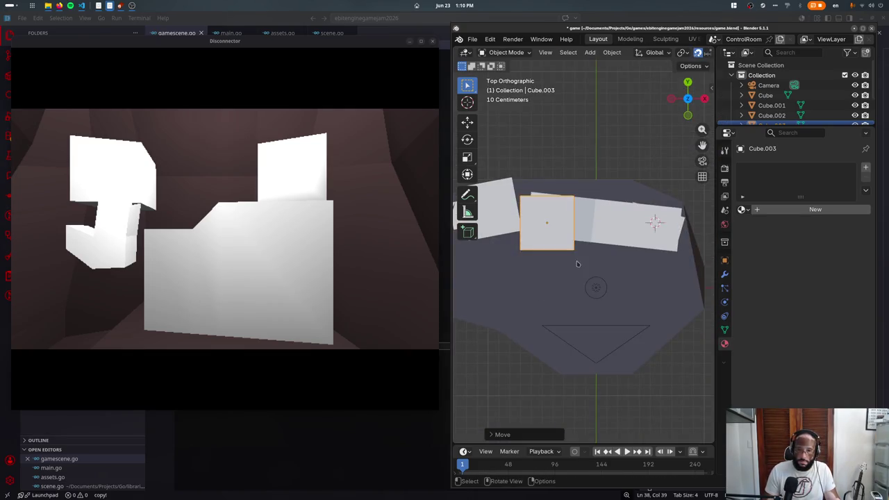
key(shift+z)
key(Tab)
key(s)
key(y)
click(499, 254)
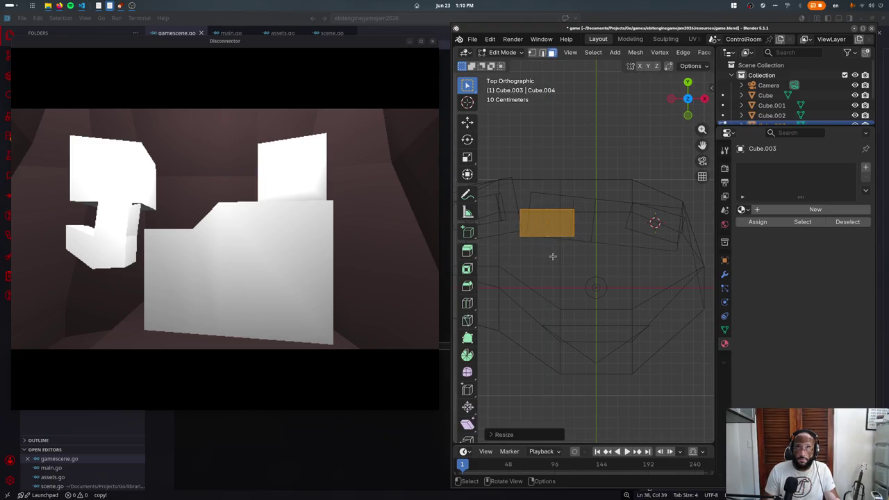
key(ctrl+z)
text(s.5)
key(Return)
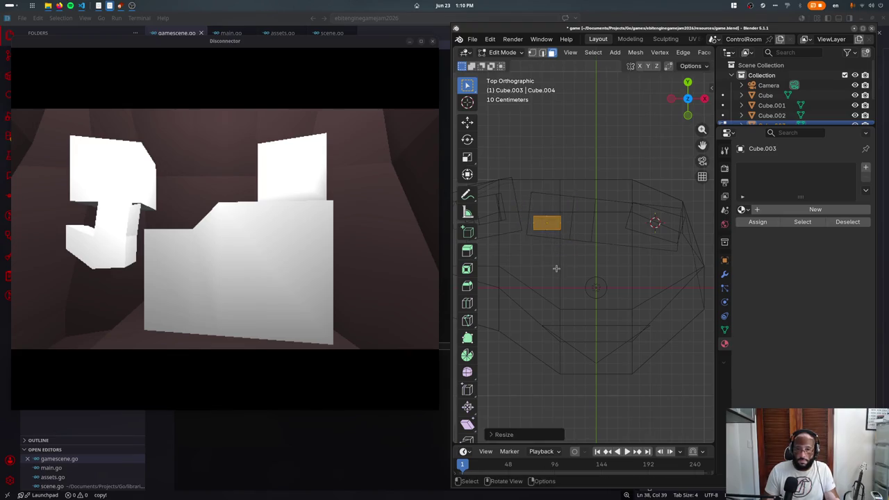
- Extrude the face and scale it up to taper the block, then leave edit mode
key(e)
click(541, 229)
key(s)
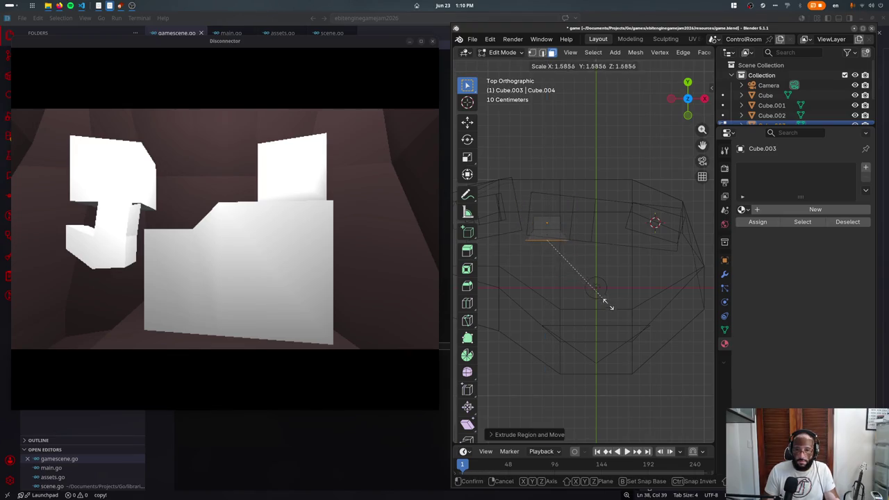
click(620, 315)
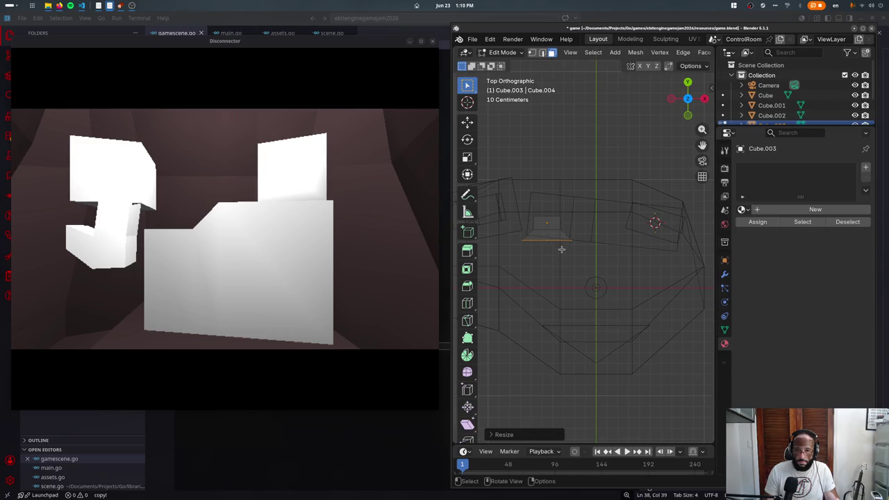
key(KP_1)
key(Tab)
- Tilt the block with local Y and X rotations and raise it toward the upper wall
middle_drag(561, 249, 557, 317)
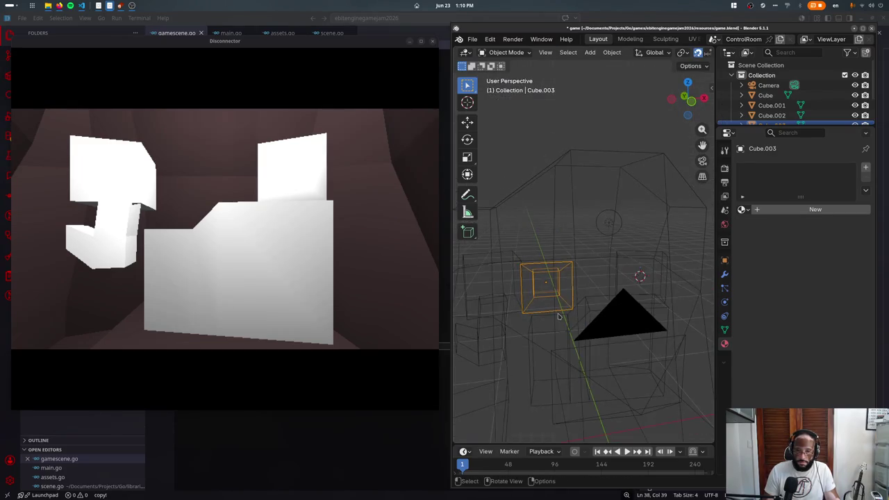
key(r)
key(r)
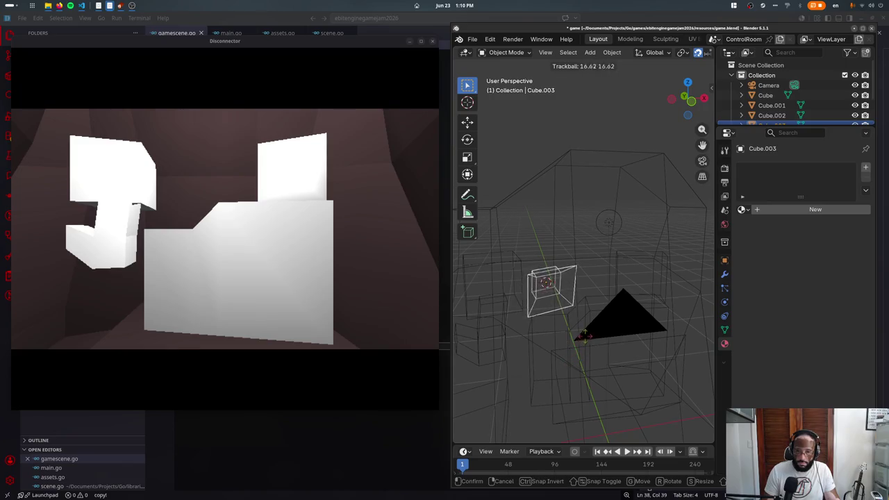
click(600, 327)
key(r)
key(x)
key(x)
key(y)
key(y)
click(582, 332)
key(g)
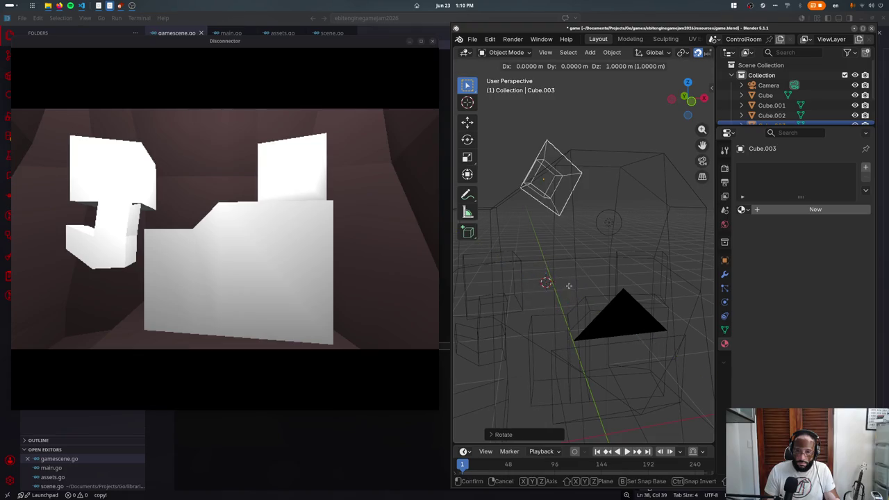
click(570, 274)
key(r)
key(x)
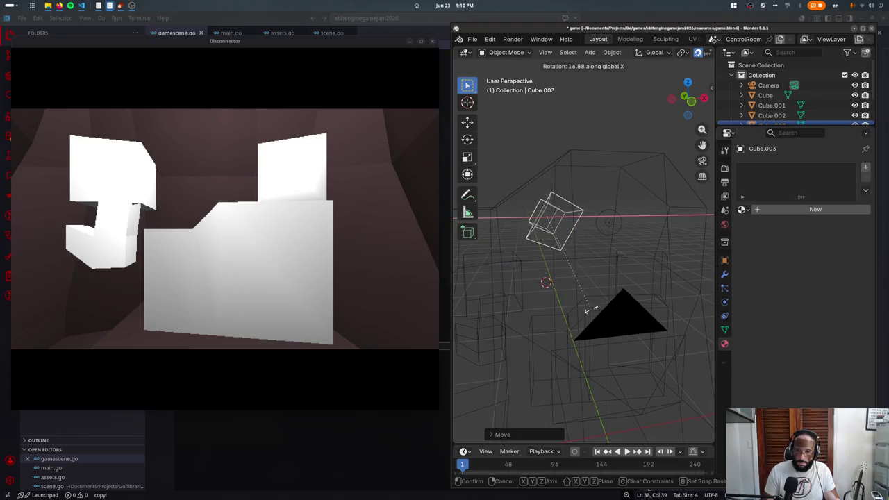
click(566, 341)
- Return to solid shading, export the scene, and check the block in the game window
middle_drag(566, 341, 566, 318)
key(shift+z)
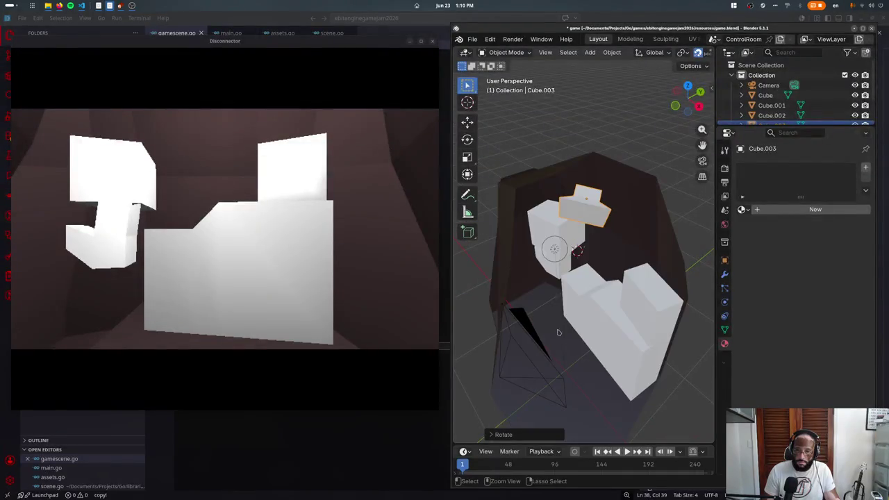
key(ctrl+s)
click(221, 261)
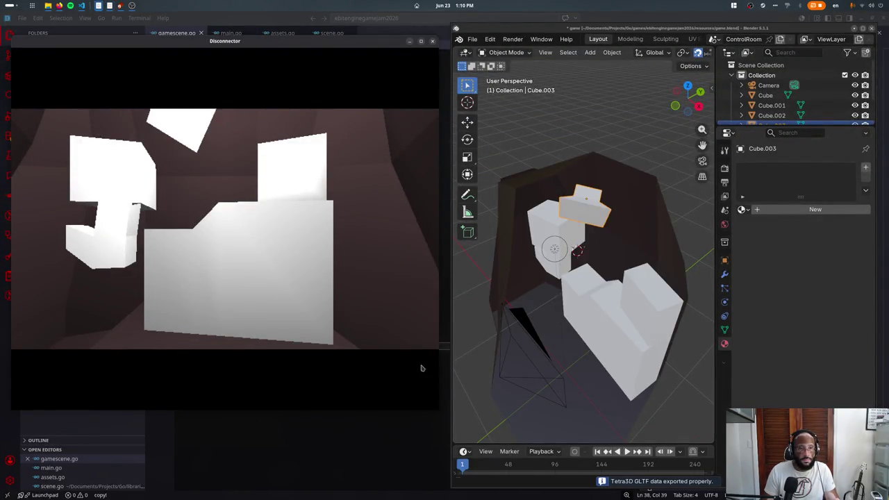
- Move the block flush against the wall and re-export the scene
click(586, 216)
click(585, 216)
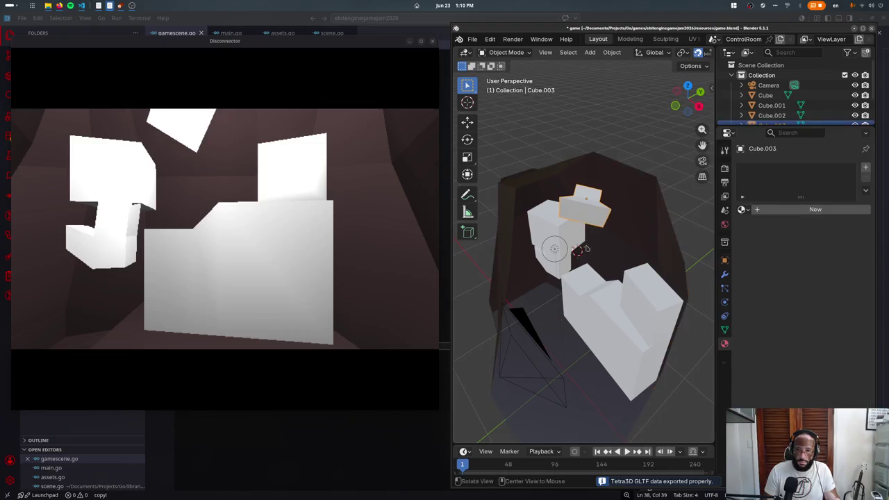
middle_drag(587, 248, 592, 256)
key(g)
key(z)
key(Escape)
key(g)
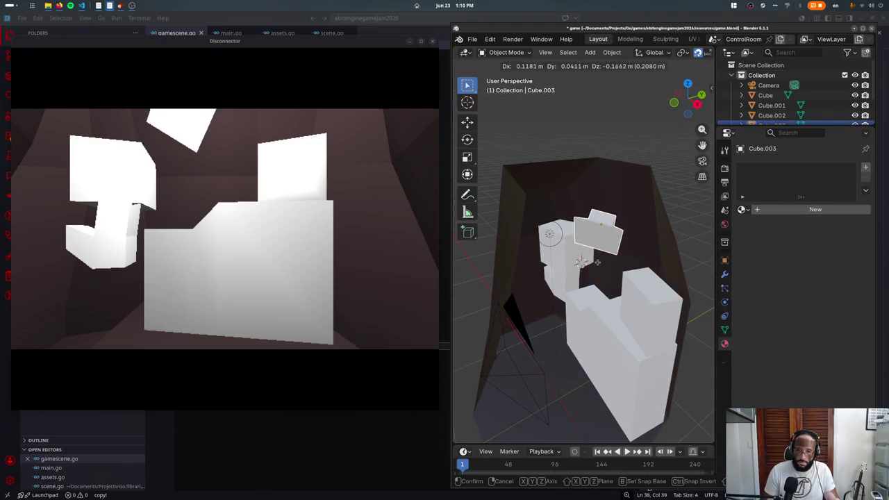
click(600, 273)
key(ctrl+s)
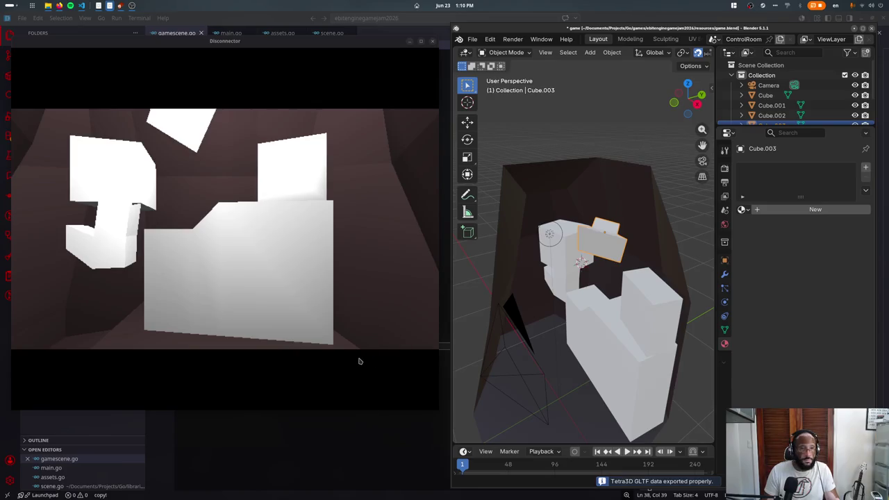
- Nudge the block to its final spot, re-export, and select the room wall
key(g)
click(601, 322)
key(ctrl+s)
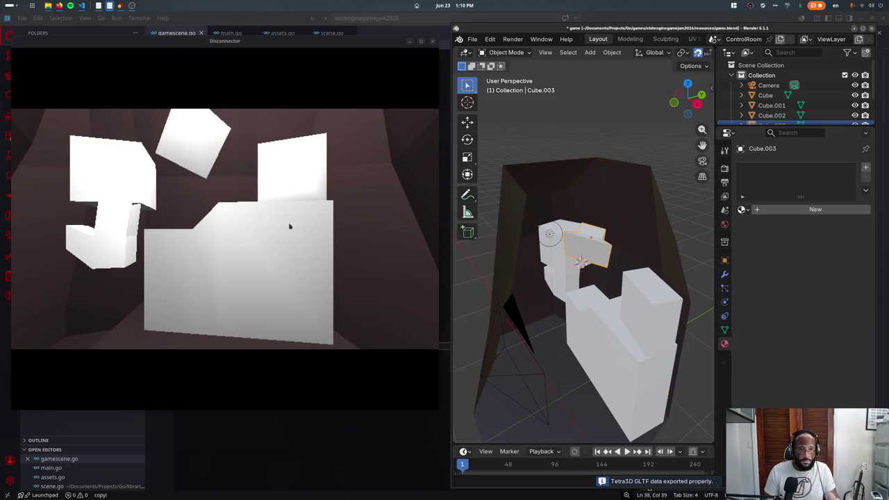
click(643, 342)
middle_drag(643, 342, 657, 286)
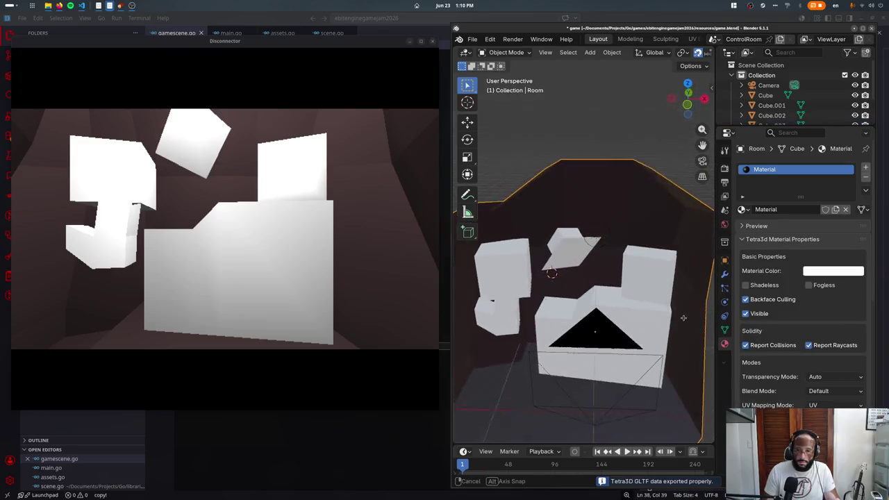
click(649, 290)
click(241, 290)
click(477, 350)
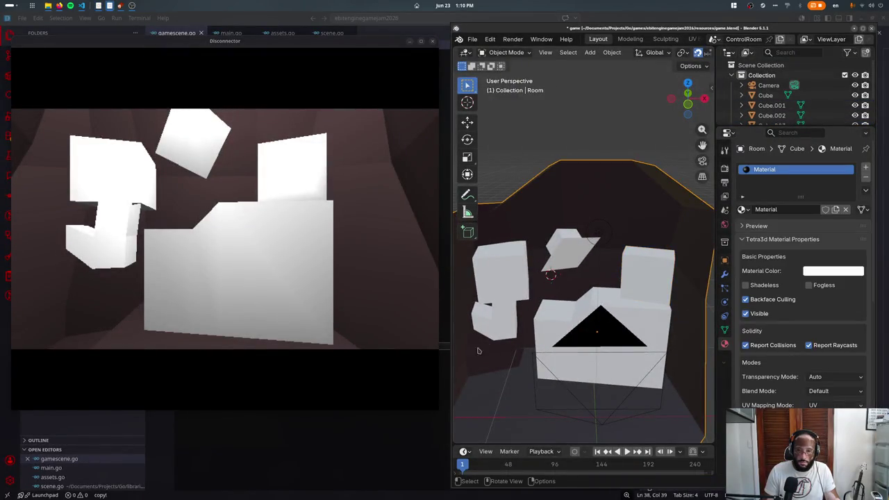
click(654, 293)
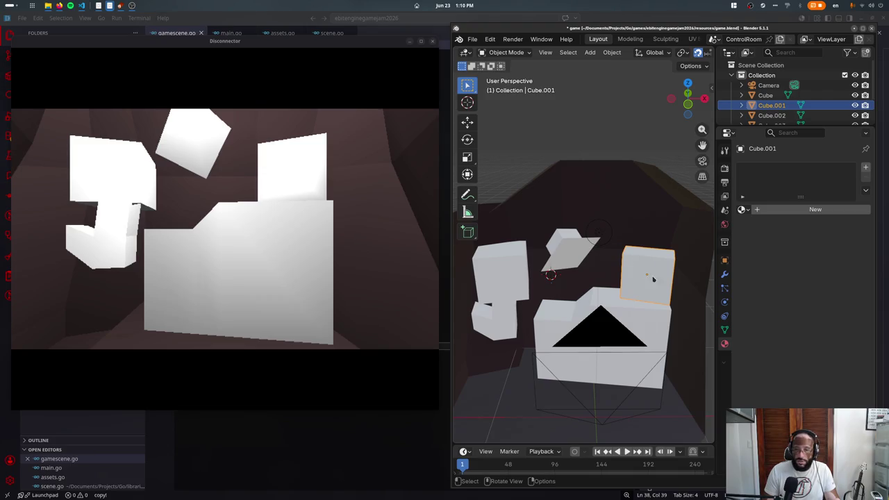
click(569, 257)
middle_drag(569, 257, 577, 267)
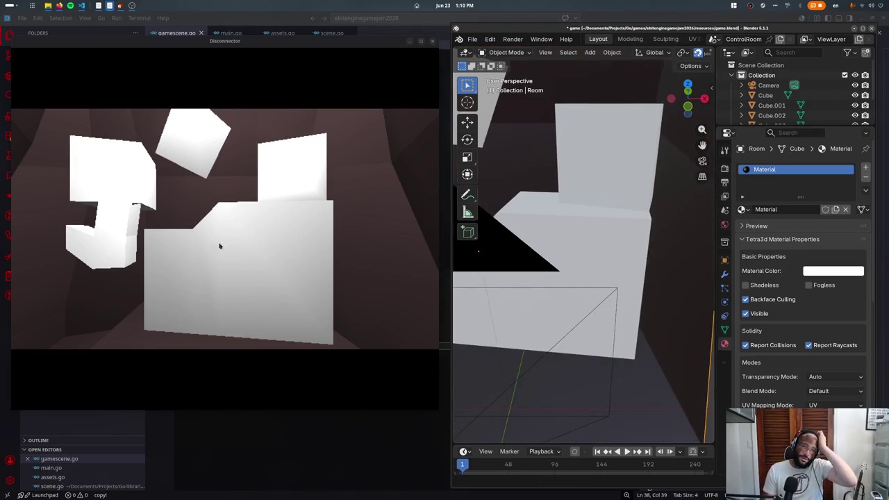
click(95, 164)
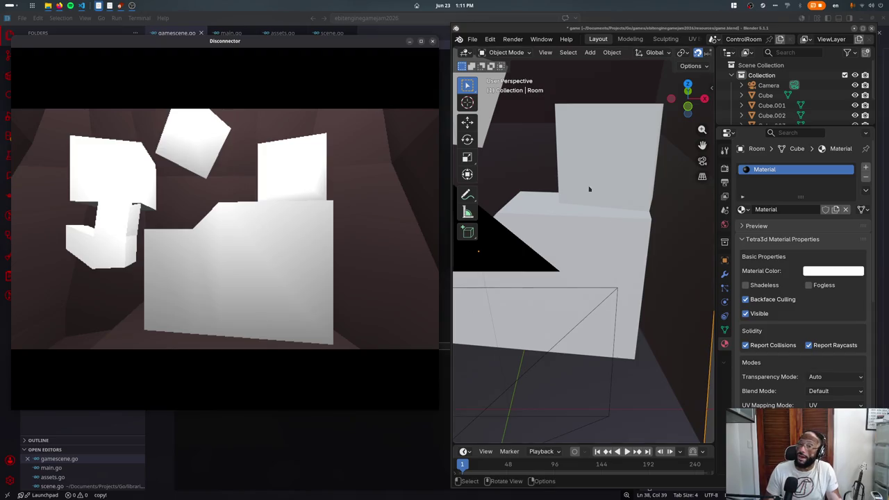
mouse_move(591, 188)
middle_down()
mouse_move(584, 278)
mouse_move(577, 232)
middle_up()
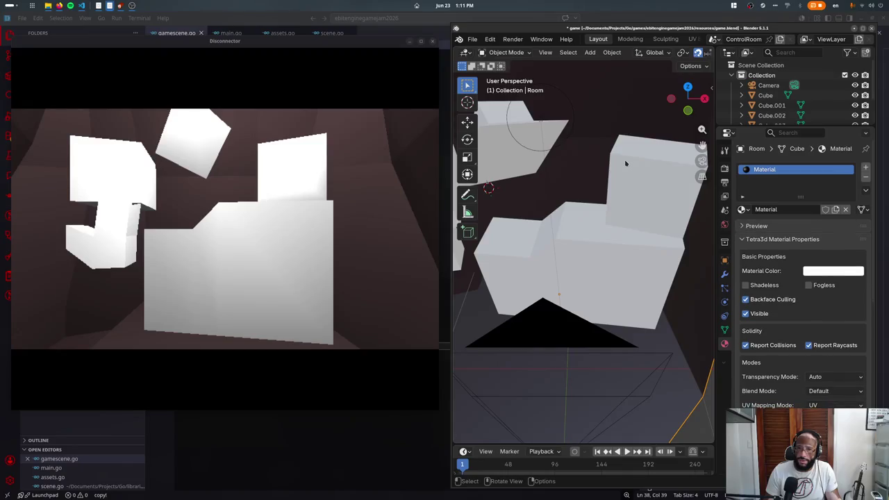
- Slide Cube.004 left along X and snap the 3D cursor to it
middle_drag(625, 163, 620, 180)
click(621, 179)
key(g)
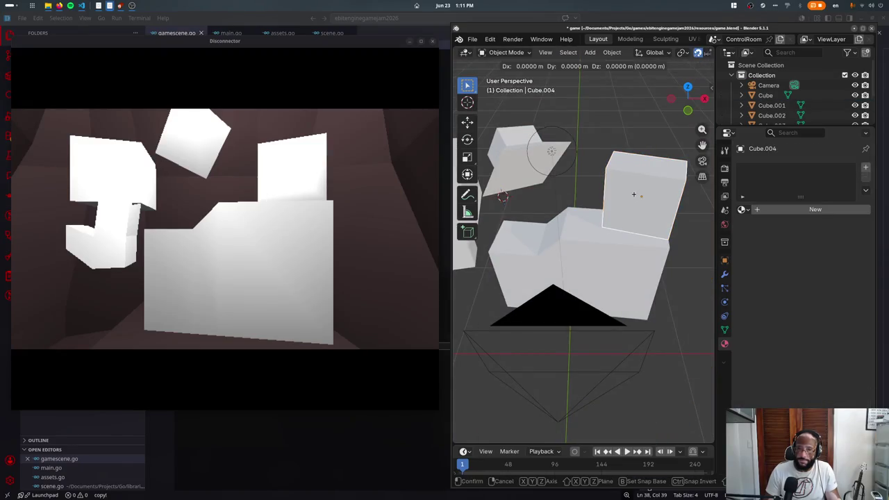
key(Escape)
key(alt+r)
key(g)
key(x)
click(571, 205)
key(shift+s)
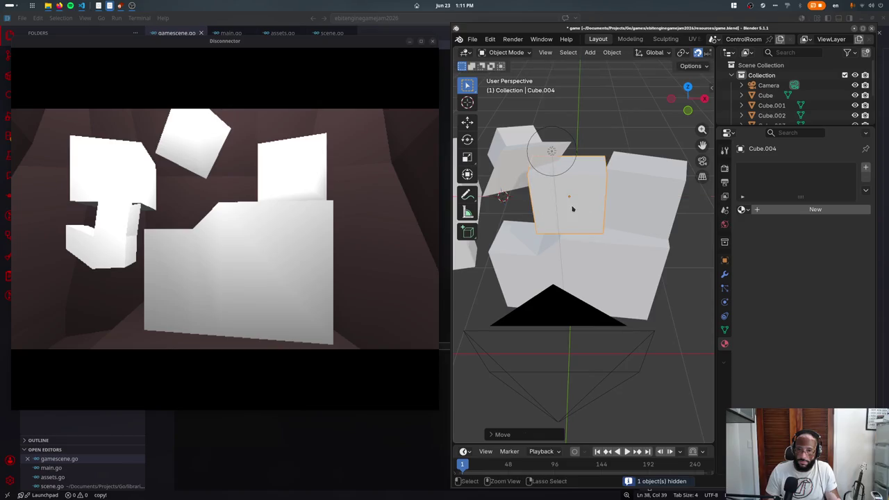
click(565, 211)
- Narrow Cube.004's mesh along one axis, then reposition it from the top view
key(Tab)
key(s)
key(Escape)
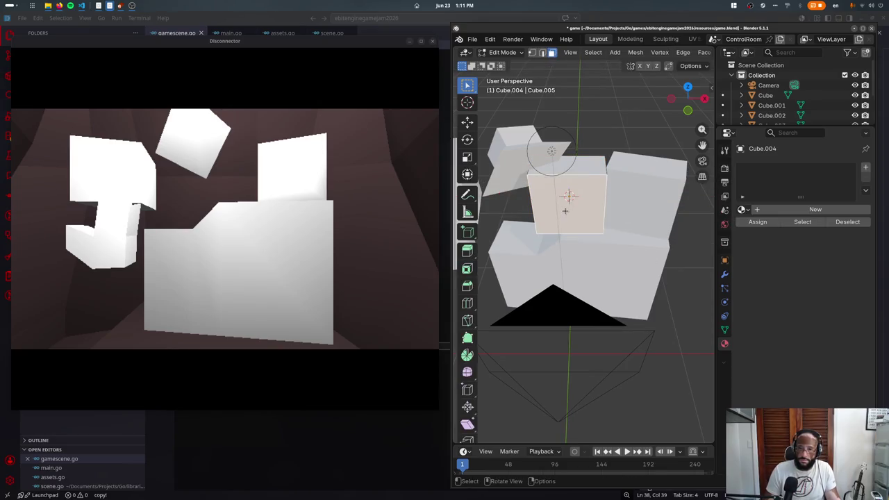
key(s)
key(x)
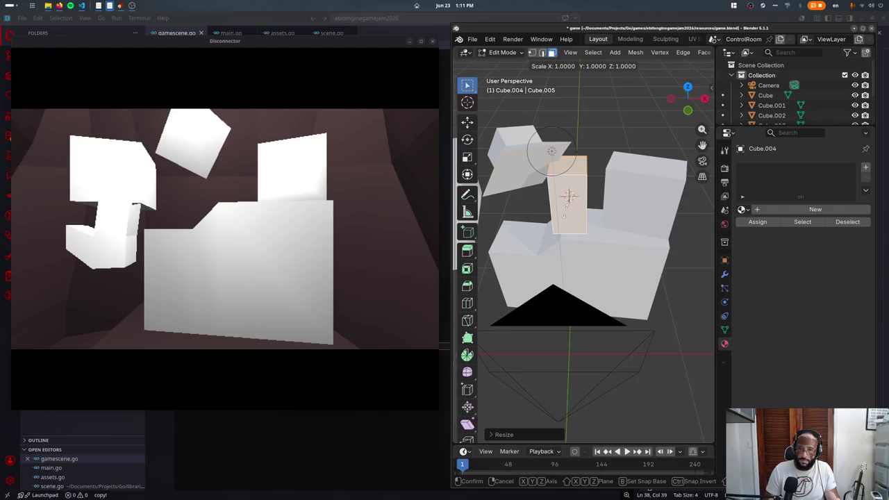
click(565, 210)
key(KP_7)
key(g)
key(Escape)
key(Tab)
key(g)
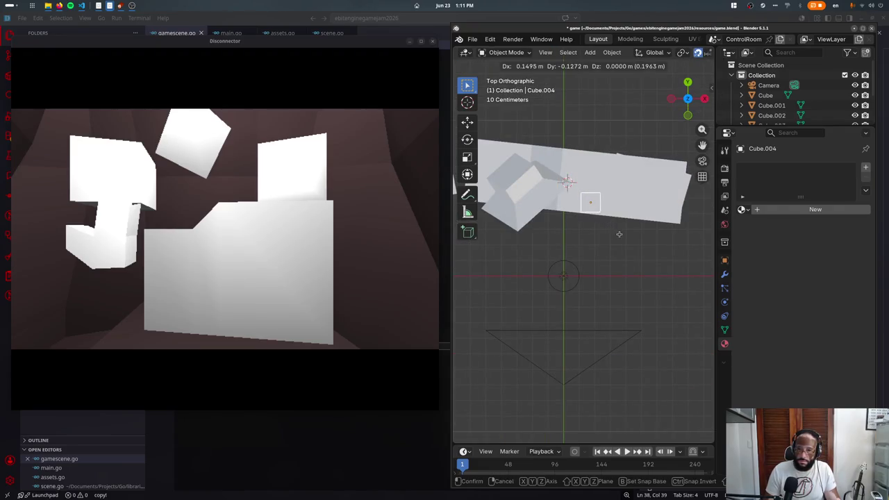
click(619, 234)
- Tilt Cube.004 in front view, nudge it into place, and save to re-export
middle_drag(618, 234, 491, 261)
key(KP_1)
key(g)
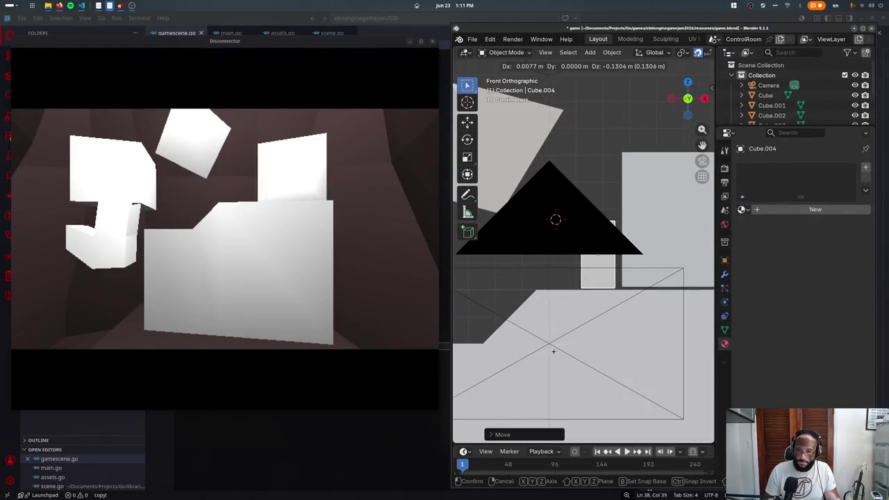
key(r)
click(633, 355)
key(g)
click(618, 327)
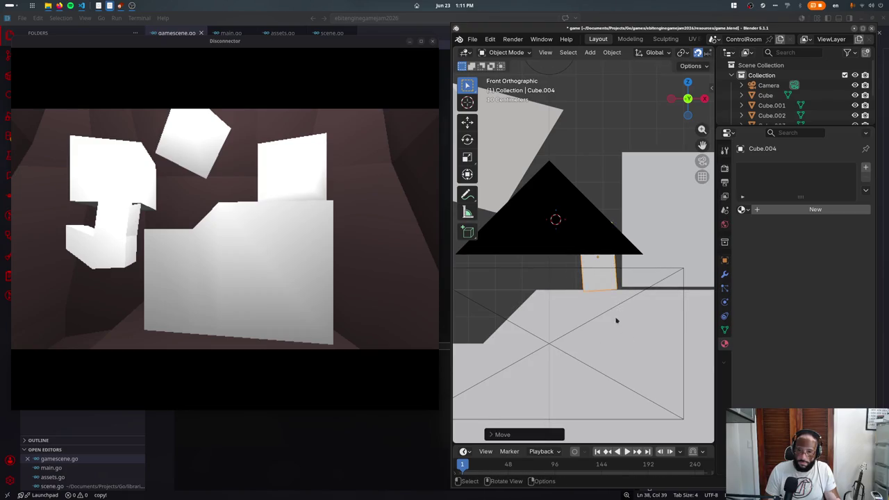
key(ctrl+s)
- Add a horizontal edge loop near the base of the large Cube in X-ray
middle_drag(627, 366, 635, 357)
click(635, 356)
key(Tab)
key(a)
key(alt+z)
key(ctrl+r)
click(664, 367)
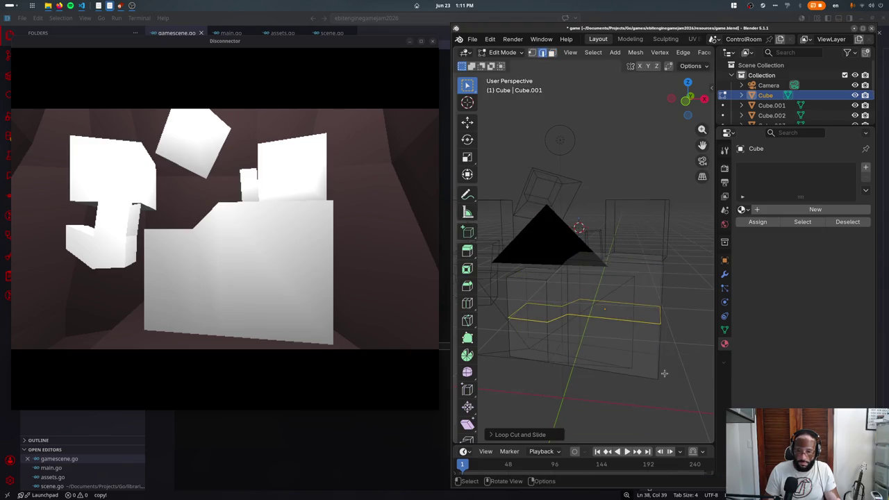
- Add a second edge loop near the bottom and lower a corner vertex along Z
key(ctrl+r)
click(647, 366)
click(647, 367)
click(657, 381)
click(659, 382)
key(KP_1)
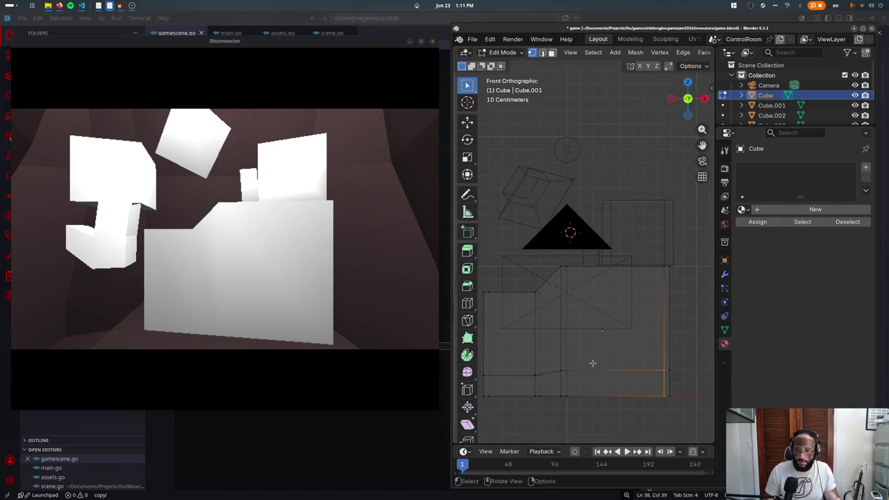
key(g)
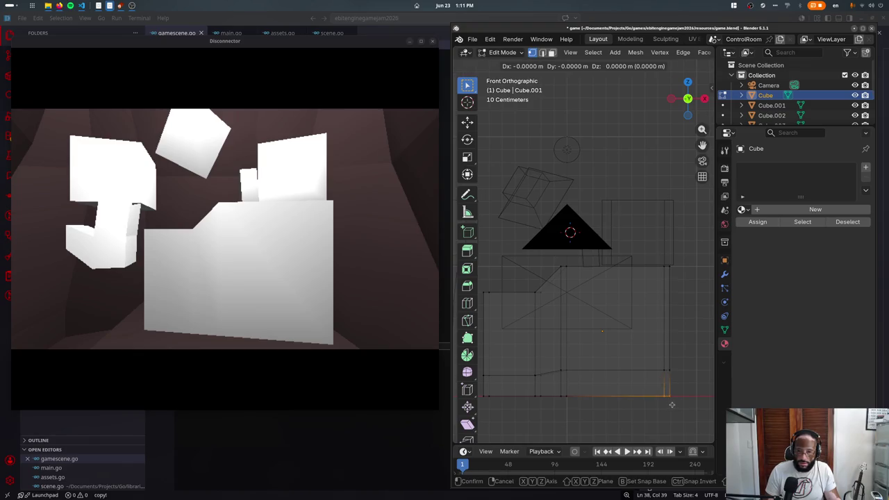
key(z)
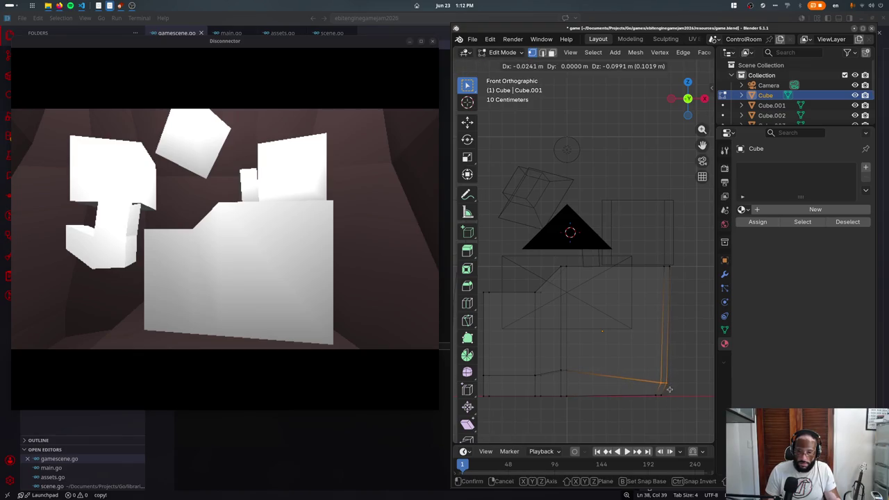
click(669, 388)
- Box-select the lower corner vertex and pull it into a new position
key(g)
key(Escape)
key(b)
drag(561, 268, 576, 274)
key(g)
click(532, 347)
key(b)
drag(532, 416, 528, 371)
key(g)
click(536, 385)
key(Tab)
- In wireframe view, move another corner vertex of the large Cube
middle_drag(536, 385, 564, 358)
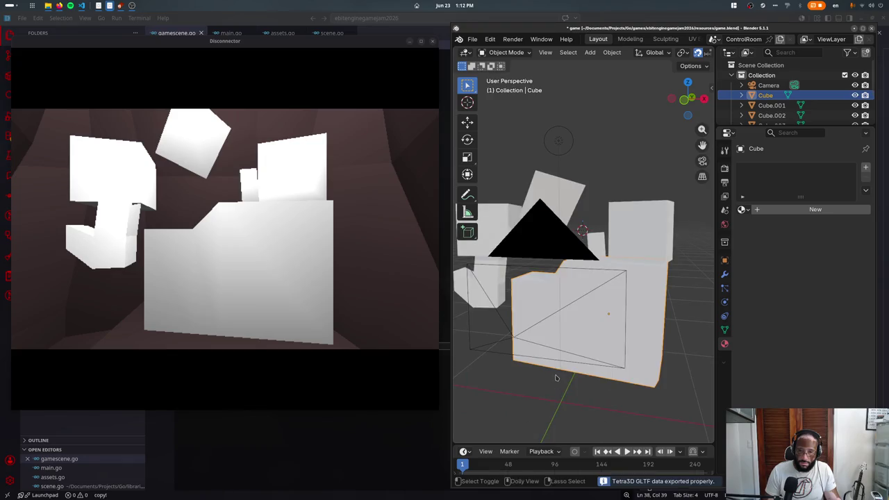
middle_drag(556, 377, 589, 359)
key(Tab)
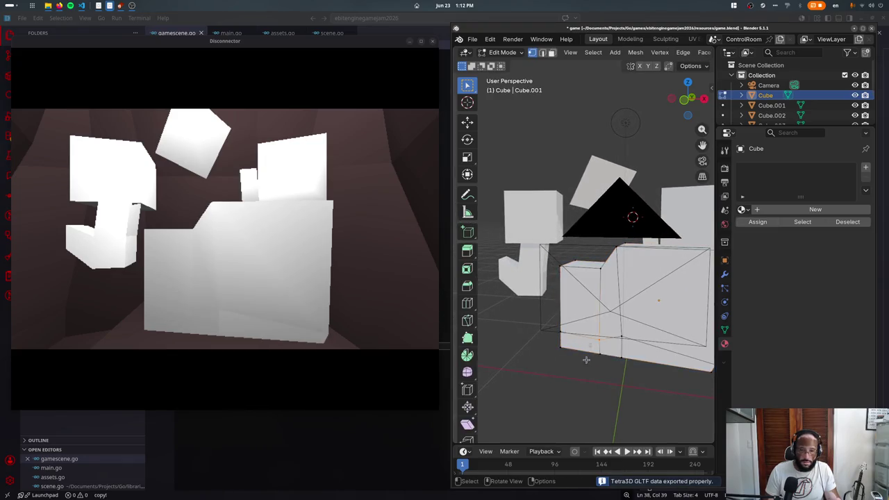
key(shift+z)
key(g)
click(558, 344)
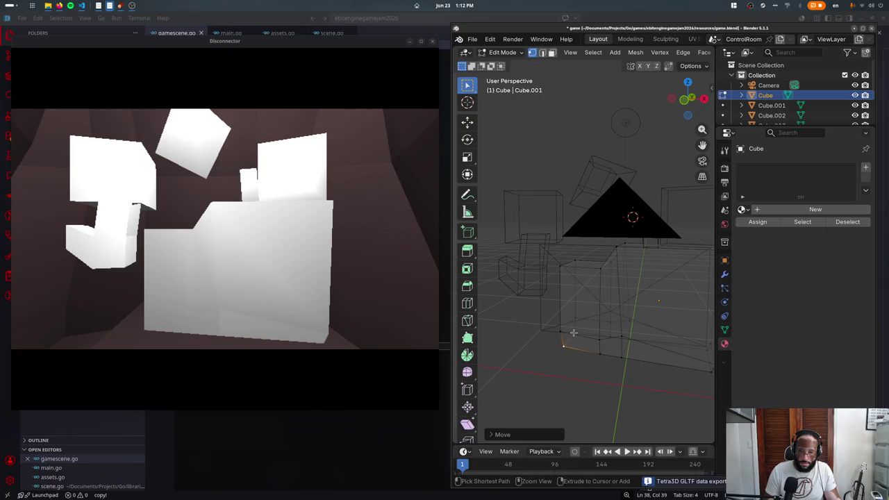
click(558, 268)
key(g)
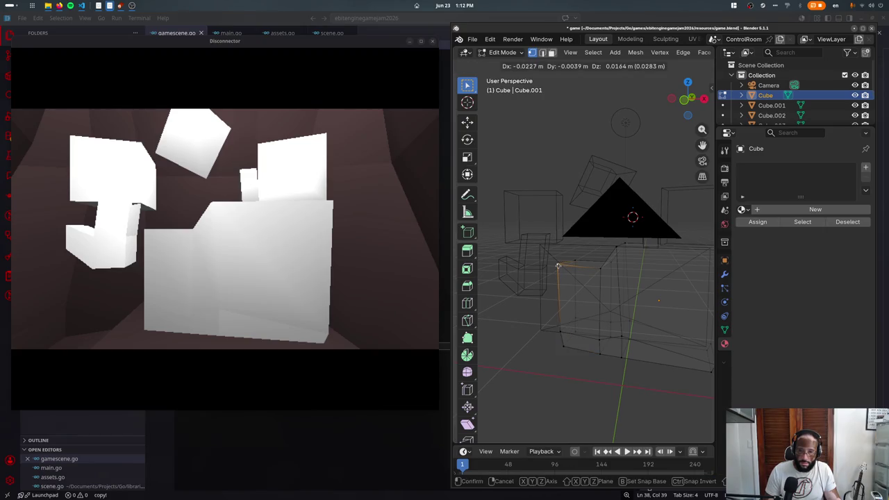
click(558, 266)
- Return to solid shading and save to re-export the reshaped Cube to the game
key(Tab)
key(shift+z)
middle_drag(576, 306, 592, 329)
key(ctrl+s)
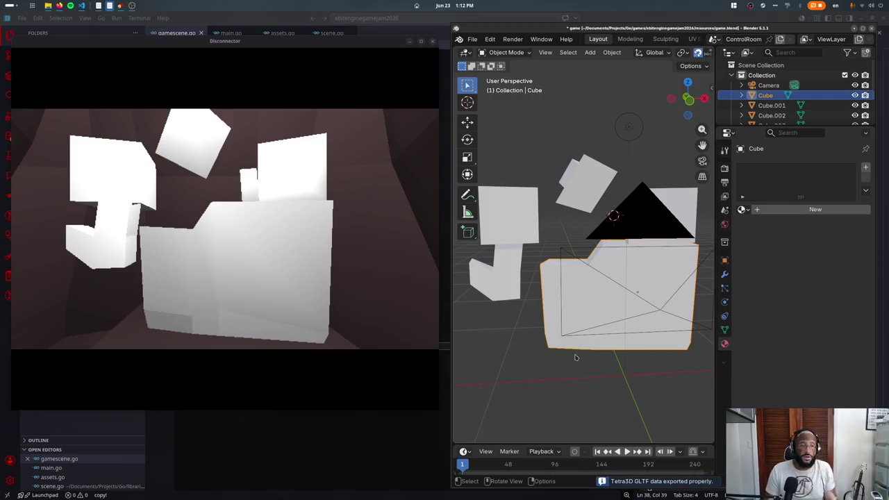
- Apply Shade Smooth to the large Cube and save to re-export
key(F3)
text(smo)
key(Return)
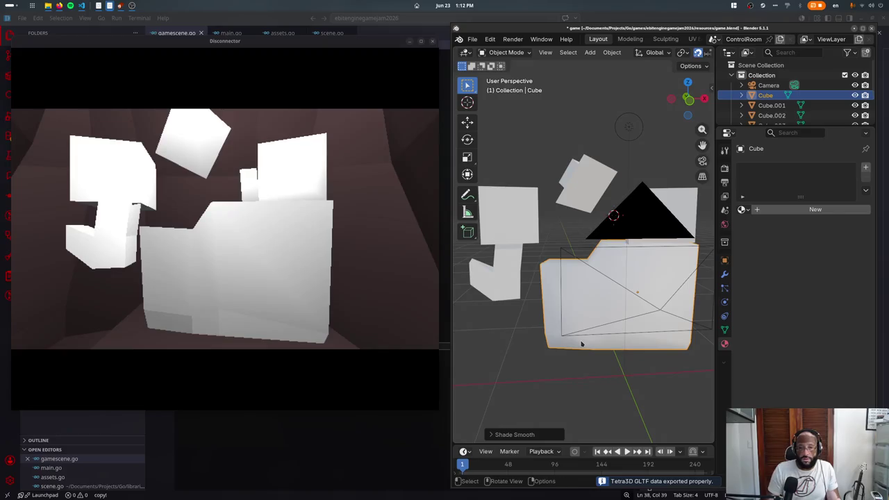
mouse_move(575, 327)
middle_down()
mouse_move(567, 323)
mouse_move(580, 326)
middle_up()
key(ctrl+s)
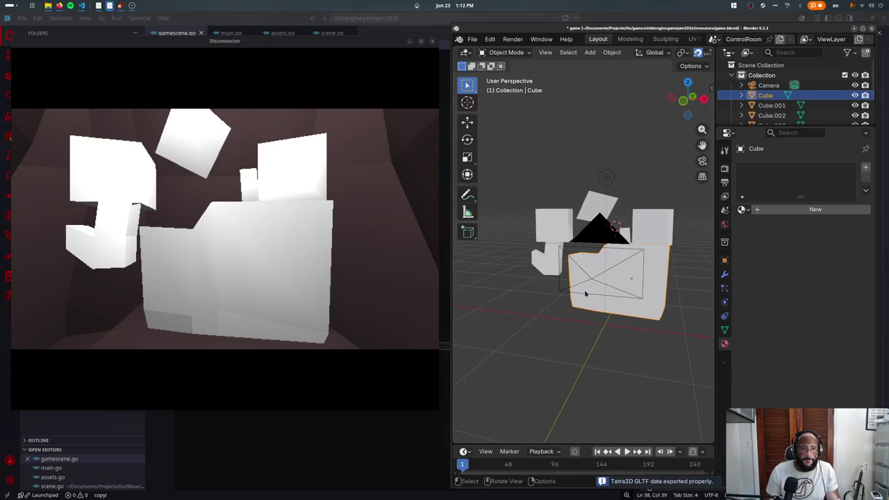
- Isolate the large Cube in local view, seen from the front
middle_drag(586, 293, 636, 233)
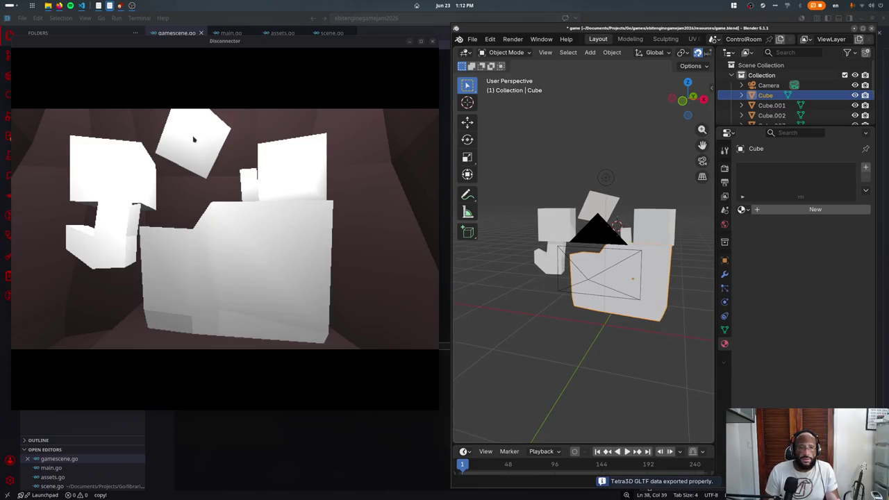
click(551, 232)
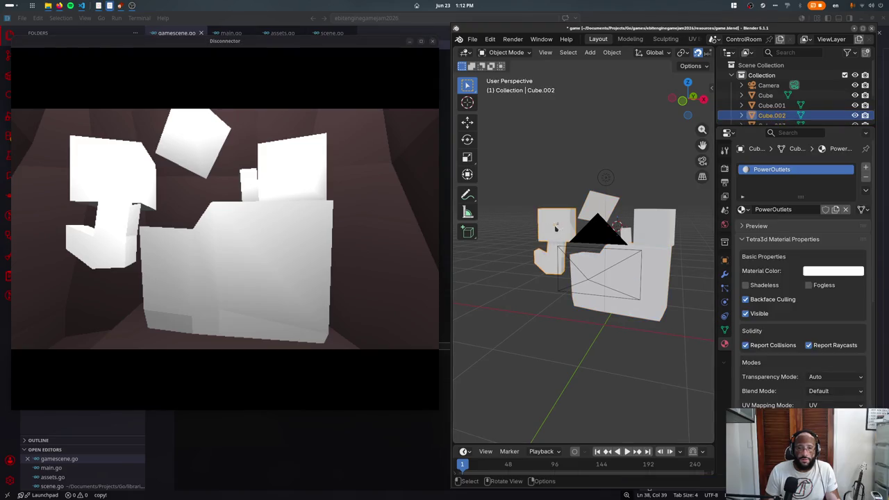
click(668, 230)
key(KP_Decimal)
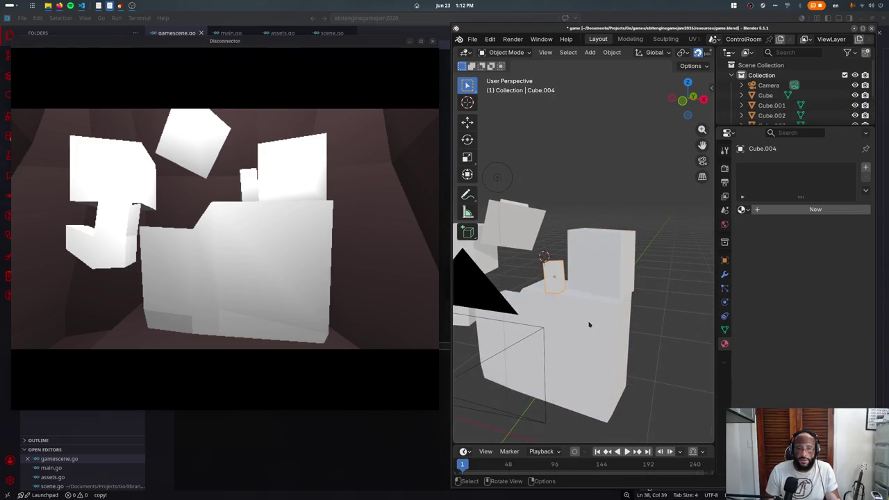
middle_drag(614, 339, 621, 310)
click(588, 339)
key(KP_Decimal)
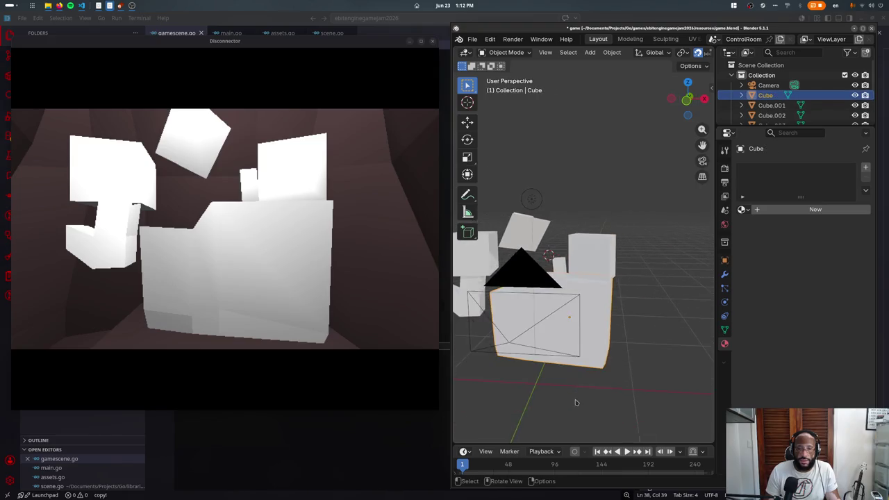
middle_drag(589, 349, 604, 333)
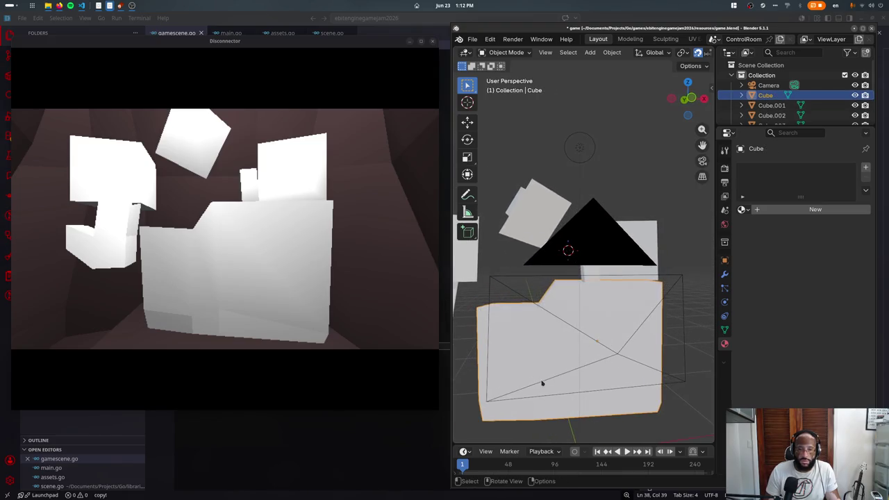
key(KP_Divide)
key(KP_1)
- Select the Cube's wall faces and place the 3D cursor on the front wall face
key(F3)
key(Escape)
key(shift+s)
key(Escape)
key(Tab)
click(618, 271)
shift+click(670, 303)
shift+right_click(635, 261)
key(Tab)
- Add a cube and shrink its mesh to a quarter size with two 0.5 scales
key(F2)
key(Escape)
key(F3)
text(add cub)
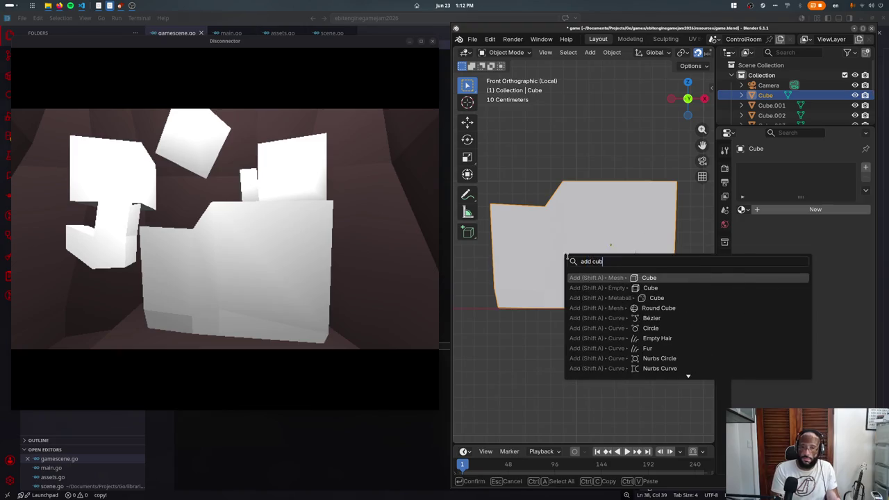
key(Return)
key(Tab)
text(s.5)
key(Return)
text(s.5)
key(Return)
- In right-side wireframe view, move the small cube into position
key(KP_3)
key(z)
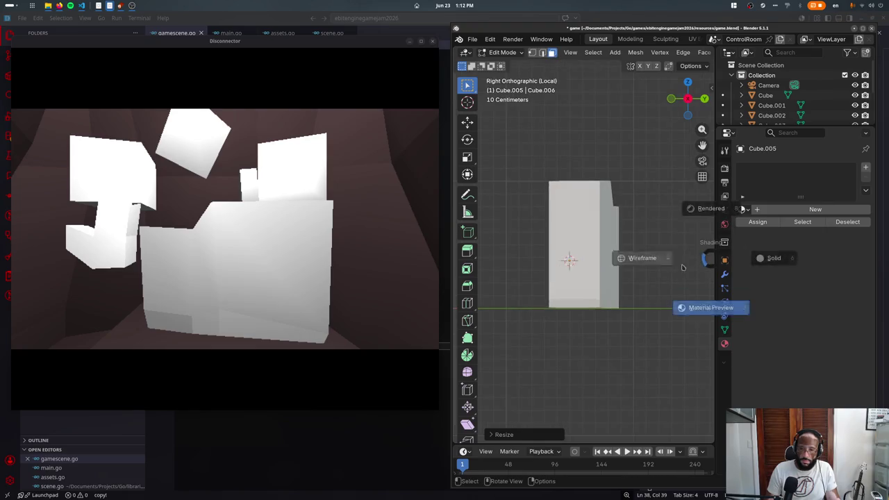
click(588, 257)
key(Tab)
key(g)
click(570, 230)
- Move the small cube's vertices down and extrude its end face 0.1 m
key(KP_7)
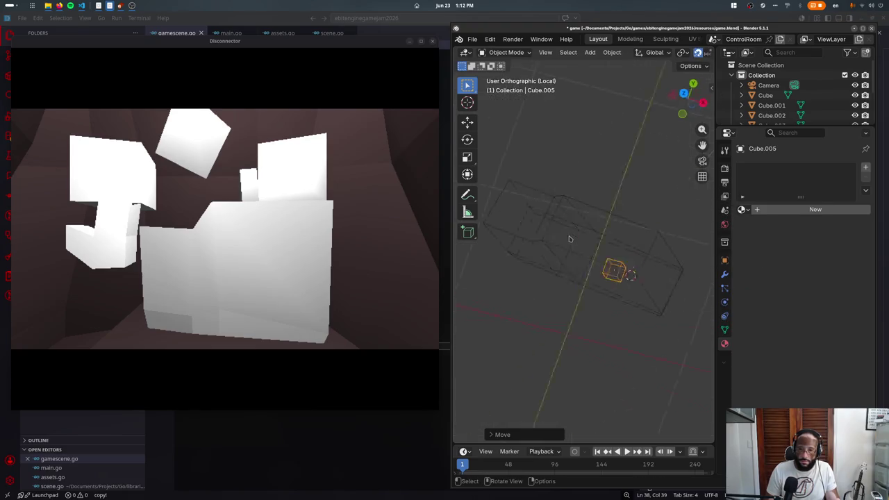
key(Tab)
key(b)
drag(625, 276, 661, 323)
key(g)
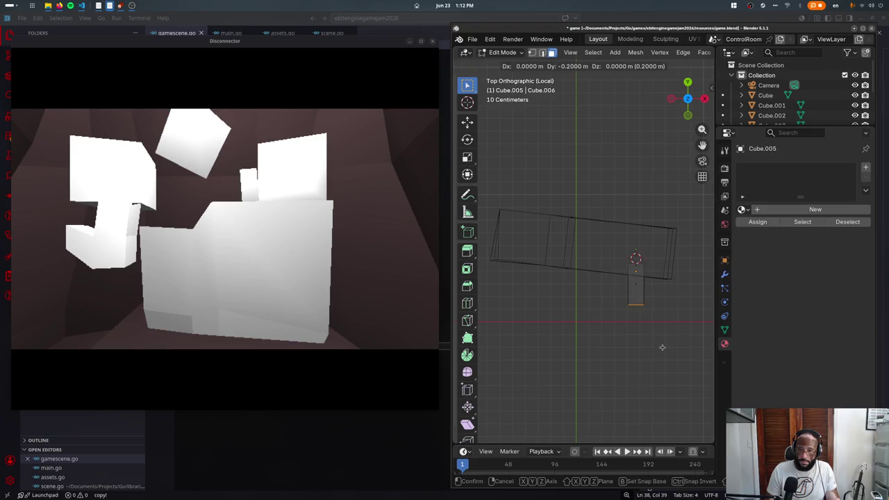
click(659, 355)
key(e)
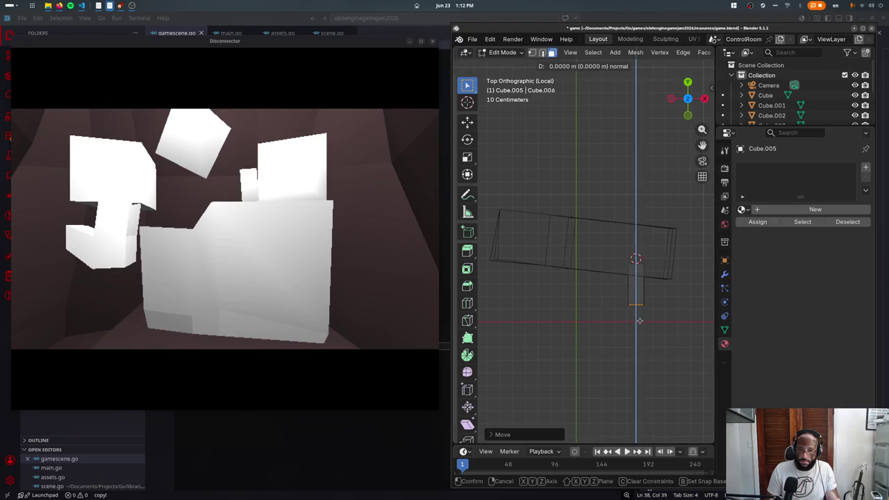
click(641, 328)
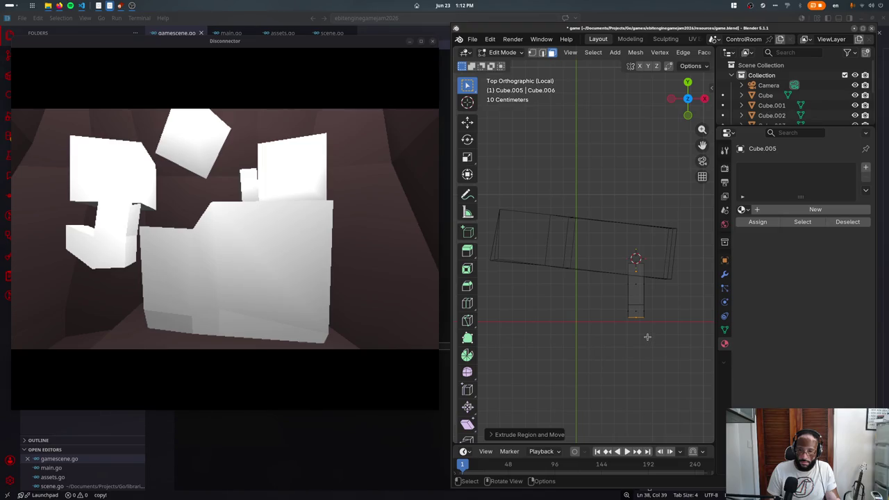
- Undo and redo the extrusion, checking the undo history and delete options without changes
key(ctrl+z)
key(ctrl+alt+z)
key(Down)
key(Down)
key(Return)
key(ctrl+shift+z)
key(ctrl+alt+z)
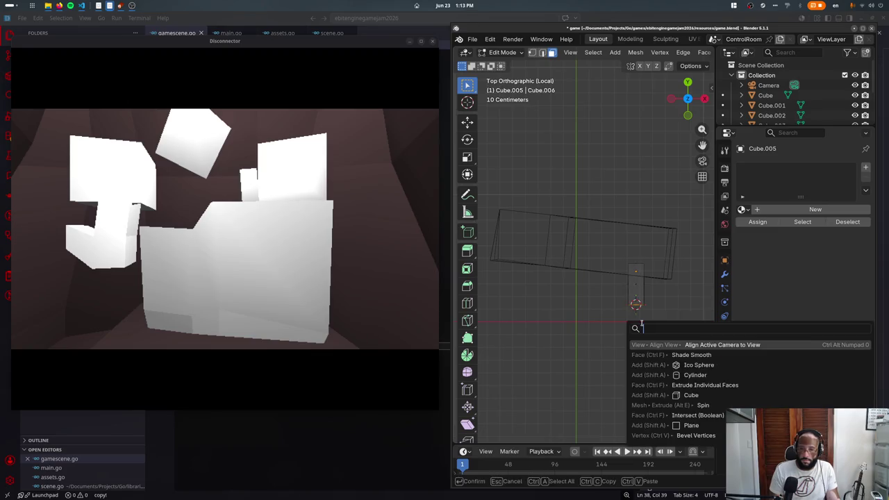
key(Escape)
key(x)
key(Down)
key(Down)
key(Escape)
- Add another cube, scale it to 0.25 and move it to the socket position
key(F3)
text(cube)
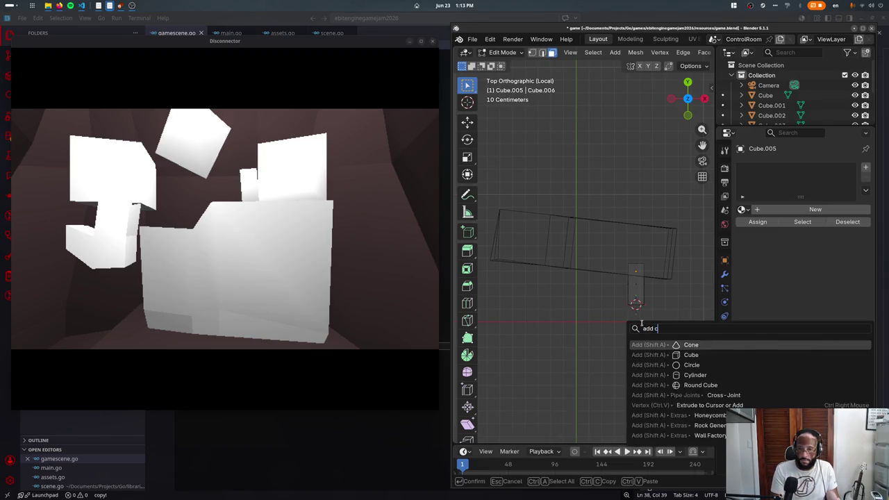
key(Return)
text(s)
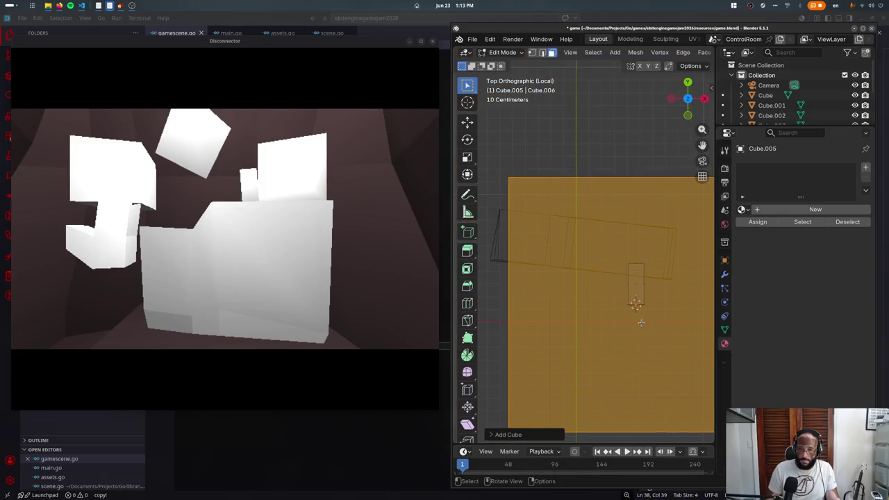
text(.25)
key(Return)
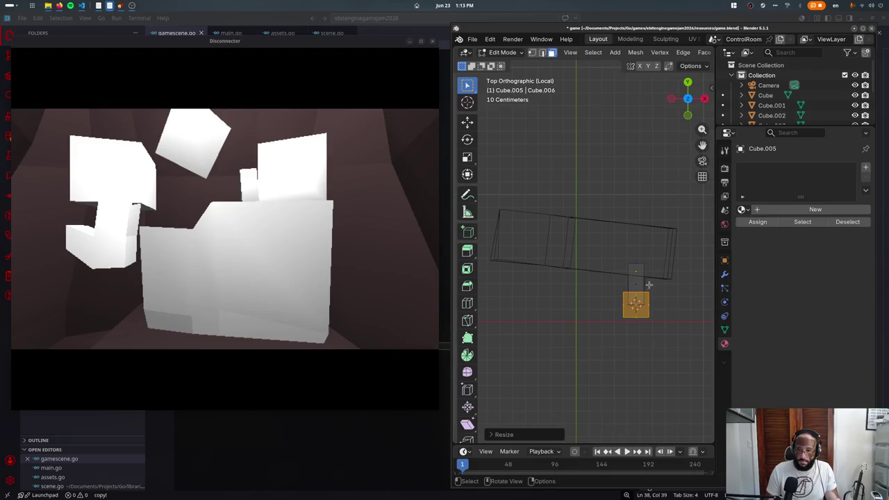
scroll(646, 313, up, 1)
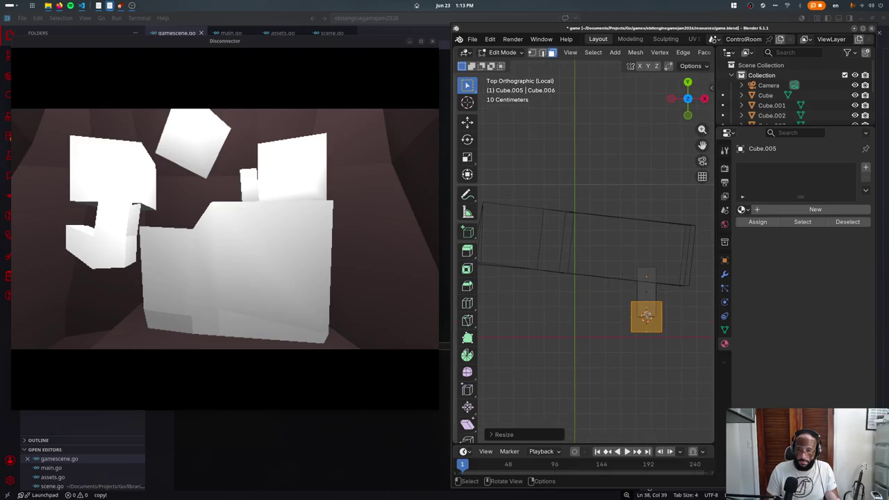
key(g)
key(Escape)
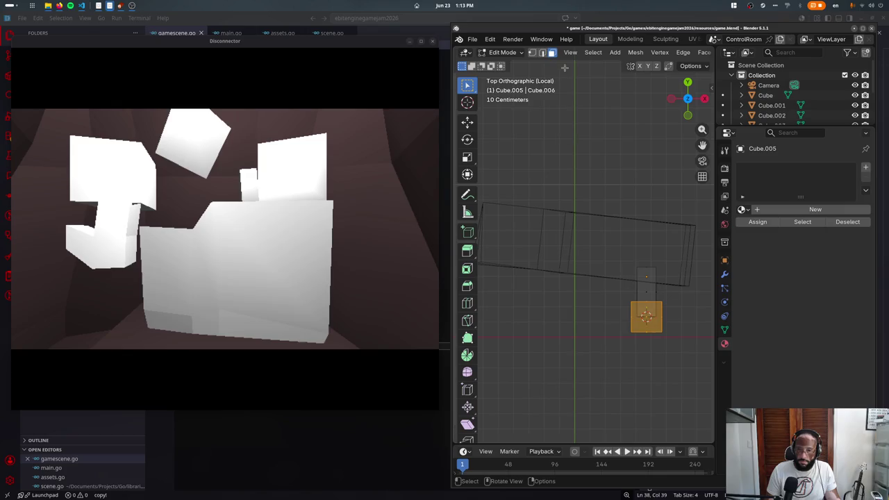
key(g)
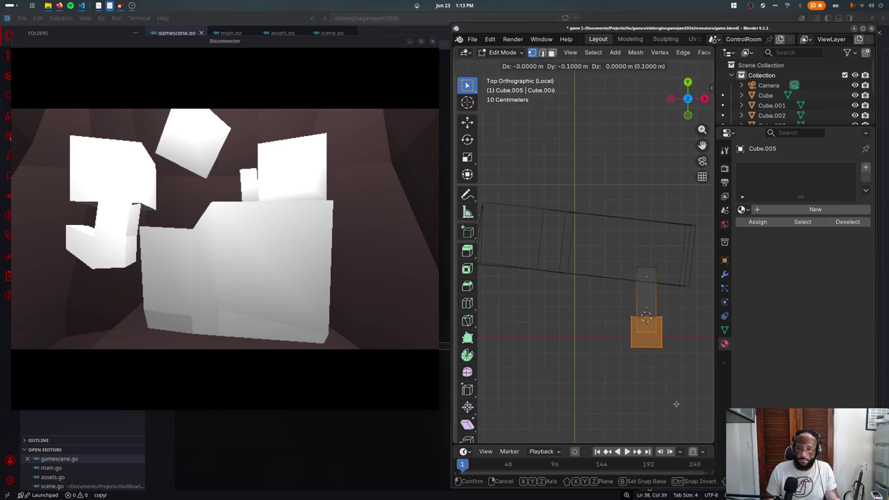
click(635, 323)
- Inspect the socket in solid and wireframe views and box-select its geometry
mouse_move(633, 342)
mouse_down()
mouse_move(590, 285)
mouse_move(601, 299)
mouse_up()
middle_drag(602, 298, 556, 320)
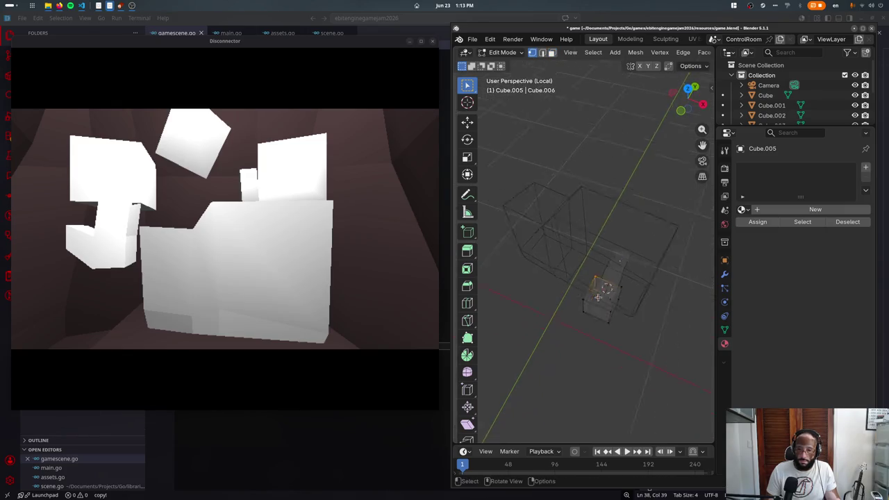
key(KP_7)
key(z)
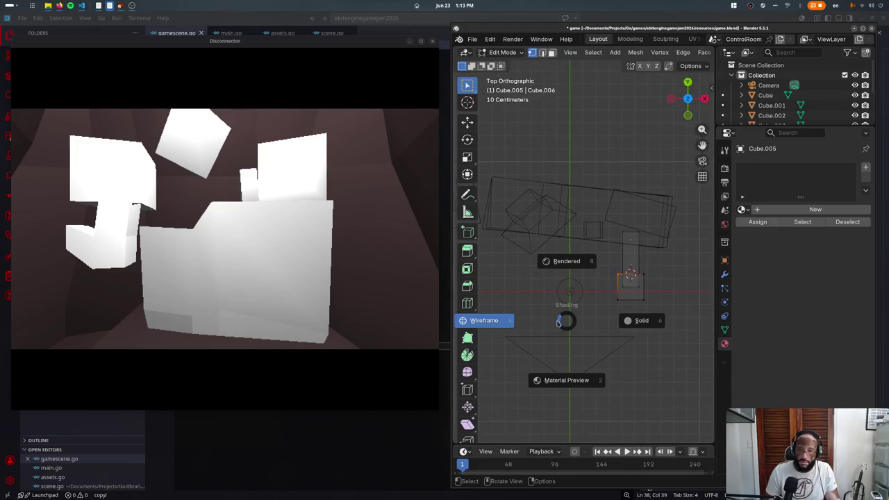
click(674, 332)
middle_drag(673, 332, 588, 295)
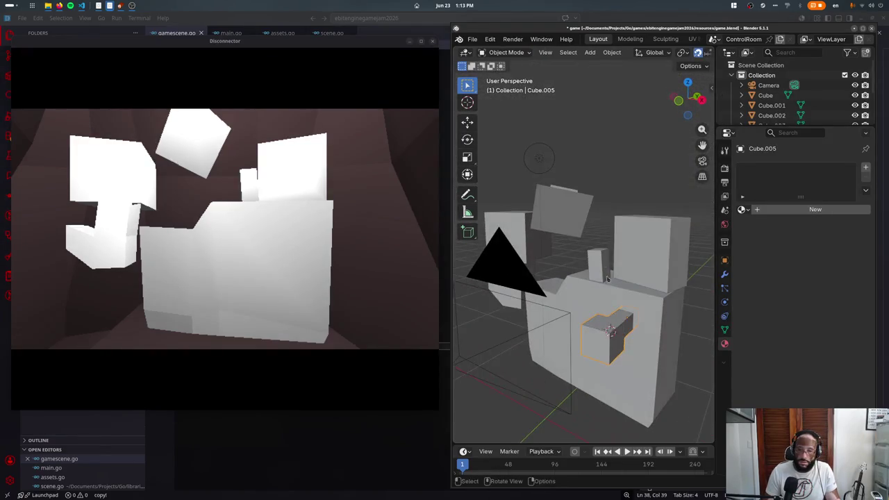
key(KP_3)
key(KP_1)
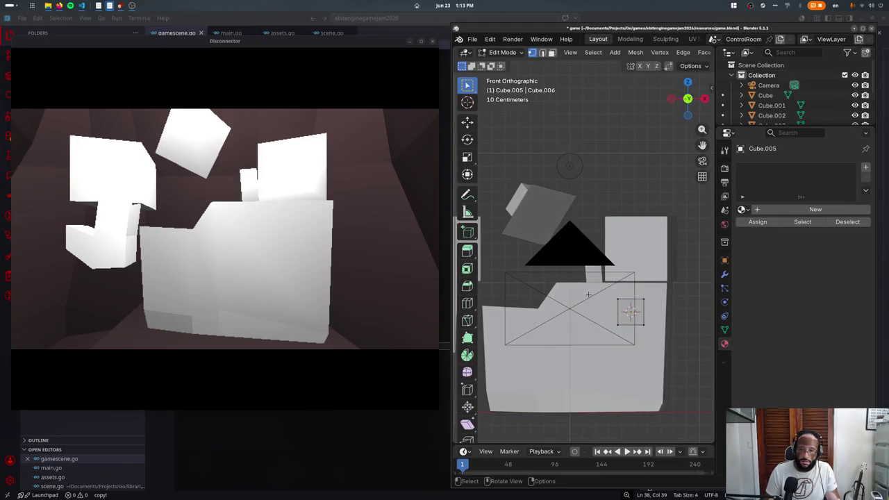
key(shift+z)
key(b)
mouse_move(610, 297)
mouse_down()
mouse_move(651, 340)
mouse_move(639, 336)
mouse_up()
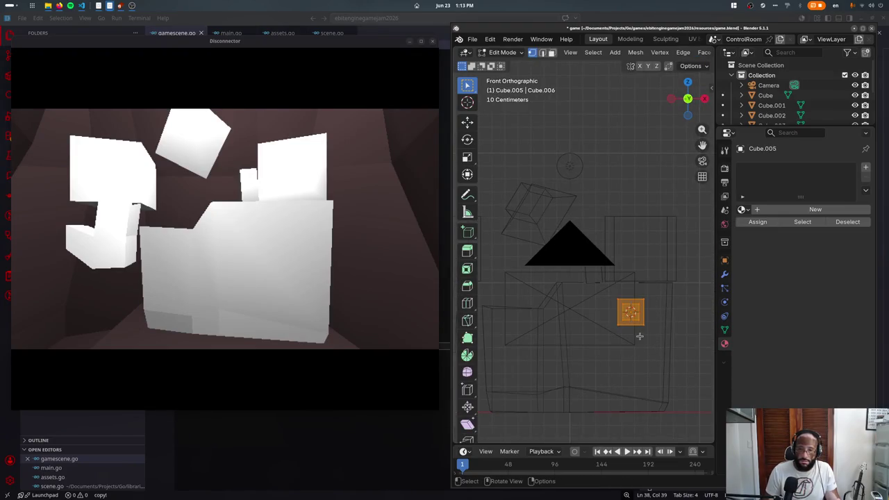
- From the top view, select all the socket geometry in see-through wireframe
key(shift+s)
key(s)
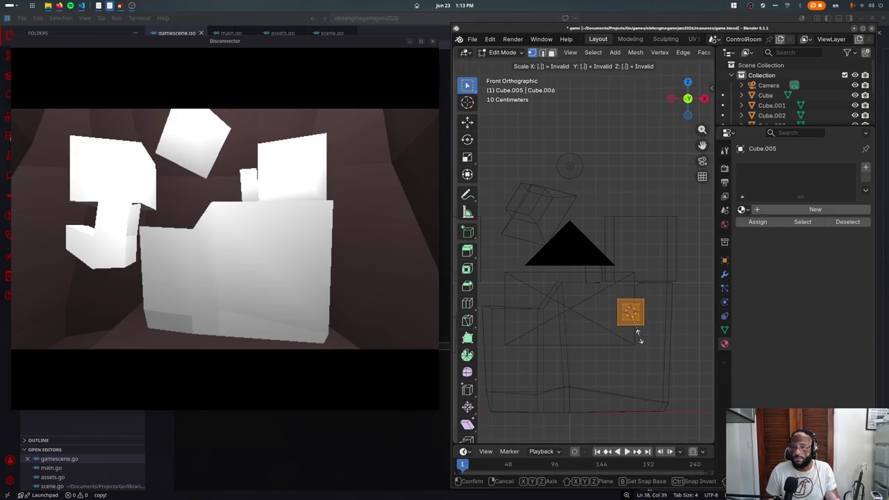
key(Escape)
key(Tab)
key(shift+z)
mouse_move(620, 331)
middle_down()
mouse_move(585, 357)
mouse_move(534, 356)
mouse_move(503, 375)
middle_up()
key(KP_7)
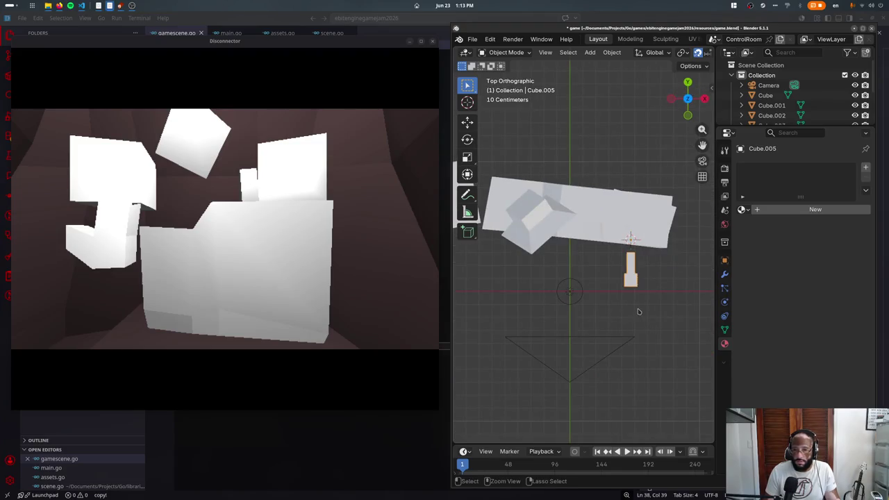
key(Tab)
key(a)
key(shift+z)
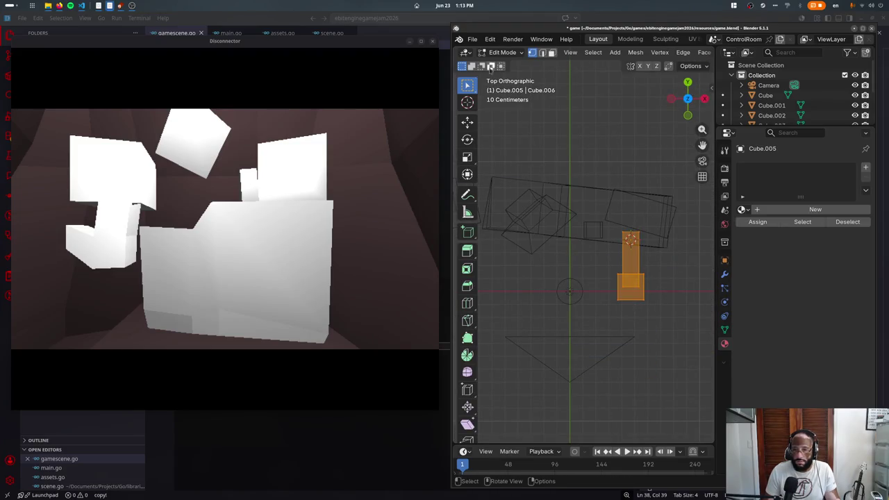
scroll(611, 54, down, 3)
scroll(611, 53, down, 3)
- Shrink the socket around the 3D Cursor pivot, then restore Median Point pivot
click(629, 54)
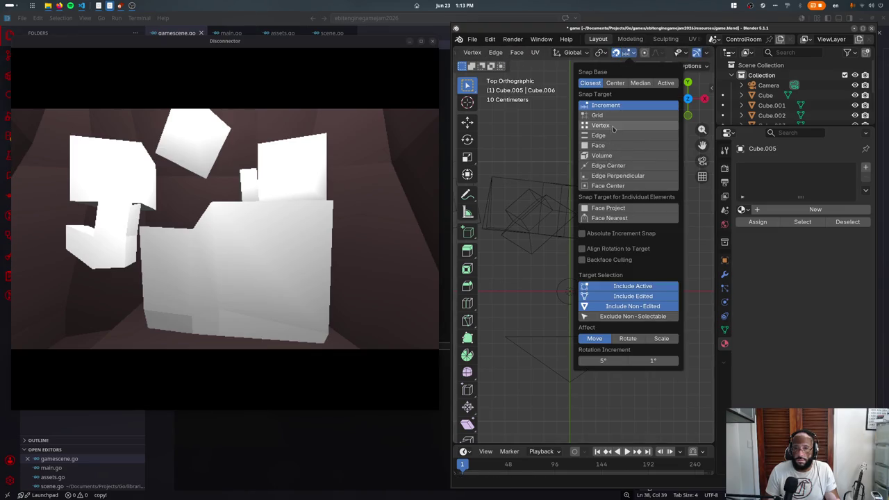
click(600, 53)
click(615, 82)
key(s)
click(609, 253)
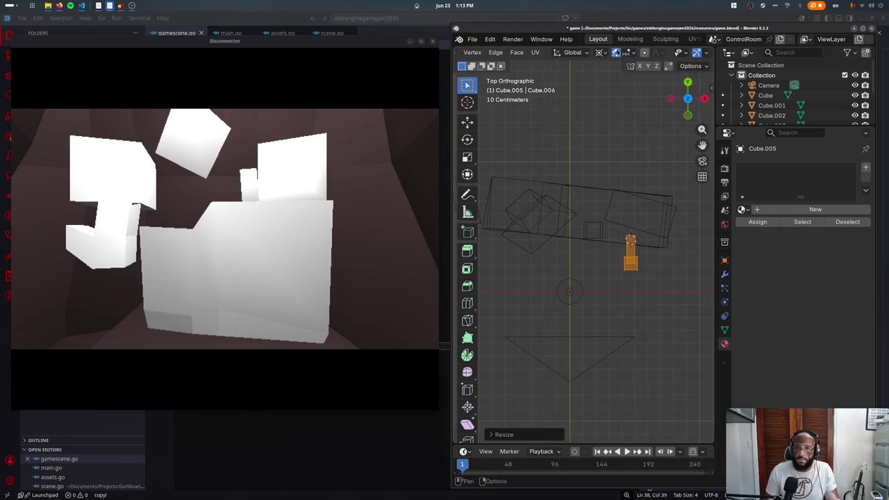
click(600, 52)
click(614, 111)
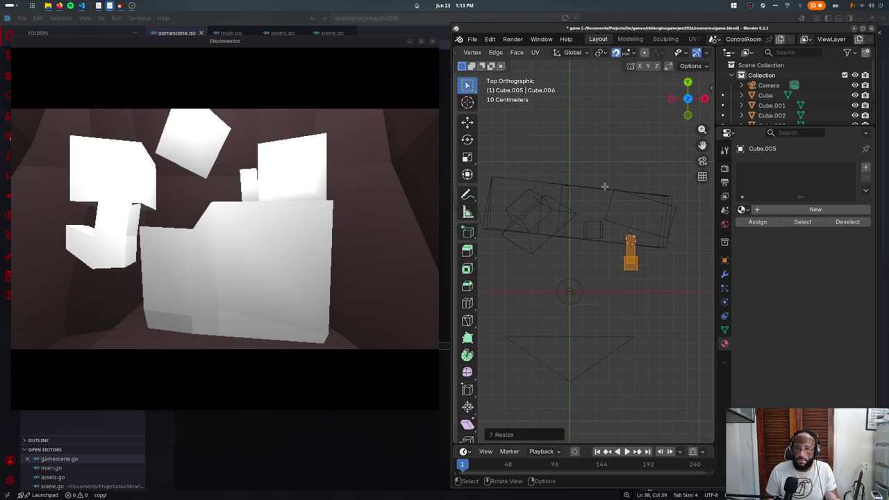
- Pull the socket's front part out from the wall on a thin stem
drag(602, 252, 632, 279)
key(g)
click(645, 283)
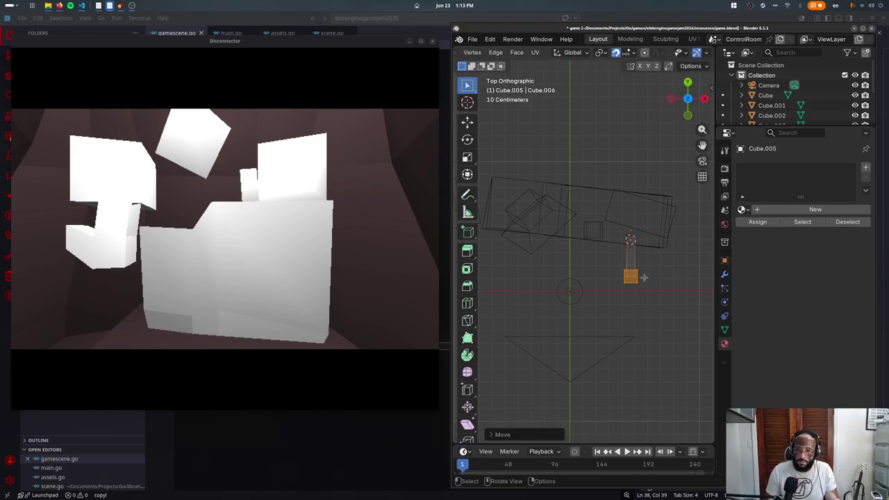
middle_drag(647, 260, 625, 282)
key(Tab)
key(KP_1)
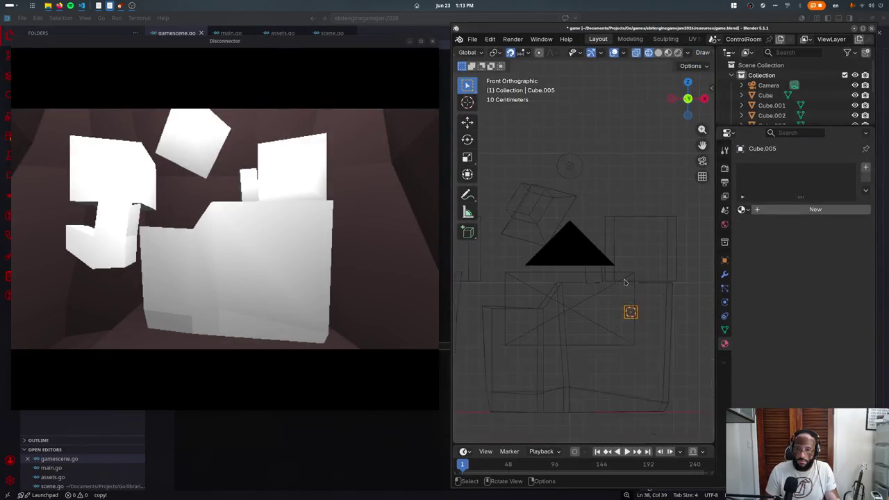
- Duplicate the socket twice, placing one copy to the left and one below
key(shift+d)
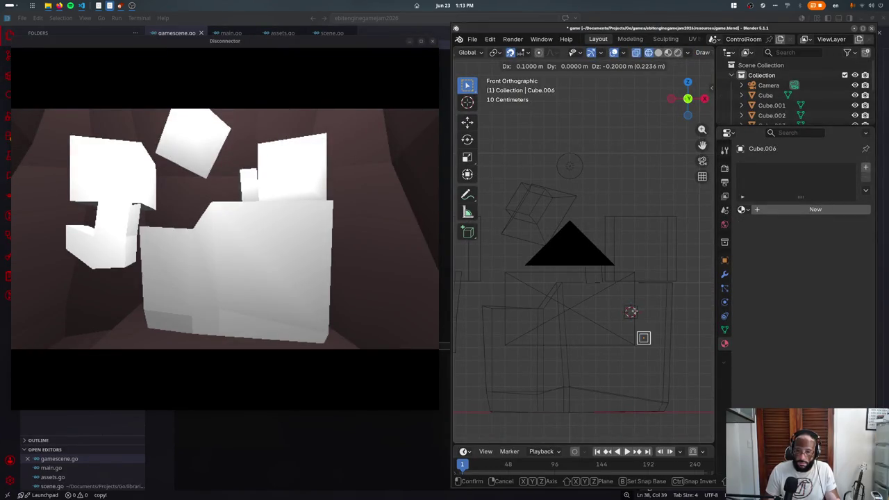
key(Escape)
key(ctrl+z)
mouse_move(642, 334)
middle_down()
mouse_move(614, 316)
mouse_move(575, 312)
middle_up()
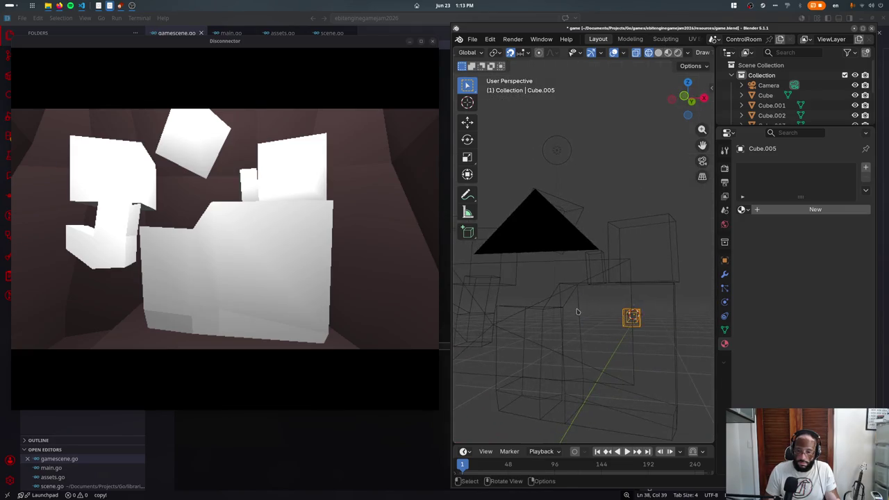
key(shift+d)
click(539, 304)
key(shift+d)
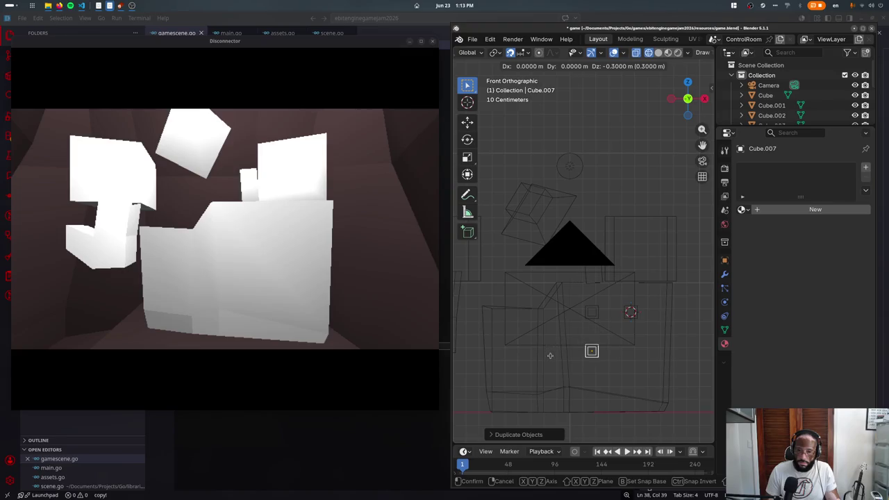
key(Escape)
key(ctrl+z)
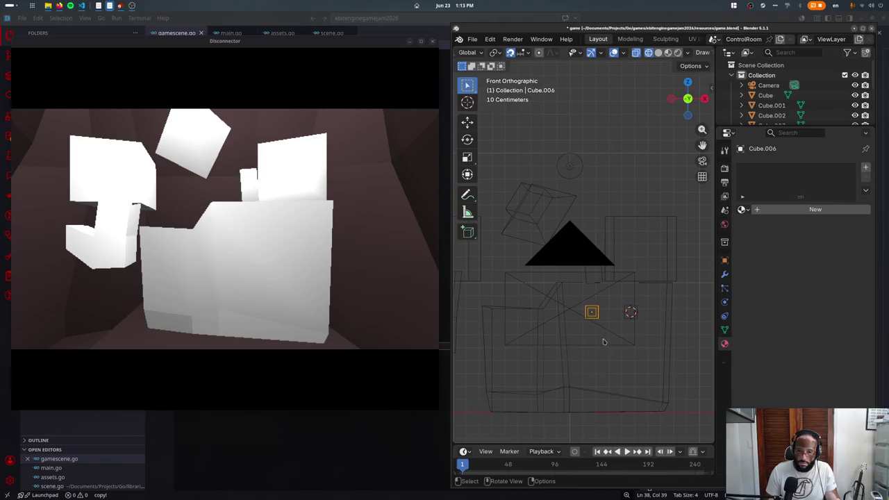
key(shift+d)
click(601, 394)
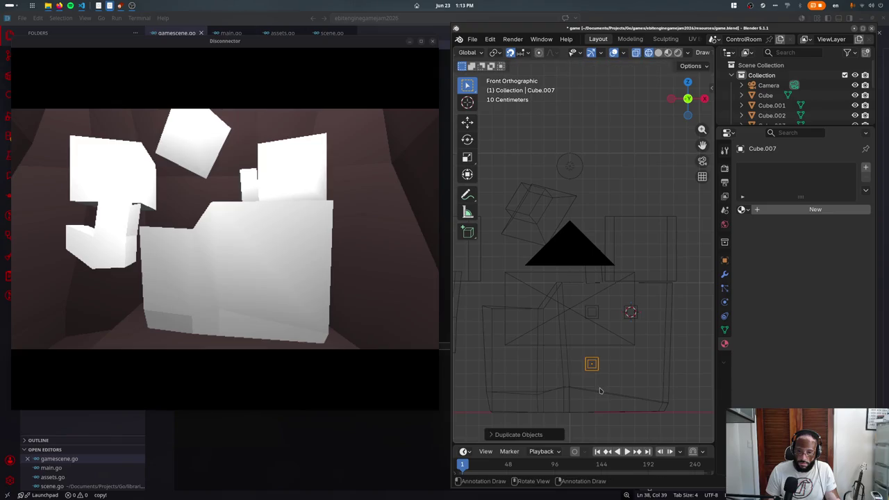
- On the lower copy, delete the extra stem faces and move the face back to the wall
key(KP_7)
key(Tab)
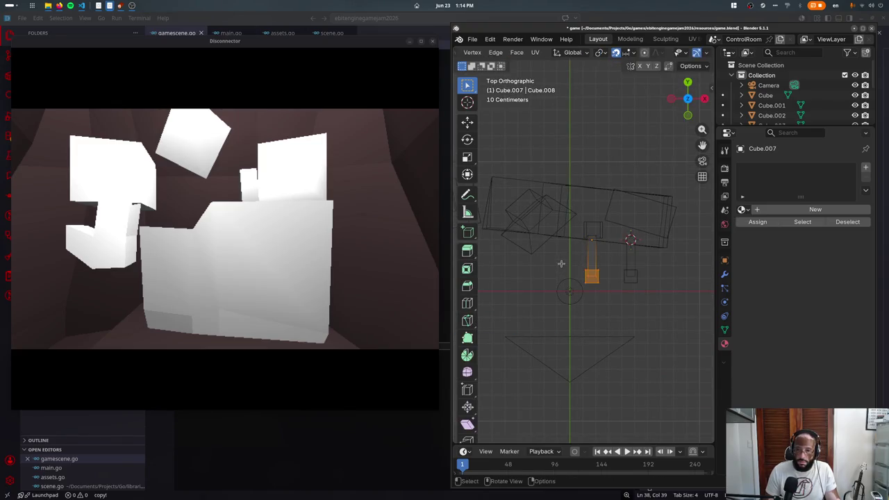
key(ctrl+KP_Add)
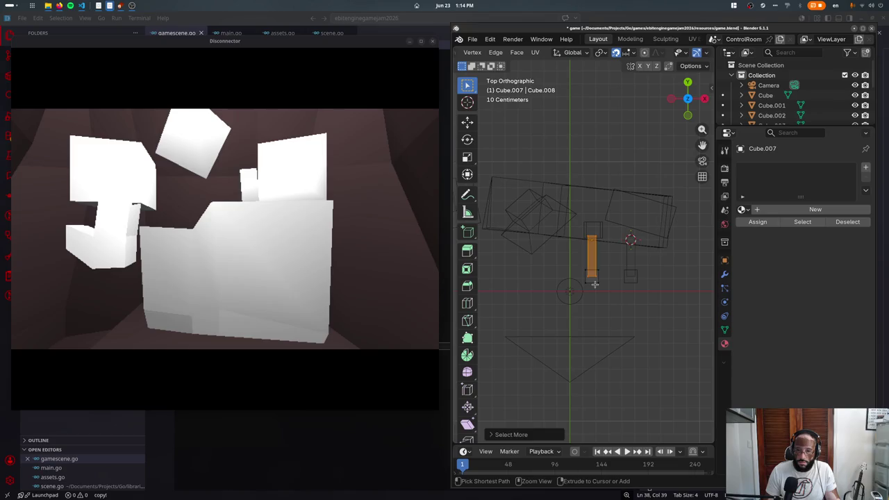
key(x)
click(574, 259)
key(g)
click(635, 278)
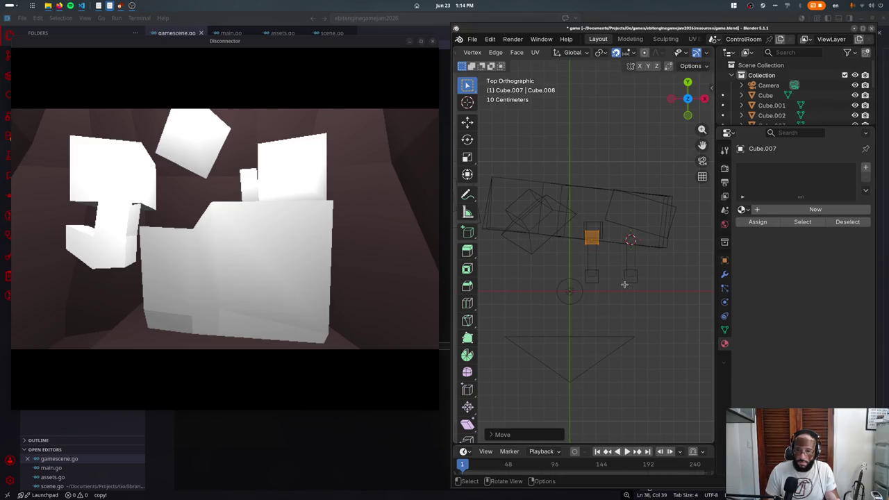
- Slide the face along Y to sit flush, then check the copy in perspective
scroll(628, 286, up, 6)
scroll(647, 288, up, 2)
key(g)
key(y)
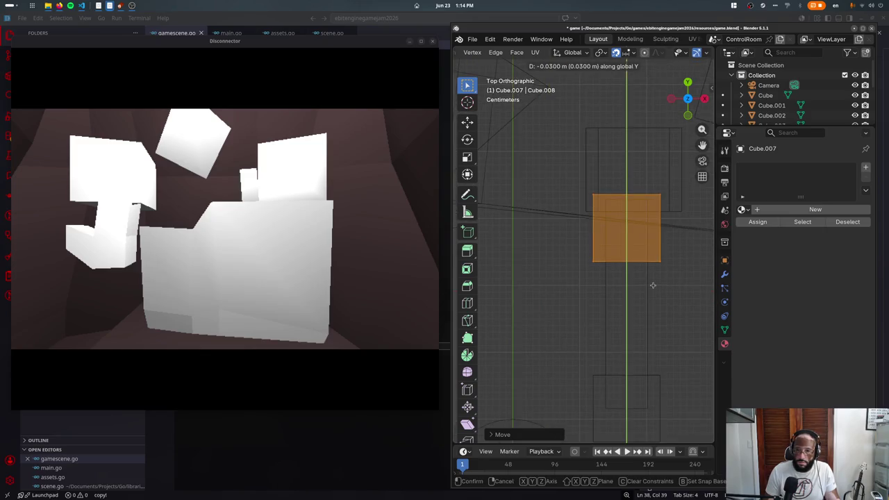
click(652, 275)
middle_drag(627, 298, 484, 358)
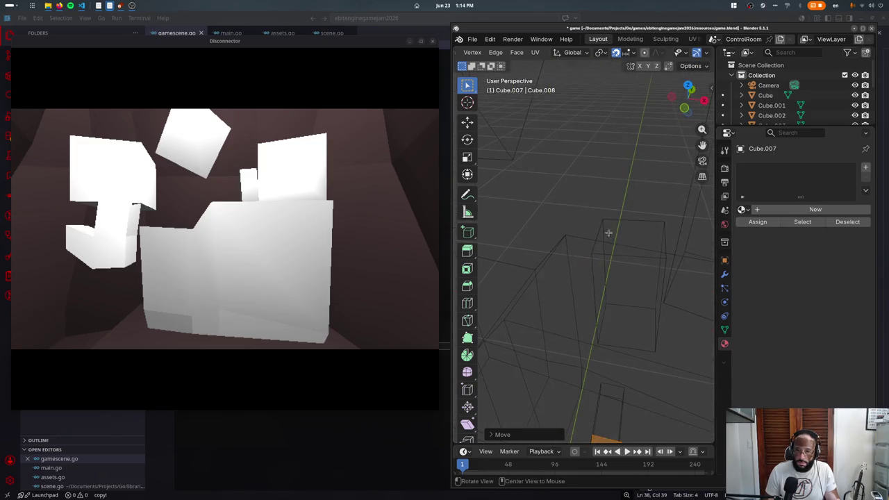
scroll(574, 312, down, 5)
mouse_move(573, 312)
middle_down()
mouse_move(561, 242)
mouse_move(613, 201)
mouse_move(581, 307)
middle_up()
key(Tab)
scroll(582, 301, down, 5)
- In solid front view, duplicate the socket to its right and left
key(z)
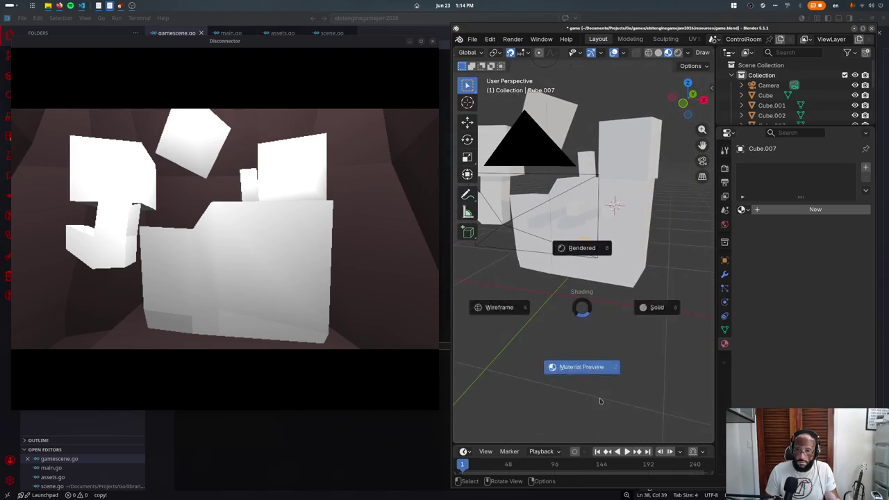
click(675, 297)
key(KP_Decimal)
key(KP_1)
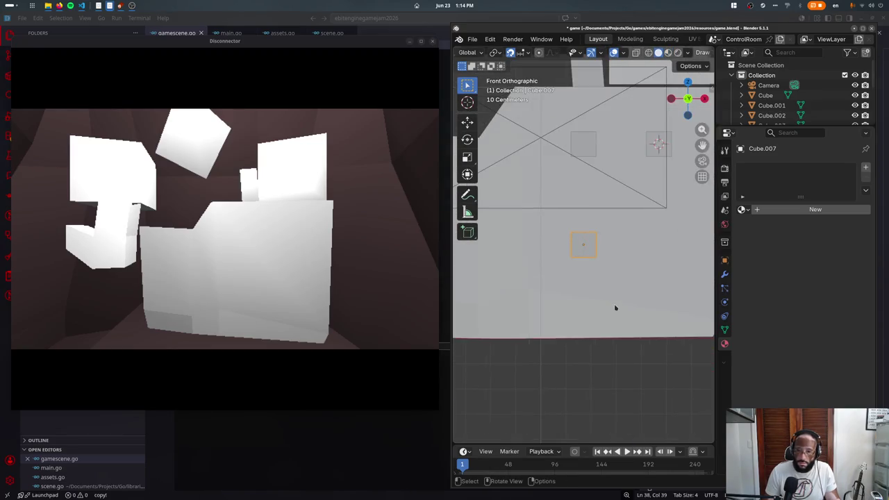
key(shift+d)
click(654, 305)
shift+middle_drag(654, 304, 570, 291)
key(shift+d)
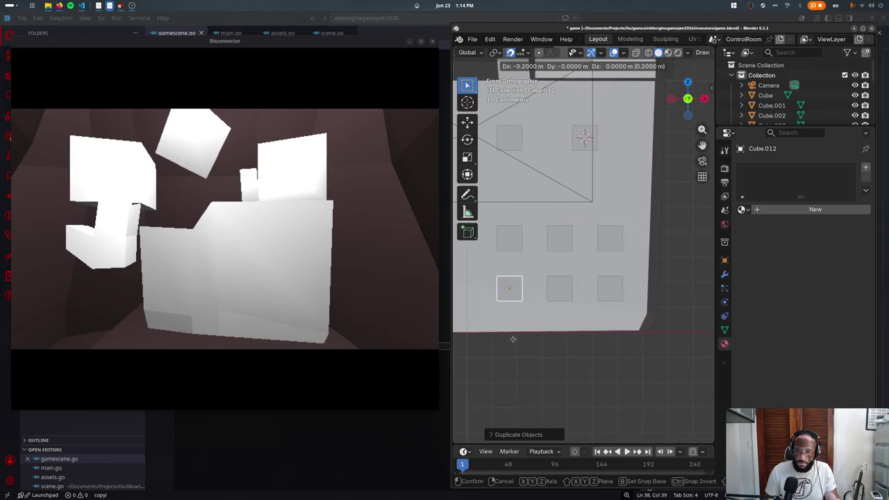
click(560, 294)
- Add Alt+D linked copies to complete the three-by-two grid of sockets
key(alt+d)
click(582, 246)
key(alt+d)
click(619, 260)
click(619, 310)
key(alt+d)
click(511, 313)
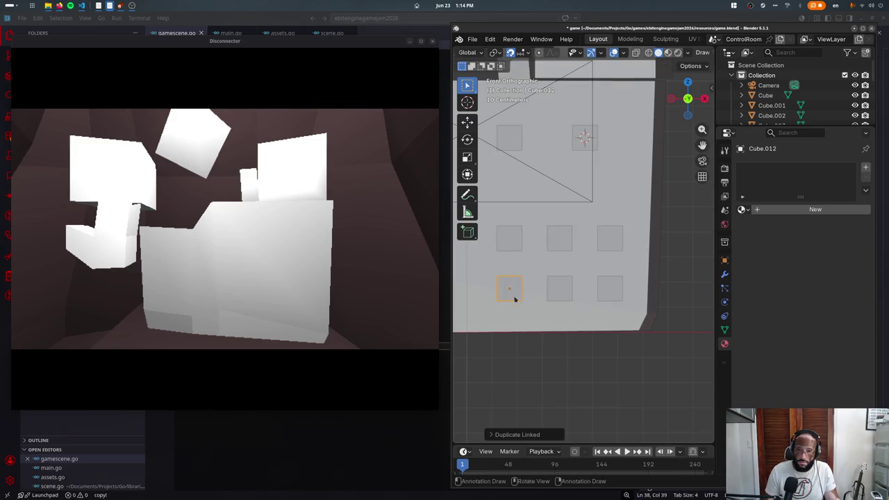
mouse_move(592, 263)
middle_down()
mouse_move(561, 275)
mouse_move(552, 309)
mouse_move(565, 301)
middle_up()
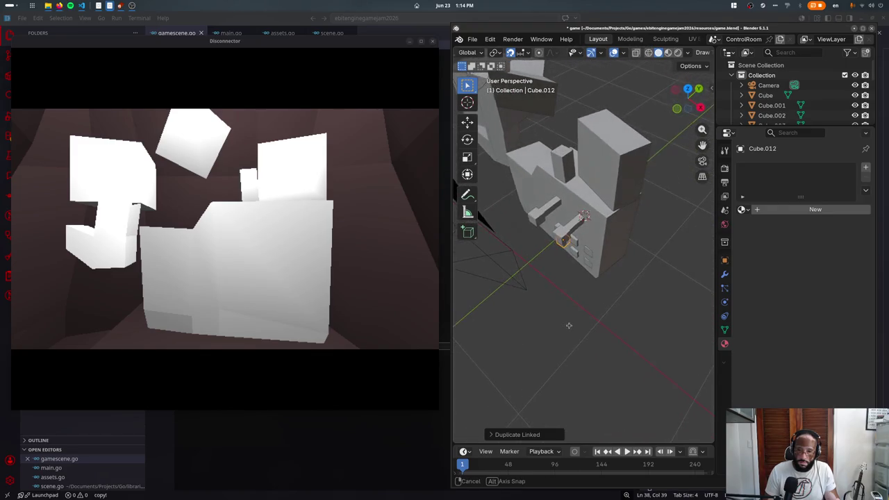
scroll(566, 301, up, 3)
- Save with Ctrl+S to export the six-socket wall to Tetra3D
key(ctrl+s)
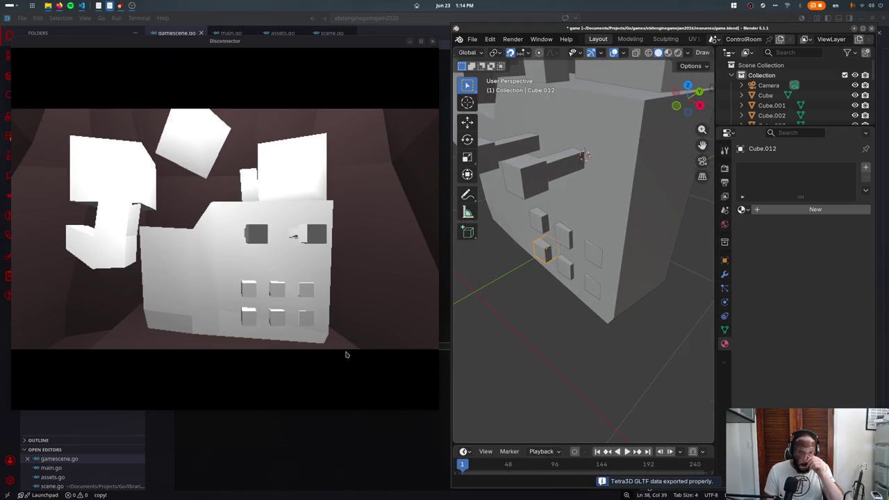
click(602, 212)
middle_drag(603, 213, 585, 159)
- Add a loop cut to the room mesh, then leave Edit Mode to export it to Tetra3D
key(z)
scroll(613, 366, down, 3)
key(Tab)
key(ctrl+r)
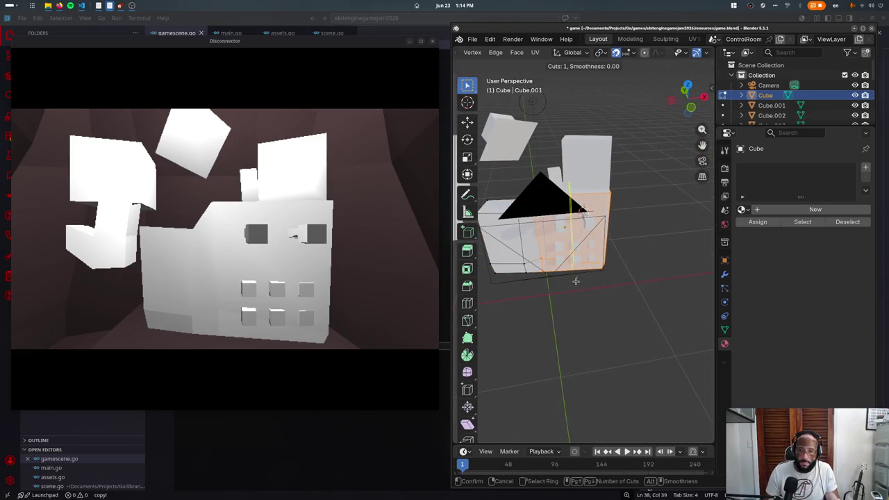
click(576, 278)
key(Tab)
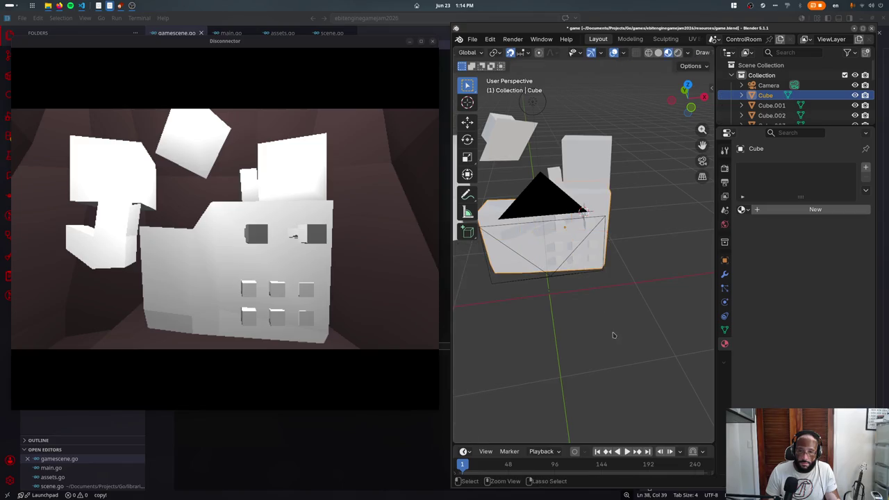
key(ctrl+s)
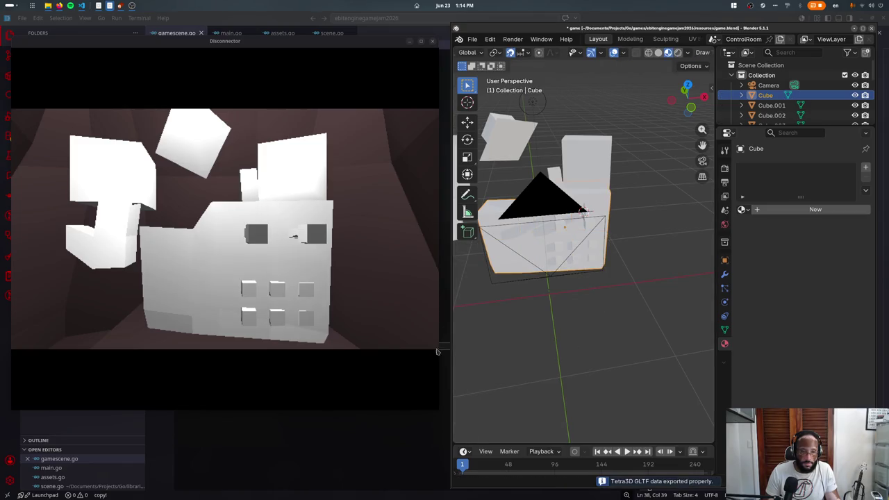
- Switch the viewport to wireframe and select the small socket cubes
click(567, 232)
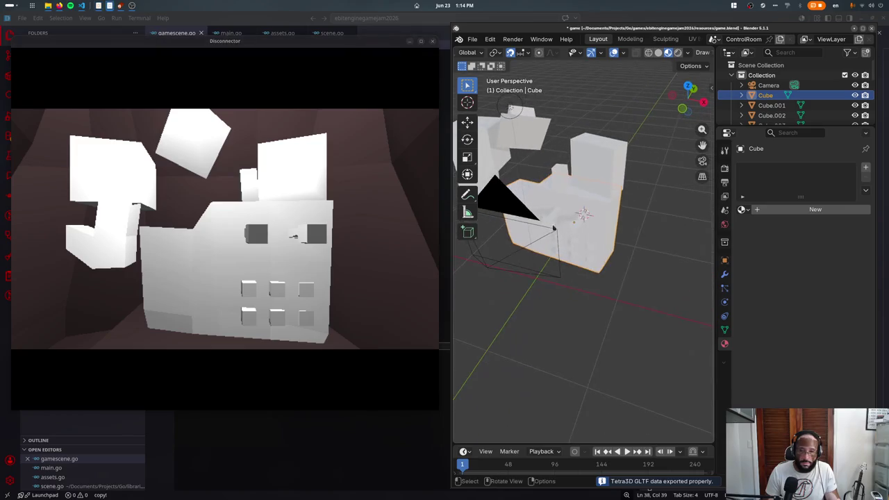
click(566, 232)
key(z)
click(523, 211)
shift+click(530, 215)
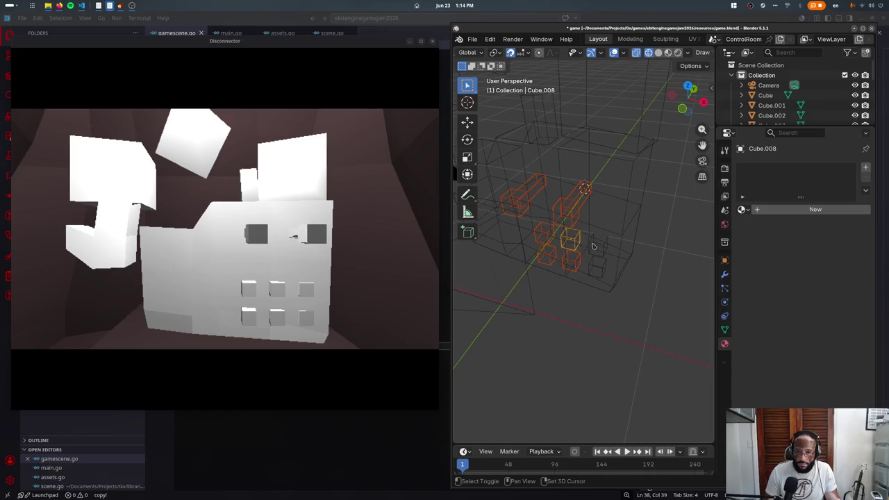
- Assign 'Material' to the socket pieces, undoing an accidental PowerOutlets assignment
click(741, 209)
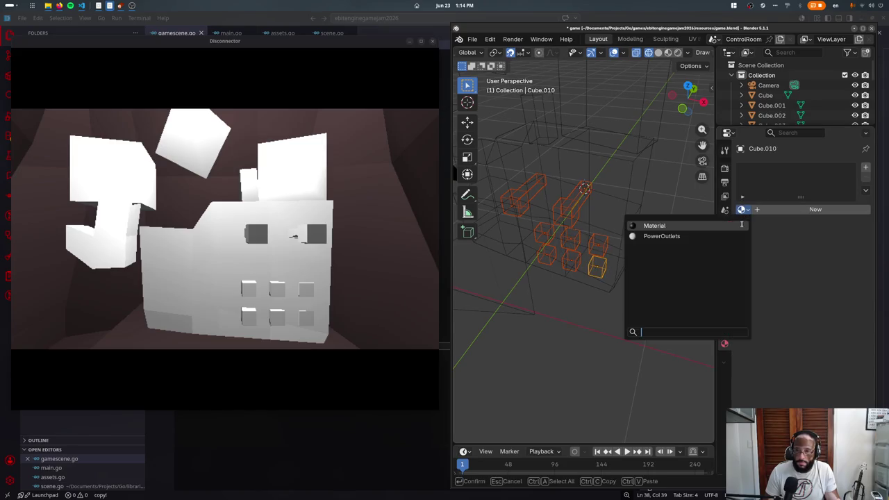
click(734, 225)
click(742, 209)
click(660, 236)
click(623, 217)
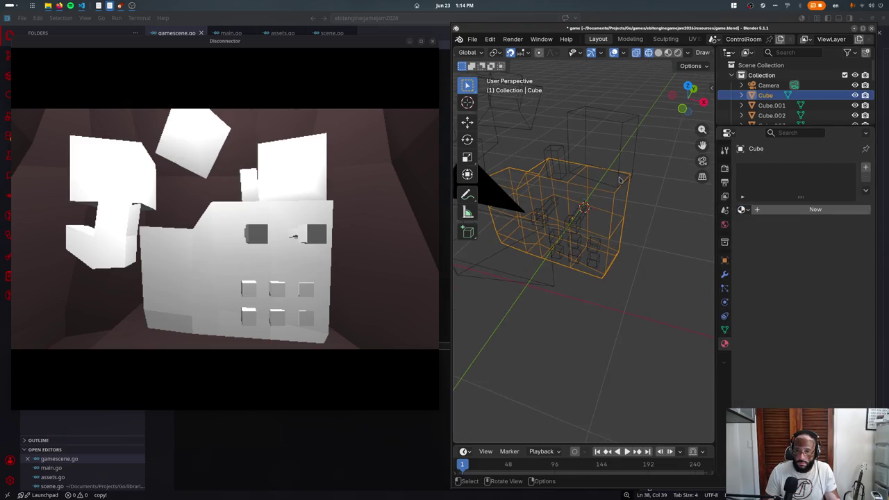
click(742, 209)
key(Escape)
key(ctrl+z)
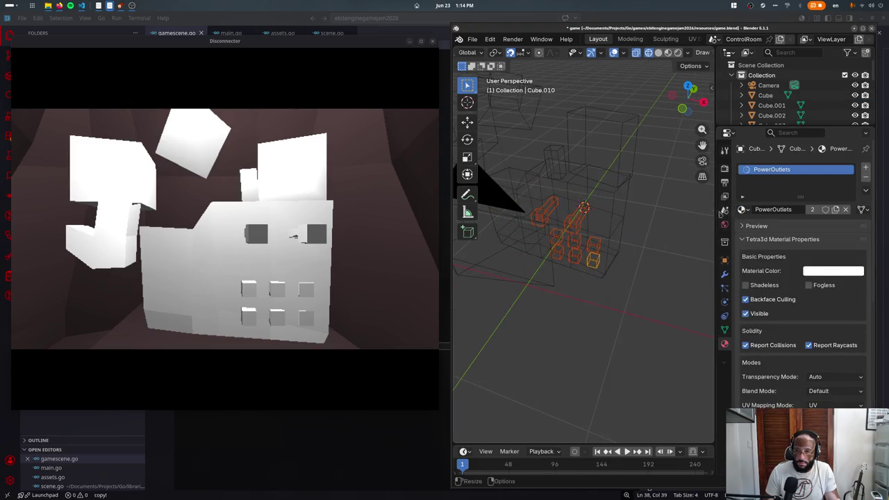
click(742, 209)
click(737, 225)
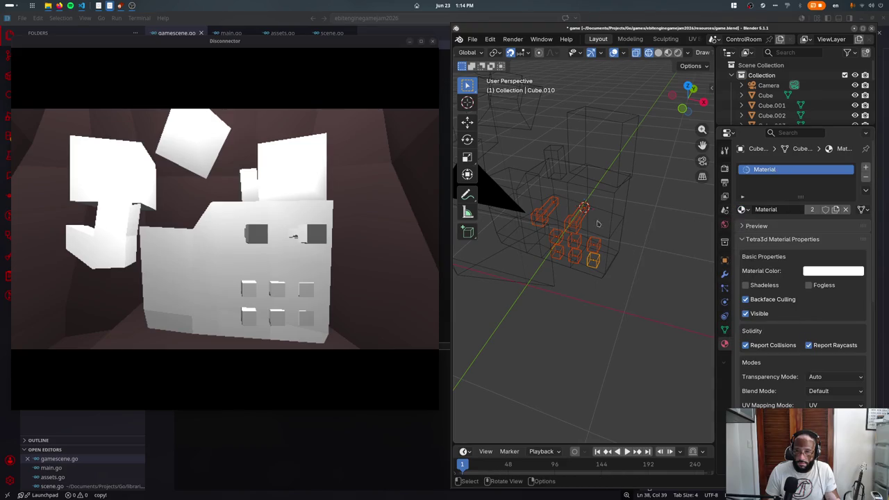
- Return to solid shading and give the tall box the material 'Material'
key(shift+z)
click(603, 199)
click(742, 209)
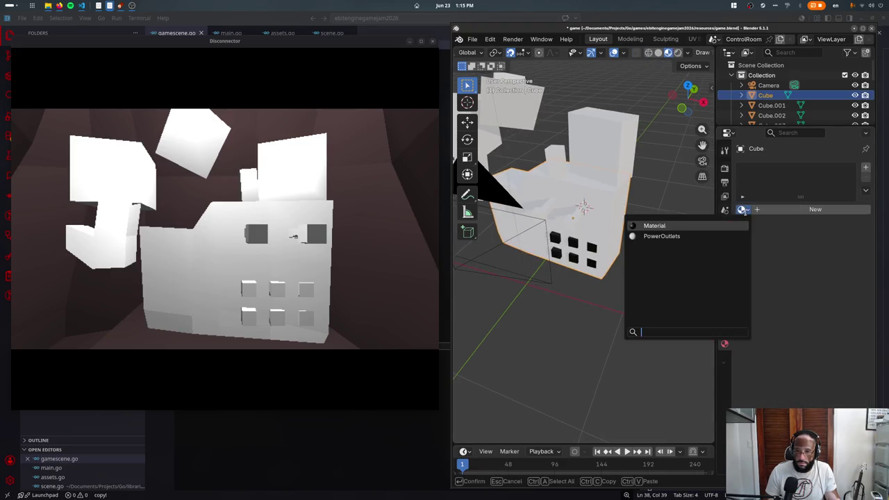
click(646, 224)
click(603, 199)
click(741, 209)
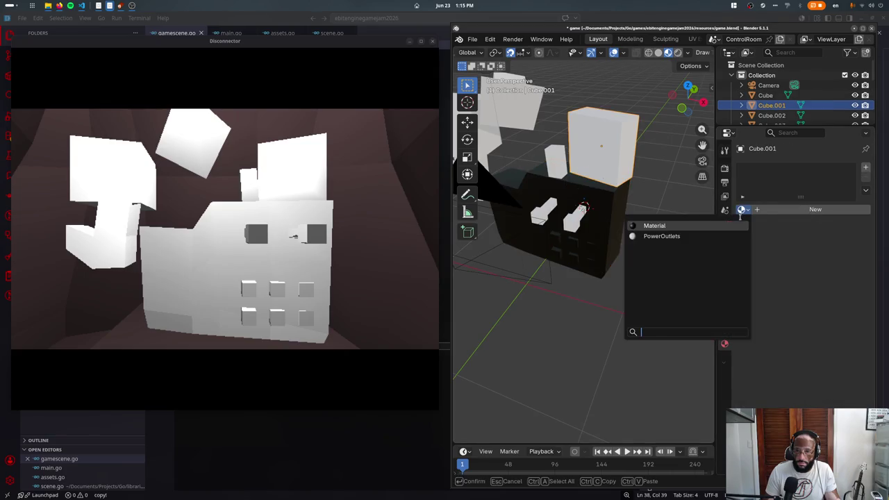
click(645, 223)
- Give the front plug pieces and Cube.004 the material 'Material'
click(582, 221)
click(741, 209)
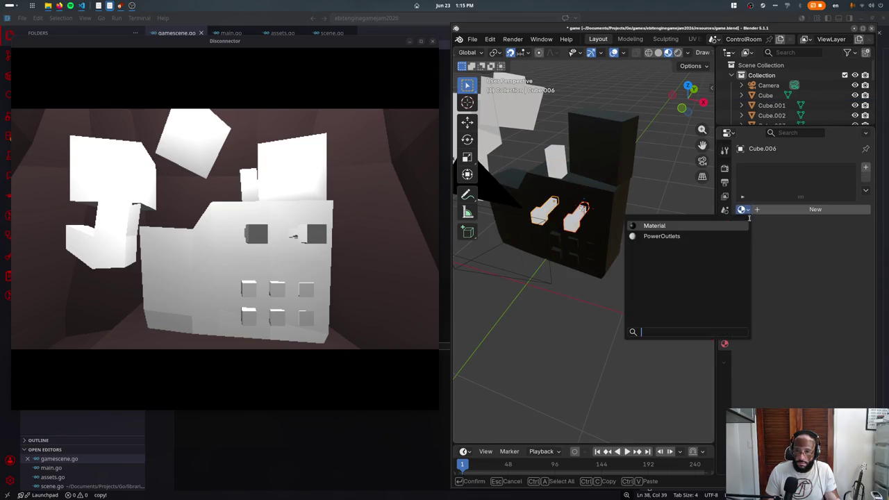
click(646, 224)
click(573, 221)
click(741, 209)
click(646, 224)
click(557, 165)
click(741, 209)
click(646, 223)
- Select the tall box, the house body and the pieces near the house base
shift+click(570, 184)
shift+click(573, 200)
shift+click(565, 227)
shift+click(575, 219)
drag(556, 238, 598, 277)
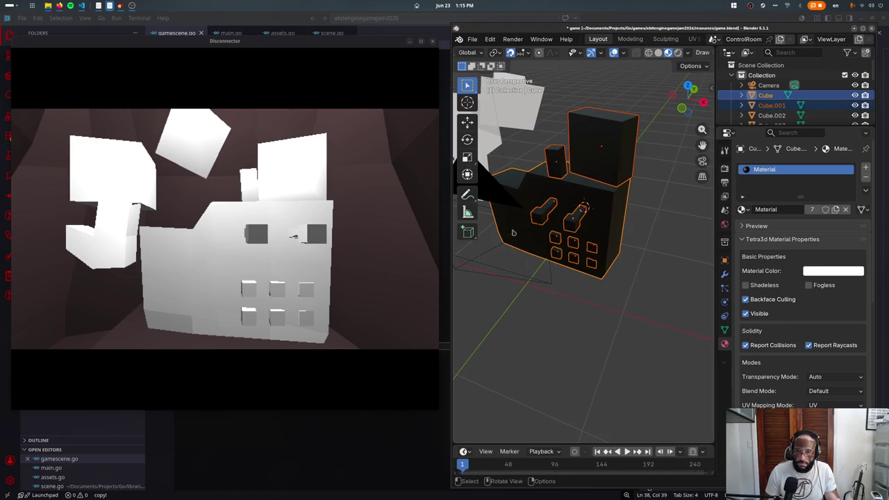
scroll(500, 54, up, 3)
- Toggle the pieces between Vertex Paint and Object Mode so the dark pieces show white
click(506, 52)
click(508, 97)
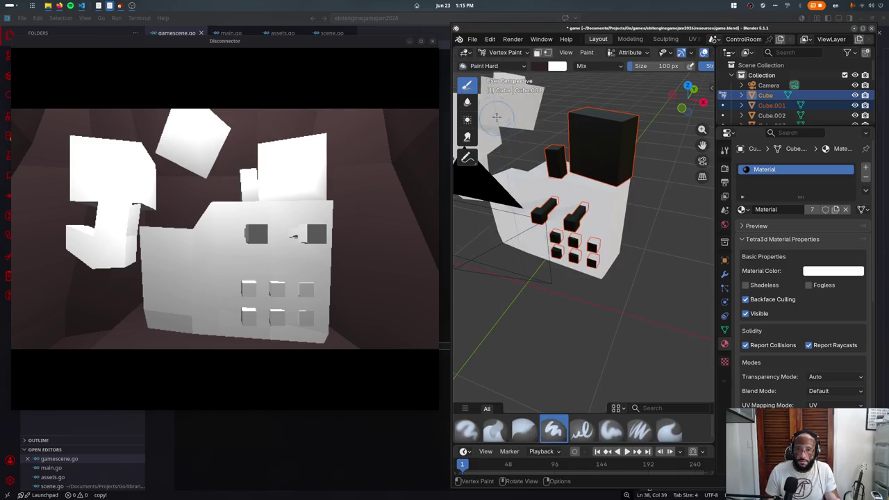
click(506, 52)
click(509, 64)
click(589, 317)
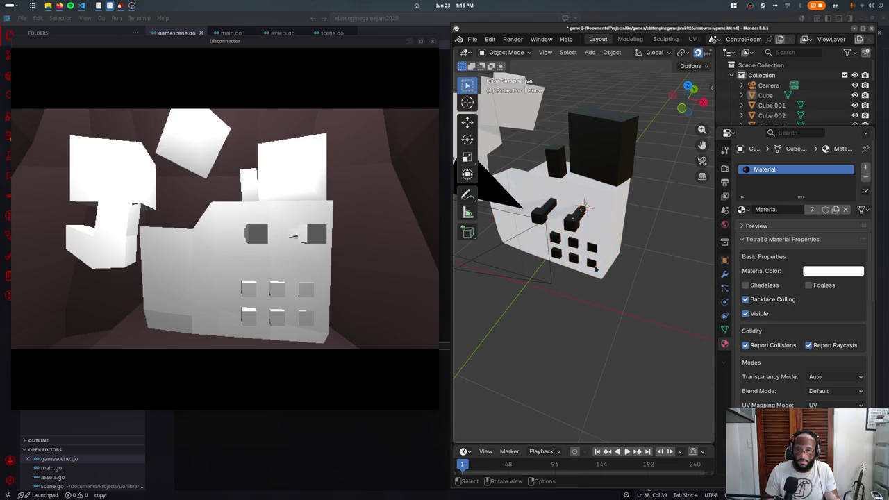
click(506, 52)
click(507, 97)
click(505, 52)
click(498, 66)
click(496, 54)
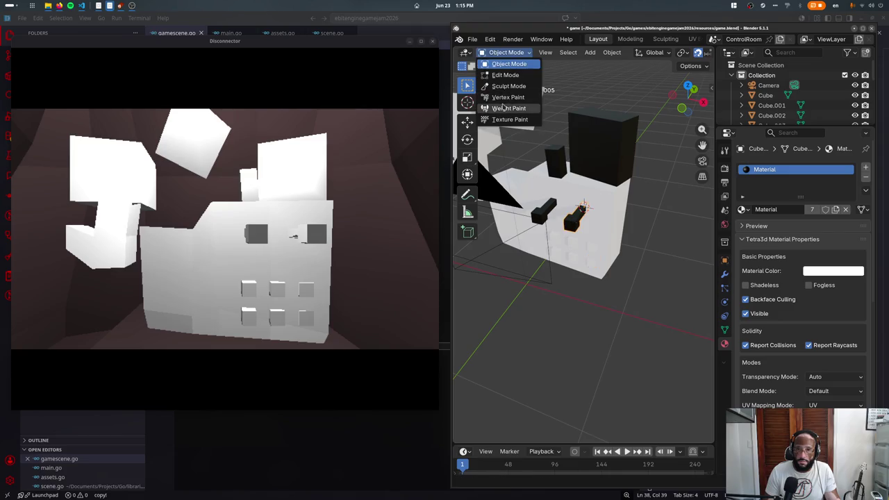
click(503, 98)
click(501, 53)
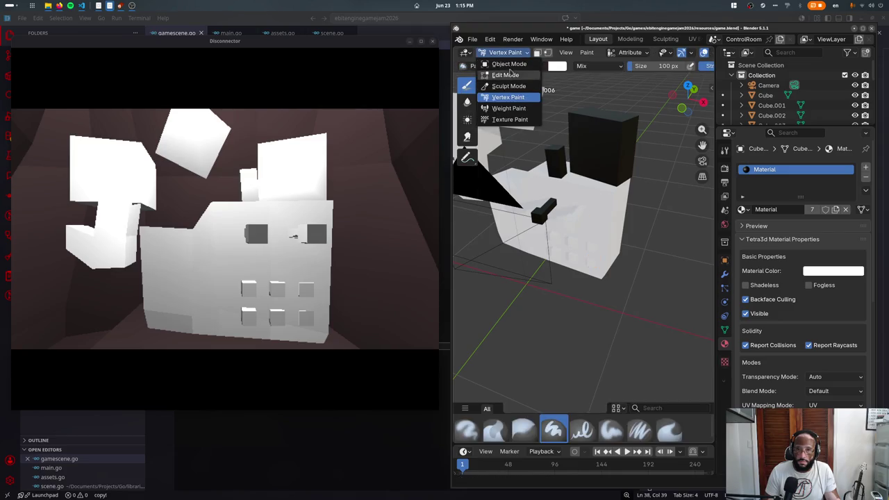
click(498, 66)
- Duplicate a socket piece along X in top view, then undo the copy
key(x)
key(shift+d)
key(x)
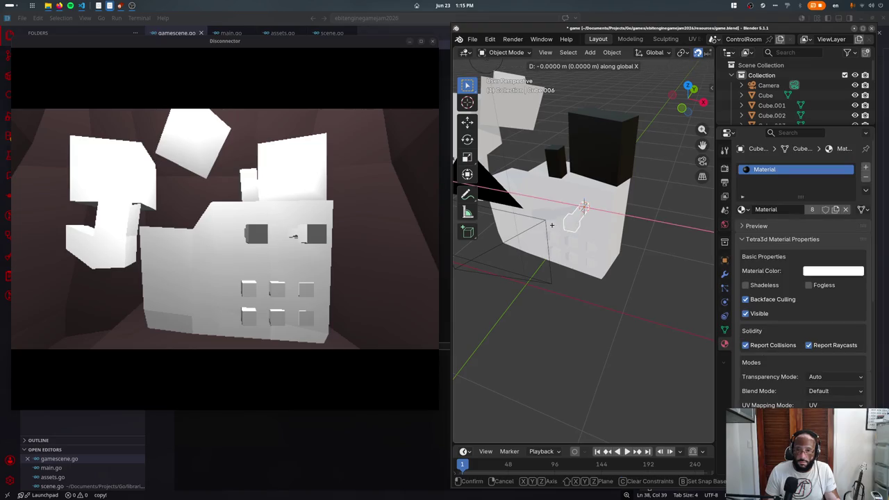
key(KP_7)
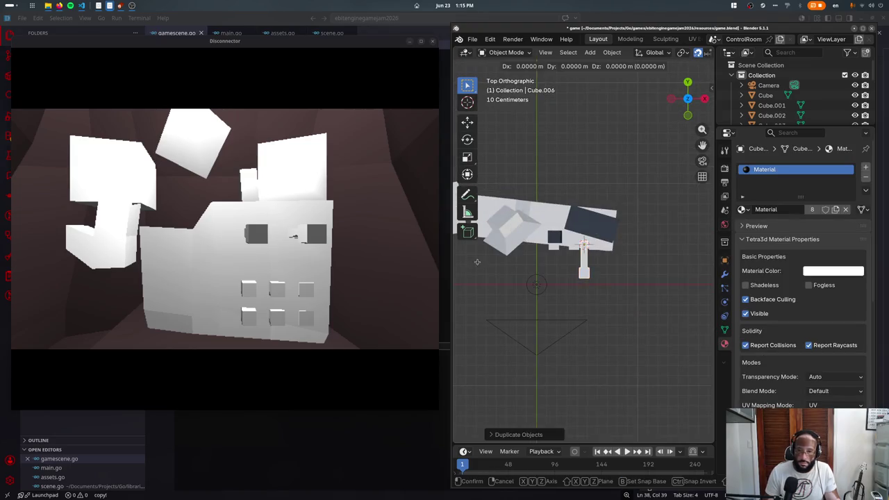
key(Return)
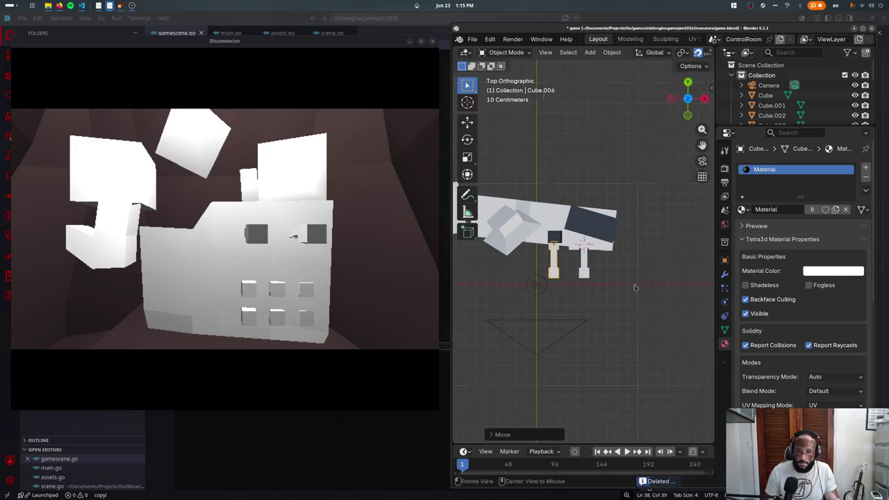
middle_drag(633, 291, 621, 189)
key(ctrl+z)
- Switch between Vertex Paint and Object Mode twice more to refresh the pieces' display
click(506, 52)
click(510, 97)
click(507, 52)
click(507, 70)
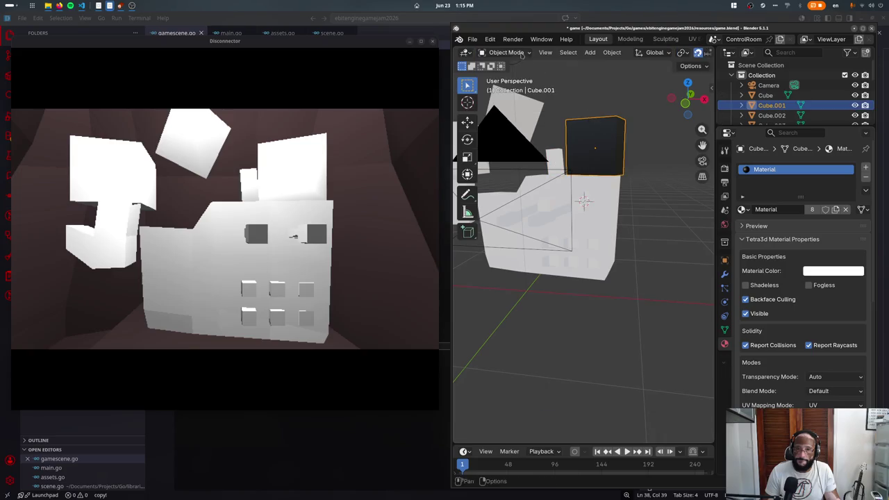
click(506, 52)
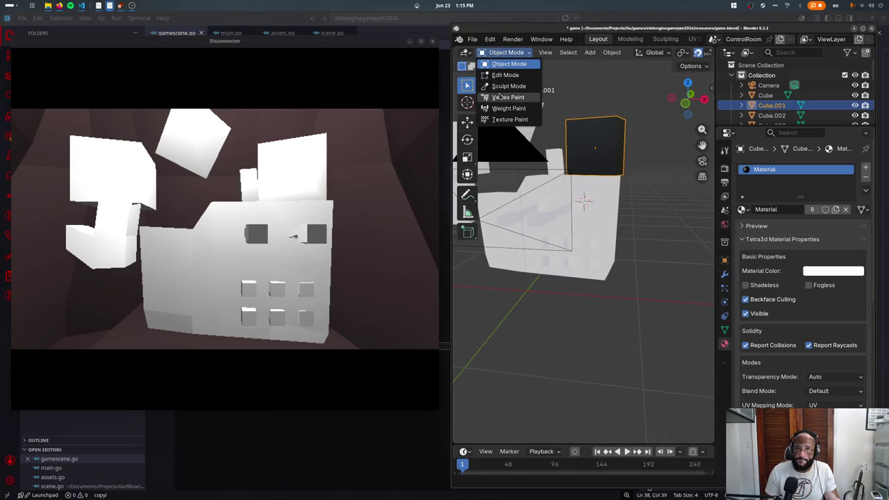
click(510, 97)
click(506, 52)
click(507, 70)
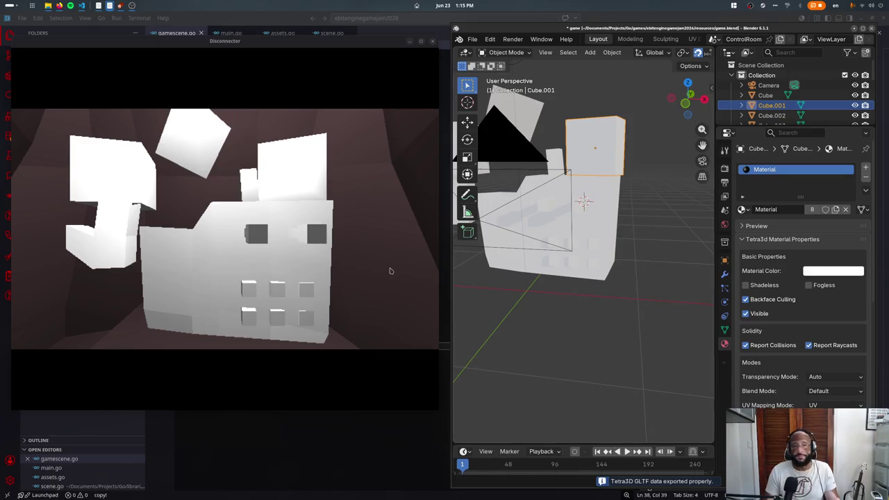
mouse_move(549, 307)
middle_down()
mouse_move(559, 256)
mouse_move(561, 267)
mouse_move(581, 269)
mouse_move(576, 205)
mouse_move(541, 188)
mouse_move(612, 256)
mouse_move(593, 268)
mouse_move(621, 262)
mouse_move(586, 248)
middle_up()
- Select both socket pieces, enter Edit Mode briefly and exit to re-export them
click(561, 267)
shift+click(577, 205)
scroll(579, 206, up, 3)
key(Tab)
key(a)
key(ctrl+r)
key(Escape)
key(Tab)
- Maximize the Tetra3D game window to check the refreshed scene, then restore it
click(324, 234)
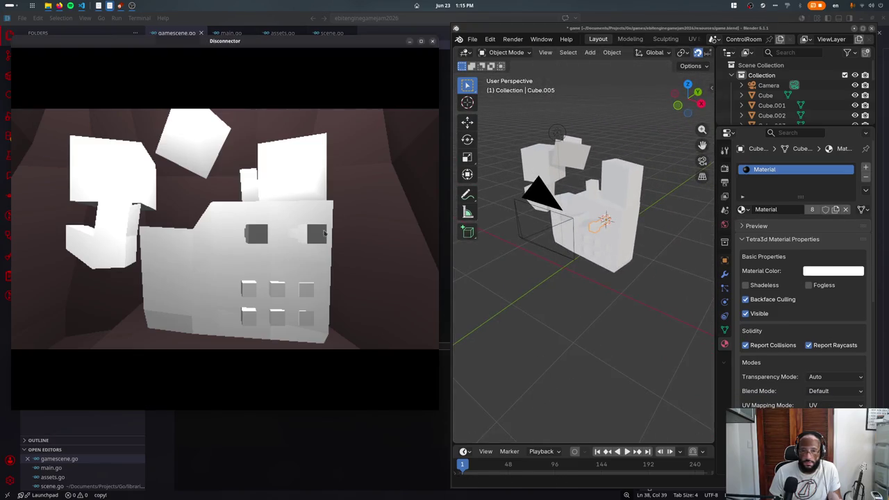
key(super+m)
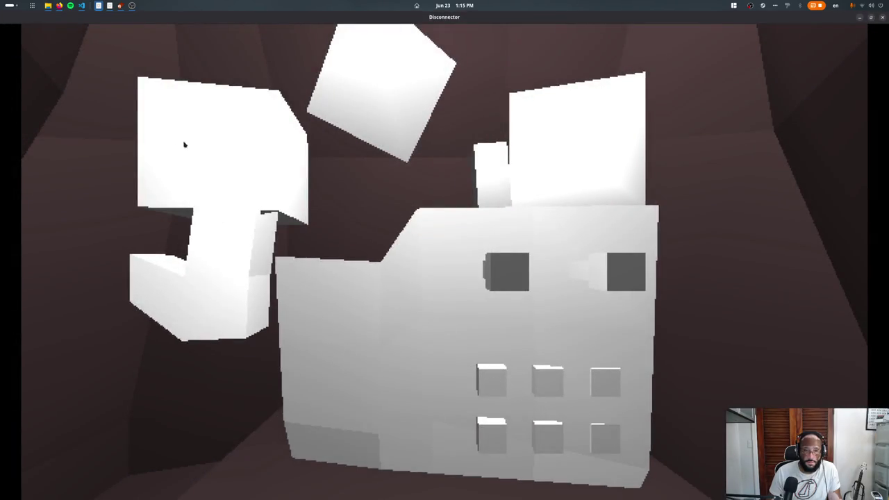
click(869, 18)
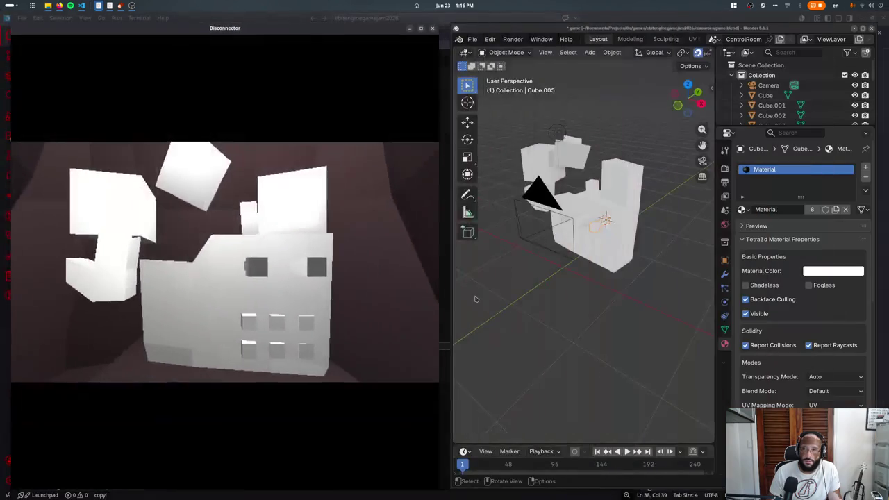
key(KP_1)
- In wireframe, duplicate a small square socket piece and drop the copy by the left wall
key(z)
click(515, 261)
click(523, 248)
click(574, 248)
key(shift+d)
click(509, 233)
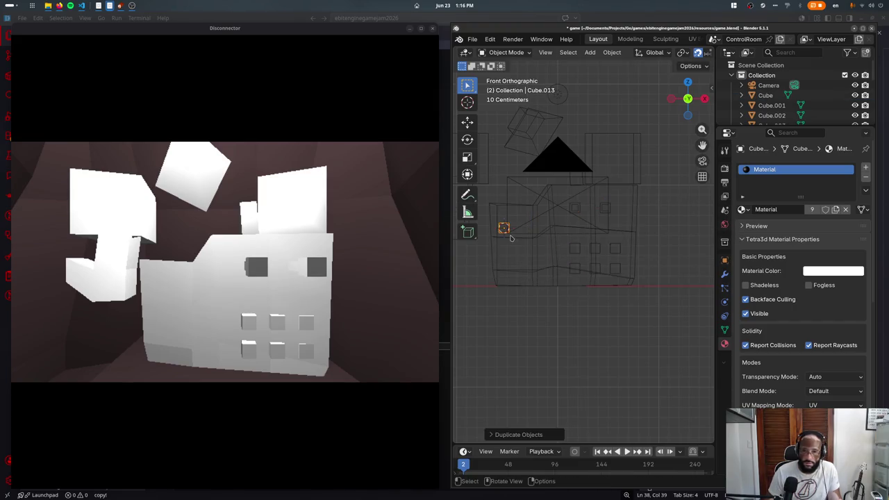
- Rotate the copy's geometry 45° in Edit Mode to form a diamond
key(Tab)
key(r)
key(x)
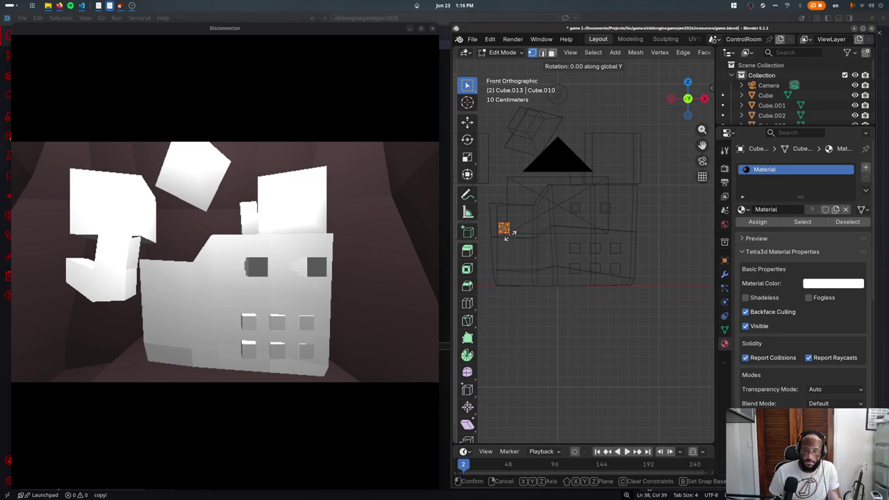
key(Return)
key(KP_Decimal)
key(KP_7)
scroll(511, 234, down, 6)
scroll(511, 233, down, 2)
- Delete the diamond's faces with X-ray enabled, then leave Edit Mode
key(x)
click(528, 259)
scroll(581, 248, down, 3)
key(alt+z)
key(x)
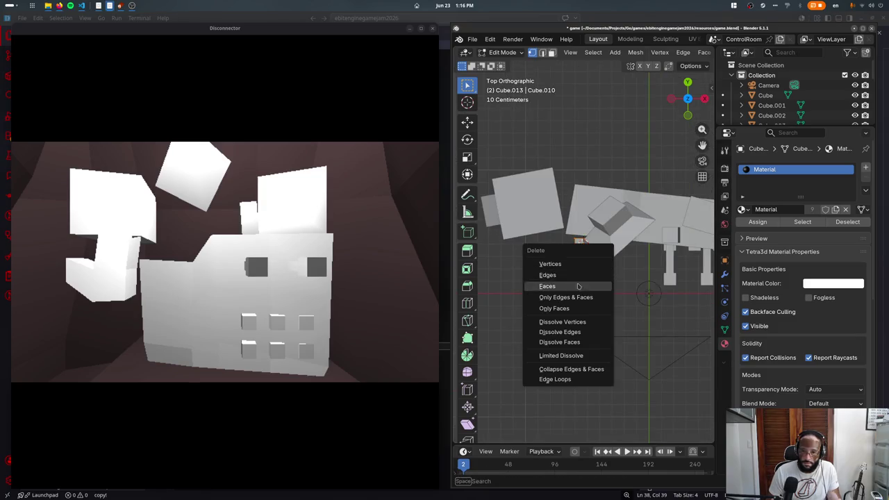
click(542, 282)
shift+middle_drag(650, 275, 514, 273)
key(alt+z)
key(Tab)
- Select the small cube and delete its faces as well
click(533, 256)
click(534, 254)
click(536, 253)
click(524, 254)
key(Tab)
key(x)
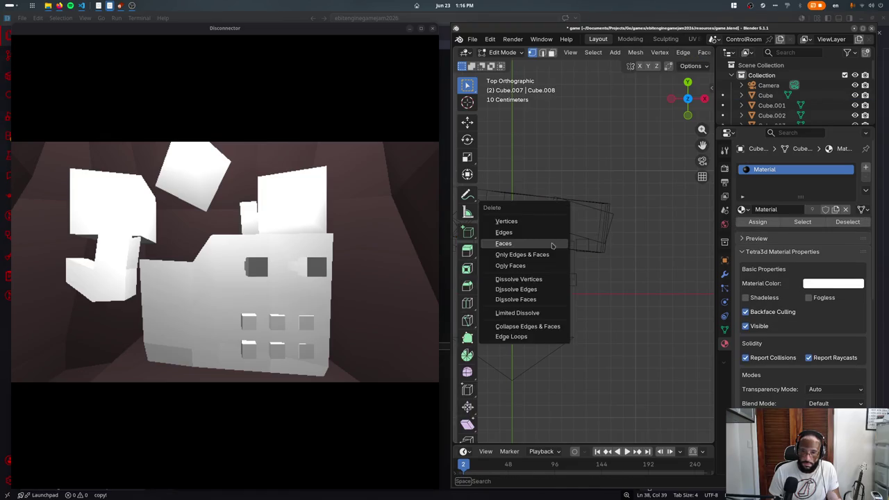
click(520, 254)
key(Tab)
- Turn X-ray off and move the diamond piece onto the house wall
mouse_move(521, 256)
middle_down()
mouse_move(528, 277)
mouse_move(611, 314)
mouse_move(560, 245)
middle_up()
key(alt+z)
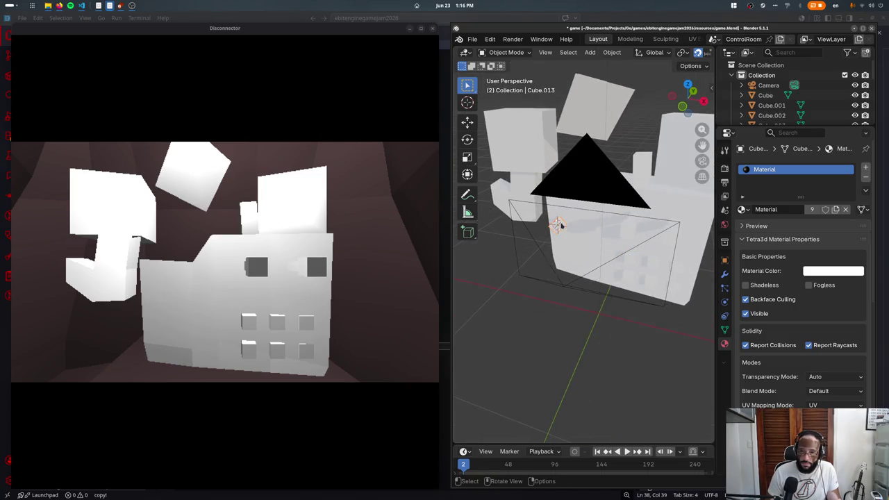
key(KP_7)
key(g)
click(563, 226)
mouse_move(563, 226)
middle_down()
mouse_move(552, 171)
mouse_move(532, 194)
middle_up()
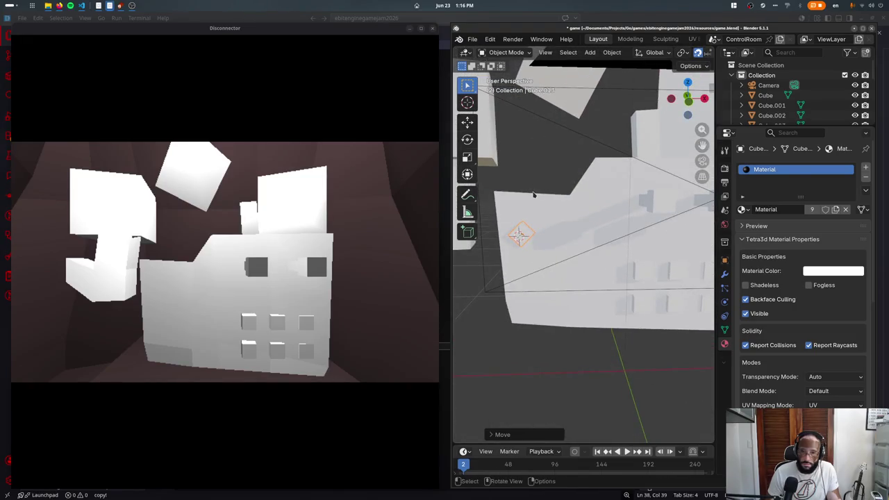
- Duplicate the diamond socket into a pair and raise the two copies on the wall
key(KP_1)
key(shift+d)
click(571, 299)
key(alt+d)
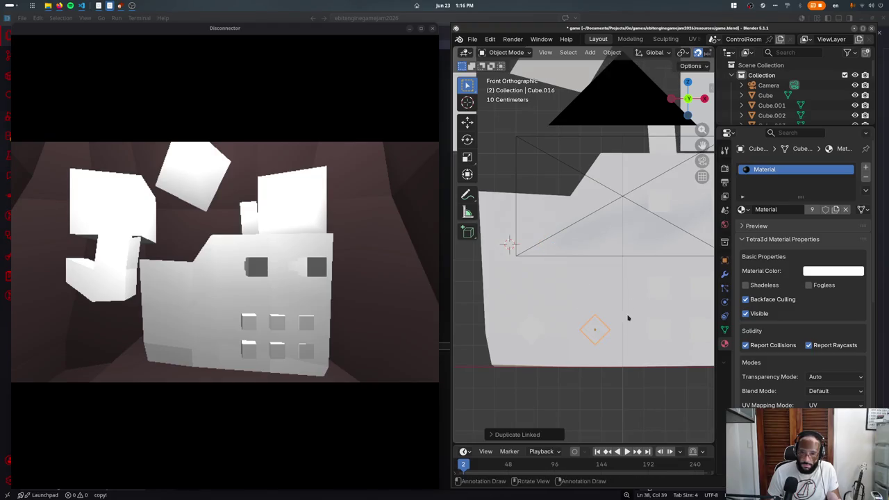
key(shift+z)
click(552, 343)
shift+click(552, 343)
key(g)
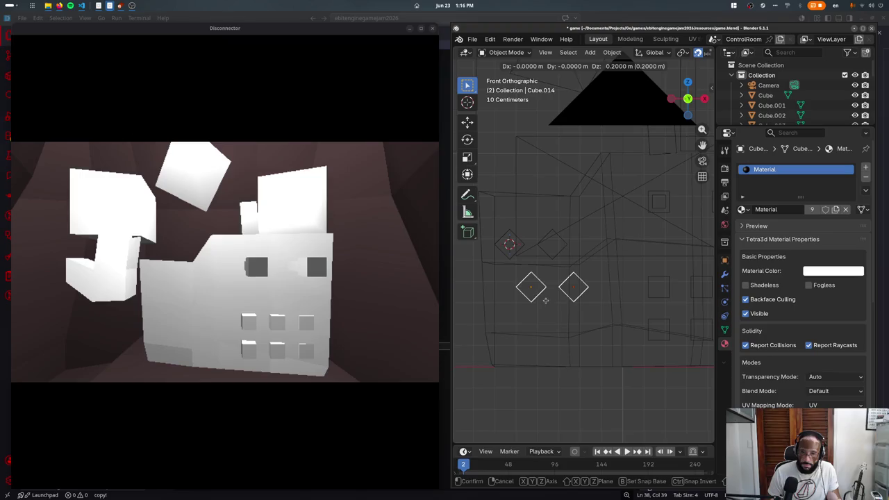
click(548, 305)
key(shift+z)
- Select two diamond sockets and slide them along Y across the big wall
mouse_move(560, 333)
middle_down()
mouse_move(612, 306)
mouse_move(595, 269)
middle_up()
click(595, 269)
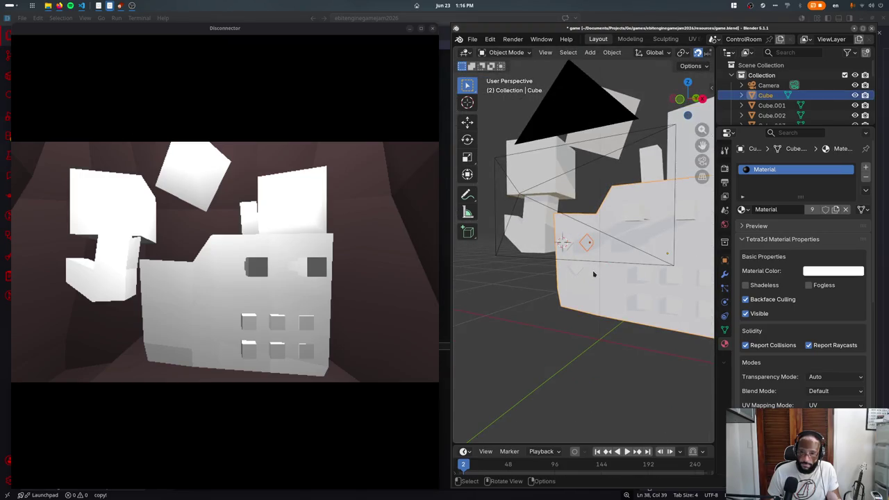
key(shift+z)
click(589, 245)
shift+click(607, 270)
key(KP_7)
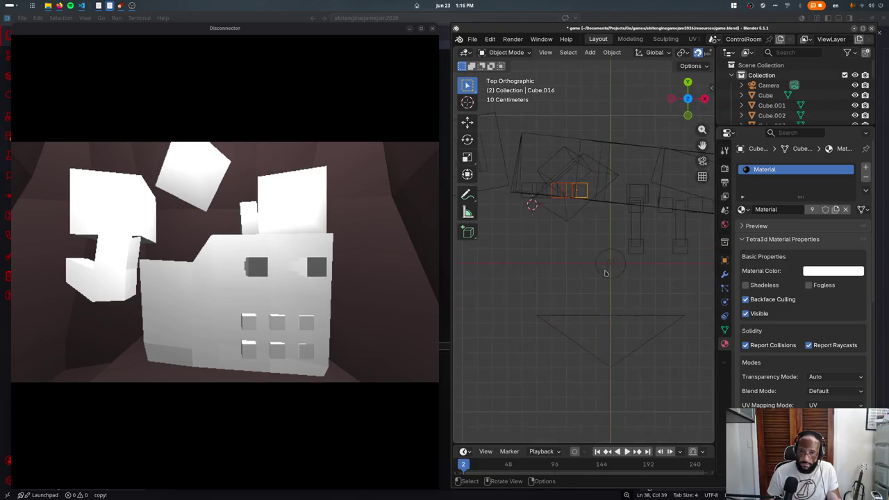
key(g)
key(y)
click(576, 277)
- Adjust the two sockets further along Y, then save and export to the game
scroll(576, 277, up, 4)
key(g)
key(y)
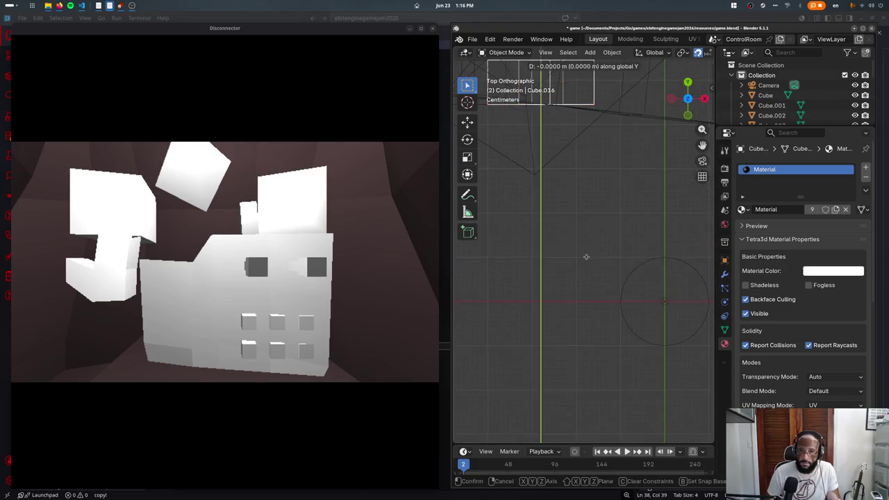
click(586, 278)
middle_drag(585, 278, 590, 286)
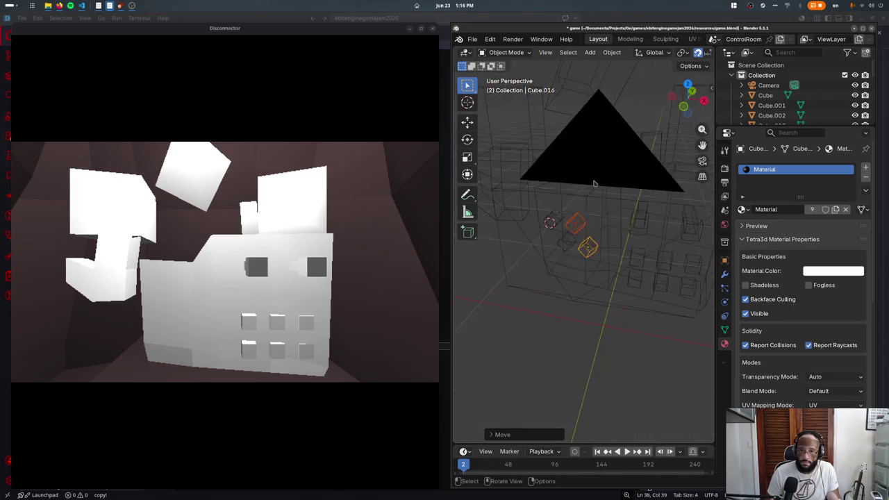
scroll(591, 290, down, 3)
key(ctrl+s)
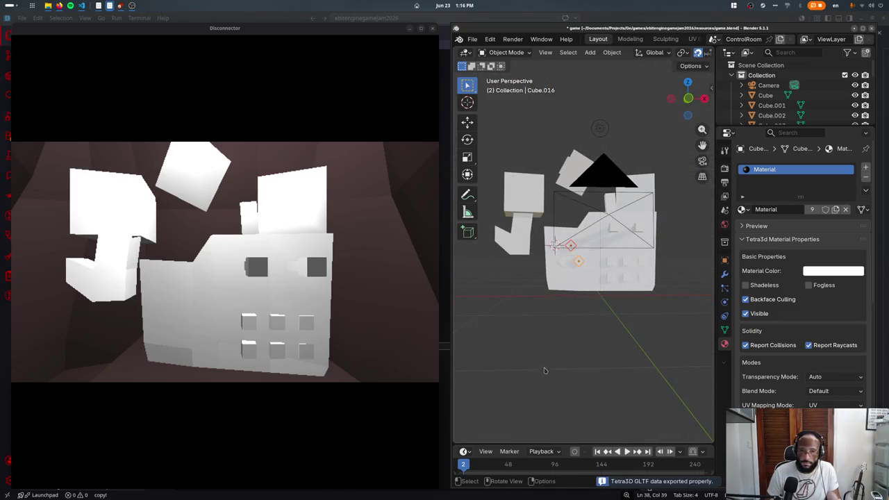
- Pick a diamond socket on the wall and copy it onto the upper-left block
click(562, 252)
scroll(544, 252, up, 2)
click(543, 251)
click(540, 250)
click(537, 247)
click(549, 247)
click(541, 248)
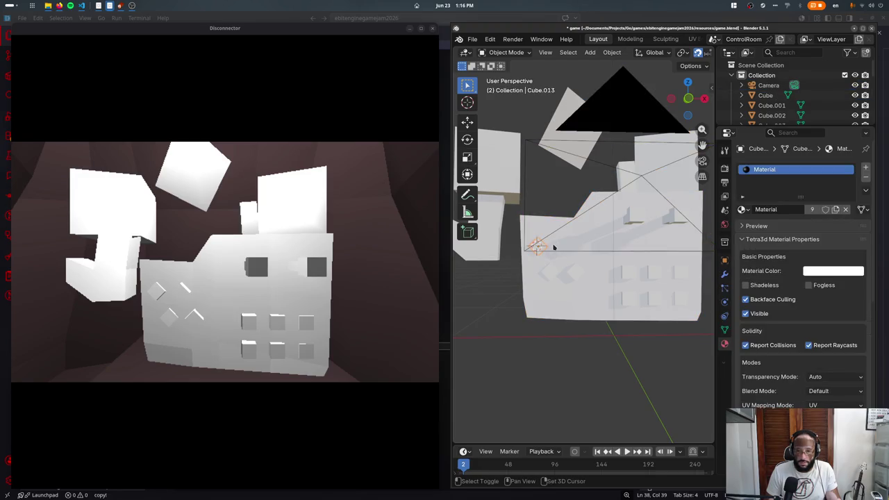
key(KP_1)
key(shift+d)
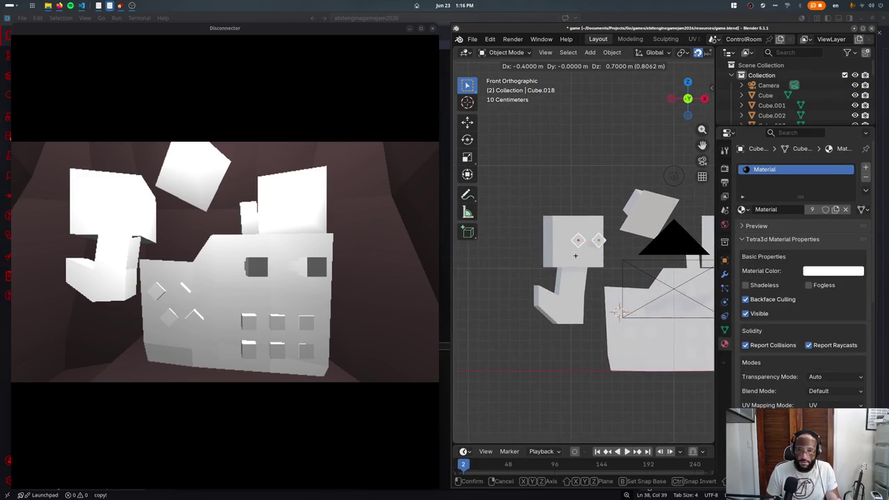
click(563, 247)
- Reposition the small socket Cube.017 along Y on the upper-left block
key(KP_7)
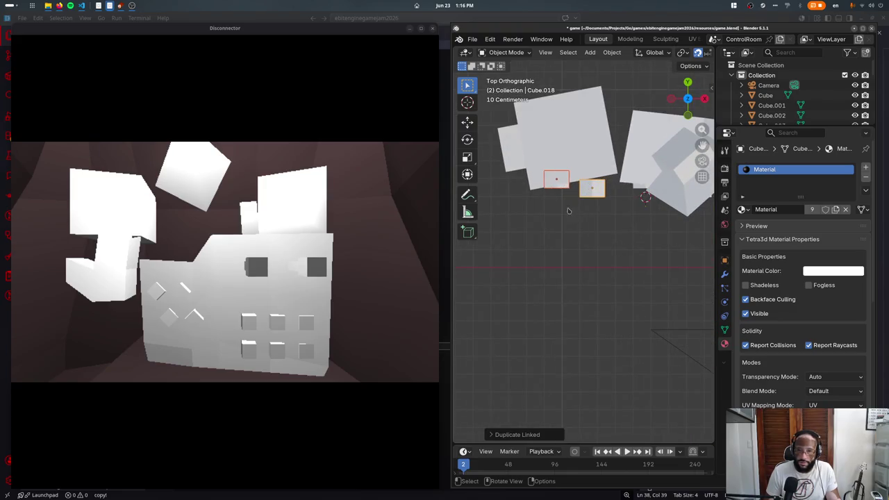
click(556, 184)
key(g)
click(590, 189)
click(561, 192)
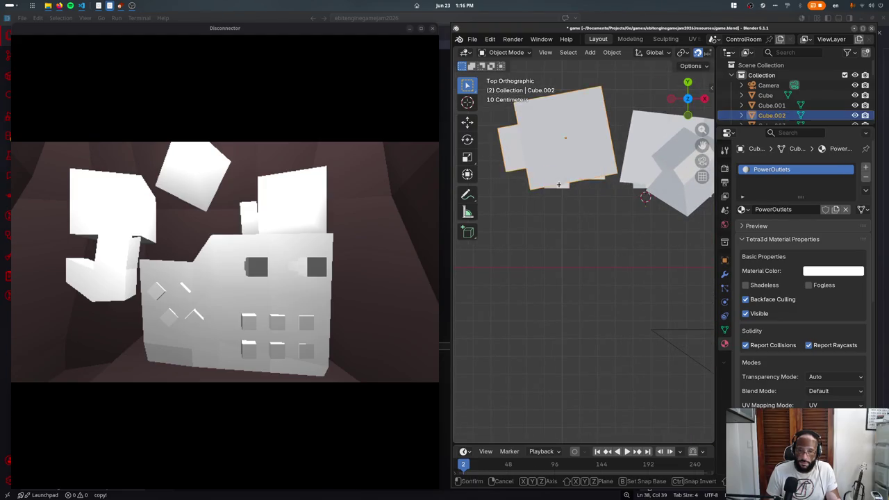
click(560, 191)
key(g)
key(y)
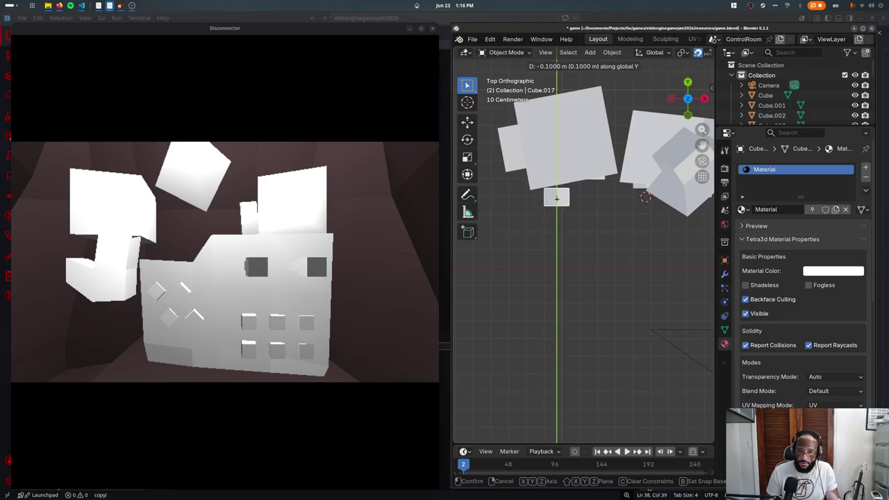
click(567, 193)
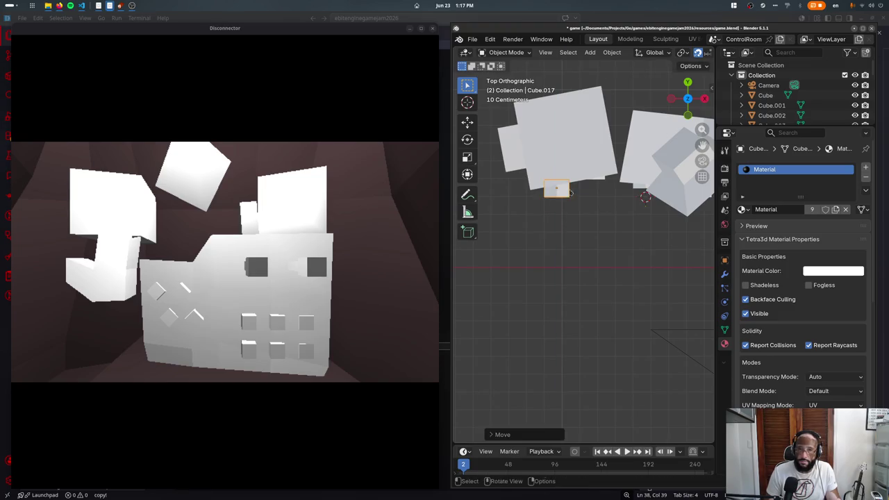
- Add a second socket copy along Y onto the block's face, then save and export
click(602, 179)
click(602, 180)
key(shift+d)
key(y)
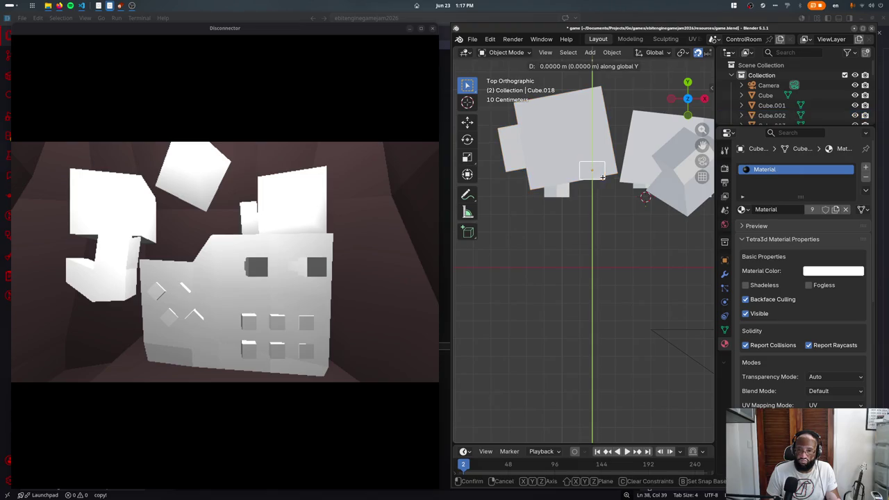
click(593, 178)
middle_drag(593, 178, 589, 249)
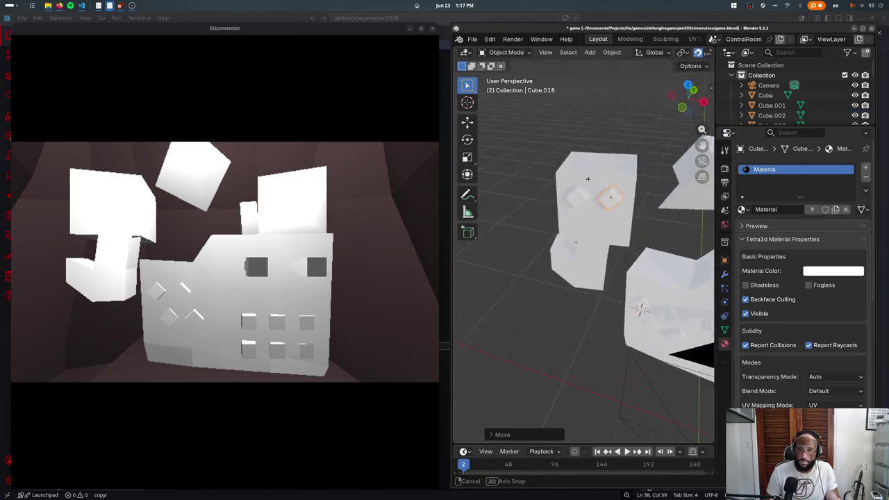
key(KP_1)
key(g)
click(584, 266)
key(ctrl+s)
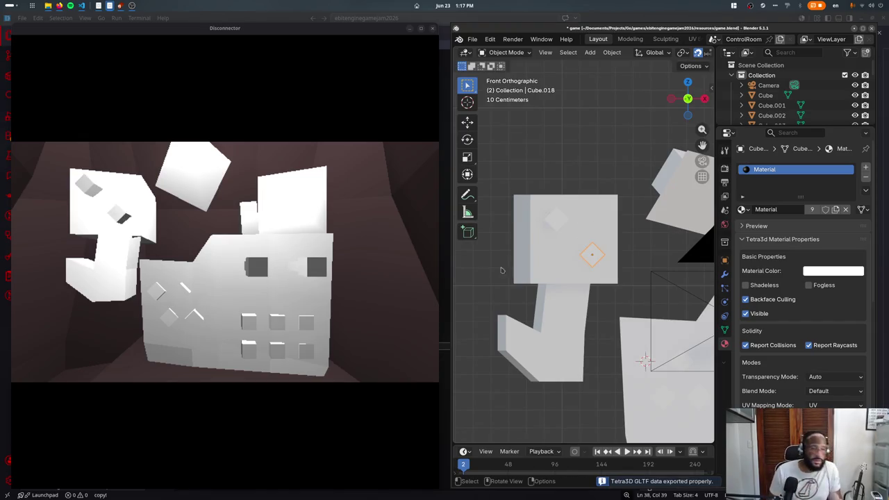
- Orbit to inspect the blocks and enter Edit Mode on the socket's mesh
middle_drag(571, 297, 615, 284)
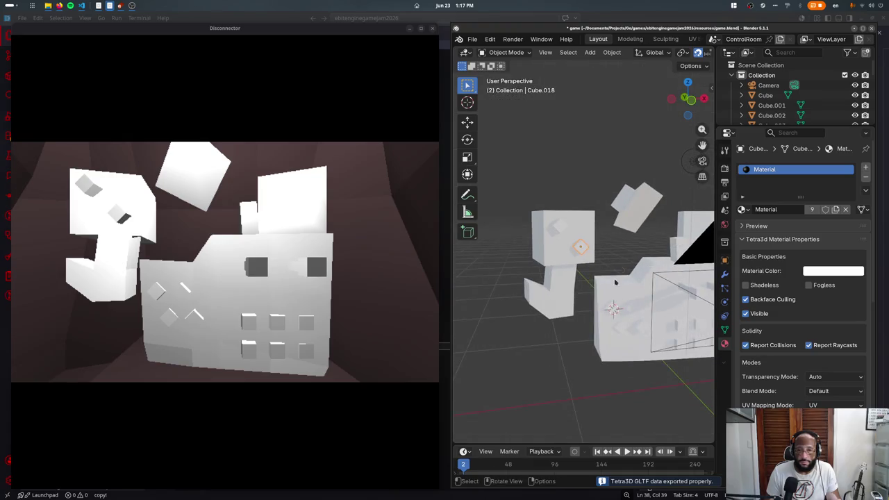
click(725, 260)
key(Tab)
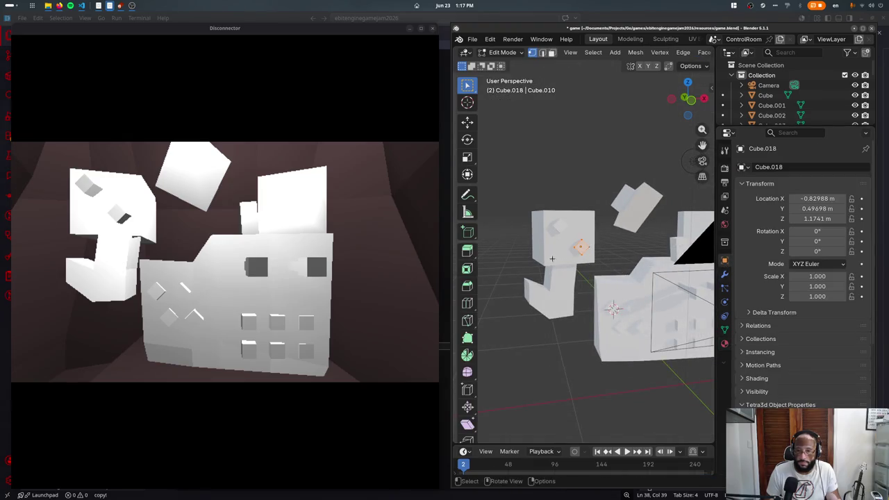
- Shift the socket geometry in Edit Mode and rename its mesh data to PowerPort
key(g)
click(689, 219)
key(Tab)
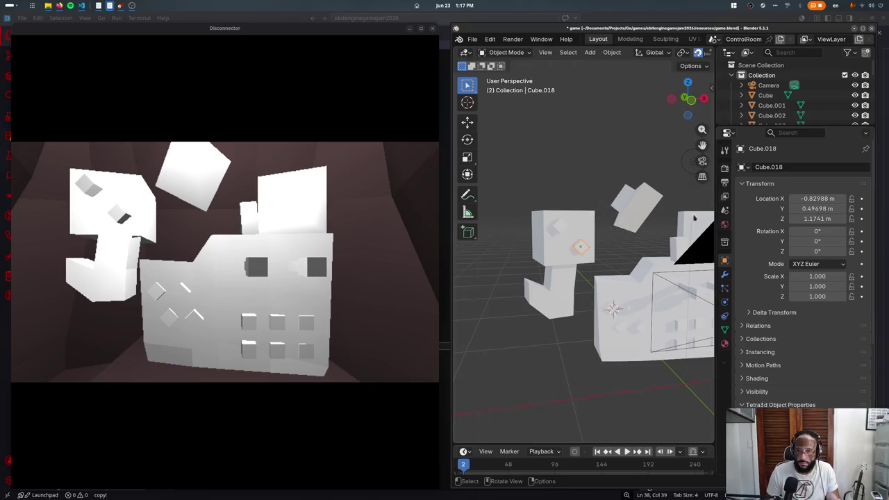
click(724, 330)
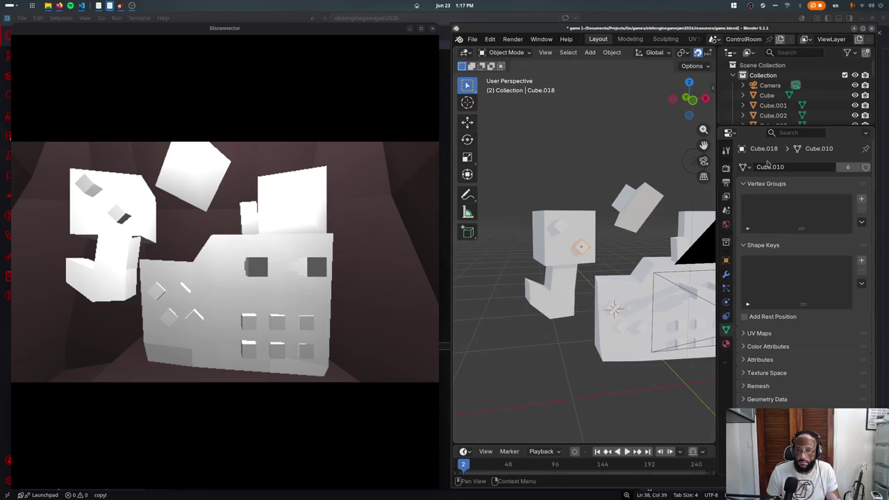
double_click(767, 166)
text(Pow)
text(t)
key(Return)
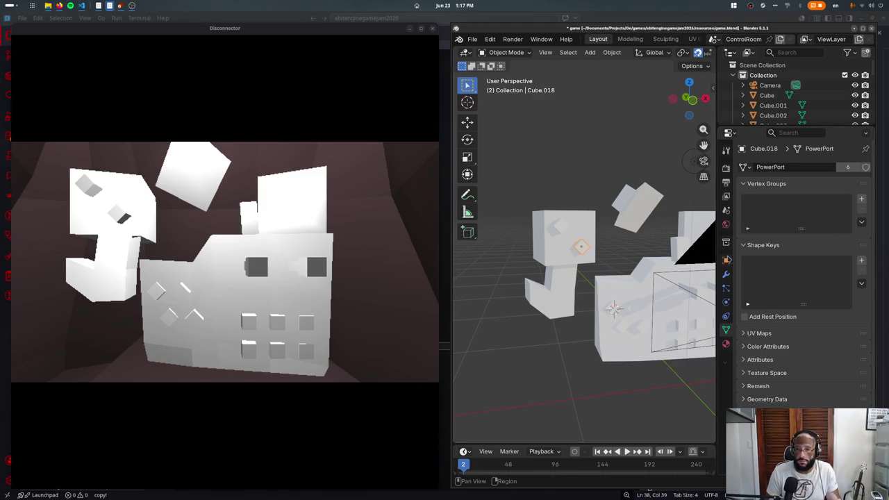
- Name a socket object PowerPort and use Copy to Selected on its name
click(726, 260)
double_click(771, 167)
key(Escape)
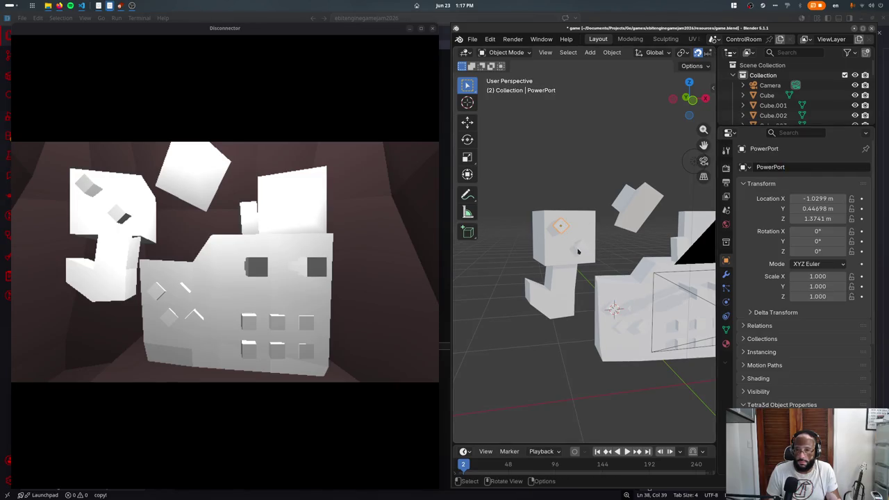
key(shift+z)
shift+click(624, 289)
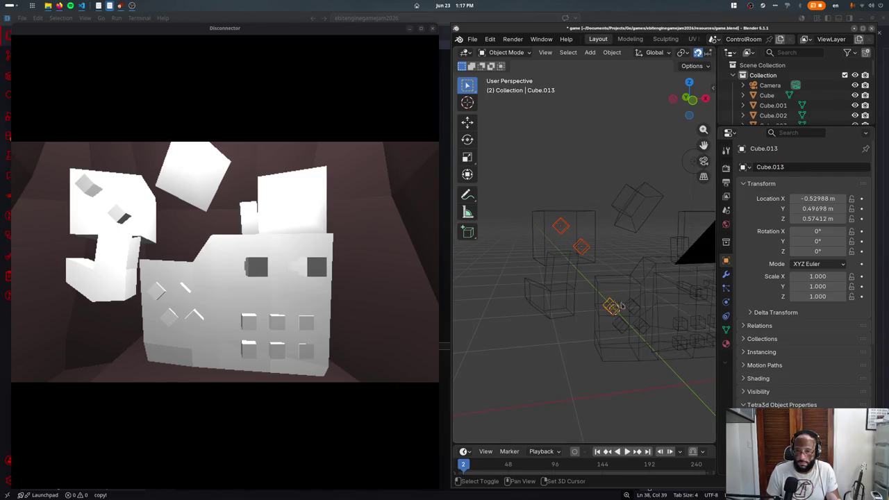
double_click(761, 167)
text(PowerPort)
key(Return)
right_click(762, 168)
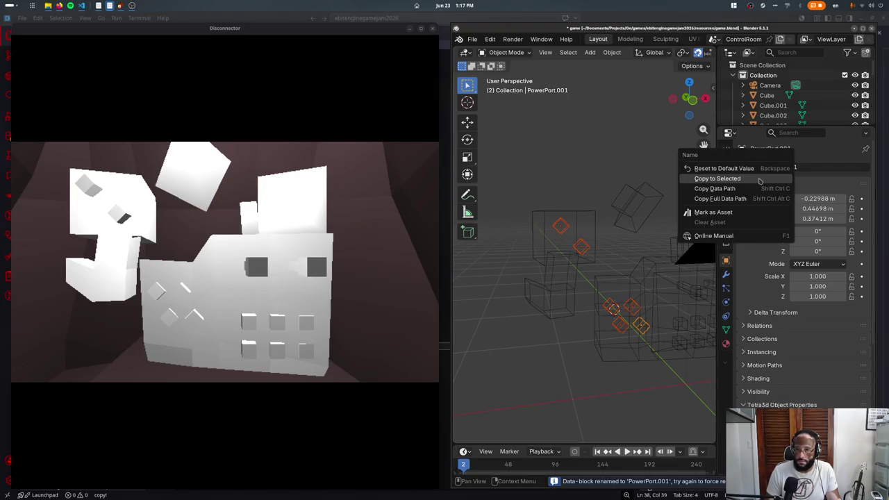
click(761, 179)
- Check individual socket names, then save and export to the game
click(558, 228)
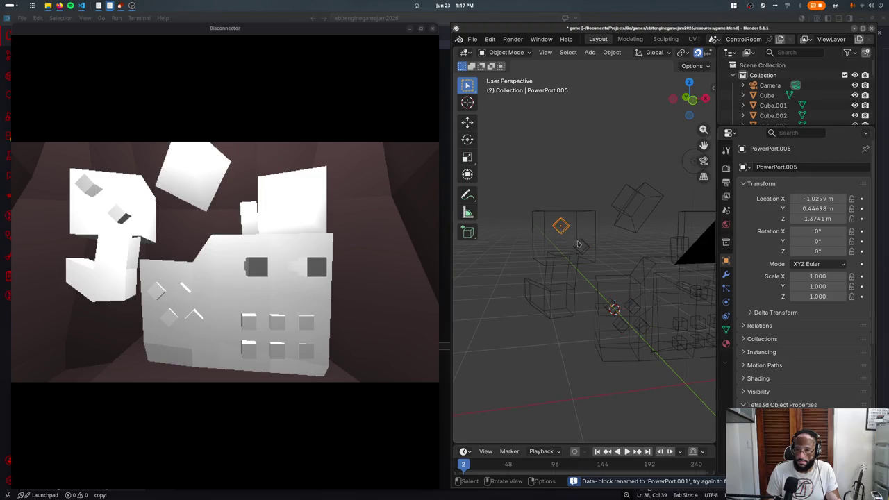
click(622, 324)
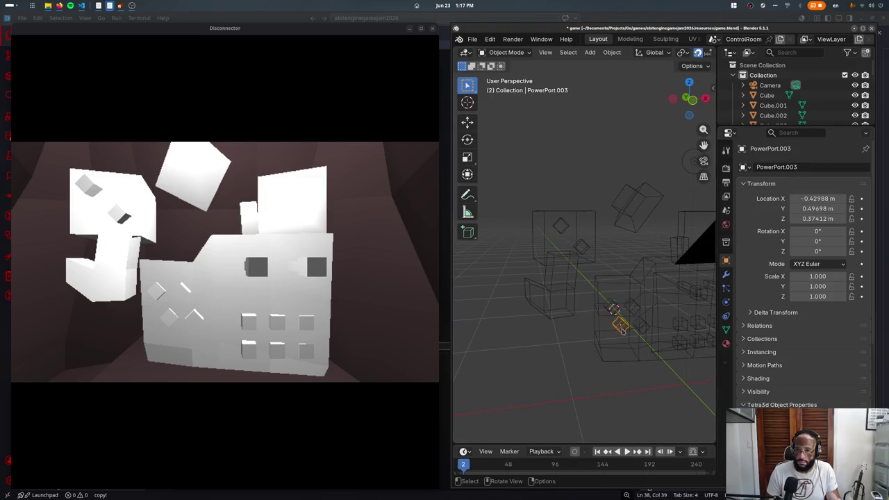
key(ctrl+s)
key(shift+z)
- Select all six sockets, set the active name to PowerPort, and copy it to all
click(562, 229)
shift+click(627, 323)
shift+click(623, 314)
shift+click(581, 246)
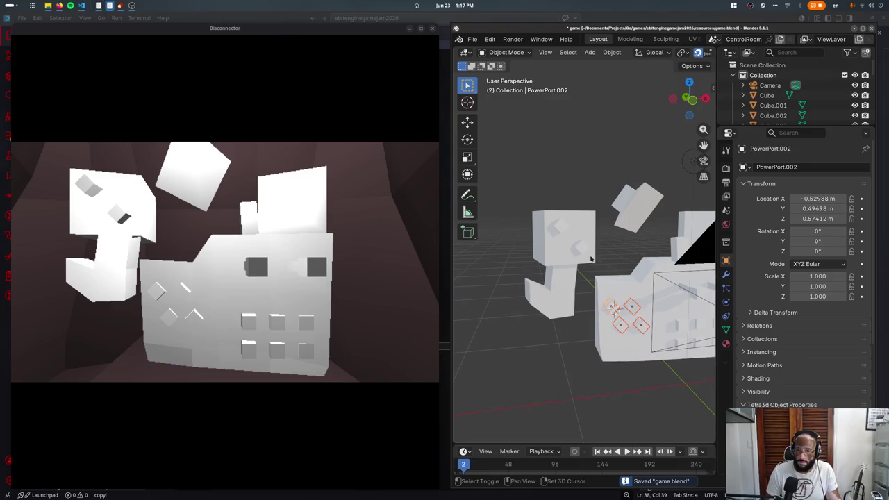
shift+click(611, 306)
shift+click(562, 229)
double_click(795, 167)
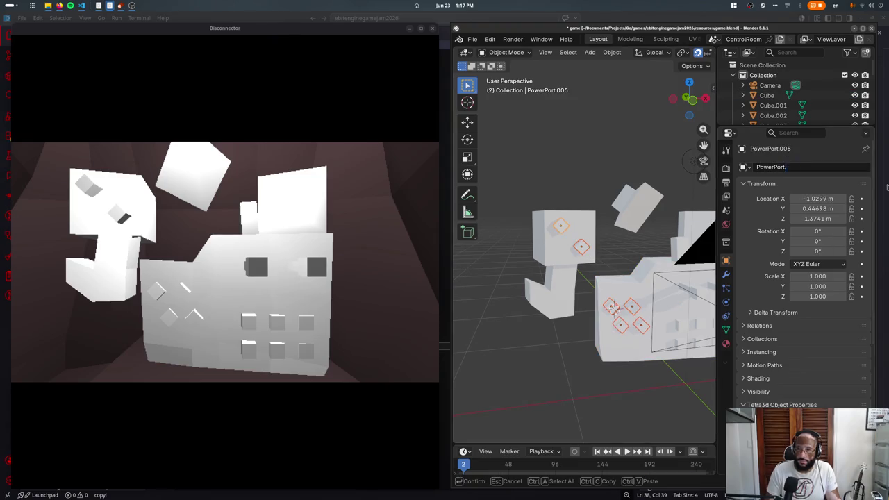
key(BackSpace)
key(Return)
right_click(764, 167)
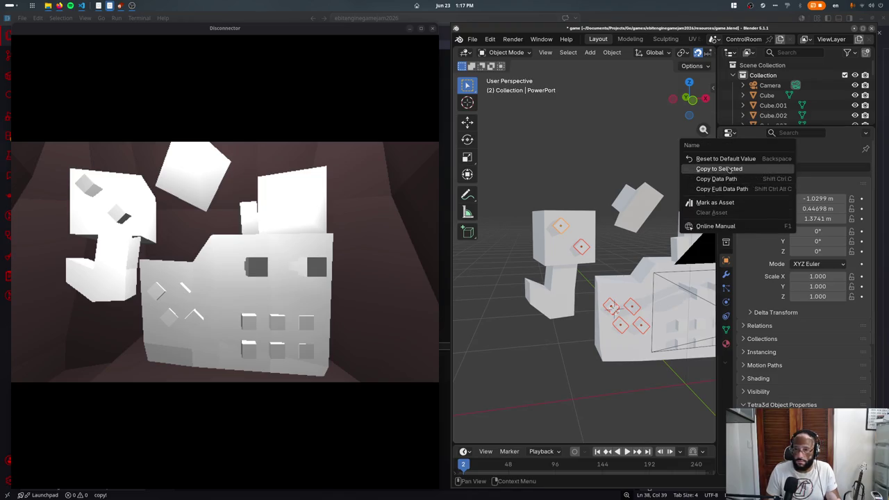
click(730, 168)
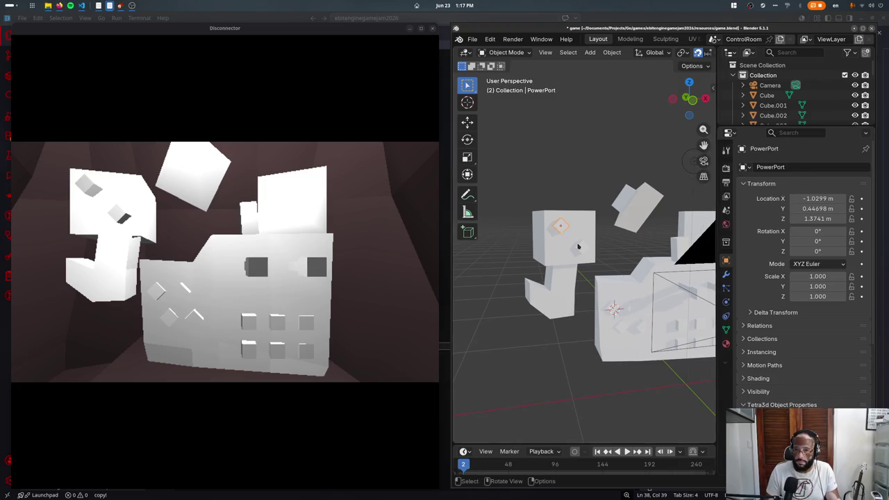
- Verify a socket's PowerPort name and save, exporting to the game
click(624, 328)
click(622, 336)
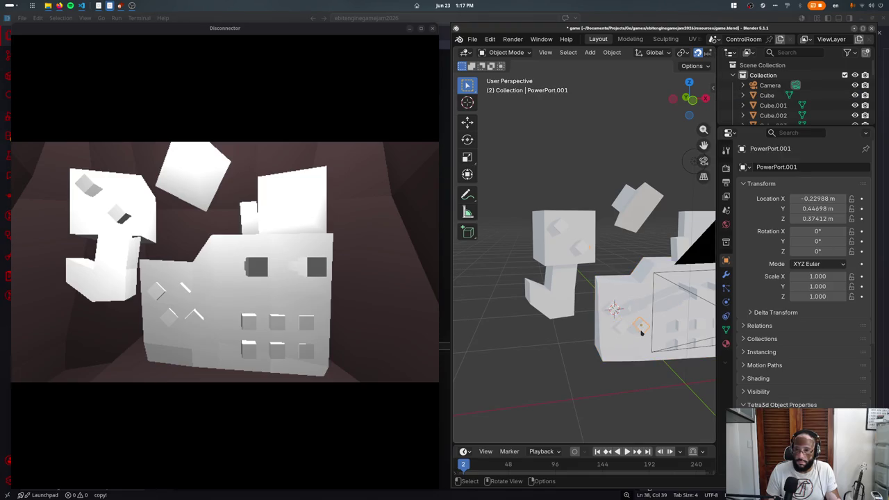
key(ctrl+s)
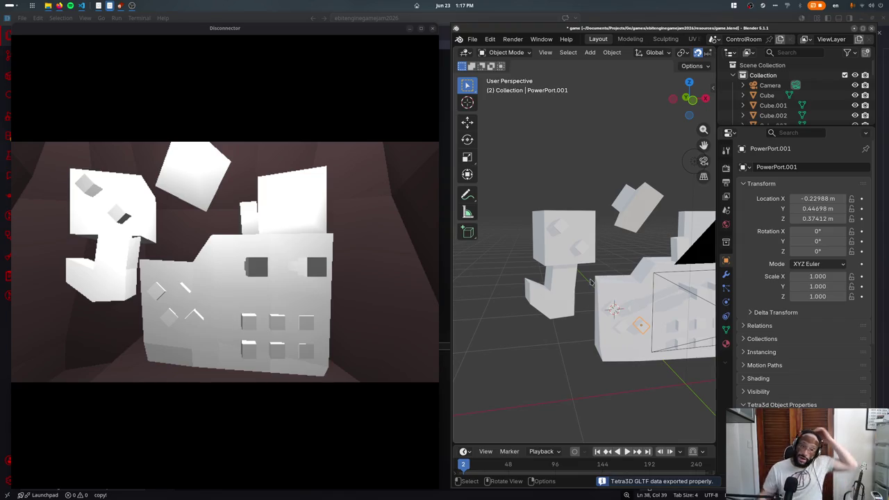
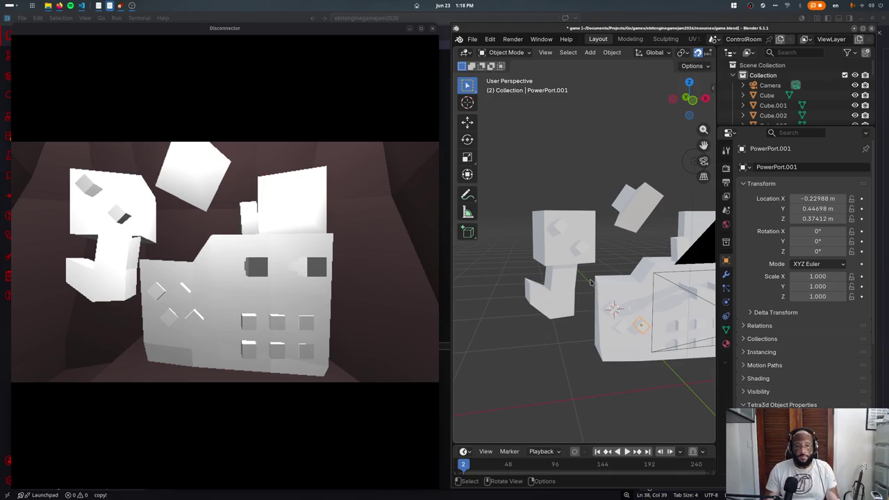
- Inspect the game model, selecting Cube, Cube.002 and the PowerPort empty
middle_drag(633, 320, 597, 325)
click(290, 370)
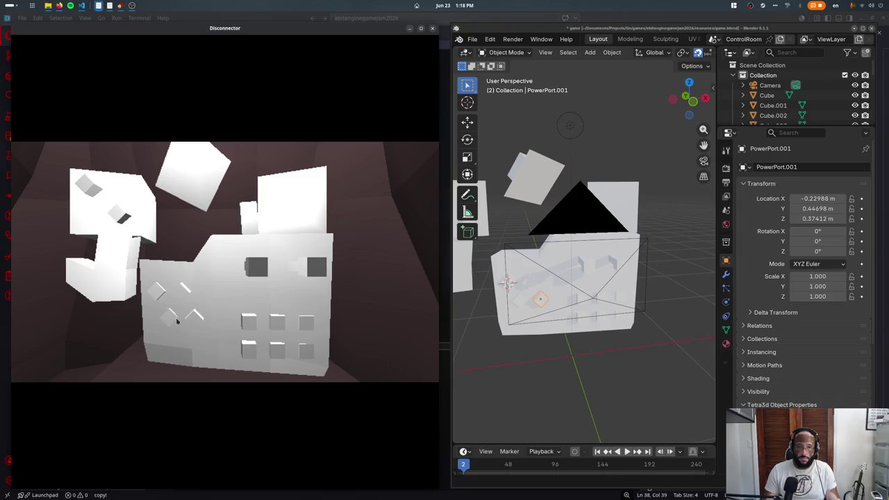
click(501, 273)
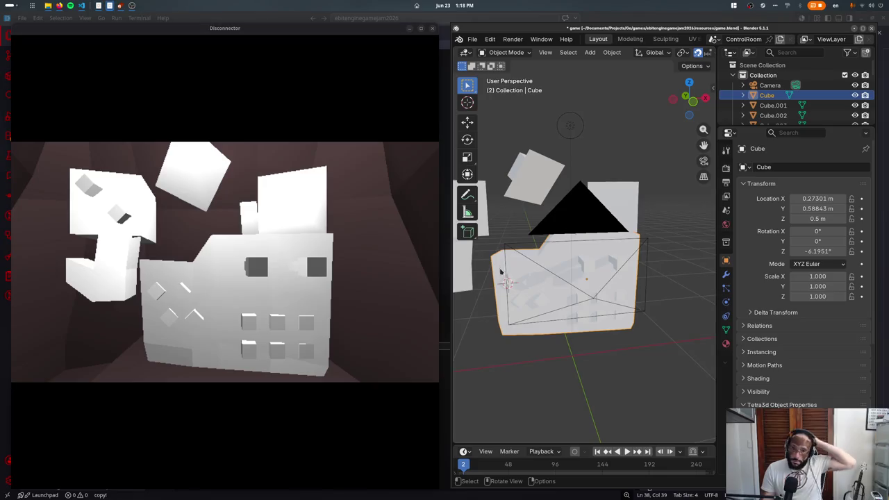
middle_drag(500, 273, 506, 223)
click(507, 222)
click(514, 221)
- Create a new empty scene and name it Hidden
click(779, 39)
click(753, 58)
double_click(743, 39)
key(BackSpace)
text(Uns)
key(Return)
key(F3)
- Add a new cube to the Hidden scene and enter edit mode on it
text(add c)
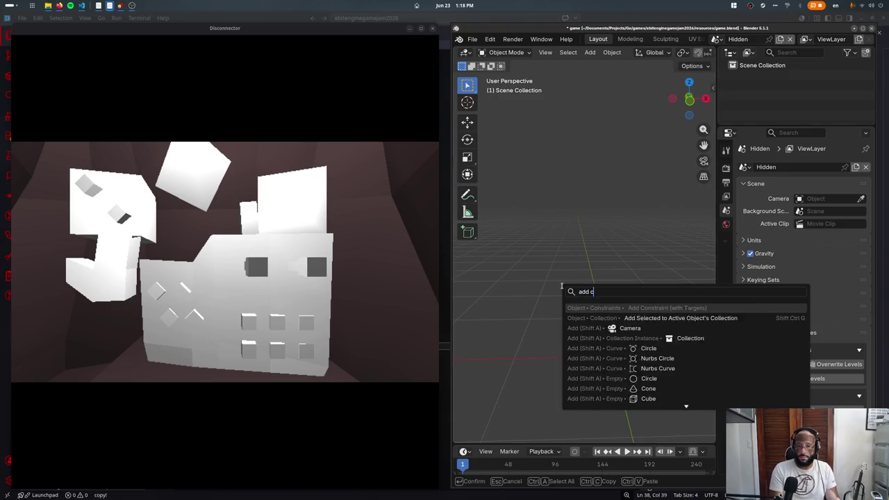
text(ube)
key(Return)
key(Tab)
text(s)
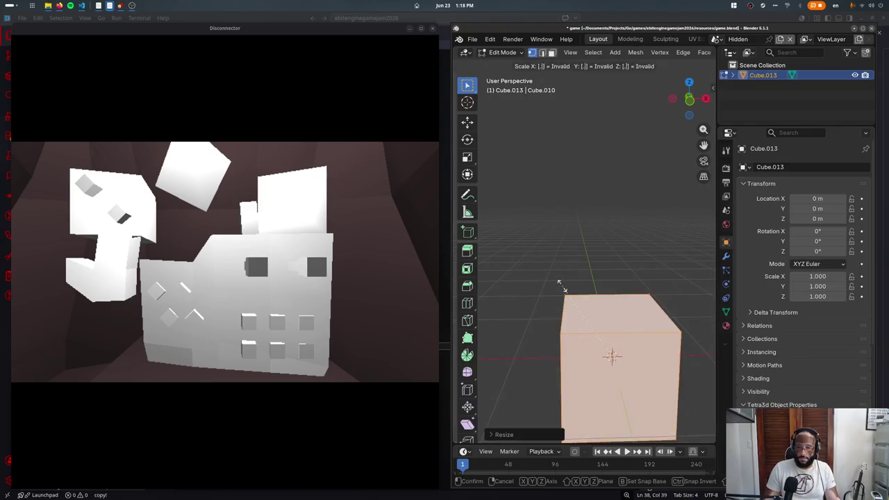
text(35)
key(Escape)
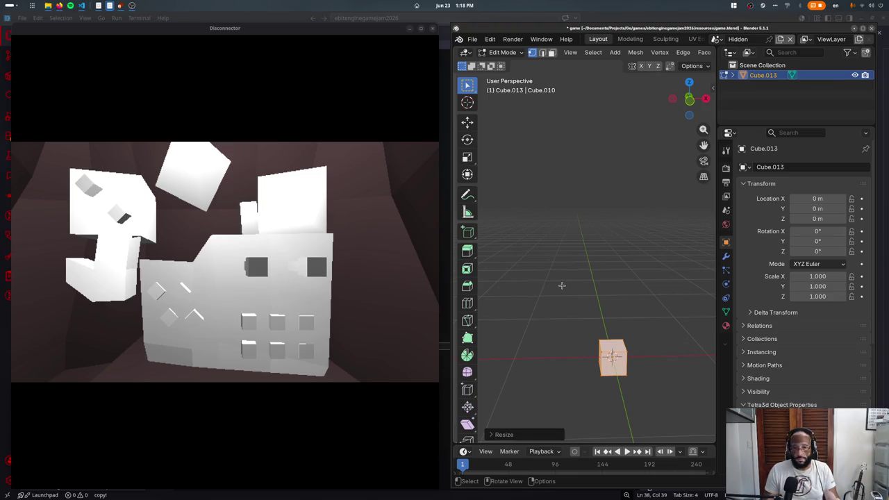
- From the top view, scale the cube's mesh to half size (0.5)
key(KP_7)
key(Tab)
scroll(613, 259, up, 4)
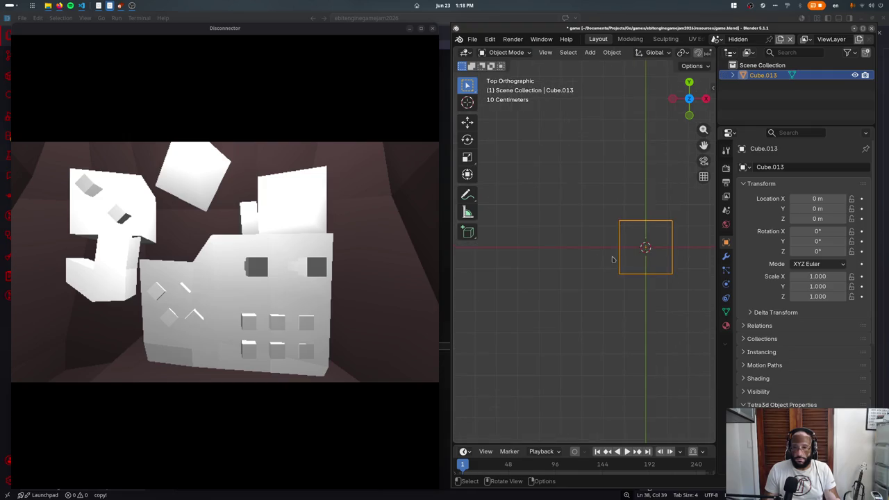
shift+middle_drag(640, 288, 556, 265)
key(Tab)
text(s0.5)
key(Return)
- Rotate the cube's mesh in the top view
key(shift+s)
key(Escape)
key(KP_1)
key(KP_Decimal)
key(KP_7)
key(r)
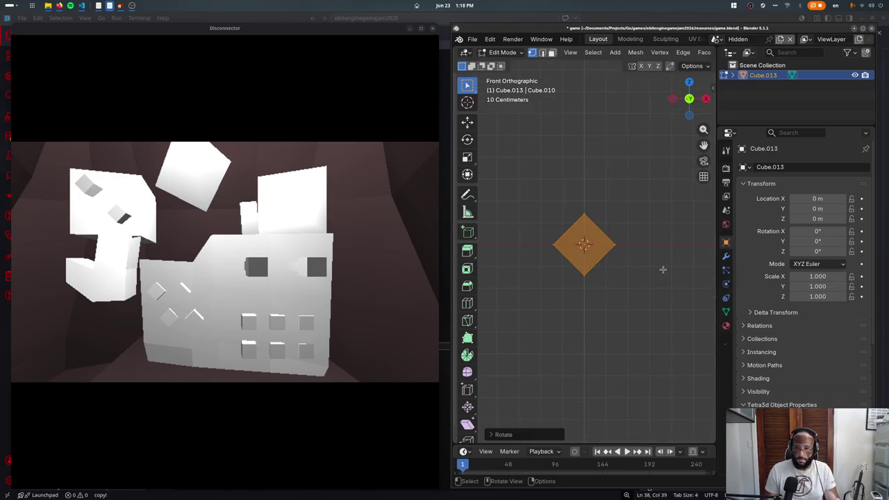
click(663, 270)
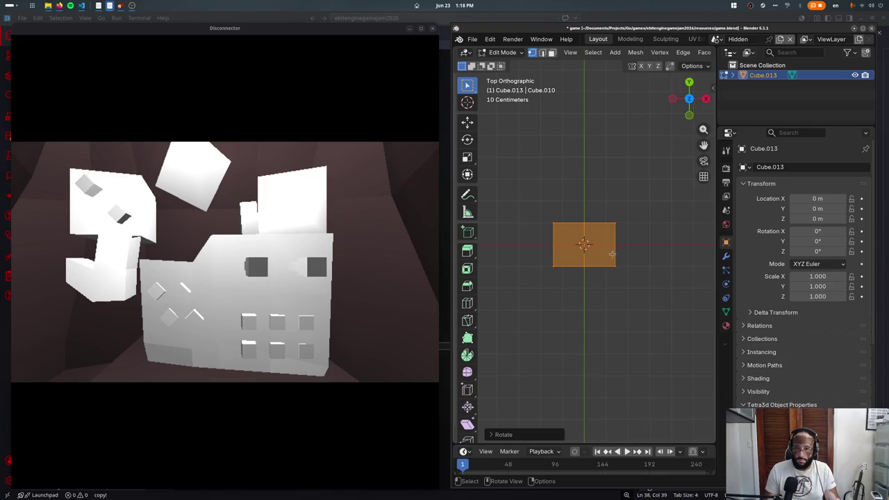
- Duplicate the face above the original and halve it with the 3D Cursor pivot
key(shift+d)
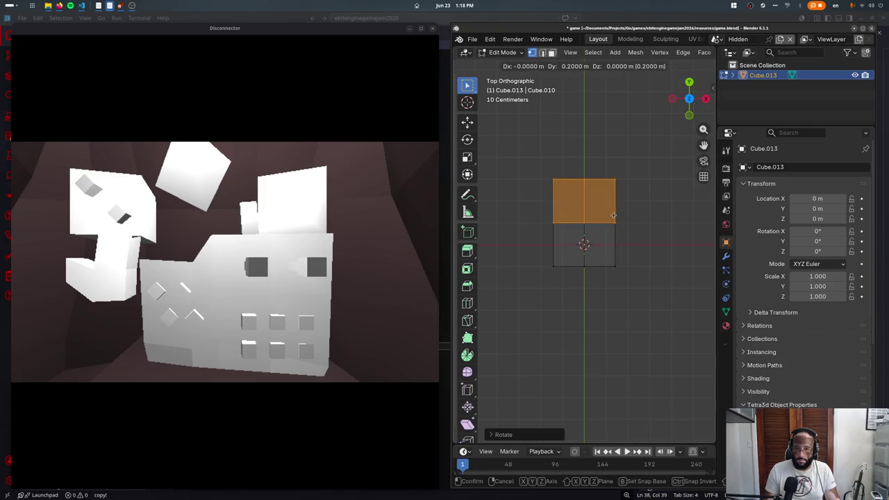
click(617, 223)
key(s)
text(s0.5)
key(Return)
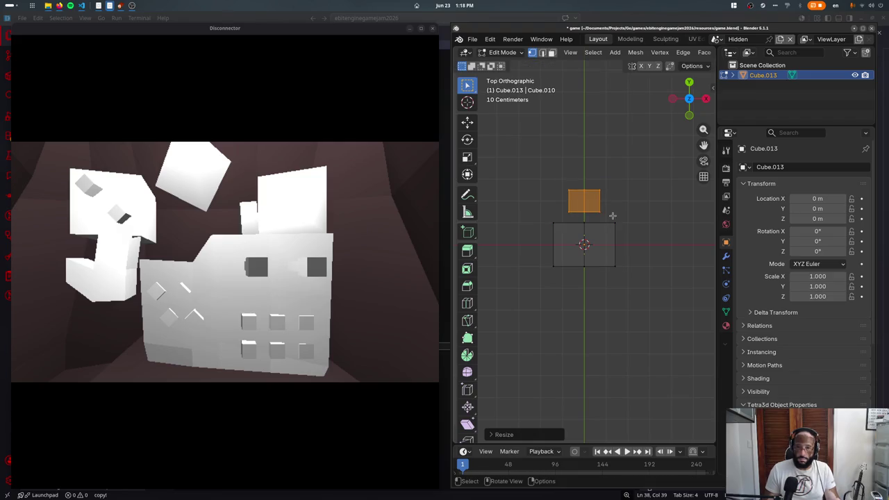
key(ctrl+z)
scroll(618, 53, down, 5)
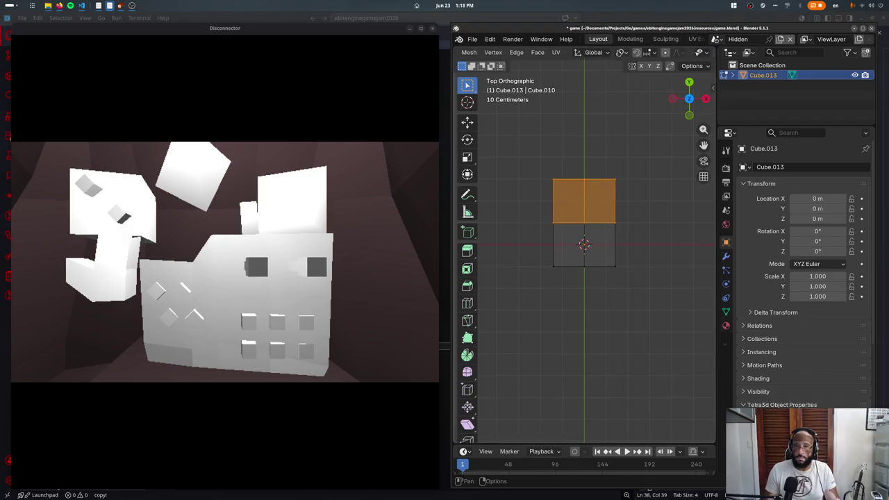
click(625, 53)
click(643, 88)
text(s0.5)
key(Return)
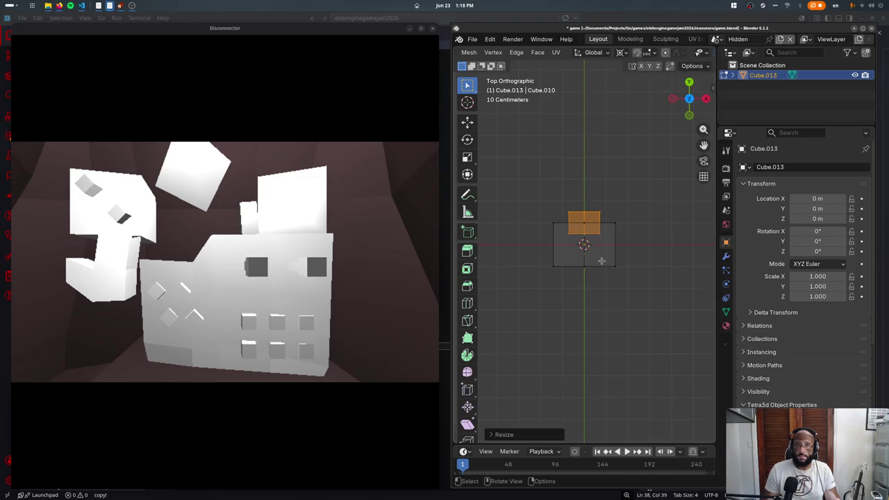
- Select the copied face's top edge and move it upward
click(584, 212)
key(g)
right_click(582, 191)
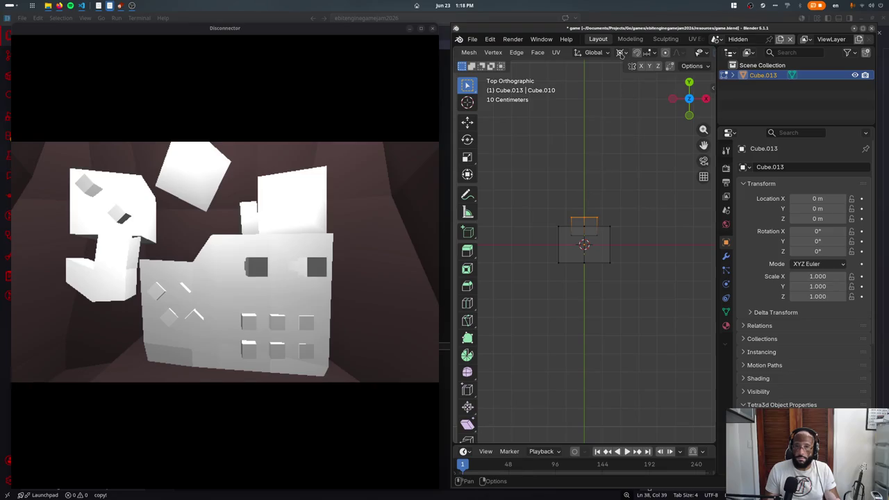
key(g)
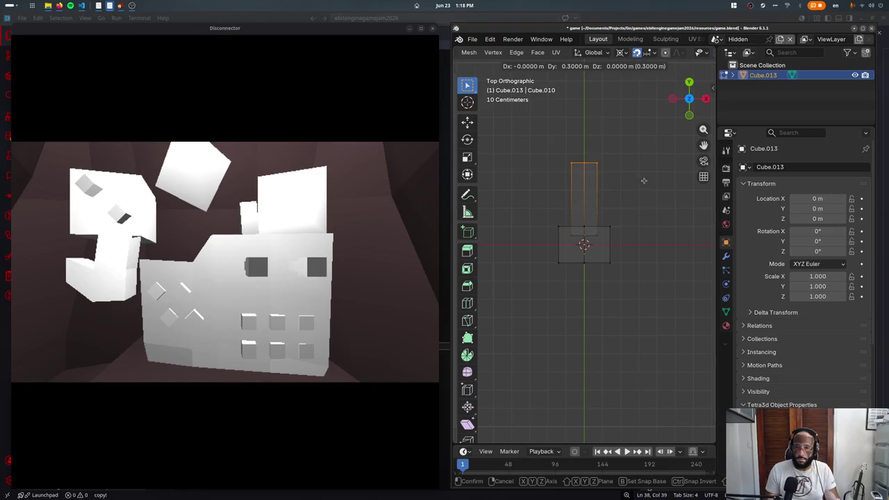
click(645, 182)
- Extrude the top edge upward and scale it to 0, forming a pointed tip
key(e)
click(638, 170)
key(s)
key(0)
key(Return)
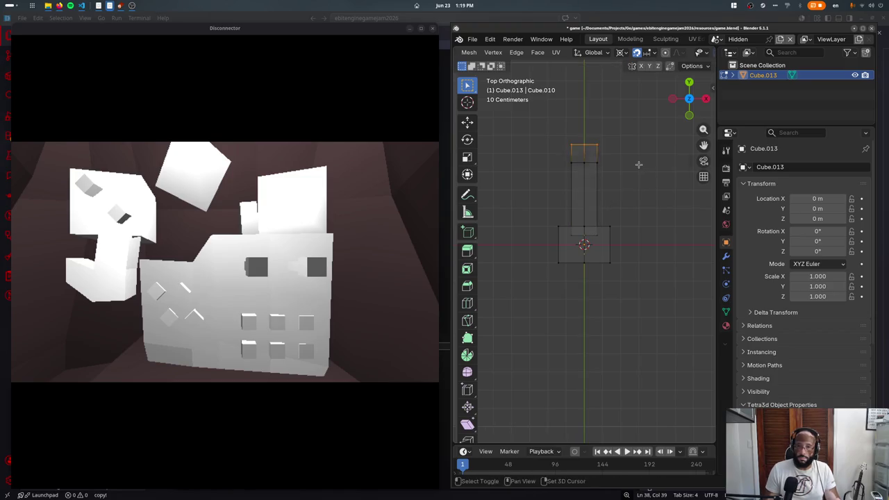
key(ctrl+KP_Add)
key(F3)
- Merge vertices by distance, removing the 3 duplicate vertices
text(m)
key(Escape)
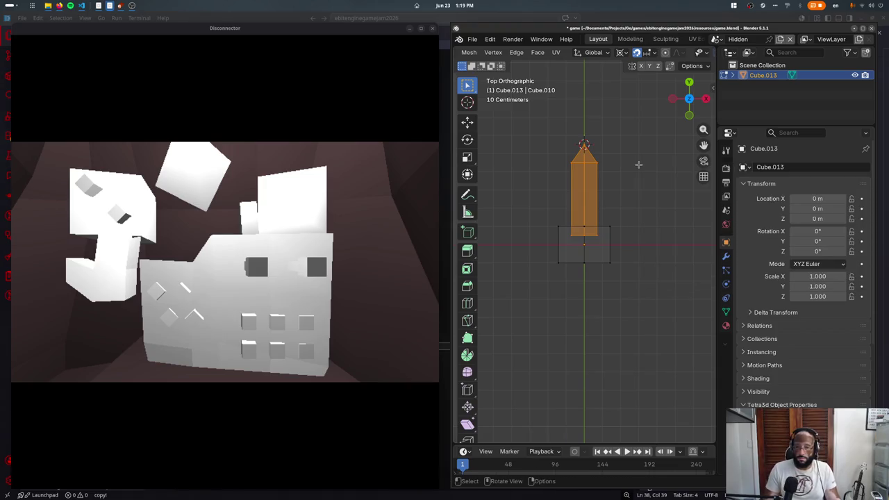
key(m)
key(Up)
key(Up)
key(Down)
key(Return)
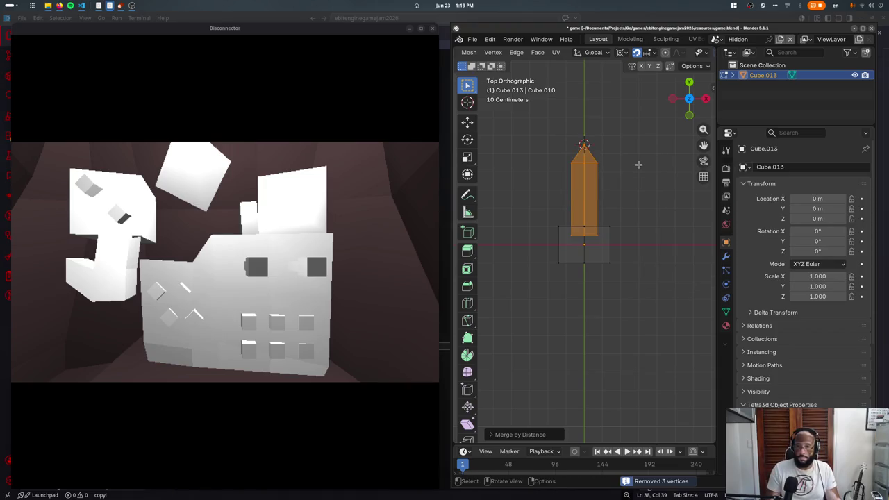
- Widen the column's top and add a loop cut slid up toward the tip
click(576, 181)
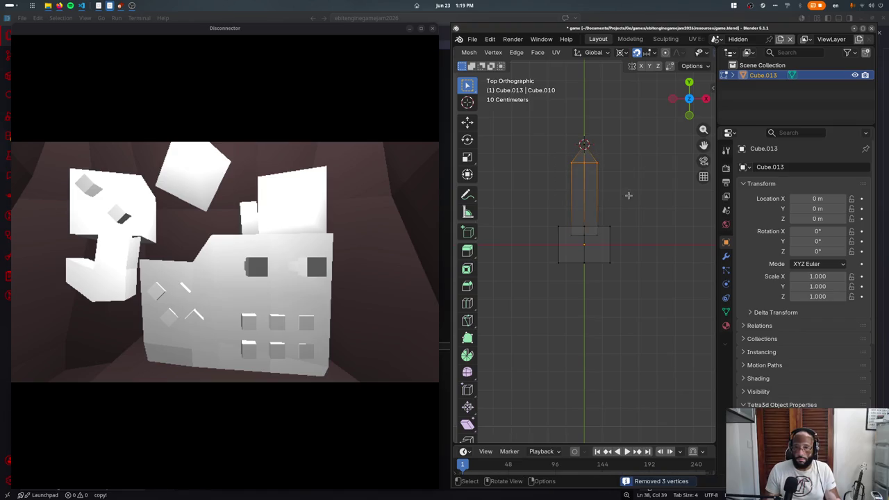
key(s)
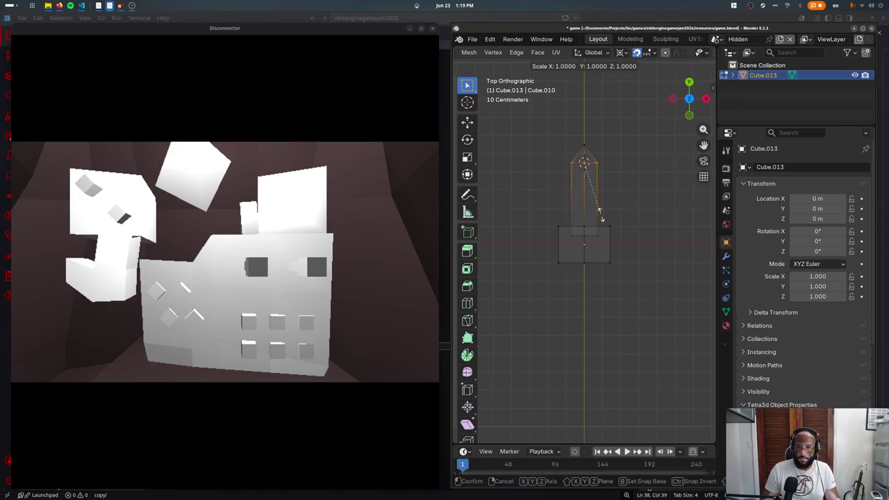
key(BackSpace)
click(600, 214)
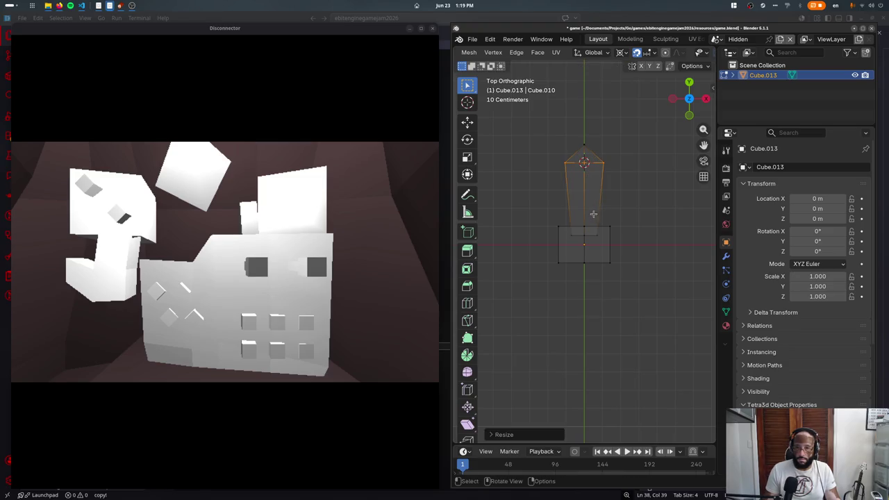
key(ctrl+r)
click(602, 203)
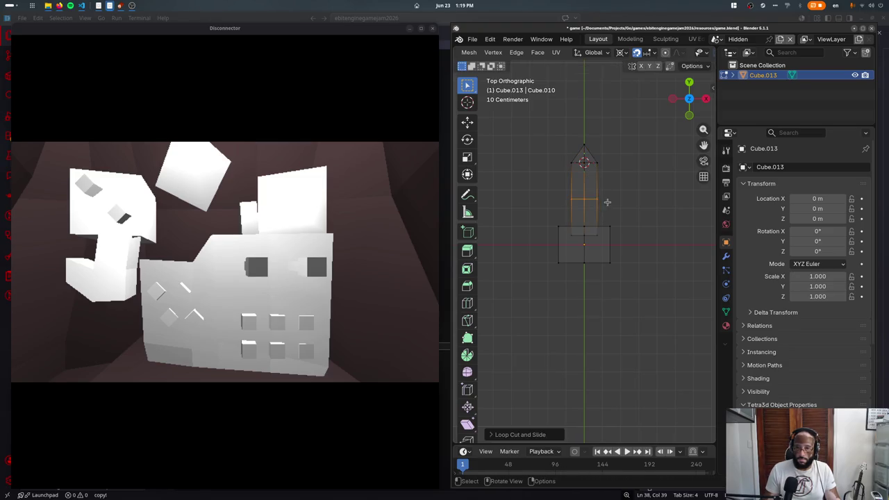
key(shift+s)
key(g)
click(577, 179)
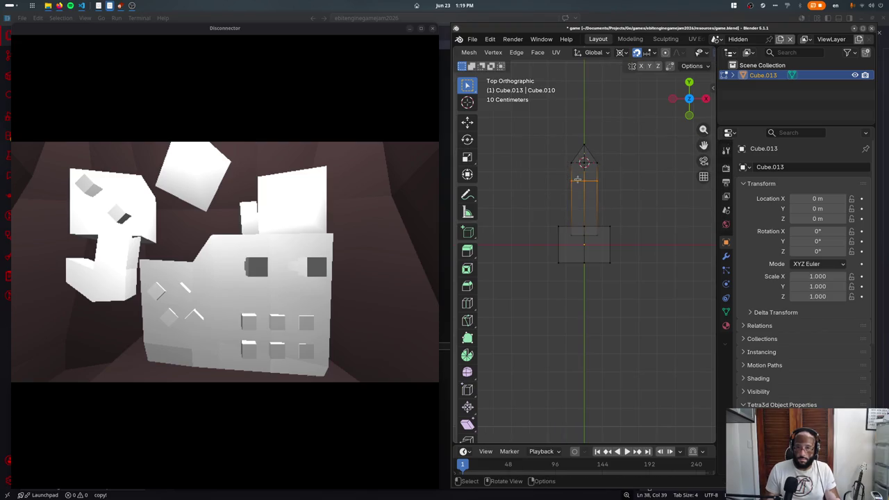
- Widen the tip's base loop and raise the whole tip by 0.2
alt+click(580, 164)
key(s)
click(591, 168)
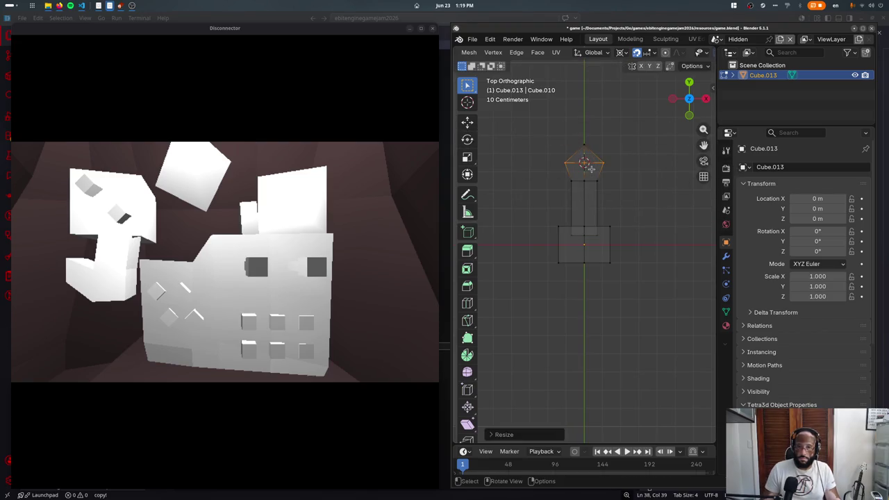
key(ctrl+KP_Add)
key(g)
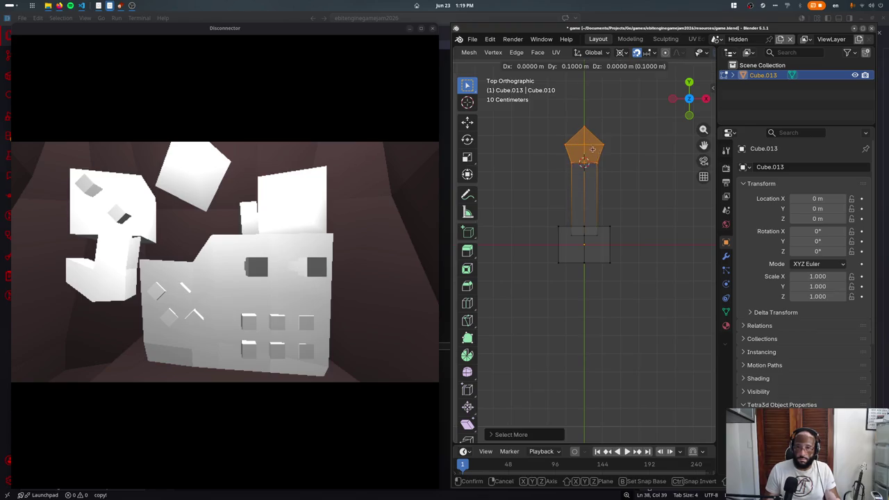
click(594, 125)
- Lower the base's bottom edge 0.1, raise the whole mesh 0.1, and exit edit mode
click(559, 262)
key(g)
click(615, 343)
key(a)
key(g)
click(591, 249)
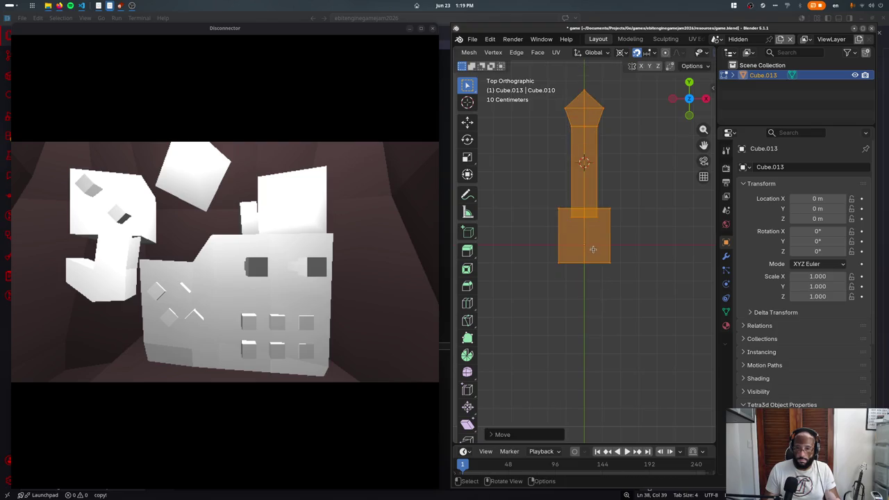
key(Tab)
- Rename the finished pointed mesh object to PlugBase
mouse_move(601, 278)
middle_down()
mouse_move(551, 243)
mouse_move(651, 254)
middle_up()
key(KP_5)
key(KP_7)
key(g)
key(Escape)
click(777, 167)
text(PlugB)
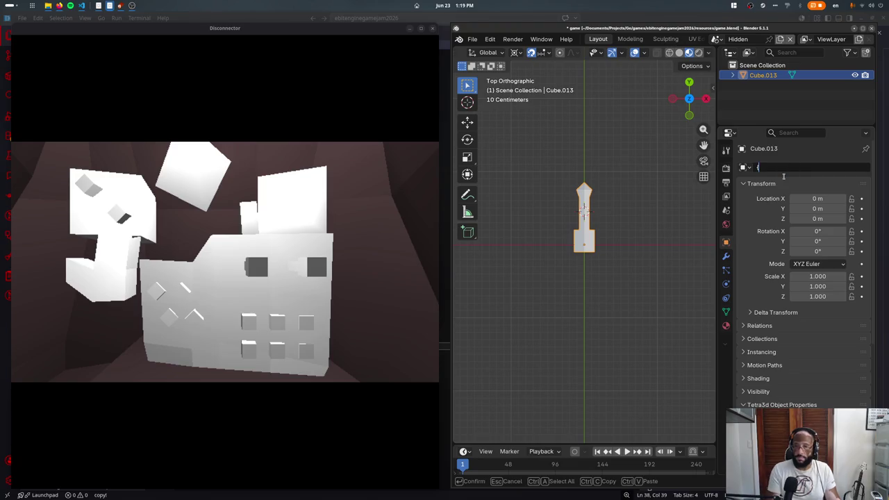
text(ase)
key(Return)
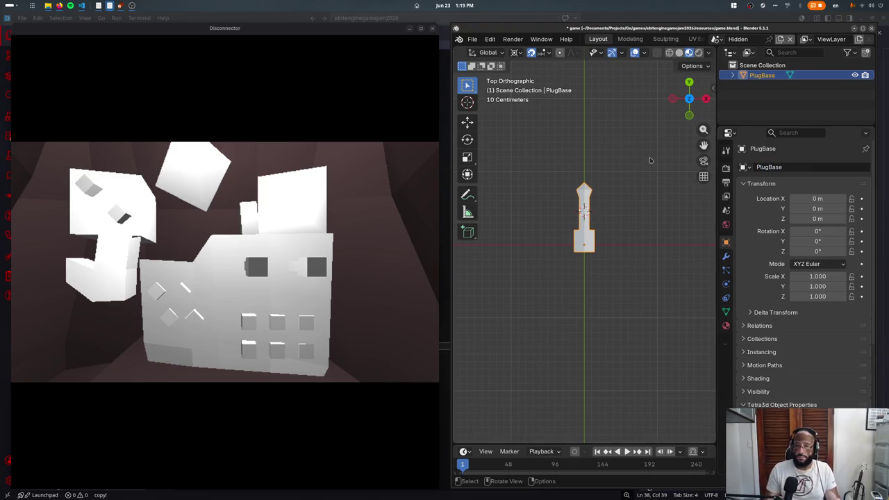
- Duplicate PlugBase 1 m along X and name the copy PlugHead
key(shift+d)
key(1)
key(Return)
click(768, 167)
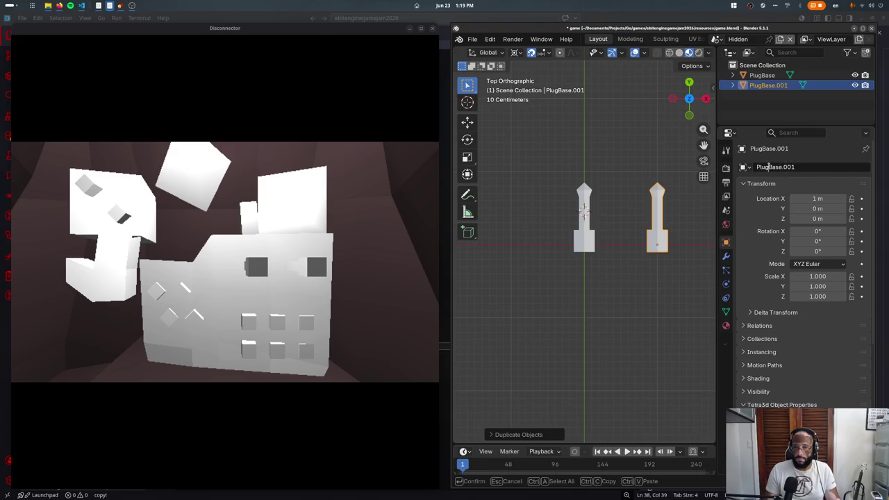
text(ad)
key(Return)
- Reselect PlugBase and add a new cube at the origin
click(577, 240)
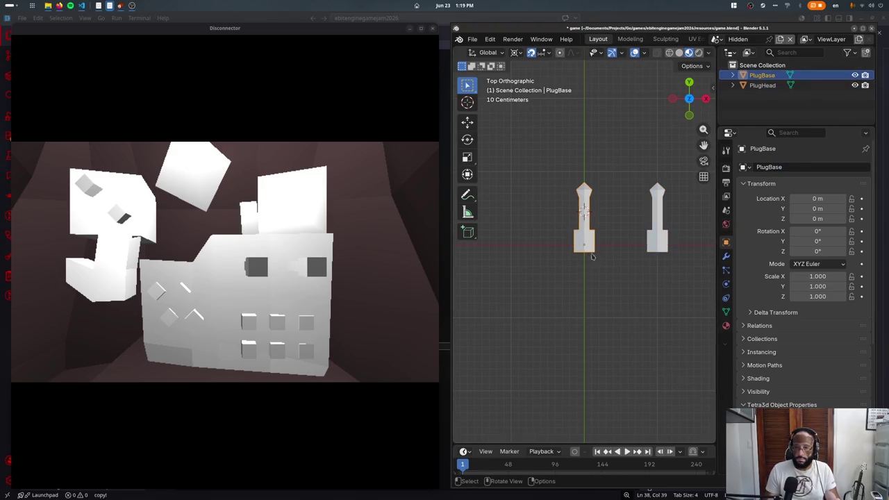
key(F3)
text(add cube)
key(Return)
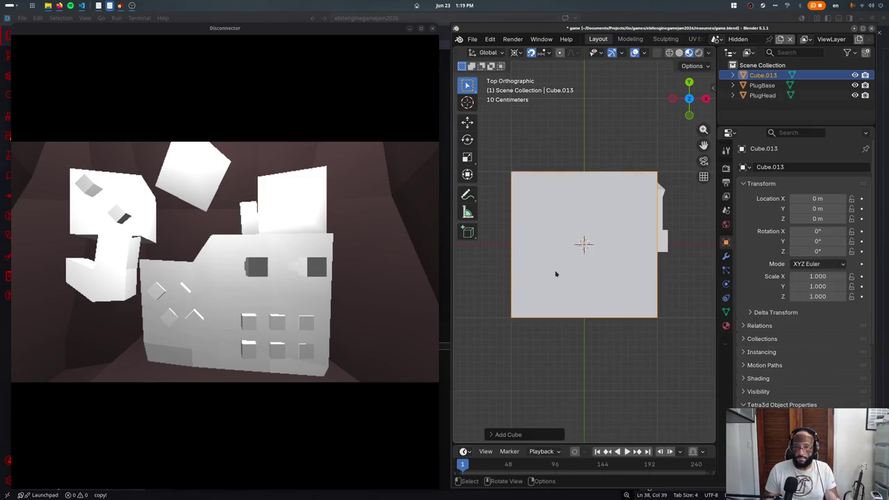
- Scale the small cube down, undoing an oversized 10x scale, and move it 0.1 m lower
key(Tab)
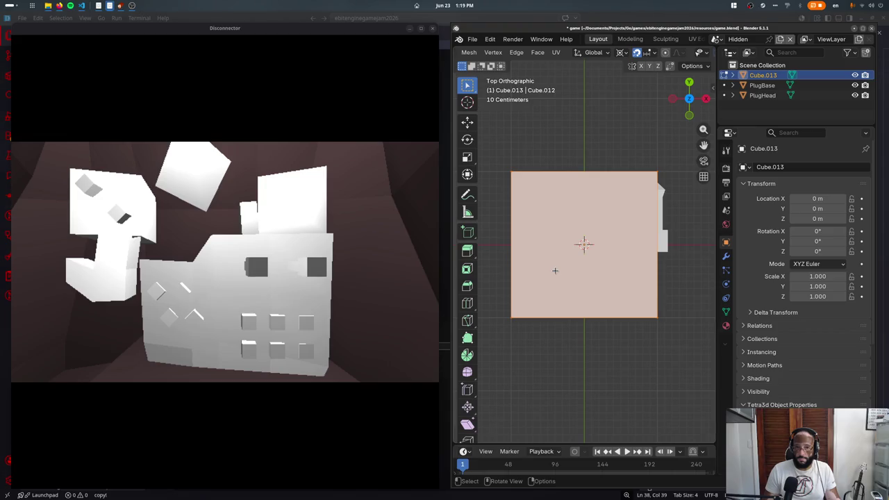
text(s10)
key(Return)
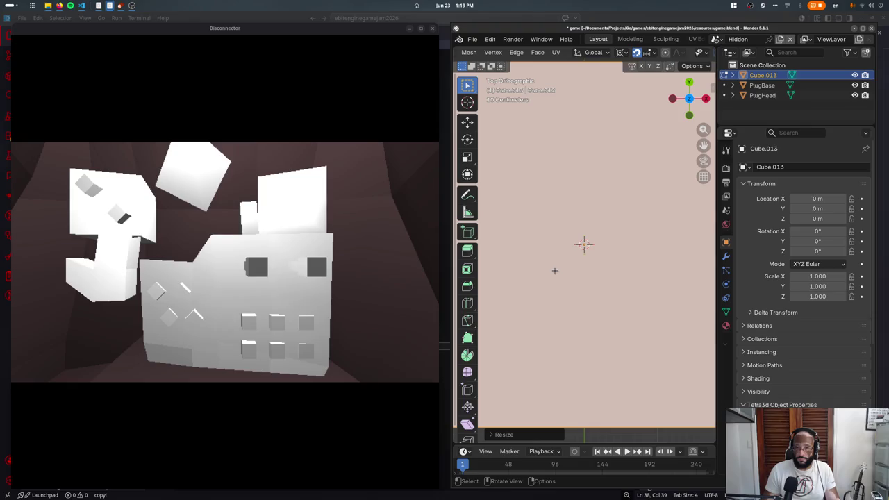
right_click(554, 270)
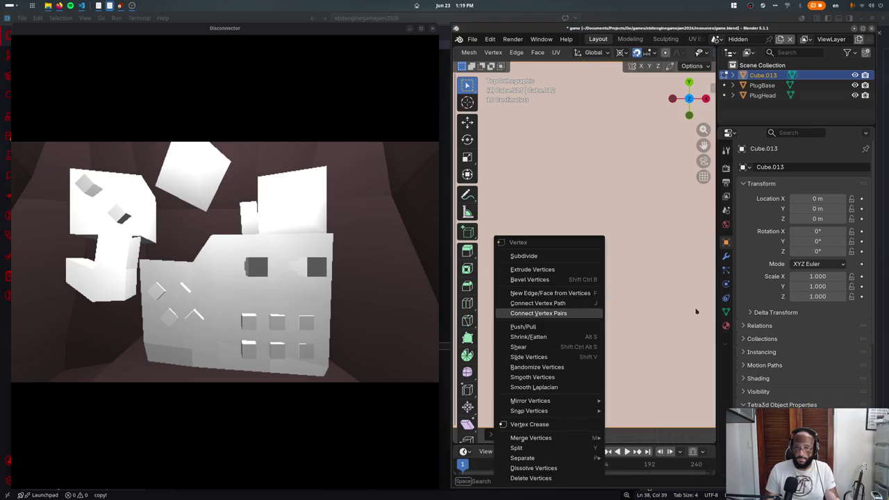
key(Escape)
key(ctrl+z)
key(s)
click(670, 303)
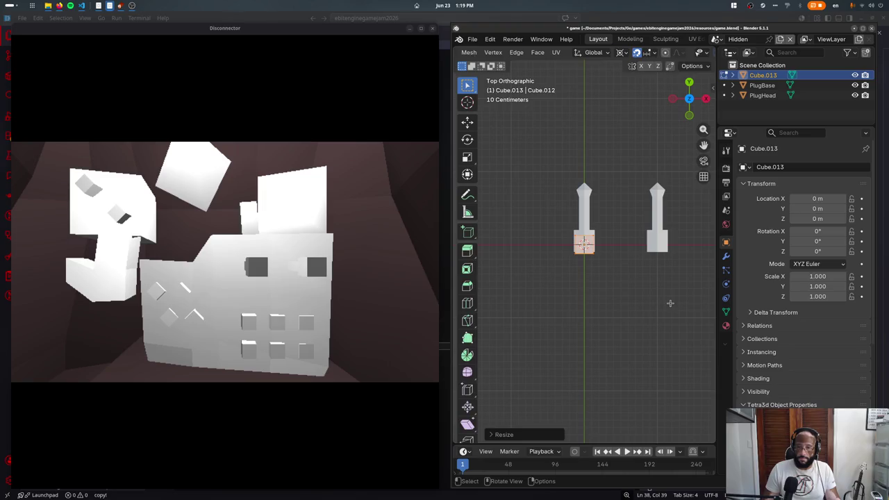
key(g)
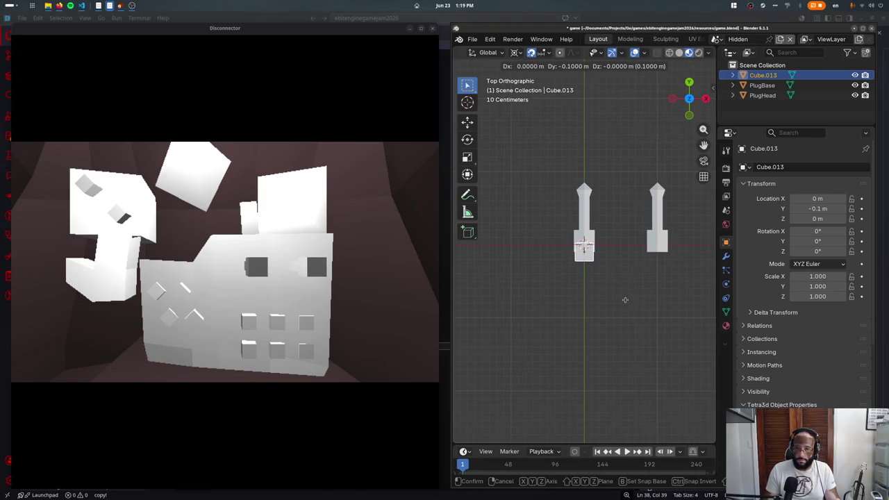
click(625, 299)
- In Edit Mode, shift the cube's mesh down and shrink it to half size
key(Tab)
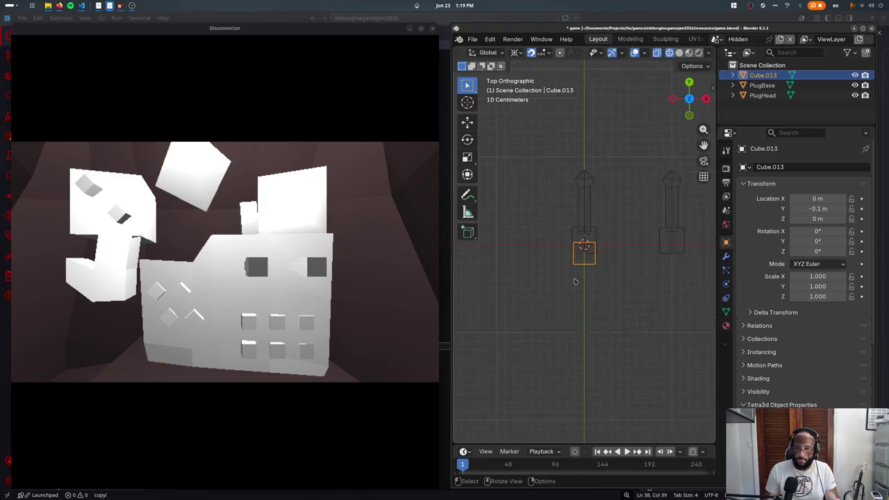
scroll(597, 285, up, 2)
key(g)
click(577, 281)
key(Tab)
key(Tab)
key(Tab)
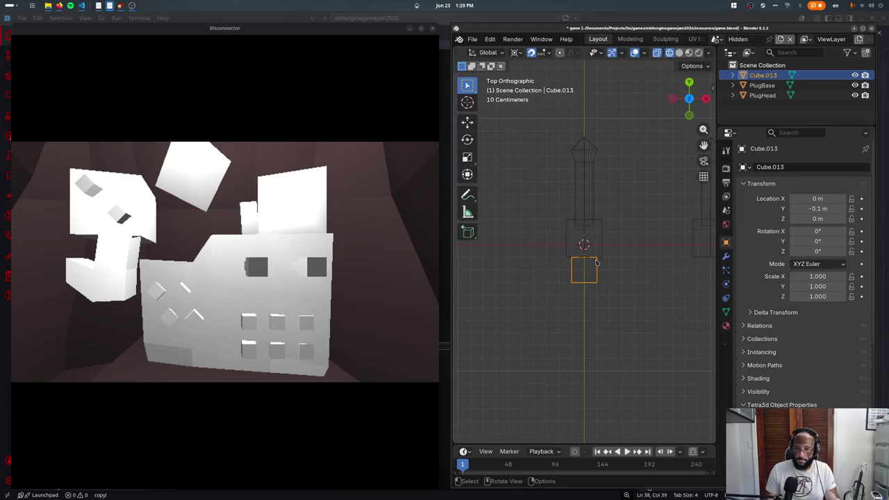
middle_drag(599, 270, 588, 221)
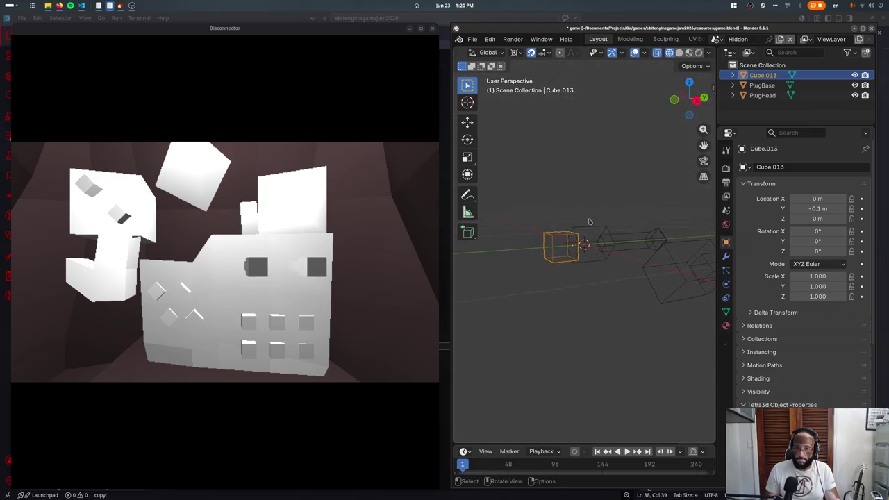
key(Tab)
key(Tab)
key(Tab)
text(s0.5)
key(Return)
key(KP_7)
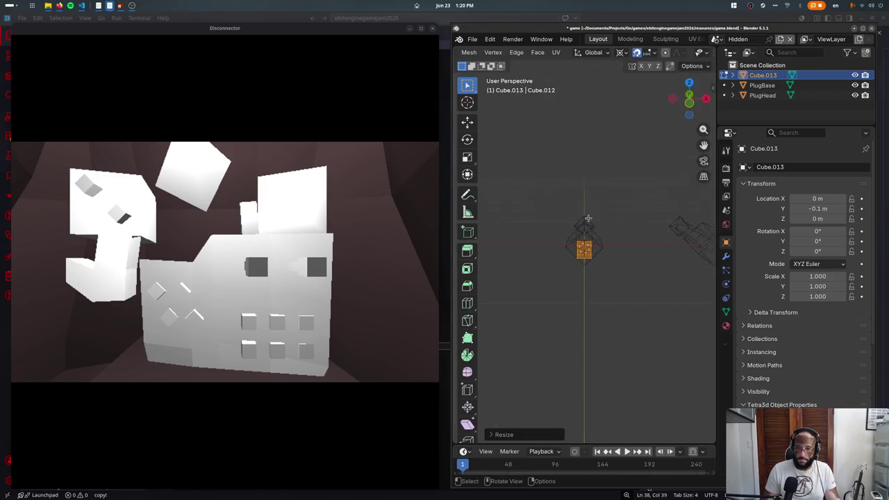
key(Tab)
- Rename the cube object to PlugCable
click(779, 167)
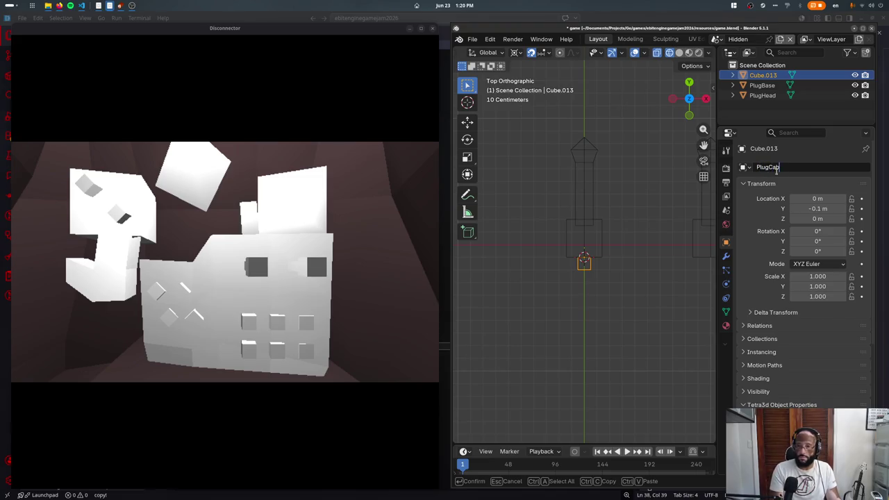
text(le)
key(Return)
key(z)
- Parent PlugHead to PlugBase using Ctrl+P > Object
click(588, 241)
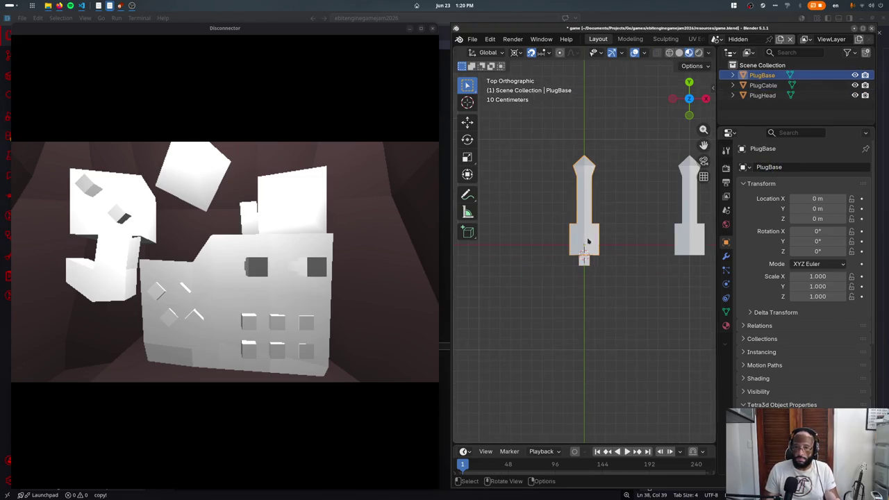
click(689, 231)
click(586, 208)
click(687, 238)
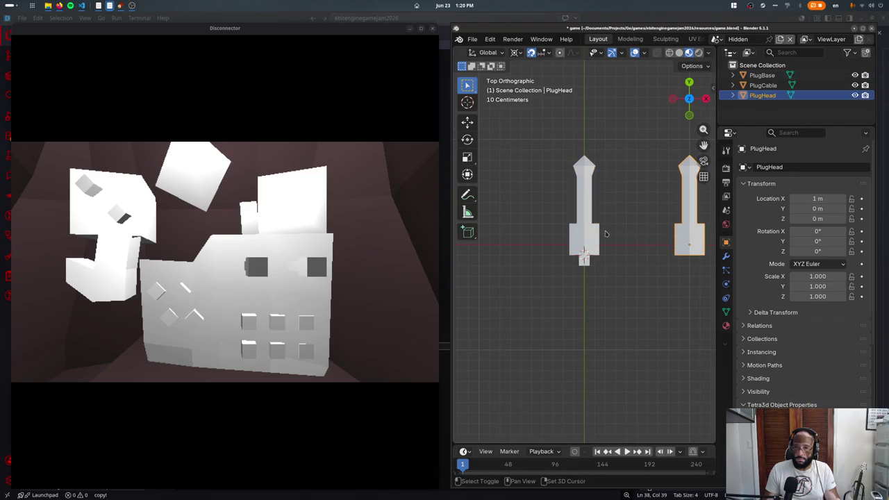
shift+click(602, 232)
key(ctrl+p)
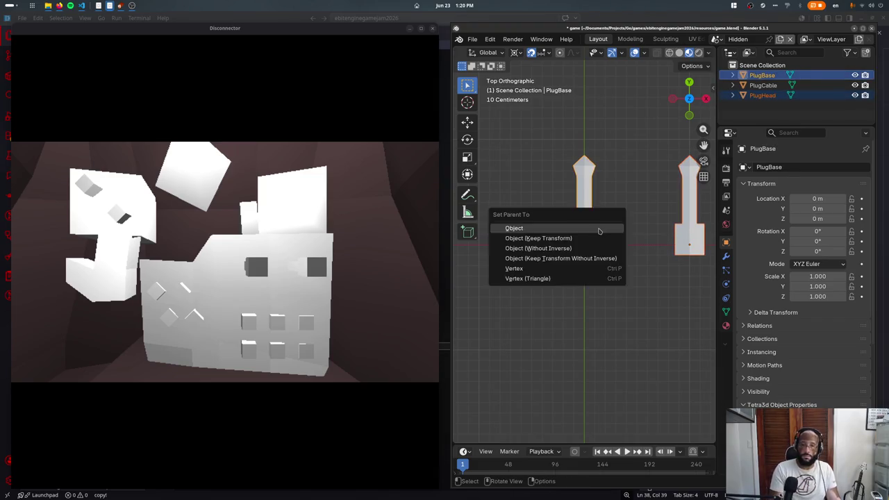
click(600, 232)
- Parent PlugCable to PlugBase, then select all objects
click(590, 259)
shift+click(593, 240)
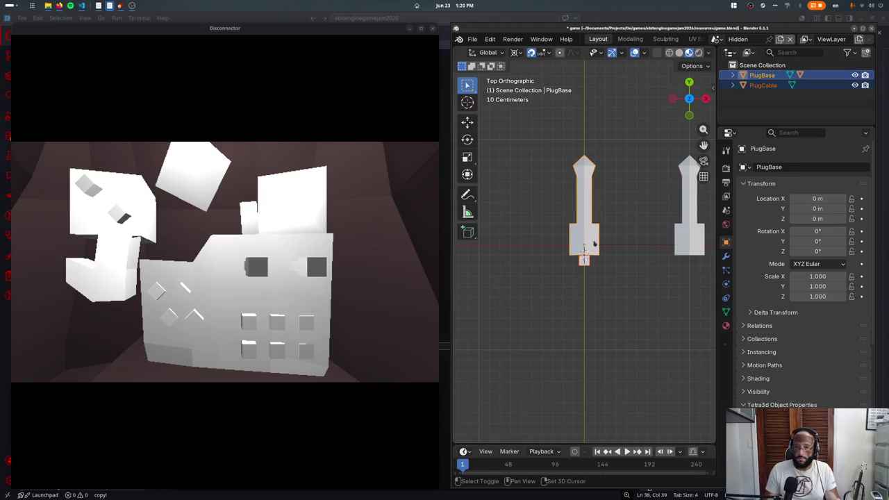
key(ctrl+p)
click(579, 253)
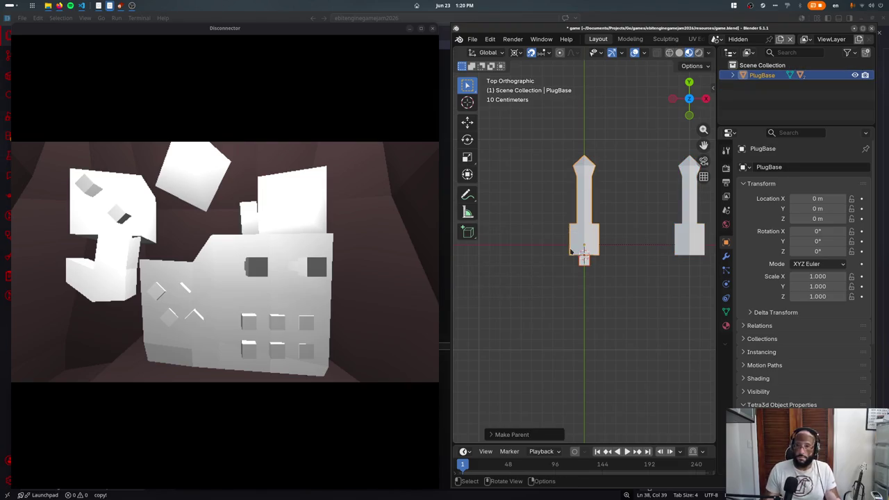
key(a)
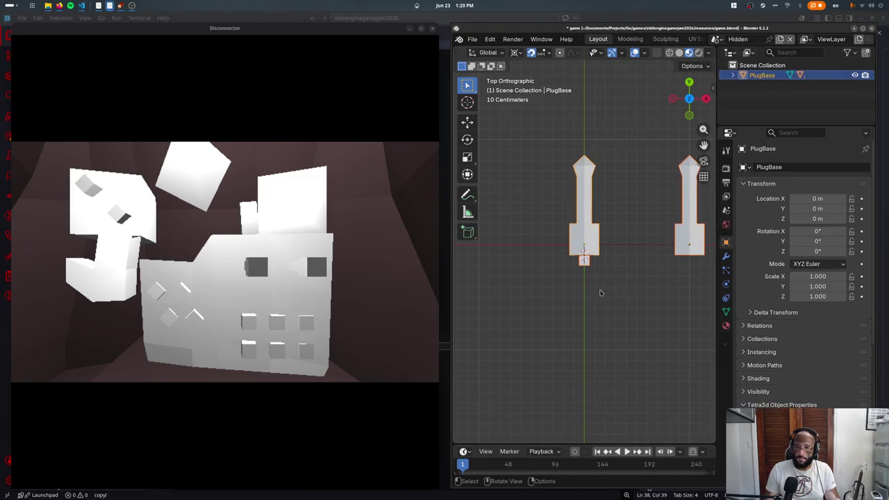
key(F3)
text(a)
key(BackSpace)
key(Escape)
- Rename PlugBase's collection Collection.001 to Plug in Object Properties
key(m)
scroll(771, 305, down, 2)
scroll(770, 306, down, 3)
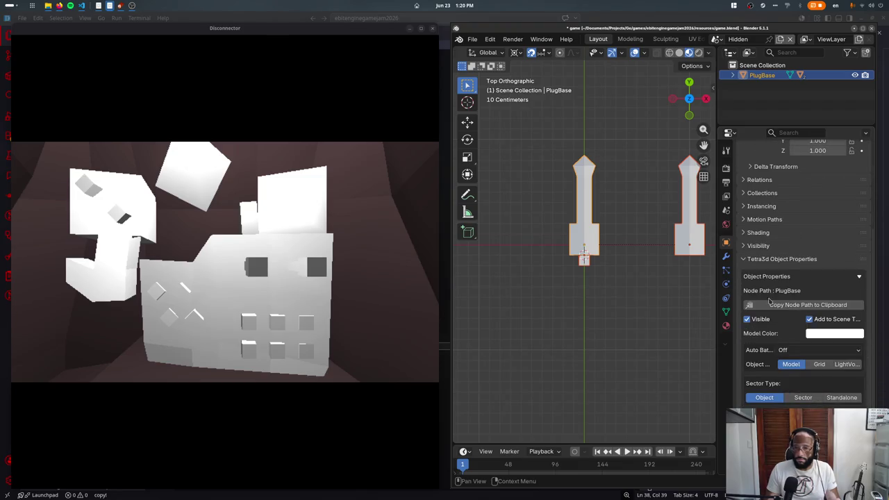
click(761, 193)
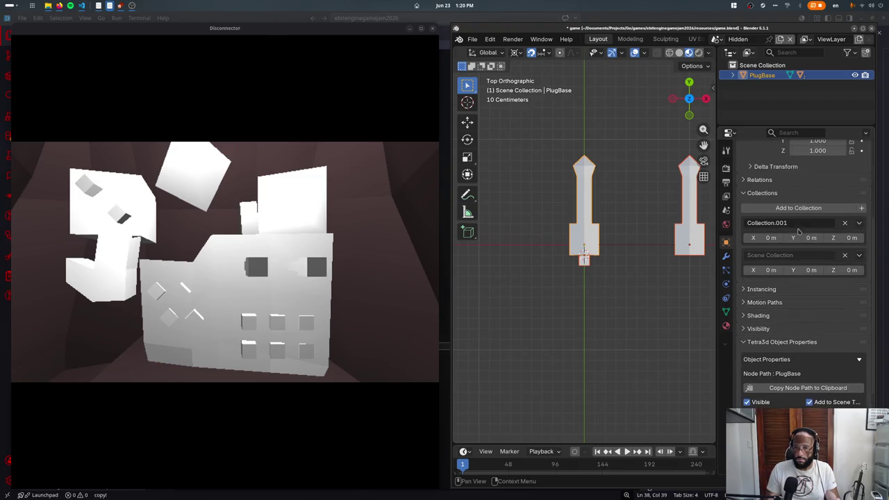
click(789, 224)
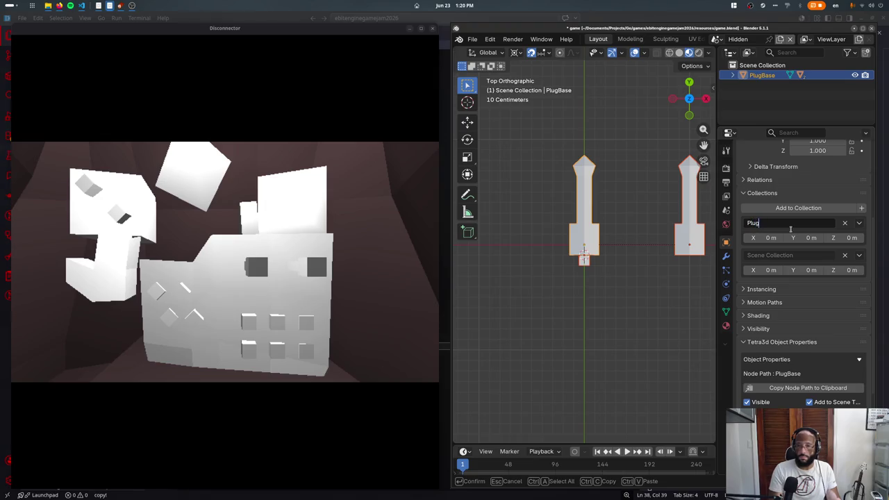
key(Return)
- Move the plug into the Plug collection and save the file
middle_drag(576, 232, 581, 234)
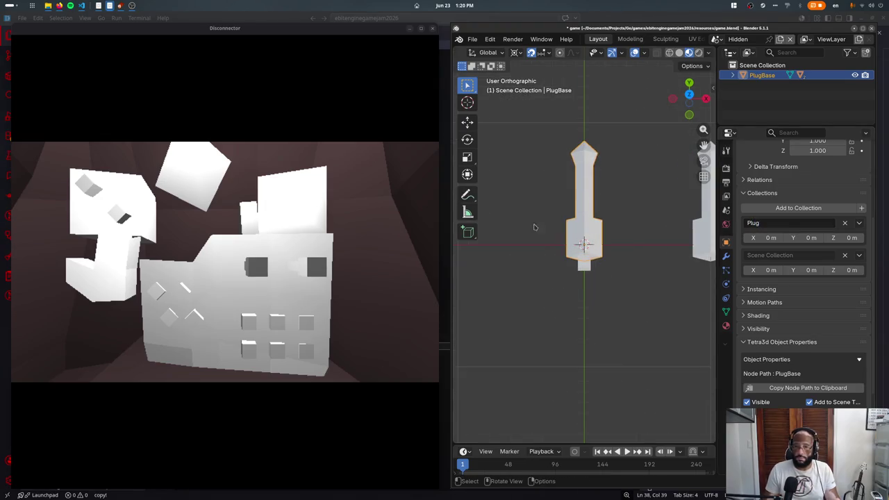
scroll(590, 229, down, 4)
key(m)
click(611, 267)
key(KP_3)
middle_drag(582, 234, 583, 233)
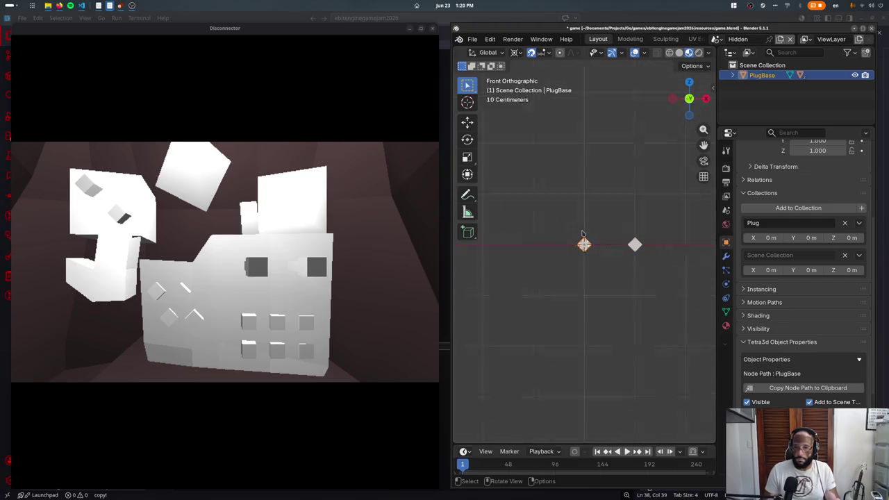
click(859, 223)
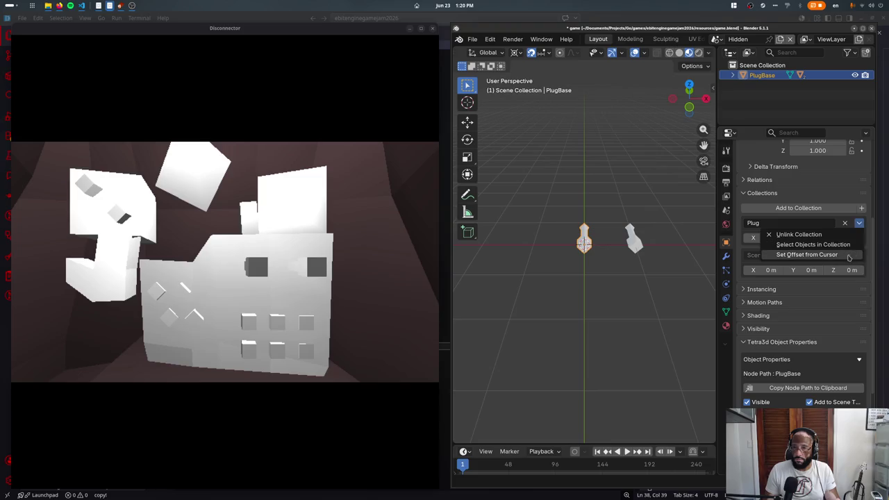
key(ctrl+s)
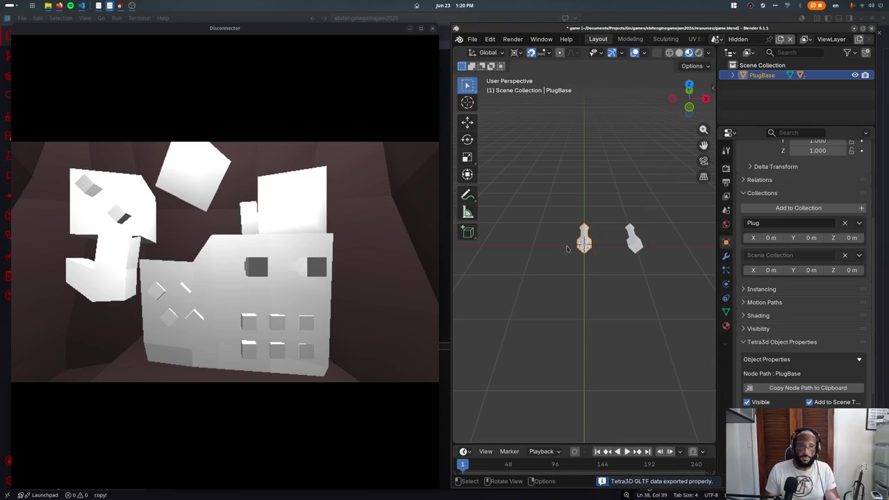
- Switch to the ControlRoom scene and select the PowerPort object
click(716, 39)
click(750, 76)
click(536, 180)
click(536, 179)
- In front view, move PowerPort.005 0.1 m up and 0.1 m left
key(ctrl+s)
key(shift+a)
key(Escape)
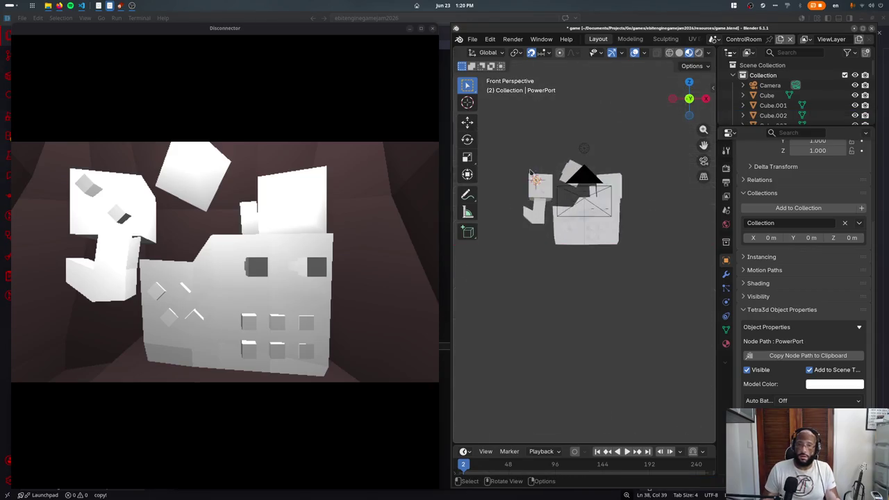
key(KP_Decimal)
key(KP_1)
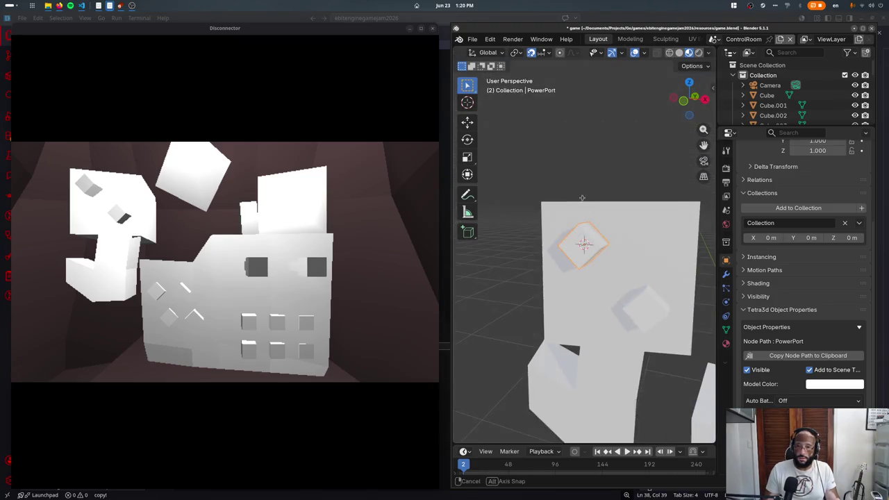
scroll(625, 270, down, 4)
click(619, 283)
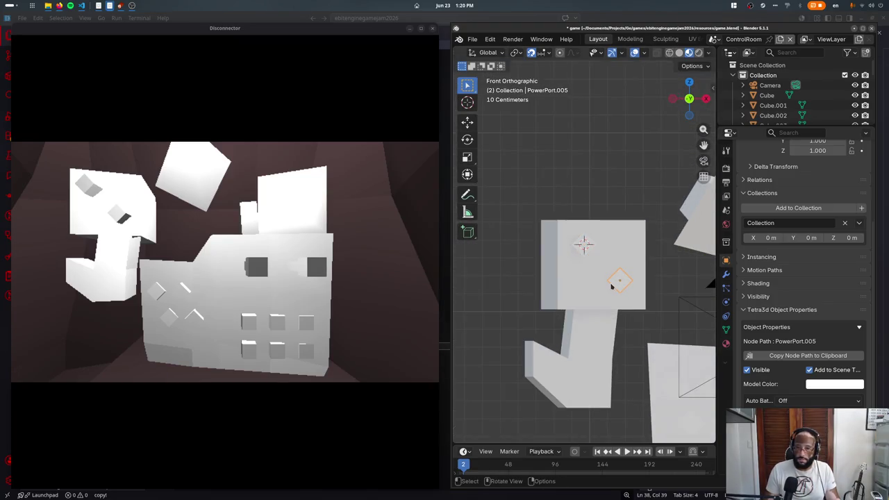
key(g)
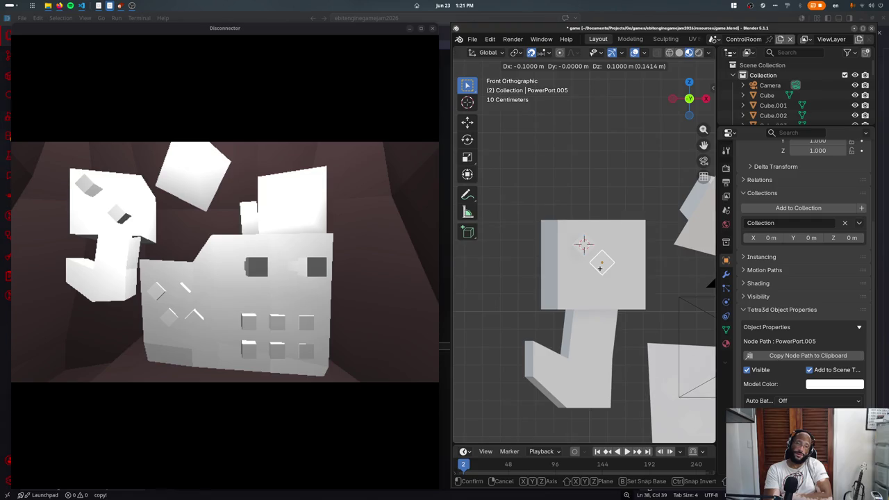
click(585, 254)
mouse_move(586, 254)
shift+middle_down()
mouse_move(537, 341)
mouse_move(549, 353)
shift+middle_up()
click(537, 341)
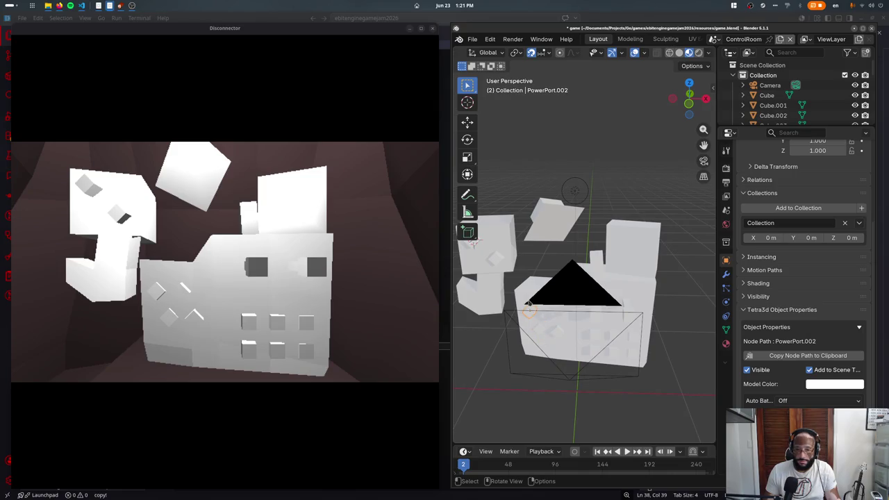
- Duplicate the power port as PowerPort.006 and move it away from the original
key(shift+d)
key(z)
click(536, 207)
shift+middle_drag(537, 207, 613, 235)
key(g)
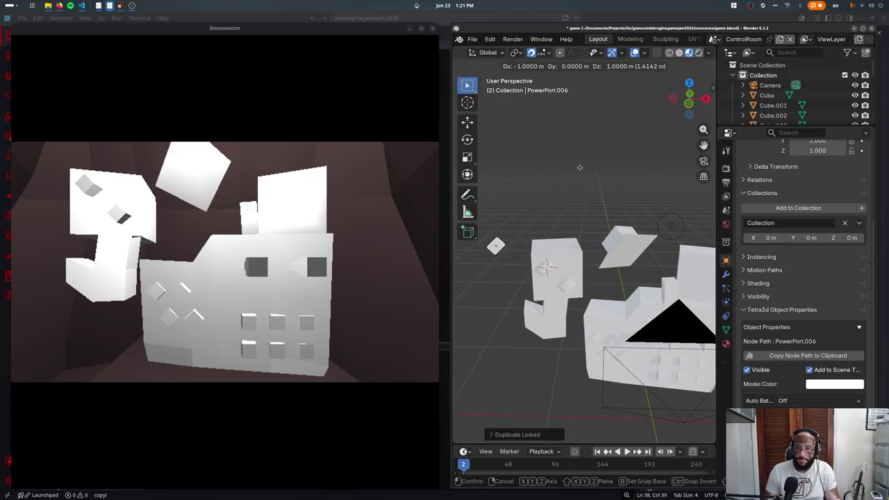
click(625, 257)
- Zoom the view and bring up the Snap popover, showing Increment as target
scroll(625, 257, up, 2)
scroll(601, 258, up, 3)
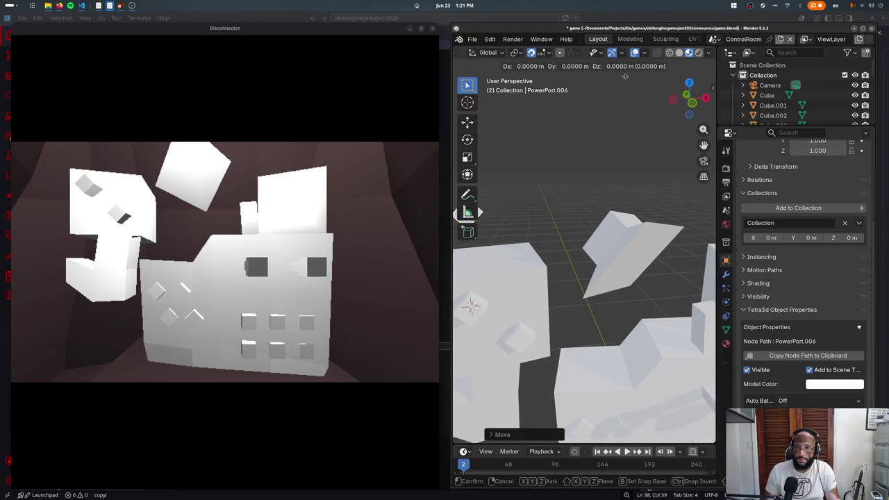
scroll(614, 53, down, 3)
scroll(614, 52, up, 2)
scroll(608, 53, up, 2)
scroll(600, 54, up, 1)
scroll(594, 56, up, 2)
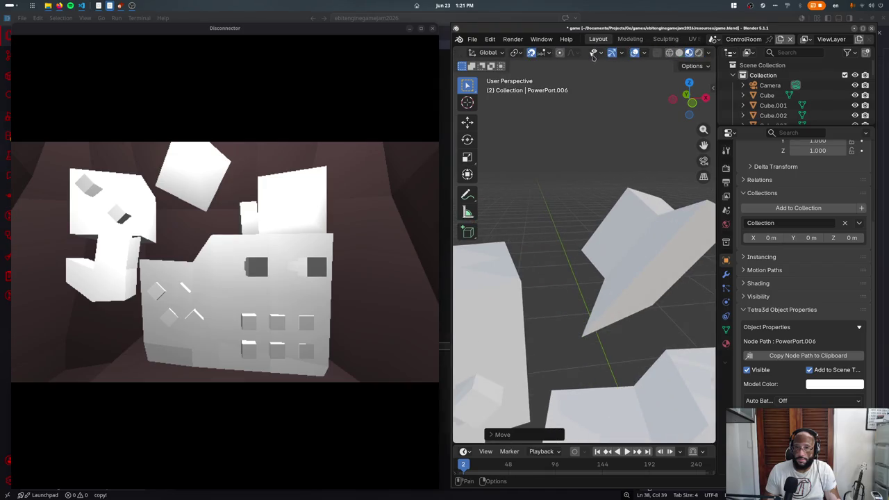
click(546, 54)
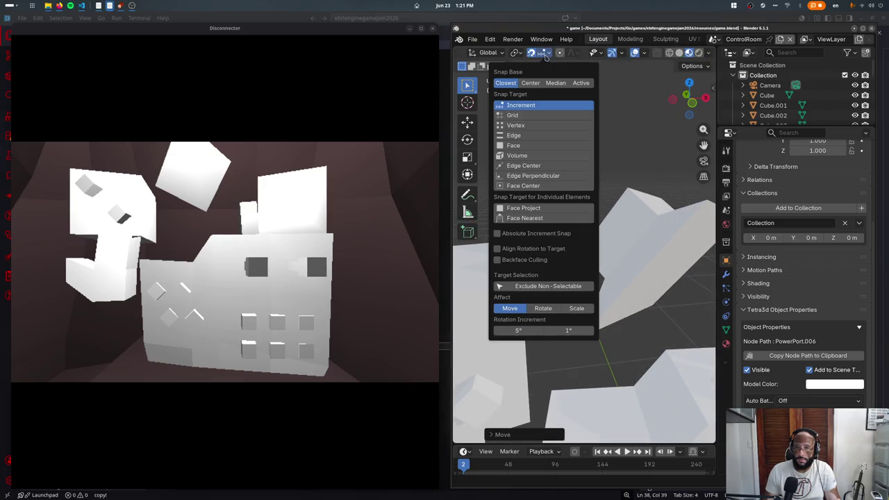
- Set the snap target to Face and move PowerPort.006 toward the panel
click(514, 145)
key(g)
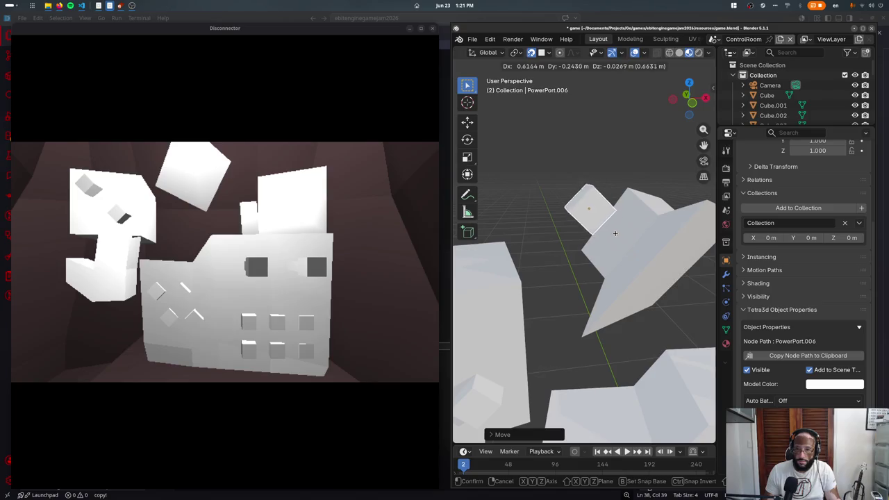
click(593, 233)
scroll(596, 264, down, 2)
key(g)
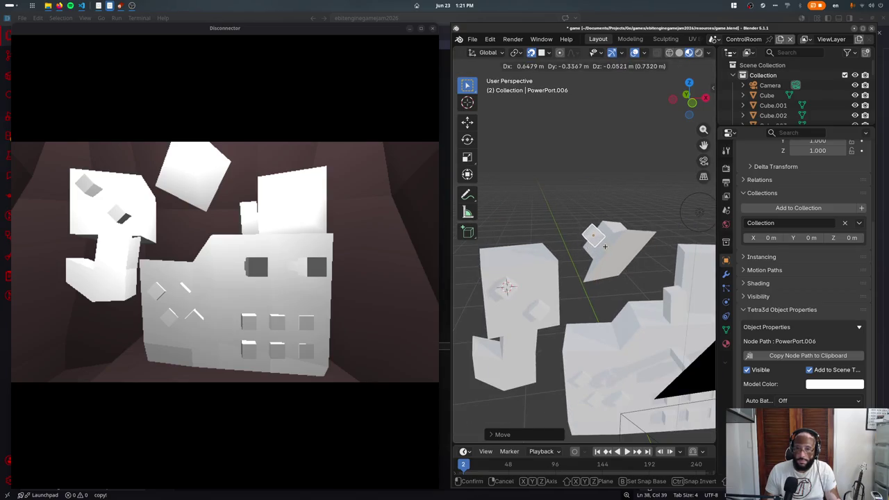
click(594, 240)
- Enable face projection and Align Rotation to Target, then snap PowerPort.006 onto the panel
click(549, 54)
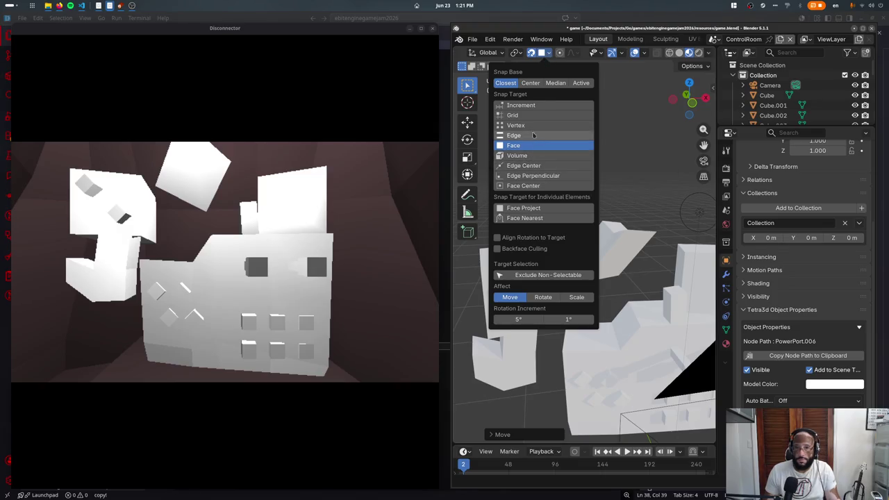
key(g)
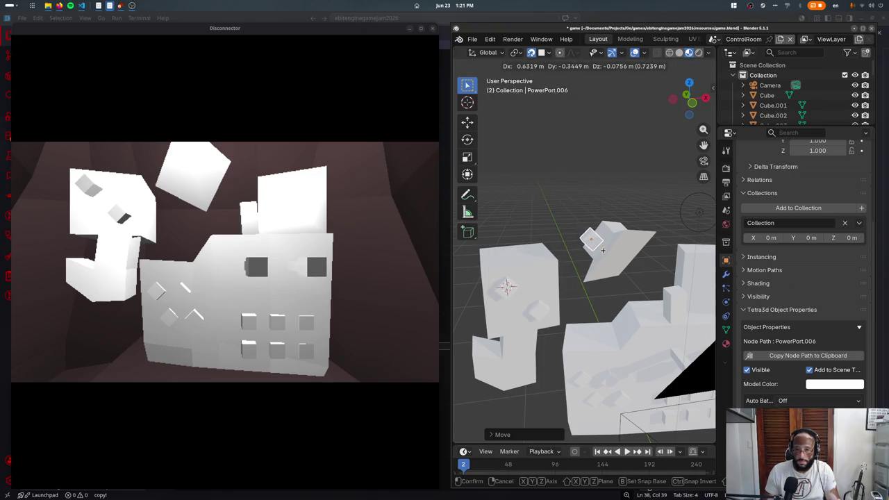
click(596, 236)
middle_drag(596, 237, 540, 54)
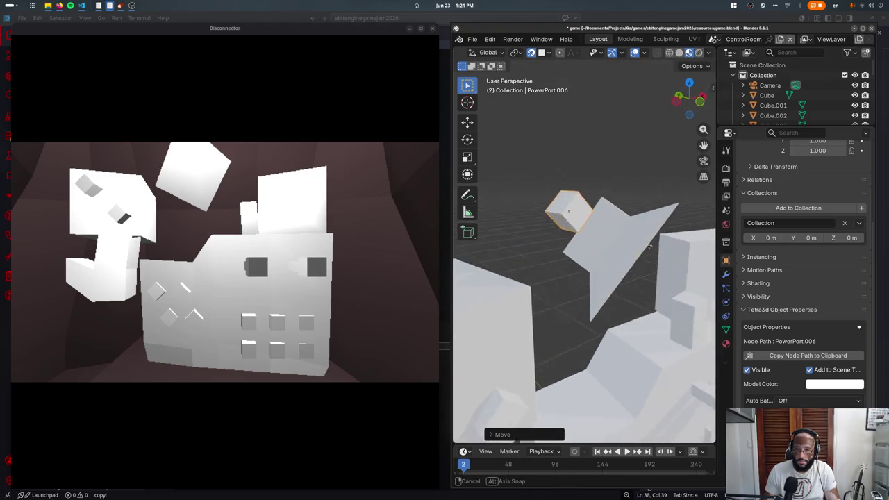
click(541, 55)
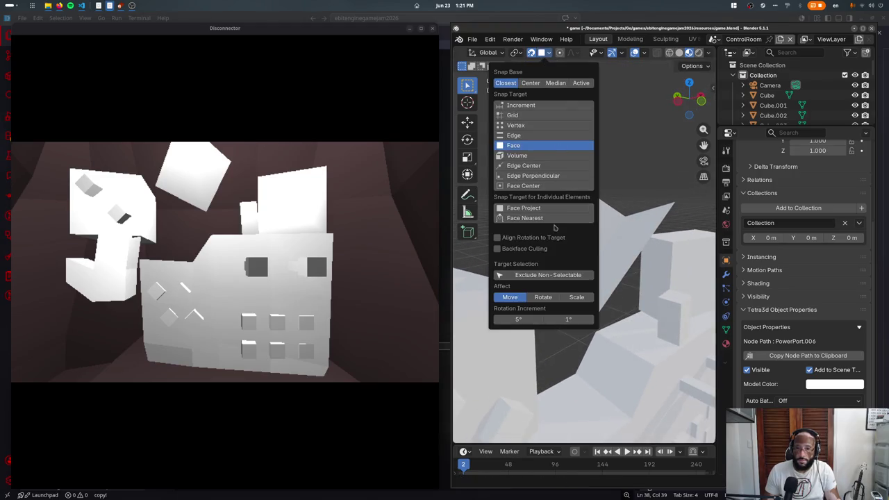
click(539, 210)
click(535, 237)
click(521, 144)
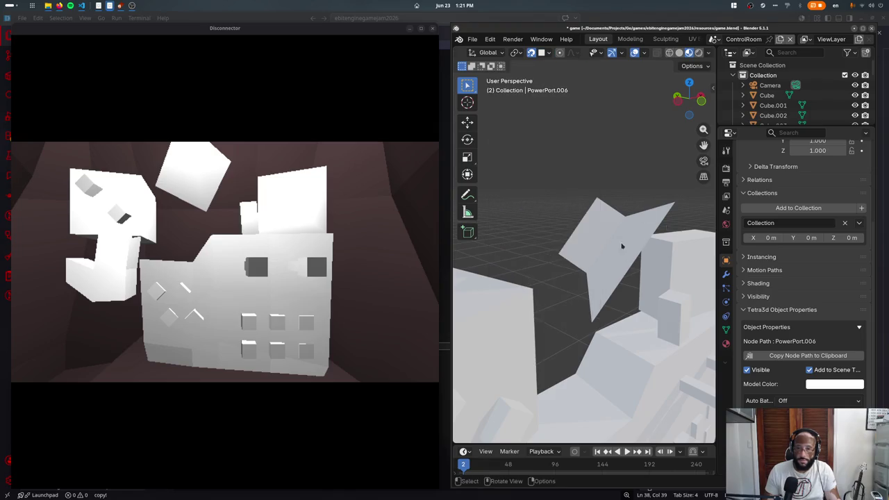
key(g)
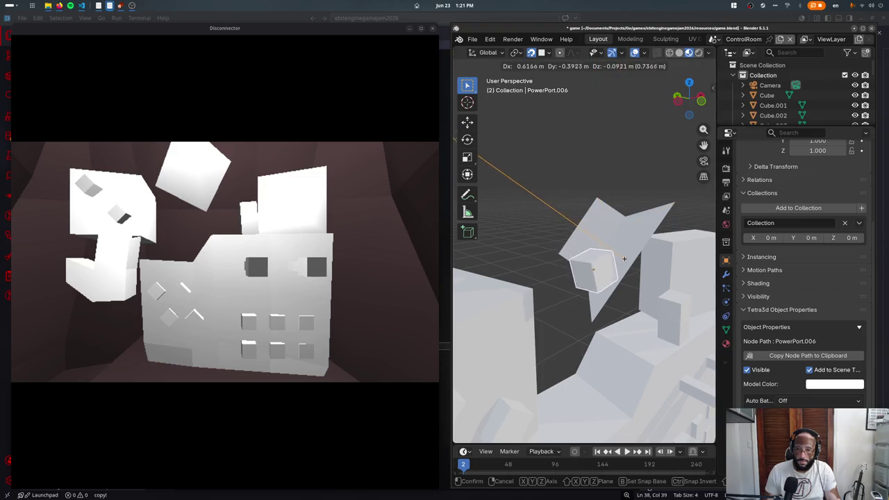
click(595, 229)
- Reposition PowerPort.006 from the top view and save the scene
key(KP_Decimal)
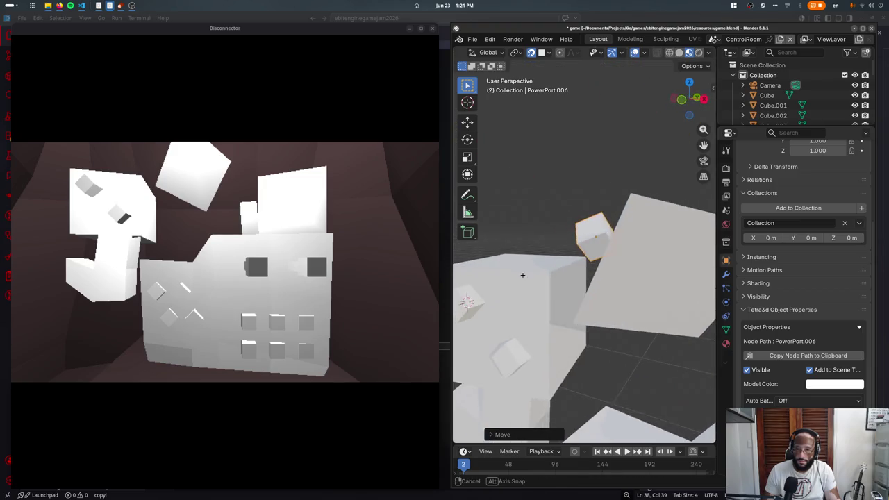
key(KP_7)
key(g)
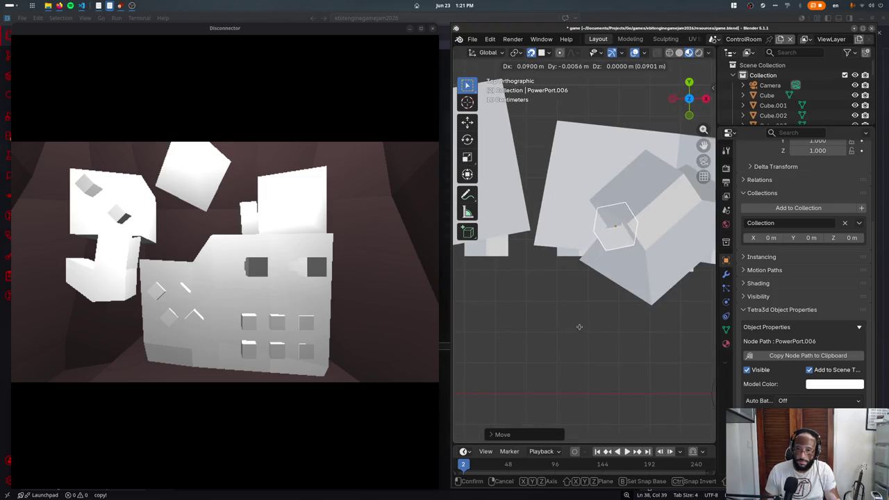
click(559, 307)
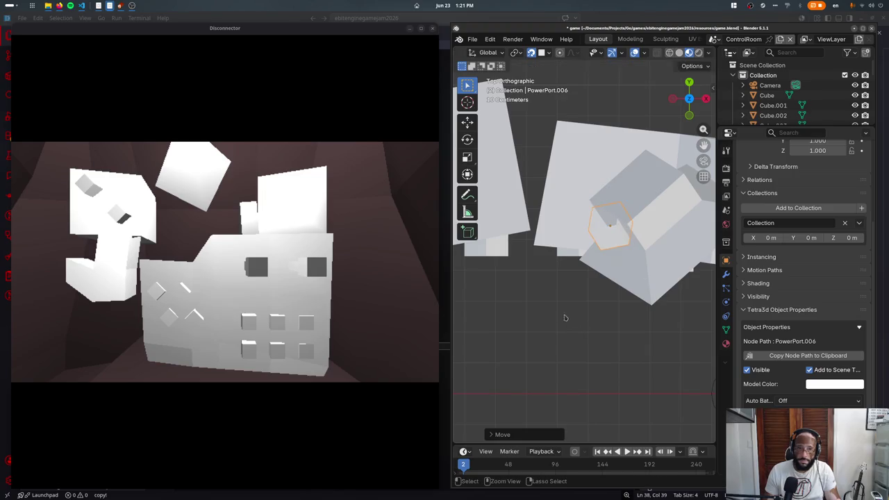
key(ctrl+s)
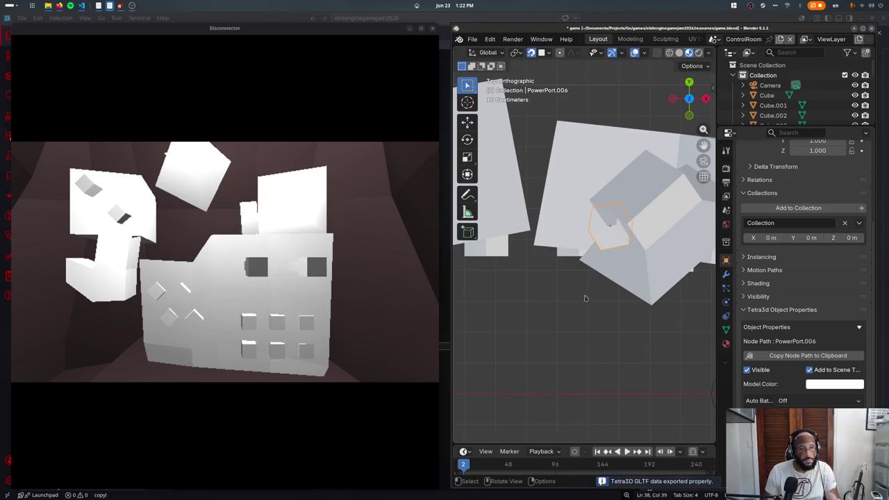
- Fine-tune PowerPort.006 on the tilted panel face, ending with an X-axis move
middle_drag(581, 300, 586, 239)
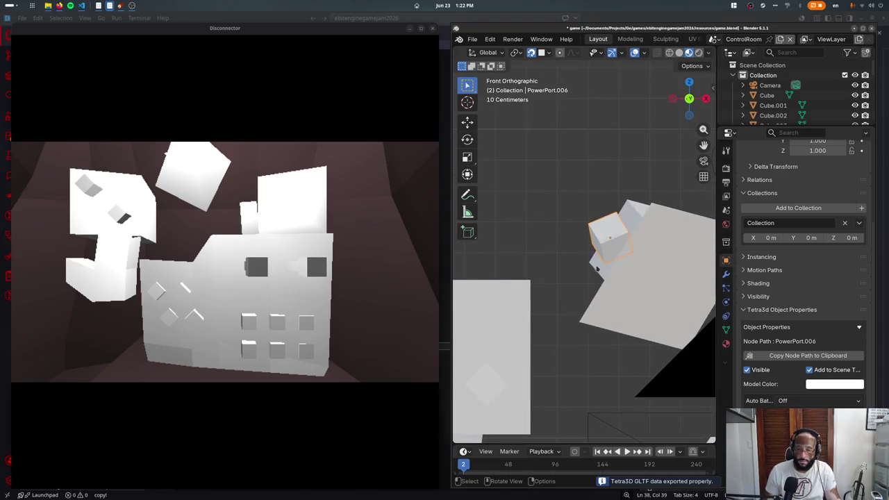
key(g)
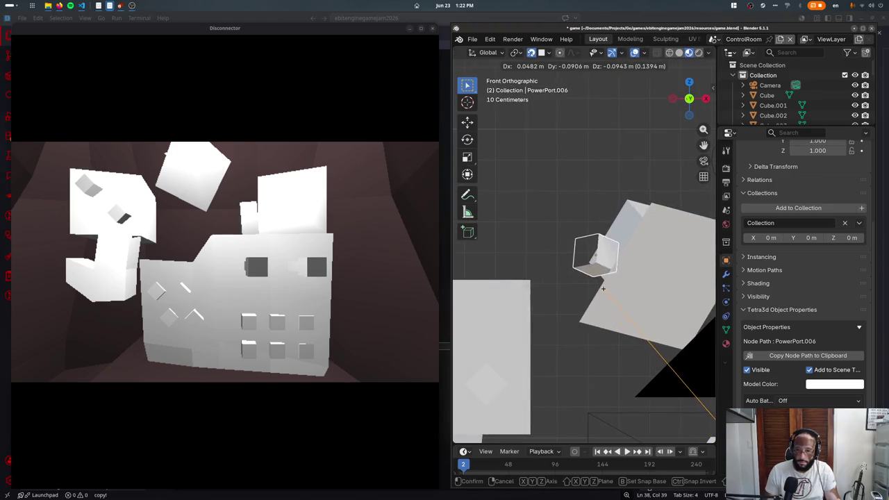
click(603, 288)
middle_drag(604, 288, 654, 295)
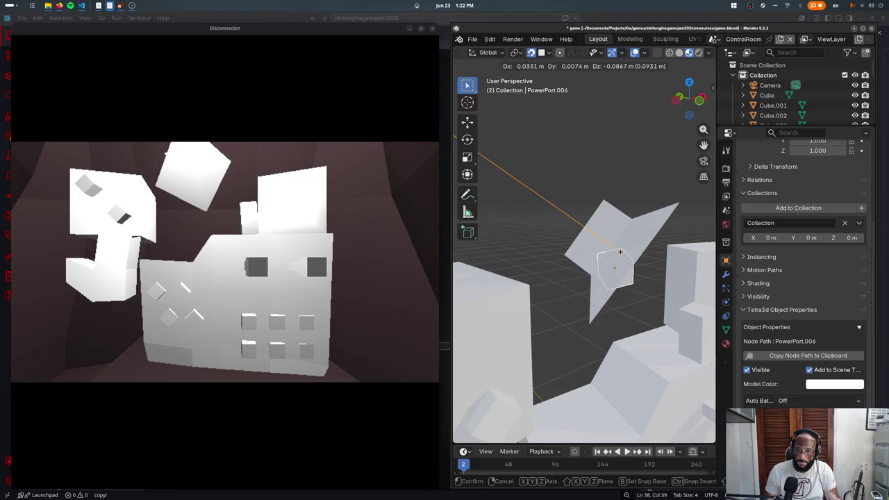
click(614, 259)
middle_drag(597, 297, 668, 321)
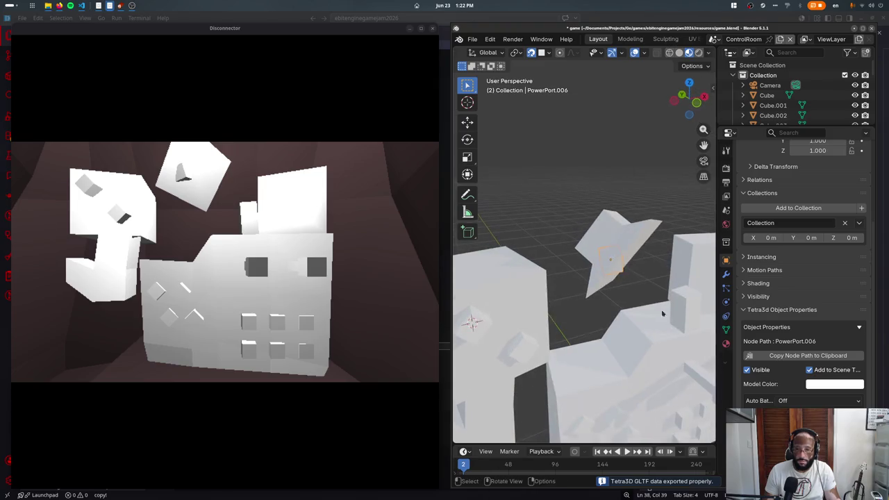
key(g)
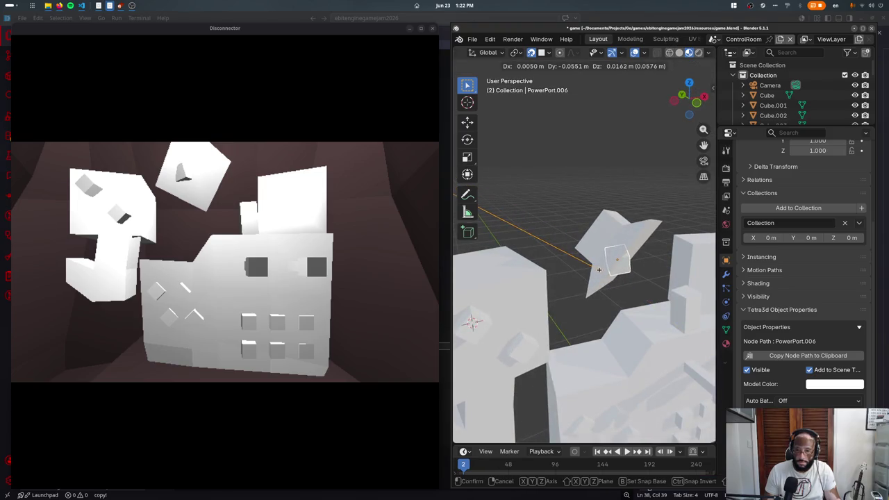
click(599, 270)
middle_drag(607, 304, 587, 288)
key(g)
key(x)
click(575, 280)
- Switch snapping back to increments and cancel a trial X-axis move
click(545, 52)
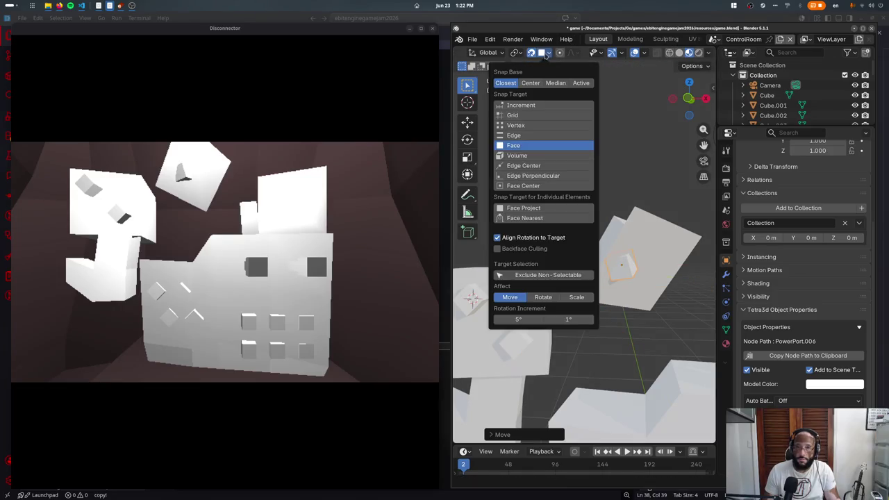
click(527, 116)
key(g)
key(x)
key(Escape)
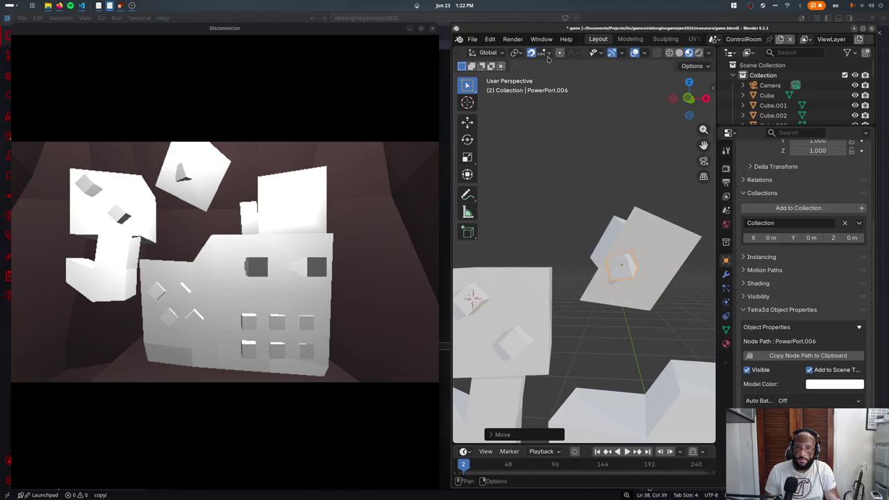
- Reposition the small cube horizontally and then vertically
click(545, 54)
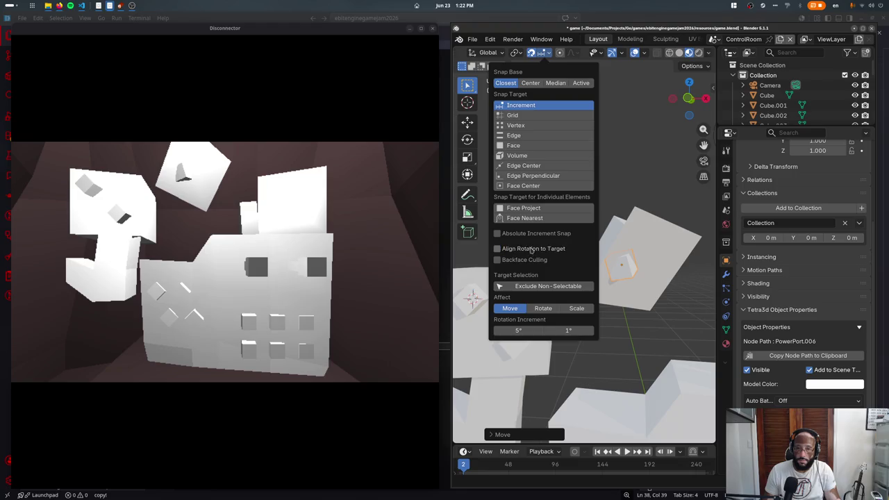
key(g)
key(shift+z)
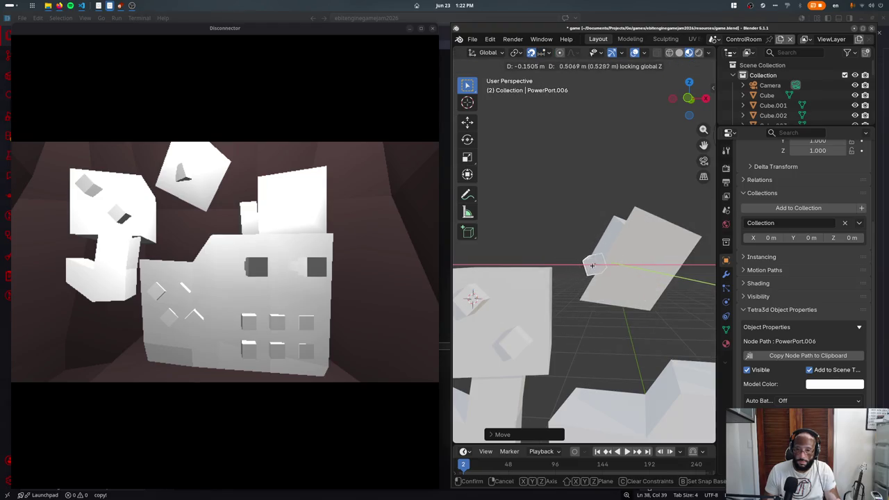
mouse_move(592, 266)
middle_down()
mouse_move(606, 266)
mouse_move(594, 309)
middle_up()
click(601, 265)
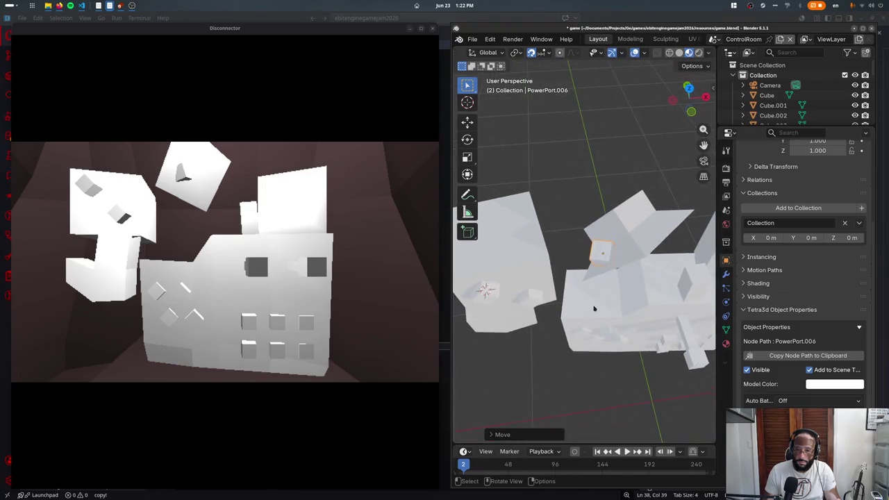
key(g)
key(z)
middle_drag(587, 306, 610, 297)
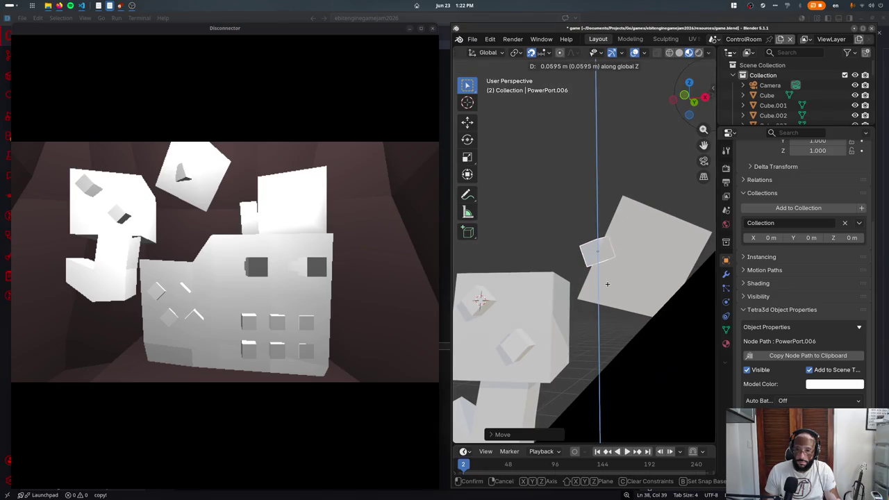
key(z)
key(z)
mouse_move(607, 278)
middle_down()
mouse_move(636, 306)
mouse_move(560, 297)
middle_up()
click(636, 307)
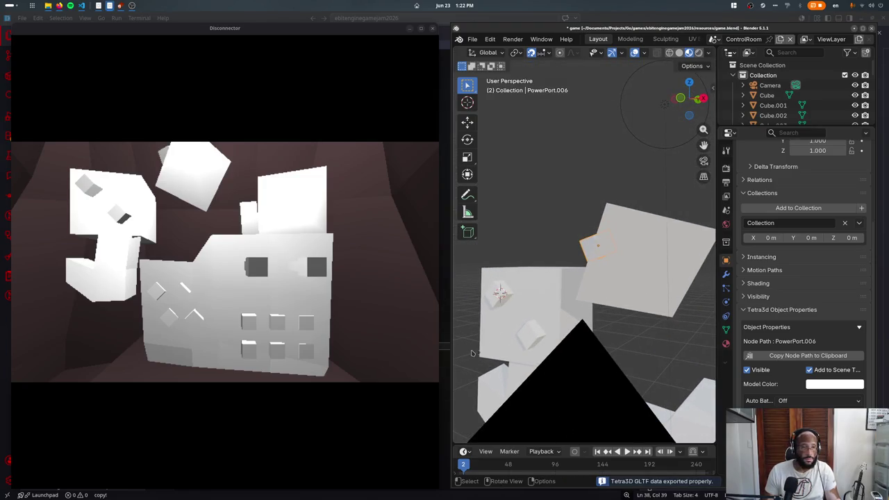
- Nudge the small cube down-left and turn the view to face the front
middle_drag(586, 294, 623, 283)
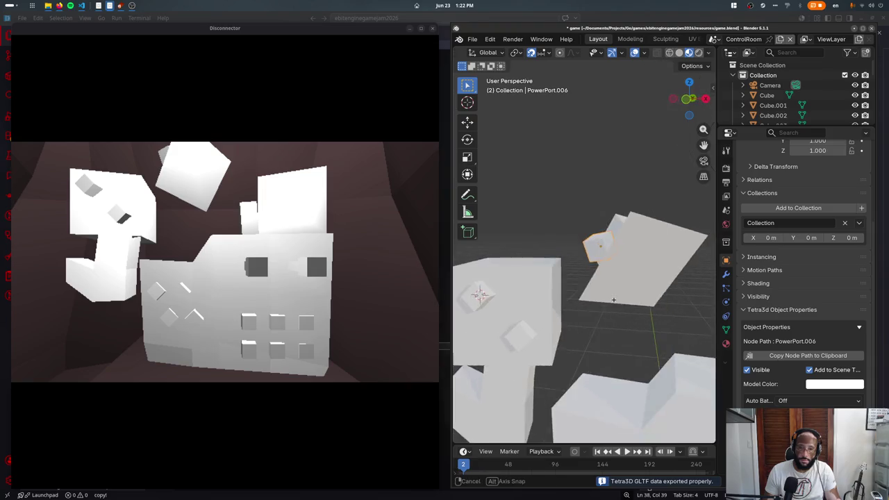
key(g)
click(593, 284)
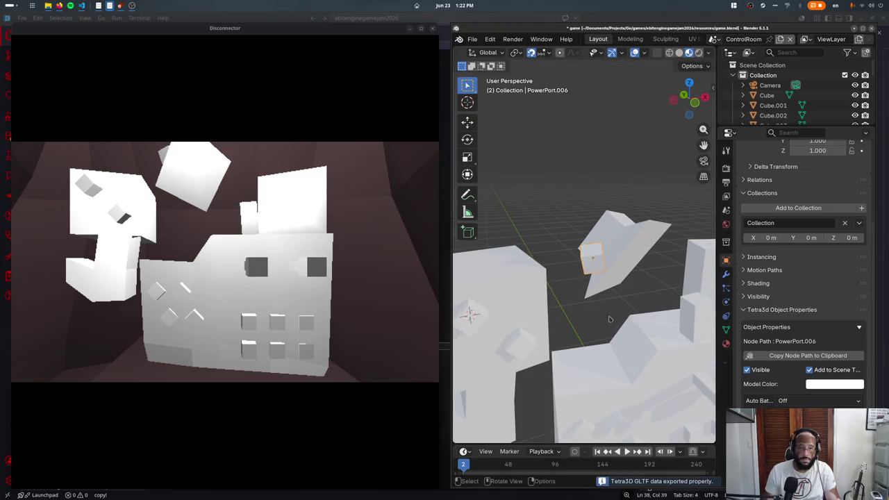
middle_drag(603, 323, 507, 399)
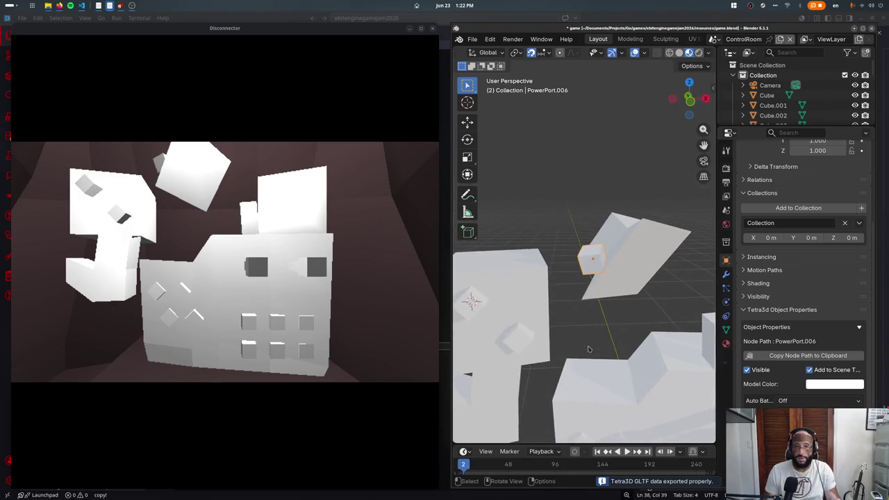
mouse_move(616, 367)
middle_down()
mouse_move(612, 331)
mouse_move(567, 314)
middle_up()
alt+middle_drag(505, 306, 573, 242)
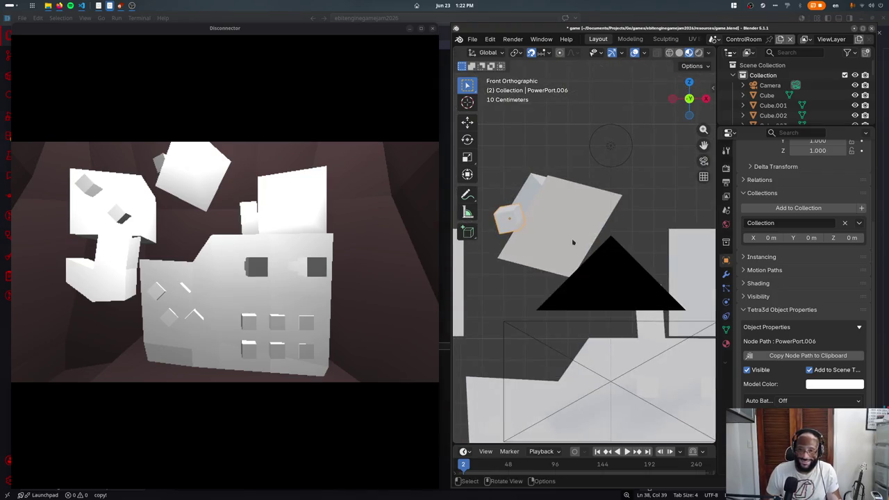
- Make a linked copy of PowerPort.006 in place and clear its rotation
key(shift+d)
click(546, 304)
key(alt+r)
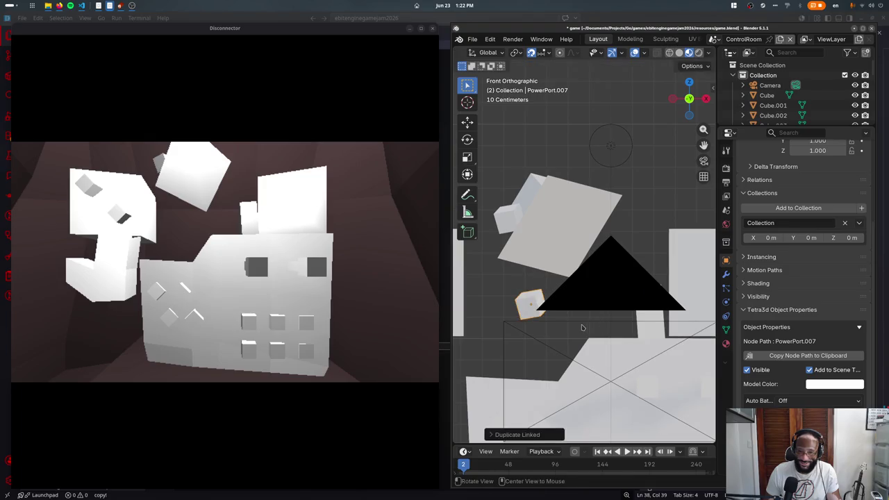
middle_drag(541, 311, 537, 314)
key(KP_7)
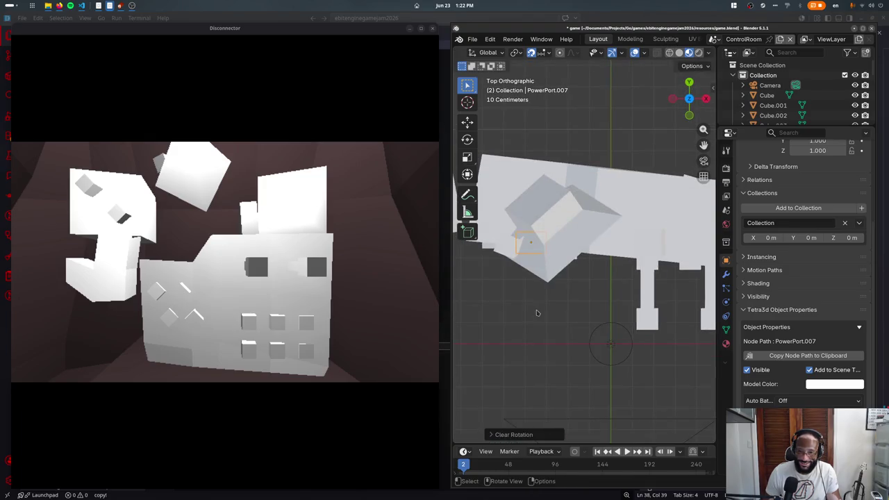
- Move the PowerPort.007 copy to the right and tilt it by -5 degrees
key(g)
click(705, 295)
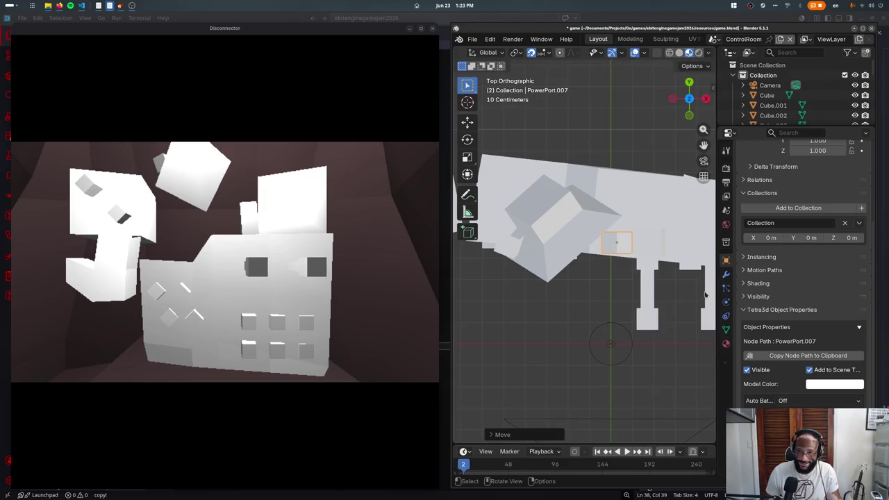
key(g)
click(698, 291)
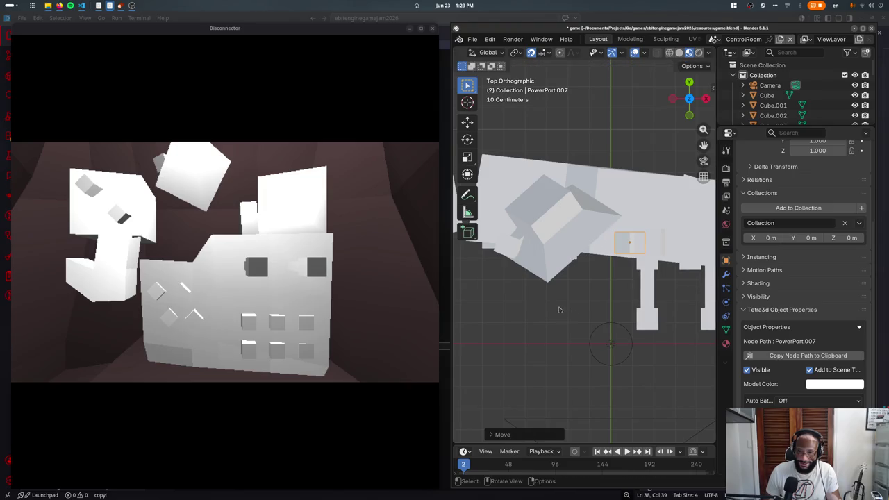
alt+middle_drag(571, 314, 552, 309)
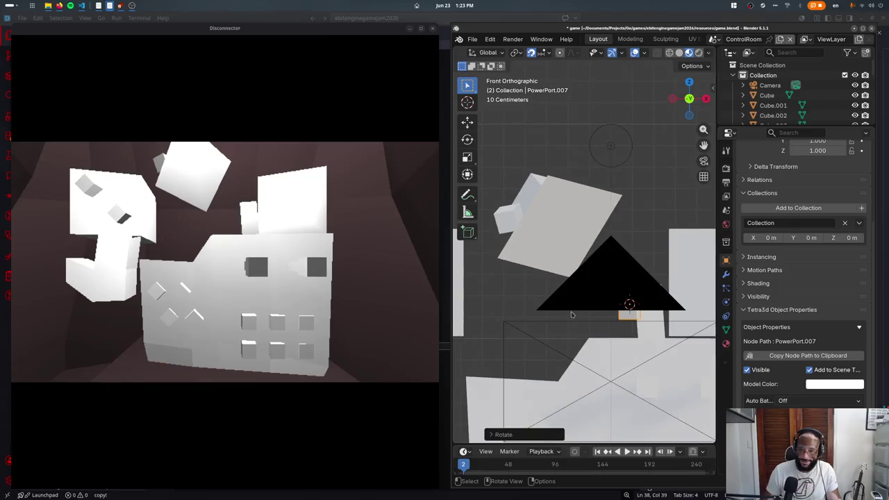
scroll(552, 309, up, 3)
key(r)
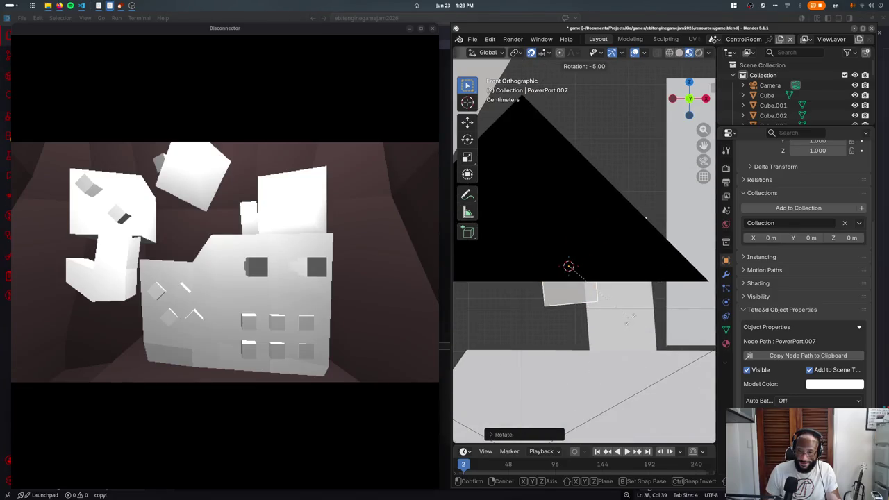
click(630, 317)
- Save and export to Tetra3D GLTF, then move the copy slightly upward
key(ctrl+s)
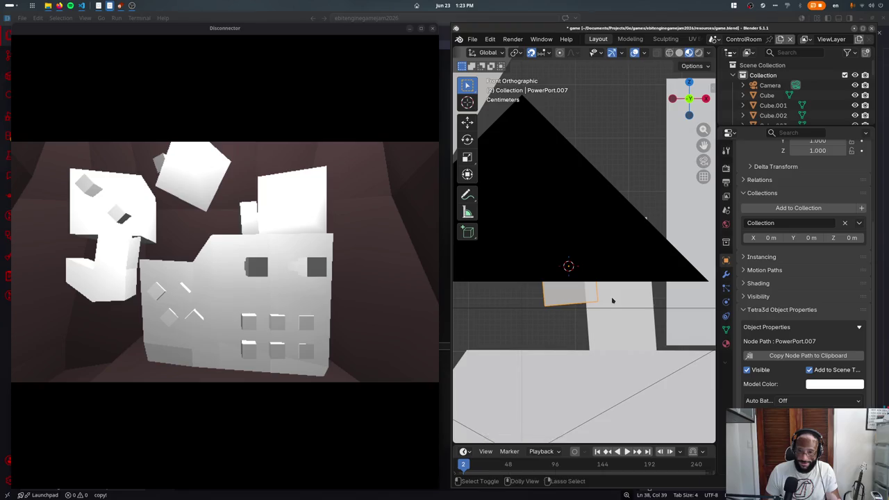
middle_drag(611, 299, 585, 312)
key(KP_7)
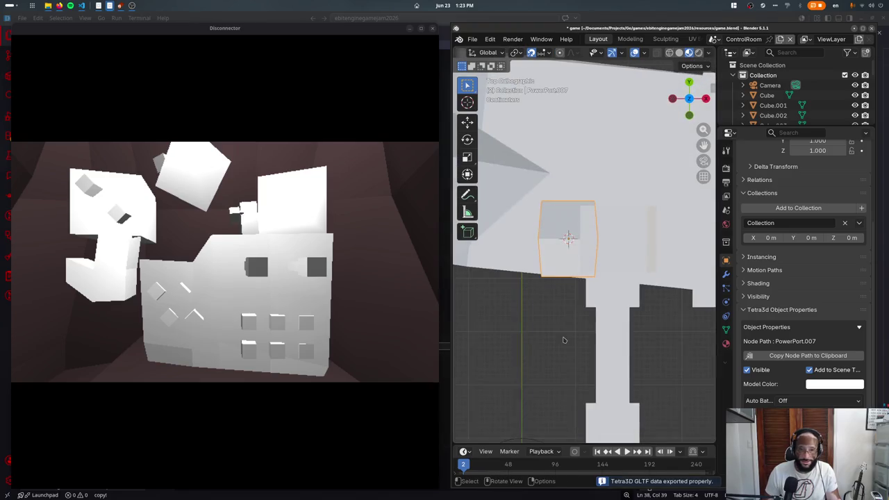
key(g)
right_click(557, 310)
key(g)
click(559, 264)
- Shift a face of Cube.004 along the Y axis in Edit Mode
click(623, 215)
key(Tab)
key(shift+z)
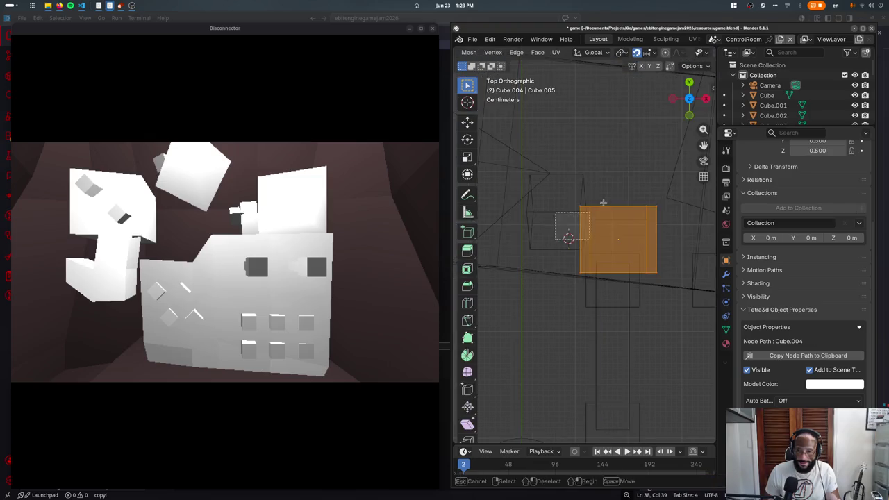
key(g)
key(y)
mouse_move(628, 202)
middle_down()
mouse_move(605, 368)
mouse_move(614, 304)
middle_up()
click(605, 368)
key(Tab)
key(shift+z)
- Save and re-export the scene, then bring up the window overview
key(ctrl+s)
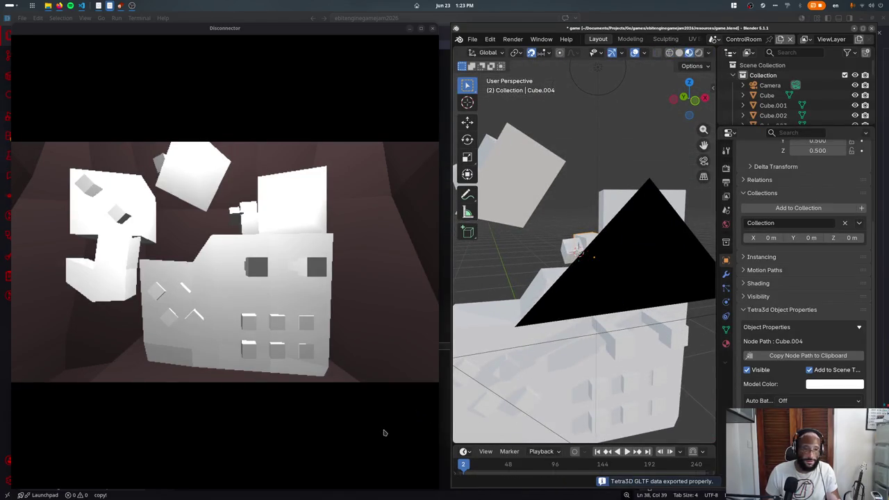
mouse_move(528, 313)
middle_down()
mouse_move(487, 344)
mouse_move(507, 343)
middle_up()
scroll(507, 343, down, 3)
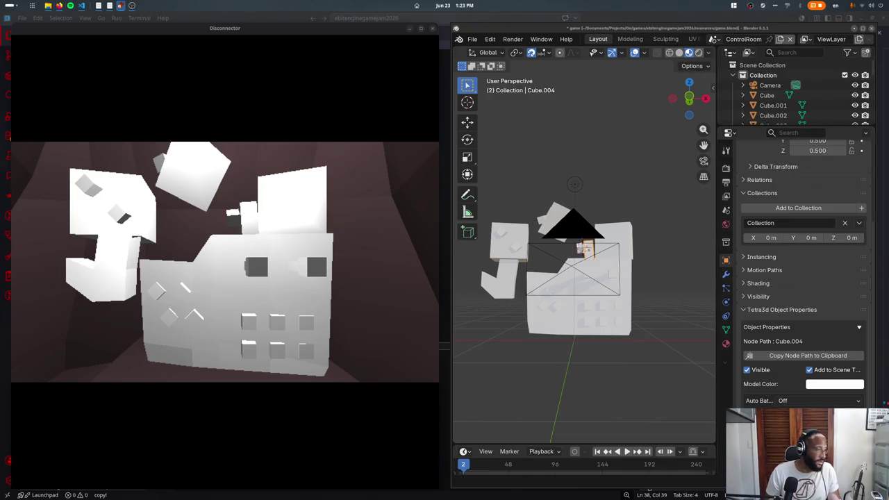
key(super)
key(super)
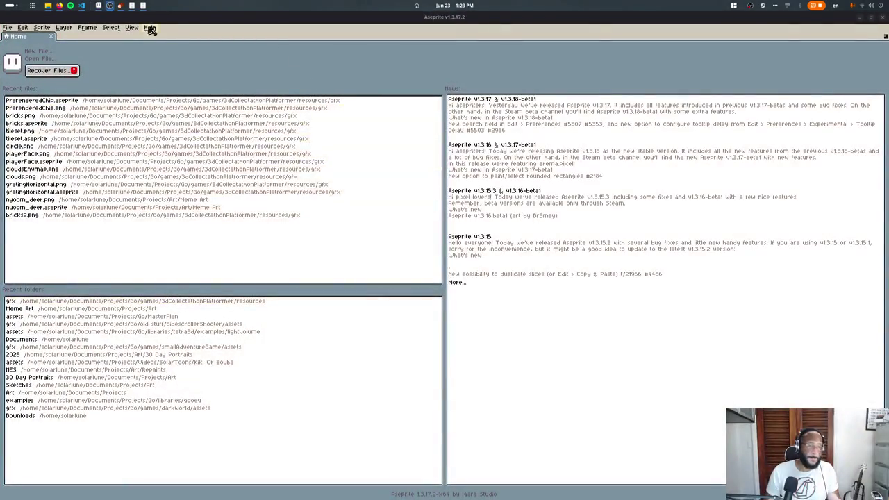
- Create a new sprite with width 256 and height 256
key(ctrl+n)
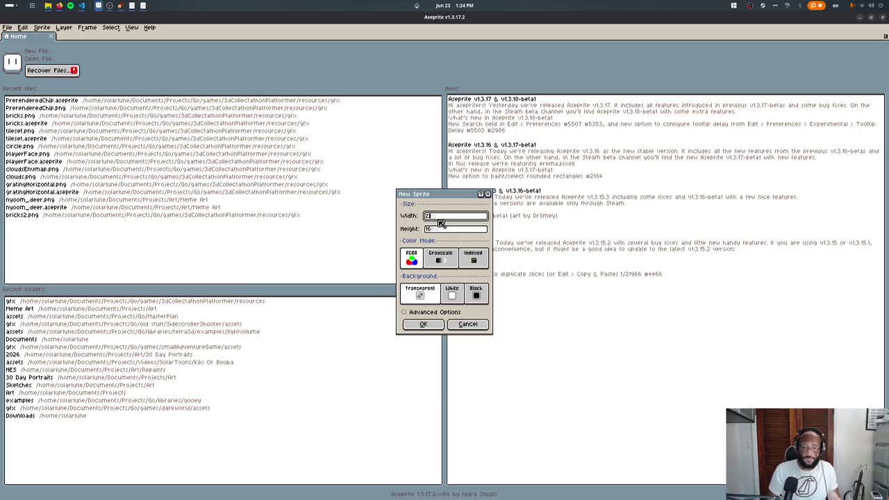
text(256)
key(Tab)
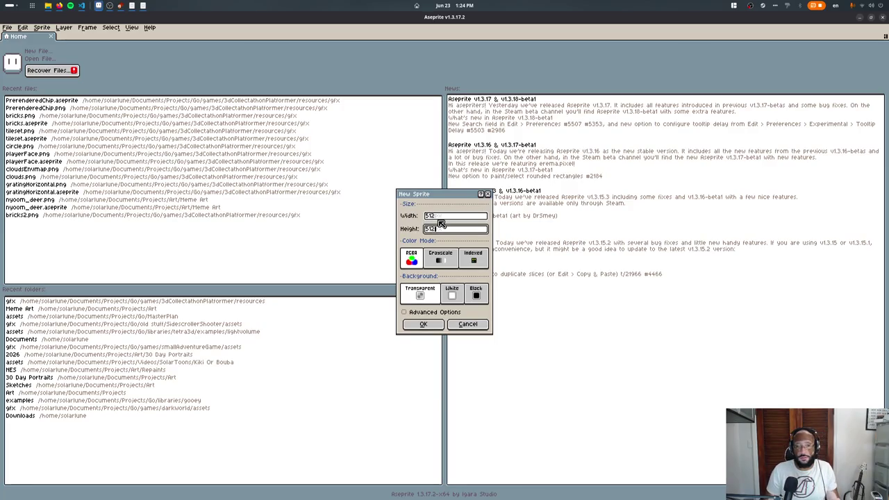
text(256)
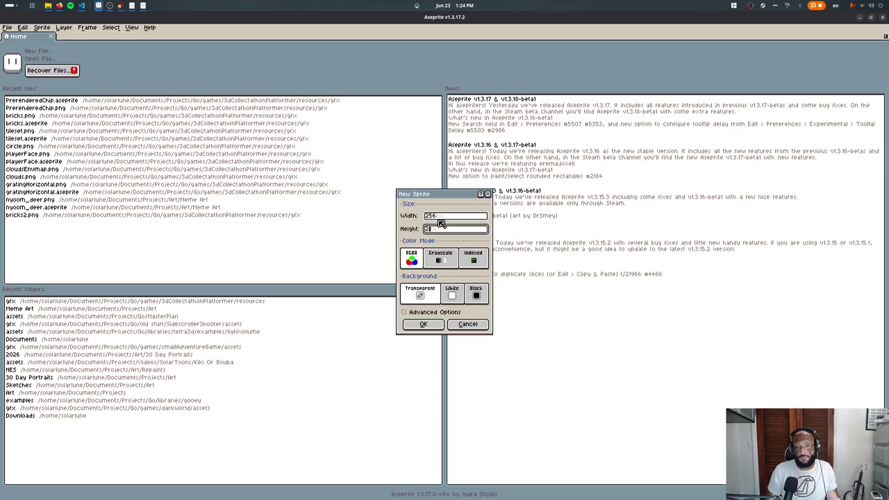
key(Return)
scroll(361, 135, up, 3)
scroll(361, 135, up, 3)
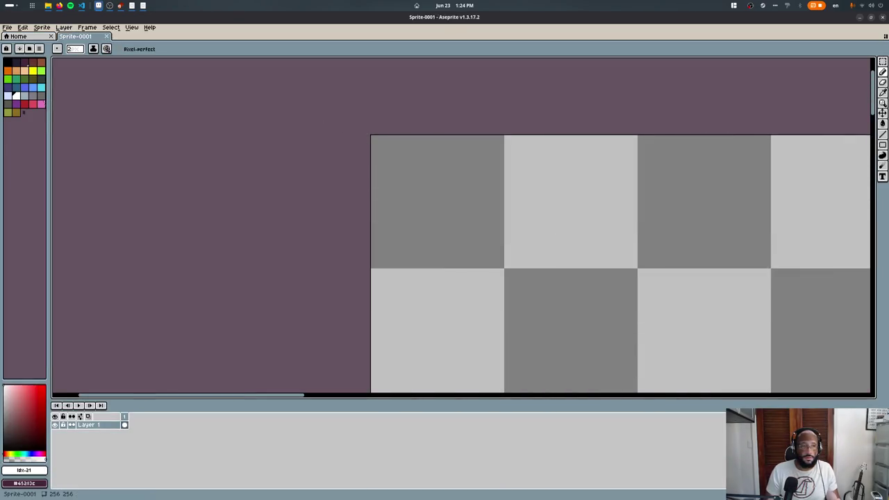
- Select the top-left 16×16 tile and copy the dark tile into the next cell
click(40, 89)
key(m)
drag(440, 238, 505, 269)
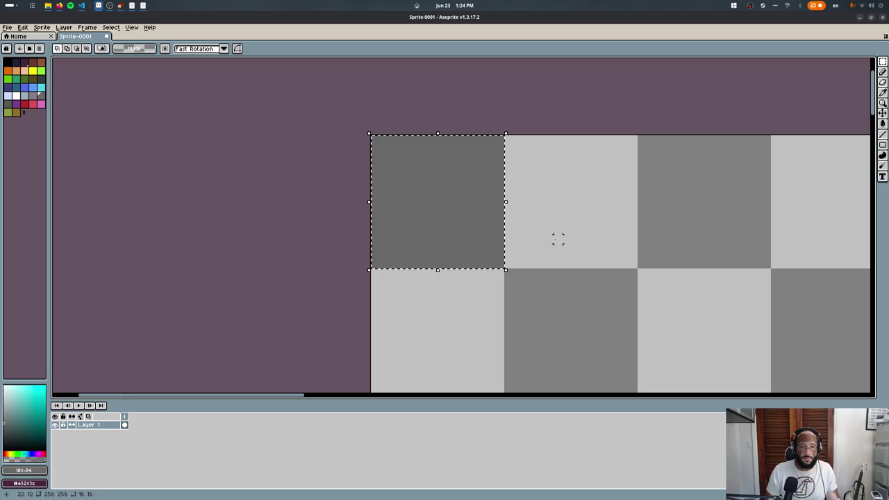
ctrl+drag(438, 201, 571, 201)
click(408, 214)
- Fill the top-left tile with a purplish grey and clear the selection
drag(375, 139, 313, 246)
click(36, 101)
key(f)
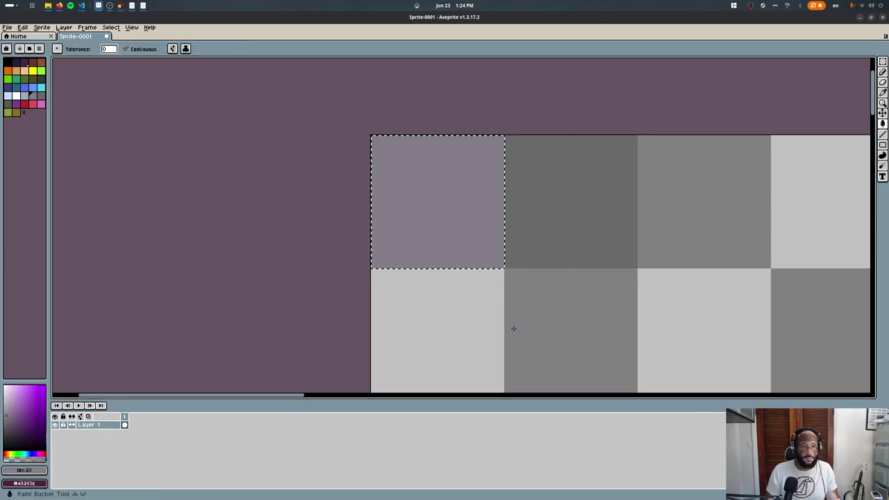
click(549, 198)
key(b)
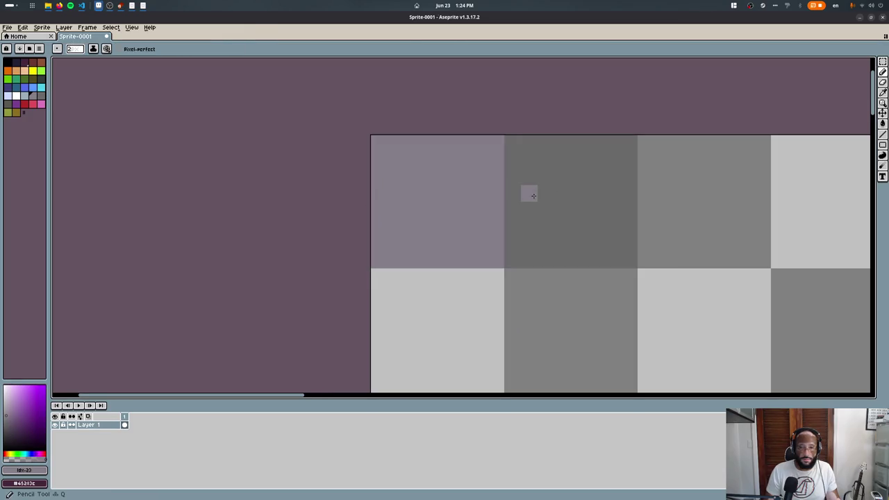
scroll(528, 192, up, 4)
scroll(417, 121, down, 6)
- Load the ARNE32 palette preset after trying AAP-64 and AAP-Splendor128
click(28, 48)
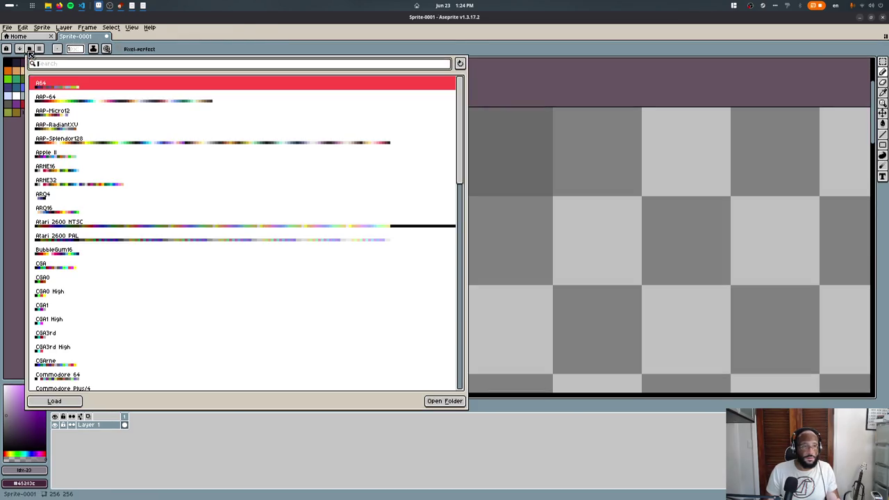
click(69, 97)
click(94, 141)
scroll(90, 243, down, 3)
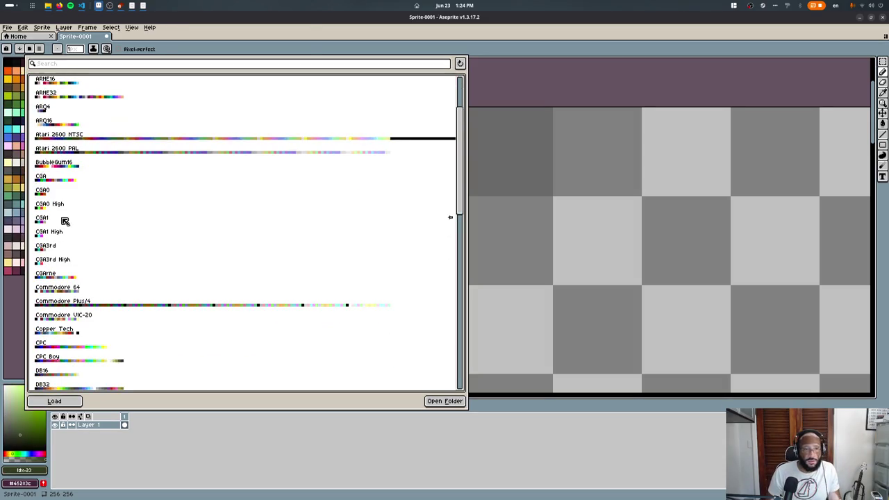
click(88, 94)
scroll(88, 239, down, 1)
key(Escape)
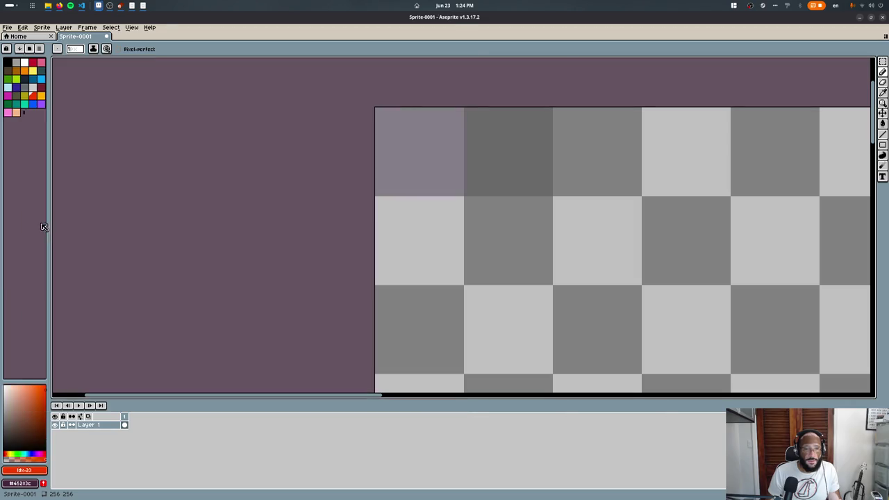
- Bucket-fill the second top tile with dark navy
key(g)
click(455, 168)
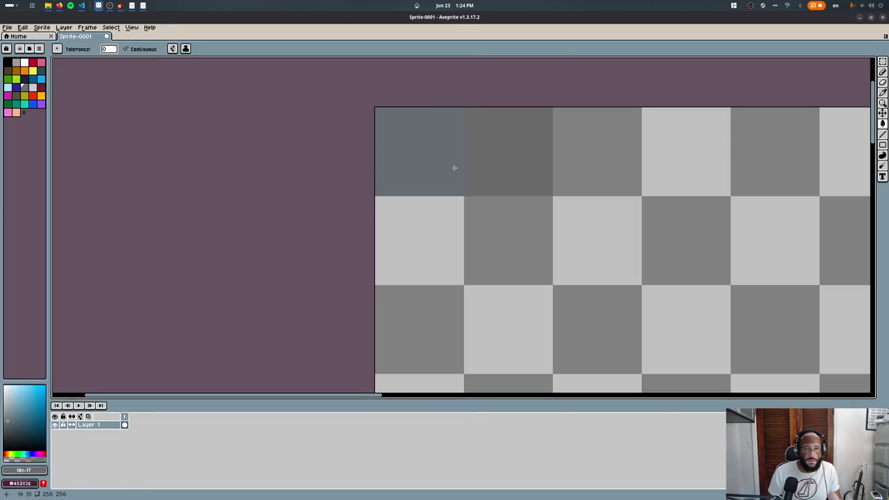
key(ctrl+z)
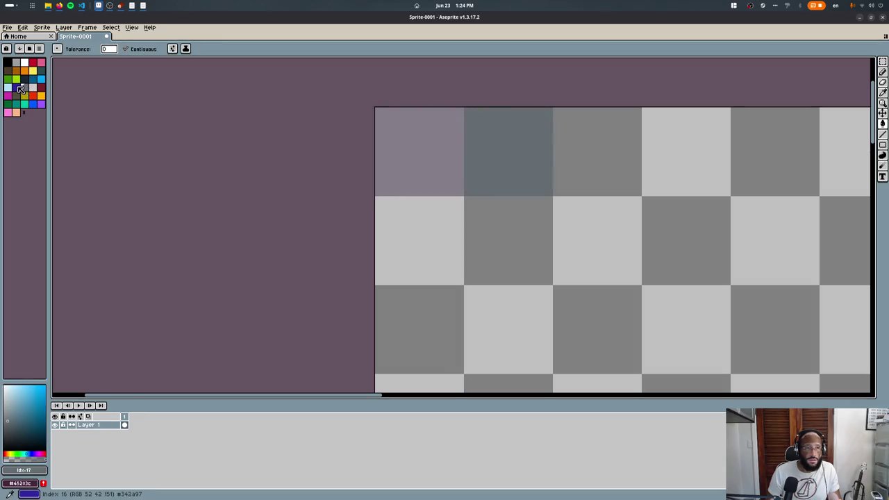
click(21, 88)
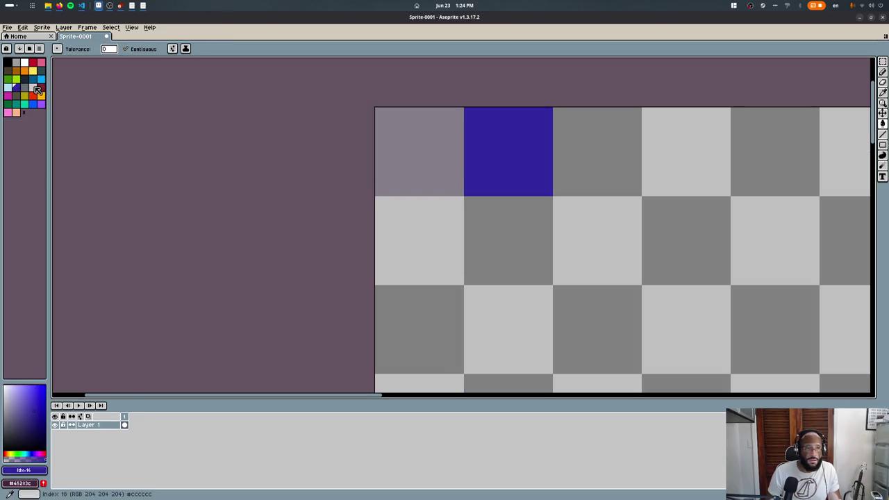
click(24, 77)
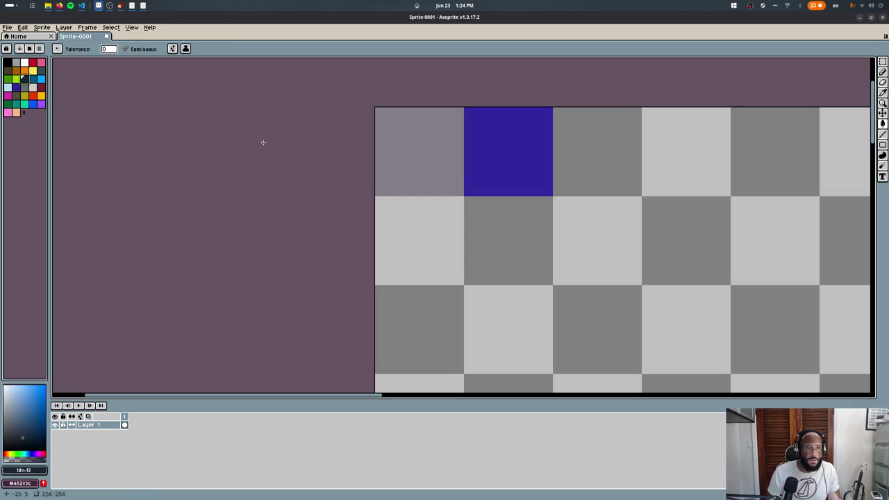
click(494, 145)
- Pick up the blue and draw a blue strip down the tile edge
click(438, 163)
scroll(464, 127, up, 5)
key(i)
key(b)
drag(470, 70, 461, 292)
- Paint dark navy columns and pixels along the tile's left side
key(r)
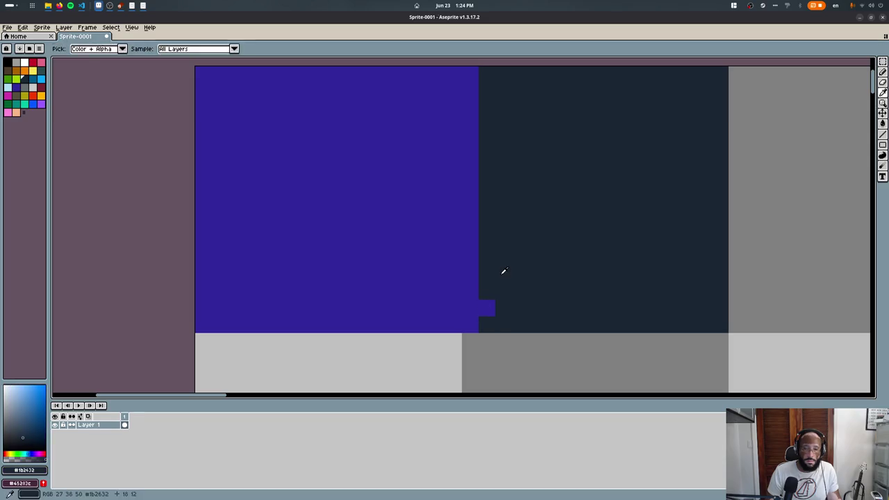
key(r)
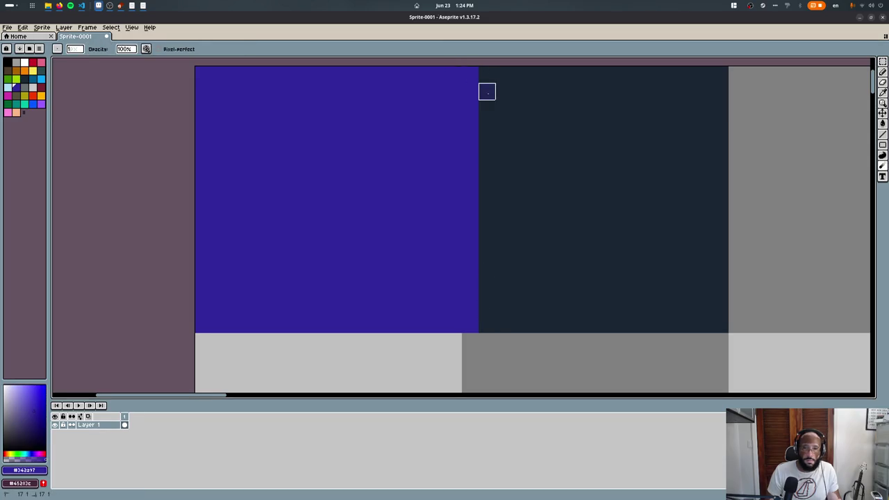
key(i)
click(487, 91)
key(b)
mouse_move(470, 89)
mouse_down()
mouse_move(470, 307)
mouse_move(476, 72)
mouse_up()
shift+click(507, 326)
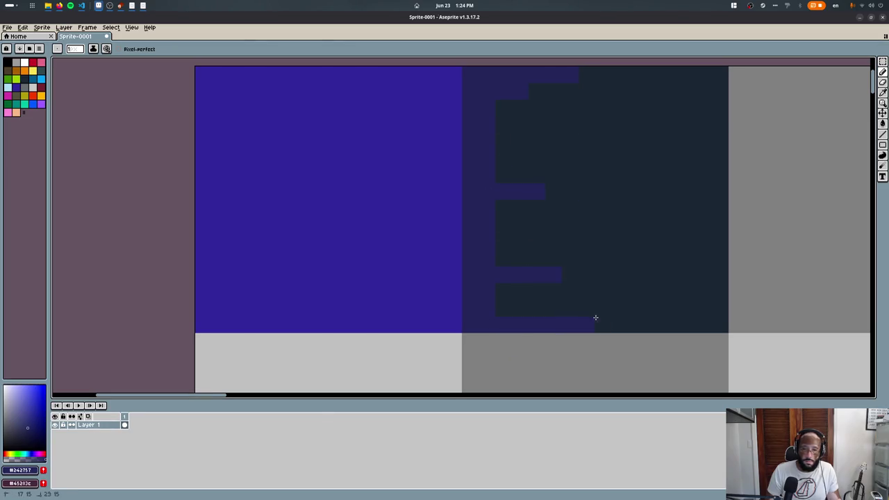
key(r)
key(i)
click(516, 245)
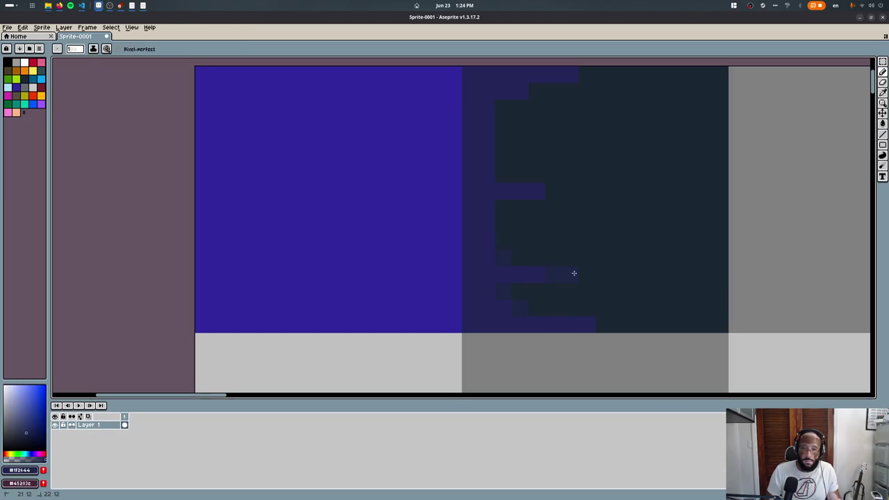
click(504, 158)
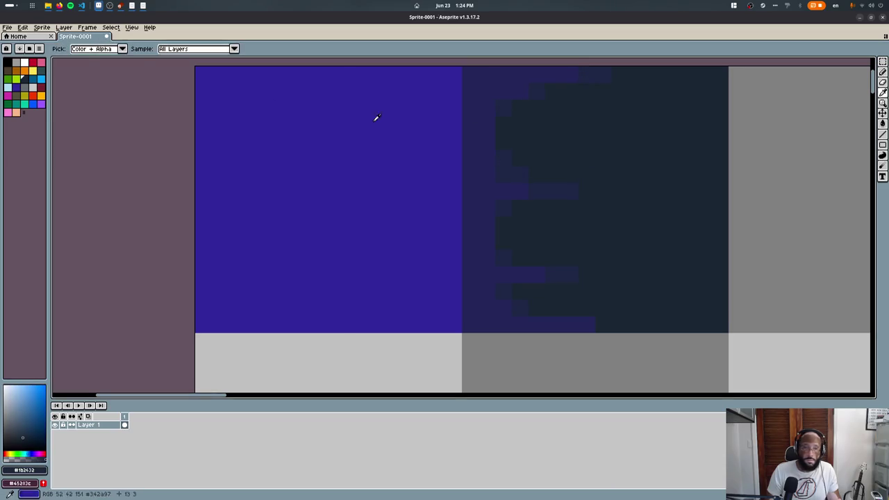
- Outline the button shape in black and bucket-fill its inside
click(8, 61)
mouse_move(654, 91)
mouse_down()
mouse_move(696, 93)
mouse_move(708, 317)
mouse_move(625, 308)
mouse_move(653, 254)
mouse_move(601, 99)
mouse_move(637, 107)
mouse_move(633, 97)
mouse_move(655, 289)
mouse_up()
key(ctrl+z)
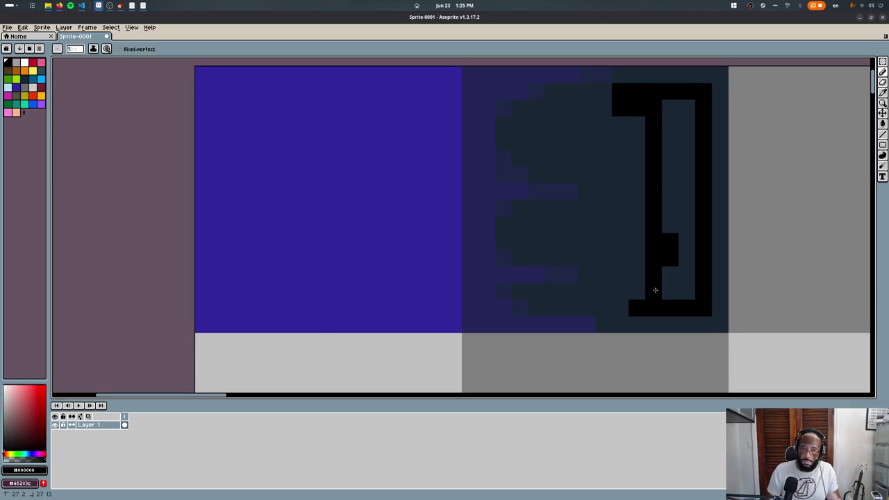
key(g)
click(669, 292)
key(b)
- Add black bars jutting left from the shape's top, middle and lower edge
click(637, 108)
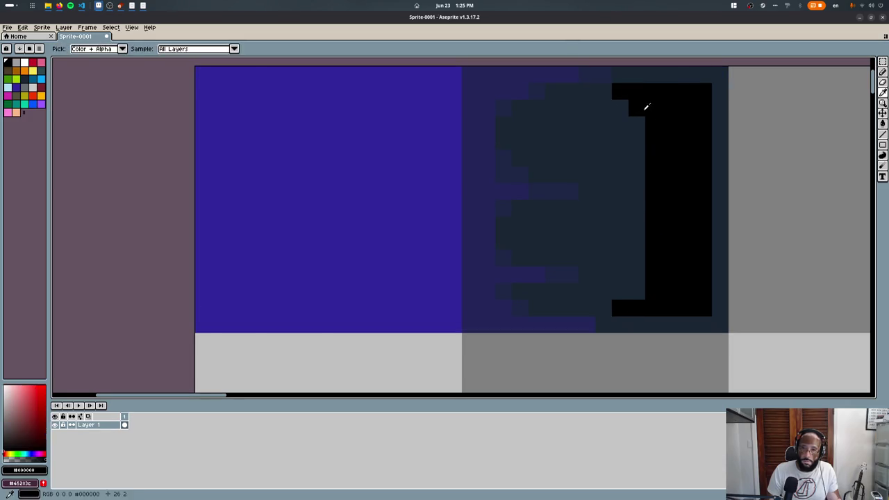
click(620, 140)
click(636, 174)
key(ctrl+z)
key(ctrl+z)
drag(625, 125, 594, 127)
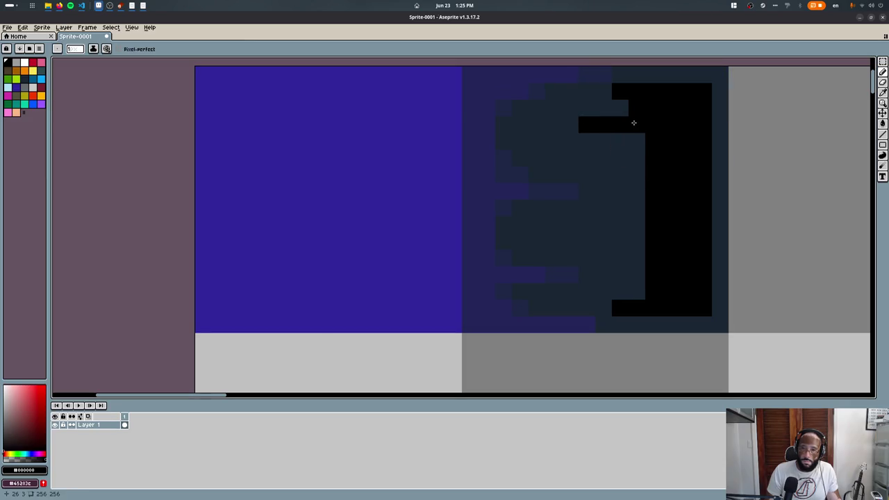
mouse_move(601, 256)
mouse_down()
mouse_move(642, 252)
mouse_move(599, 223)
mouse_move(642, 258)
mouse_up()
alt+click(575, 243)
alt+click(649, 276)
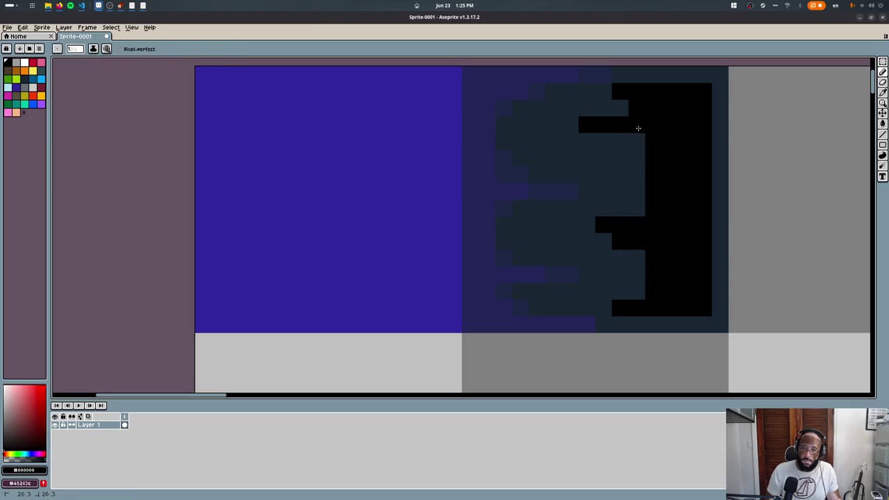
- Sample the dark teal, then pick a lighter teal and orange from the palette
key(r)
key(b)
alt+click(576, 155)
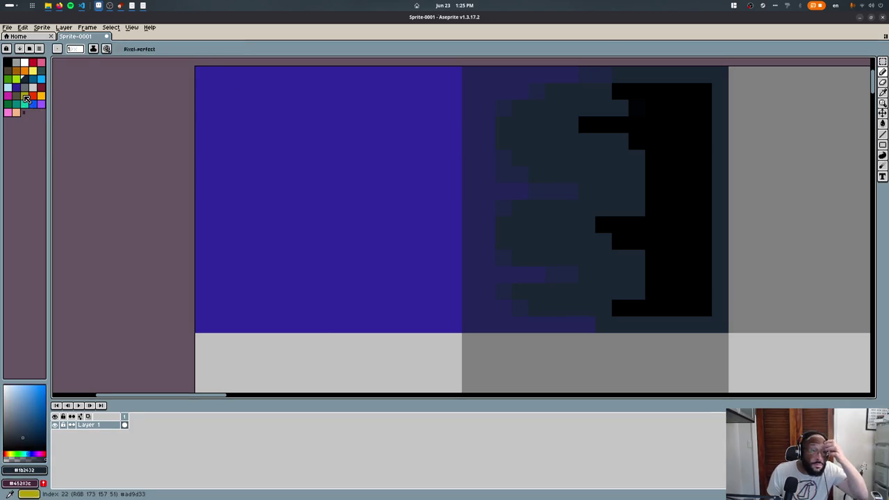
click(26, 100)
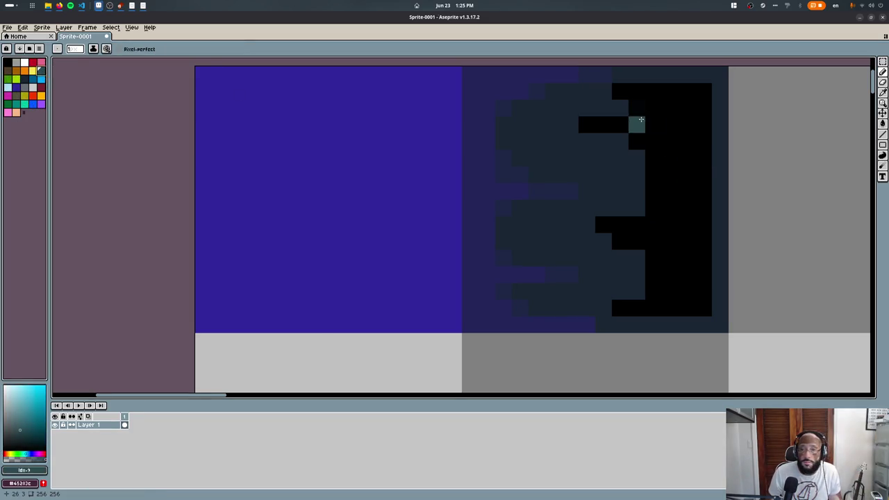
click(19, 71)
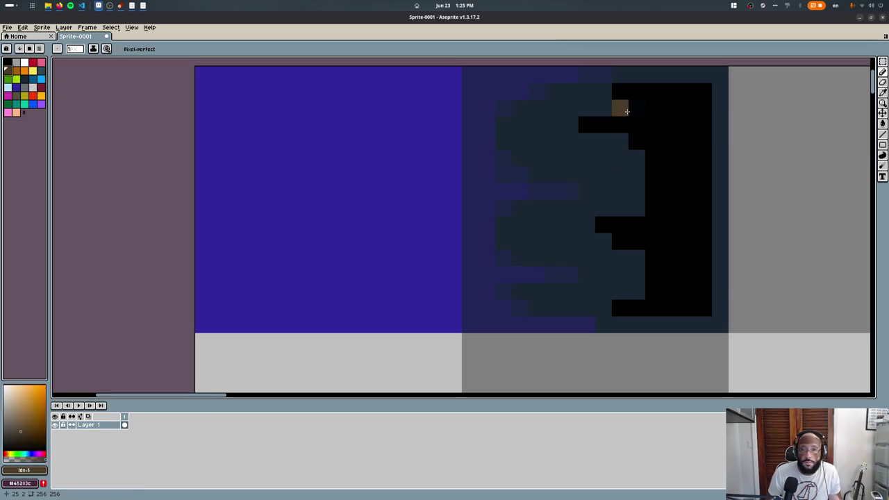
- Load the Commodore Plus/4 preset palette
click(29, 49)
scroll(109, 257, down, 3)
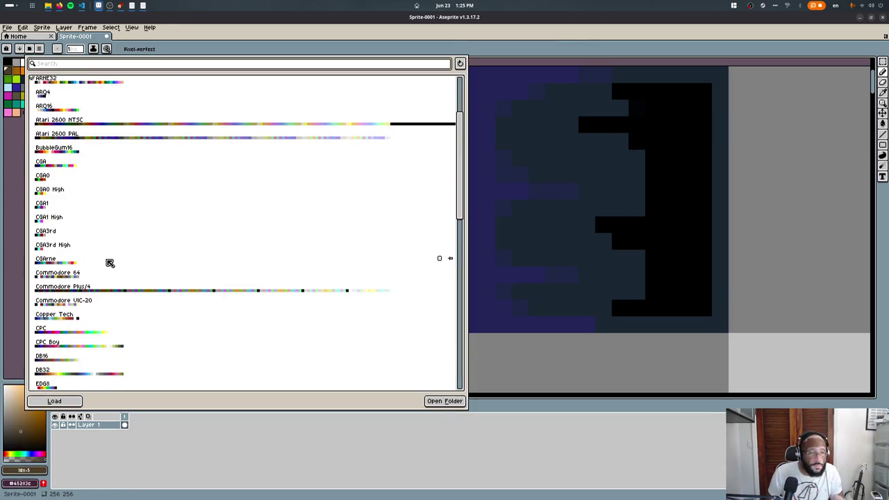
scroll(232, 372, down, 3)
click(239, 228)
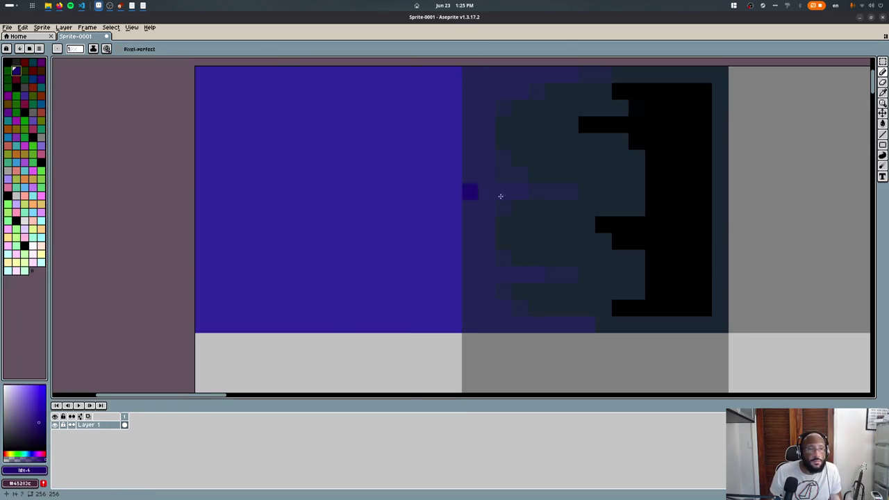
- Bucket-fill the left column dark purple, the left panel dark blue, and the right tile's dark teal purple
key(g)
click(472, 108)
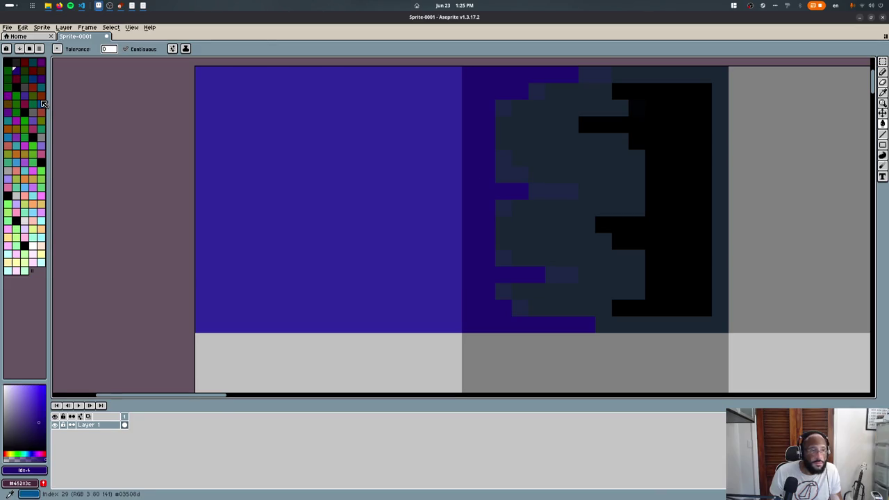
click(35, 83)
click(292, 222)
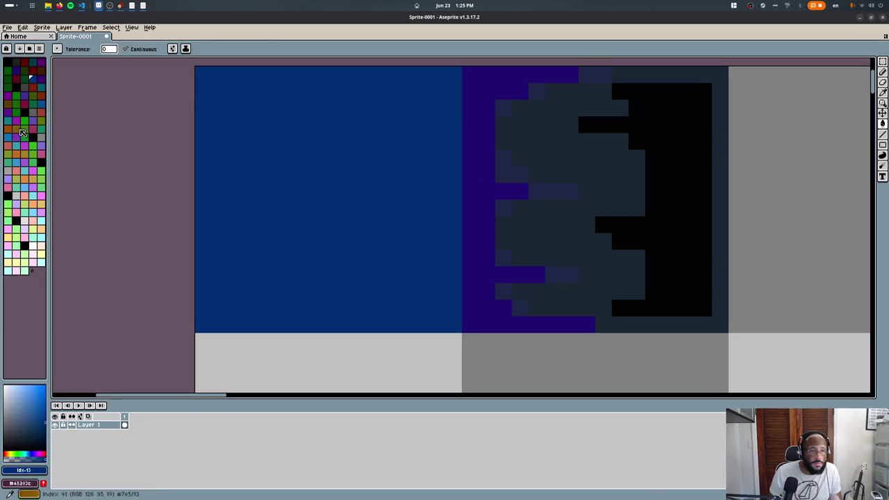
click(15, 71)
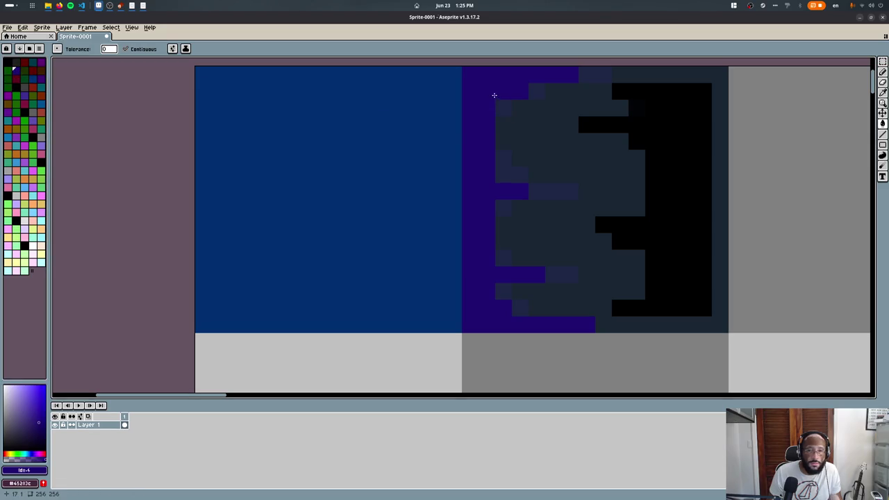
click(569, 140)
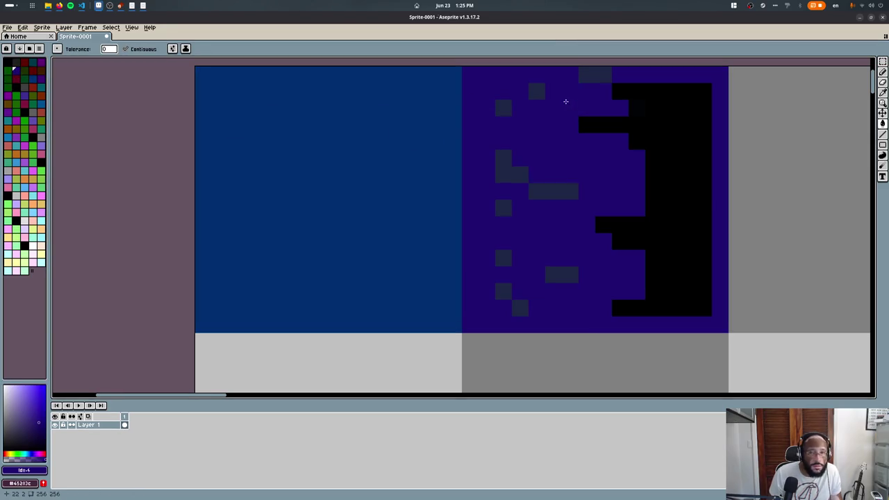
key(ctrl+z)
key(ctrl+z)
key(ctrl+z)
click(510, 125)
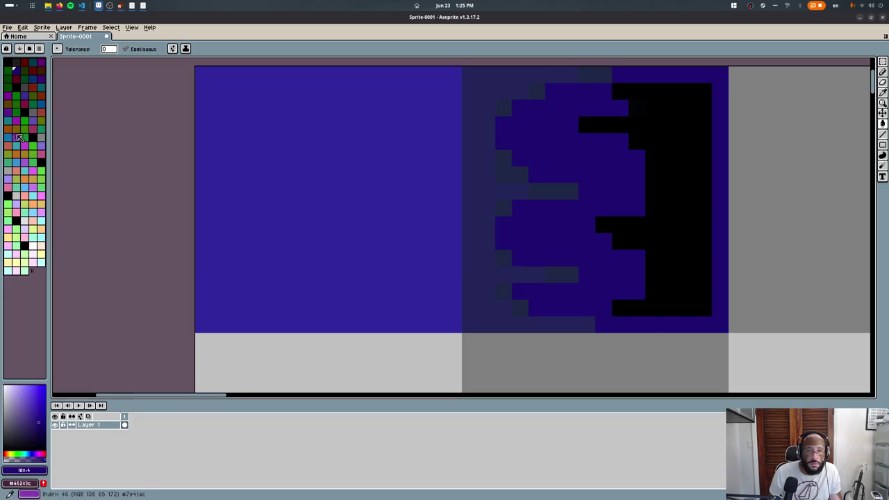
- Try teal, dark red and black fills on the dark column, undoing each
click(32, 61)
click(275, 257)
click(473, 111)
click(474, 114)
key(ctrl+z)
click(16, 61)
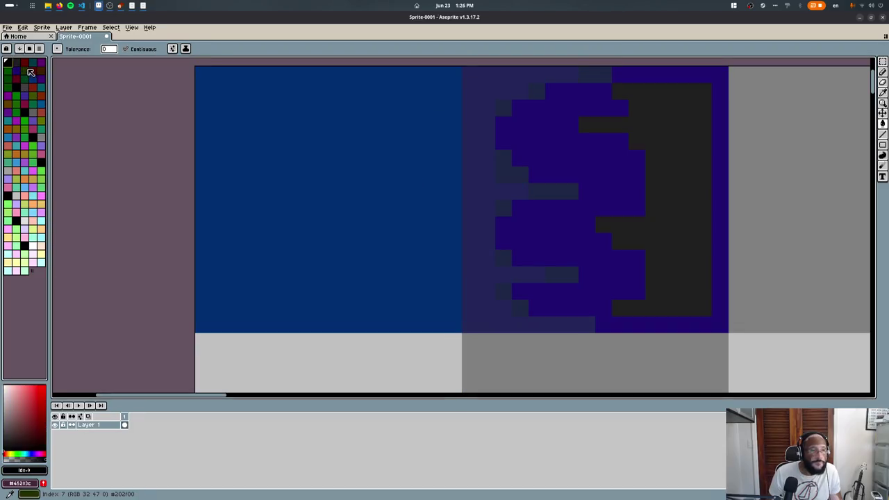
click(470, 181)
key(ctrl+z)
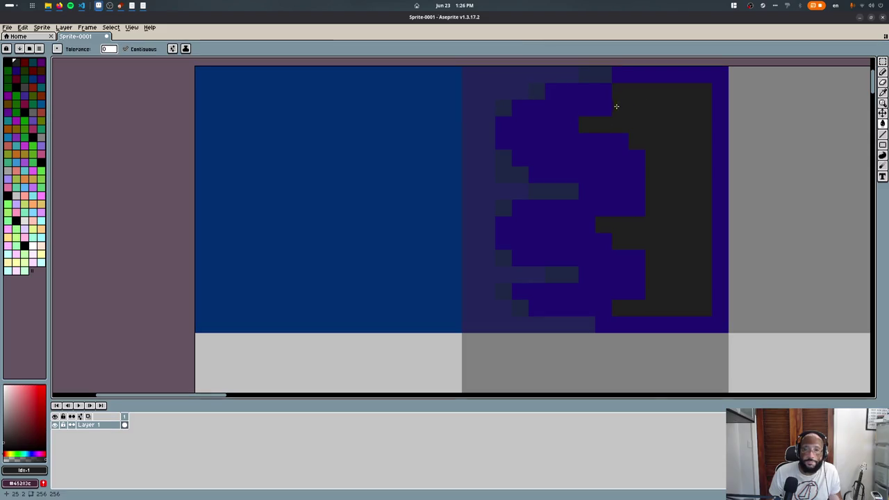
click(16, 69)
click(634, 147)
key(ctrl+z)
- Fill the dark-grey button shape black and blacken its top-right and bottom-right corner pixels
alt+click(654, 113)
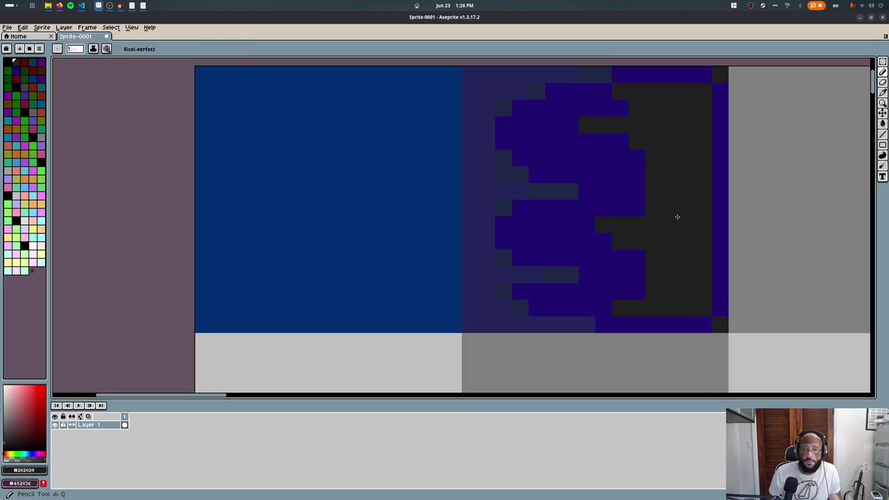
scroll(666, 207, up, 3)
scroll(653, 207, down, 3)
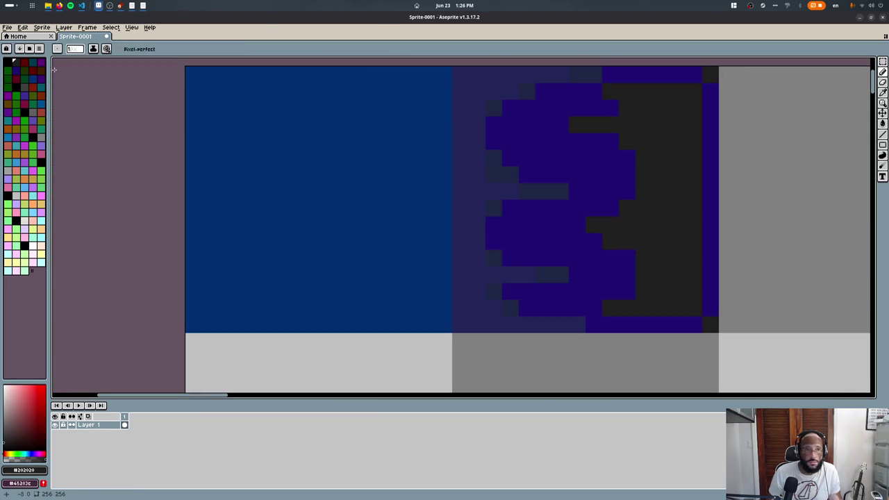
click(8, 61)
key(g)
click(690, 219)
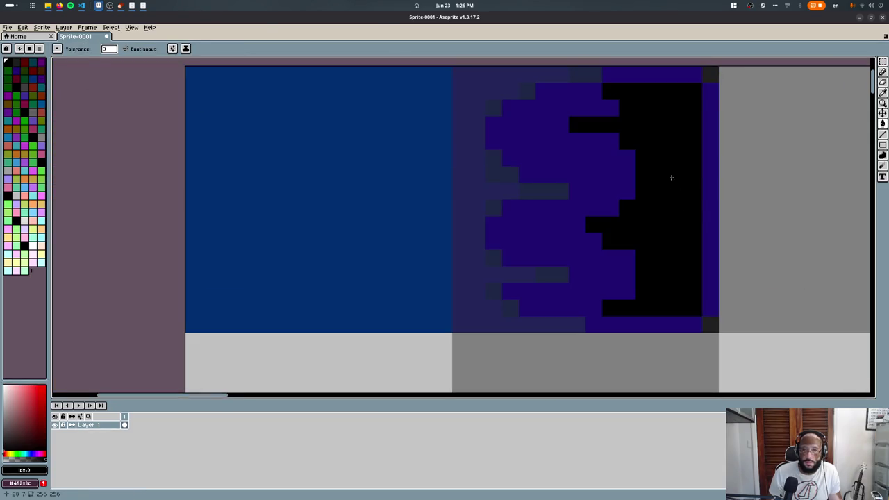
click(709, 74)
click(710, 324)
key(b)
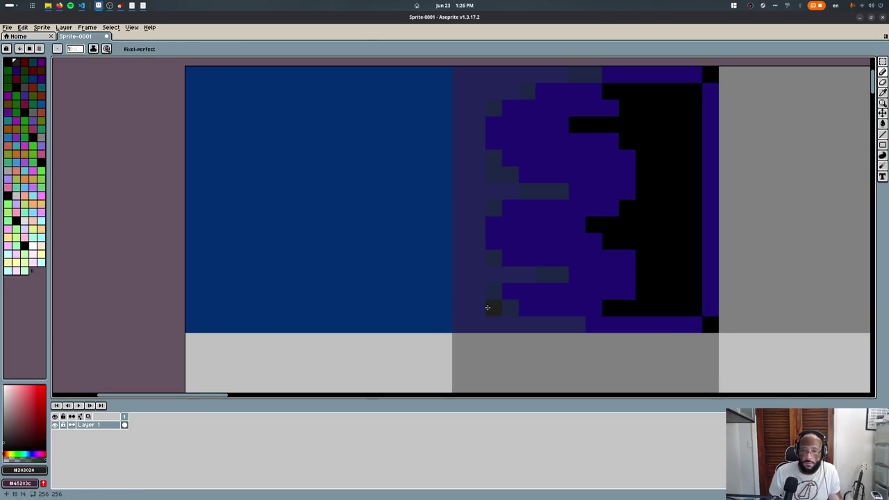
- Try a purple fill on the greyish column, then undo and redo back to the blue recolouring
alt+click(519, 291)
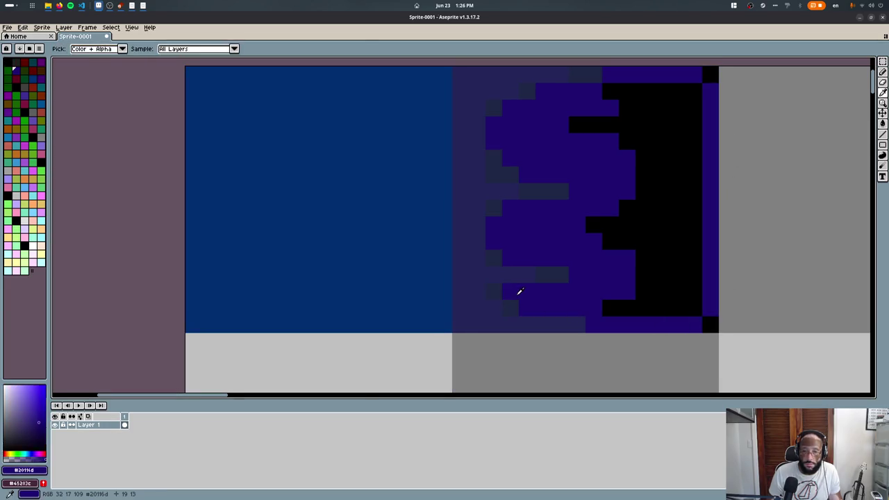
key(g)
click(461, 309)
key(r)
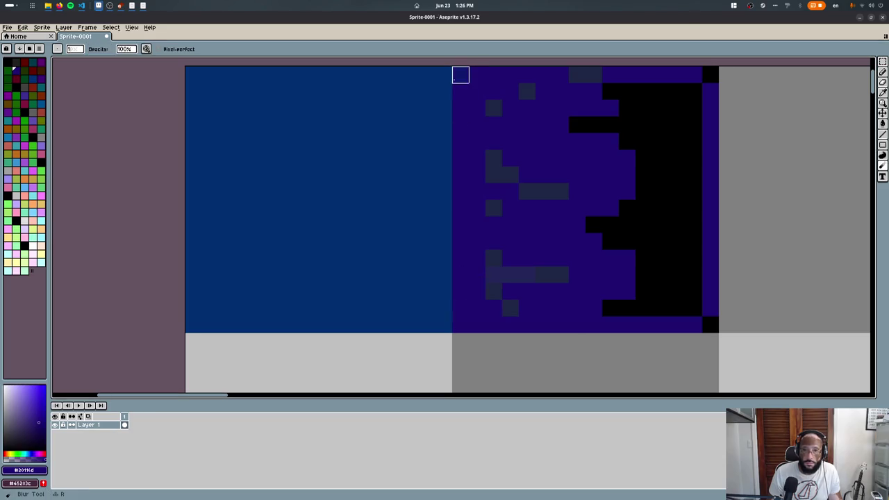
alt+click(460, 75)
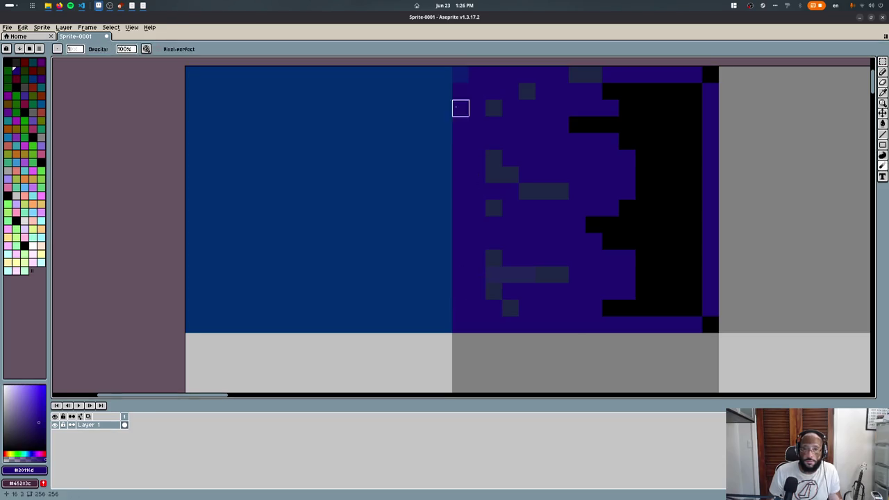
key(b)
key(ctrl+z)
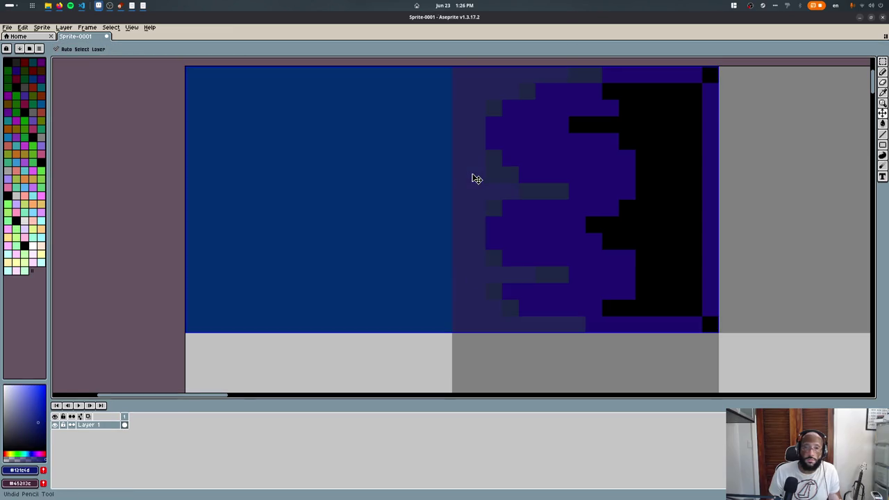
key(ctrl+z)
key(ctrl+y)
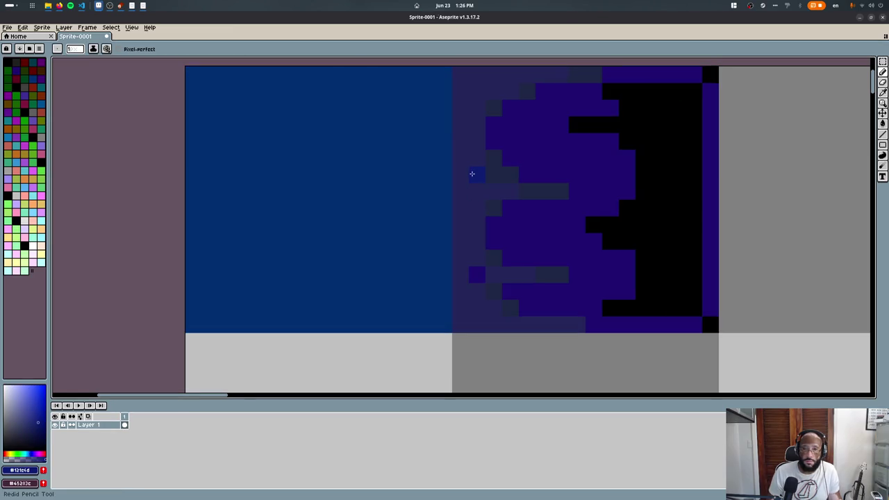
key(ctrl+y)
- Add a purple pixel at the panel edge and fill the navy column with the panel blue
key(i)
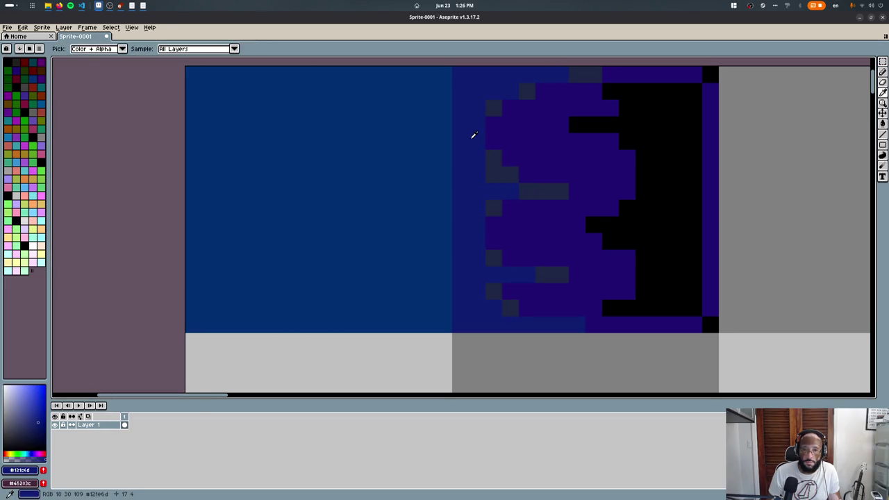
click(446, 115)
click(545, 135)
key(b)
click(446, 93)
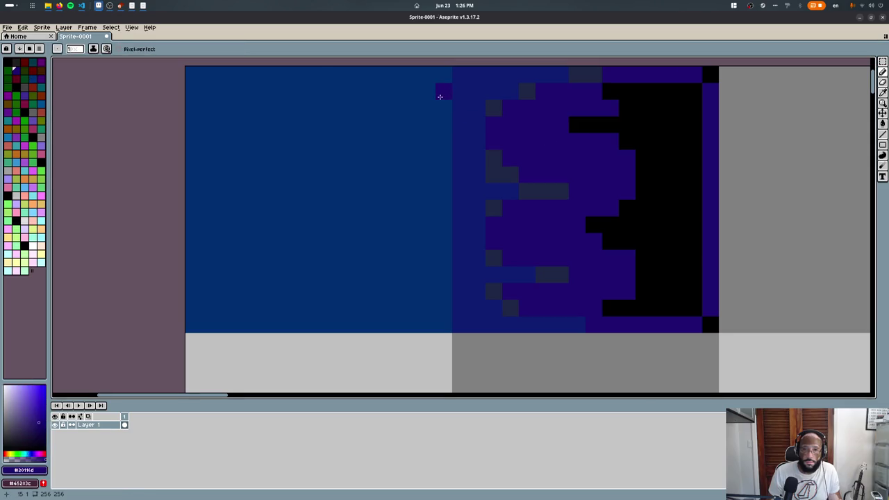
alt+click(456, 136)
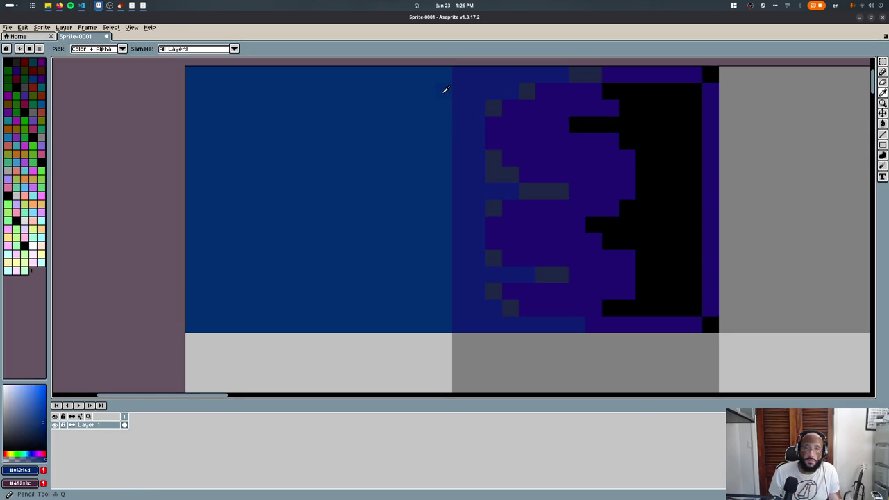
key(g)
click(484, 162)
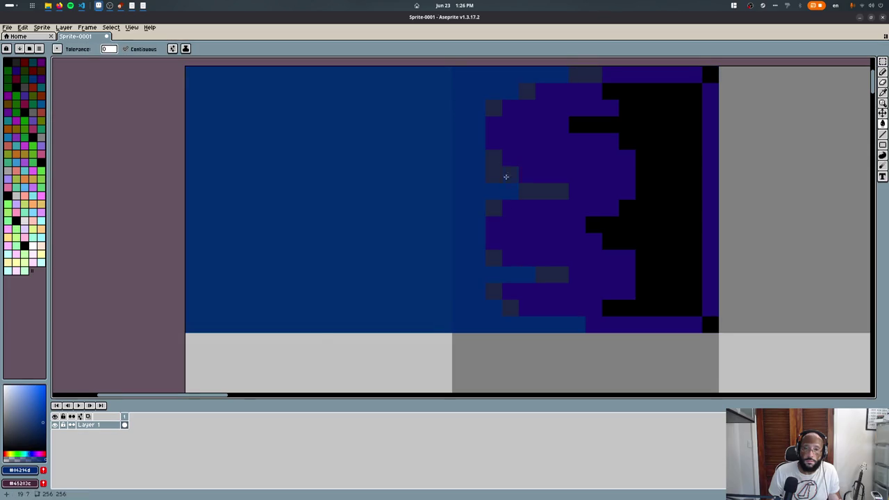
- Paint dark blue pixels along the purple band's top edge and fill a small gap dark blue
key(b)
alt+click(526, 114)
key(g)
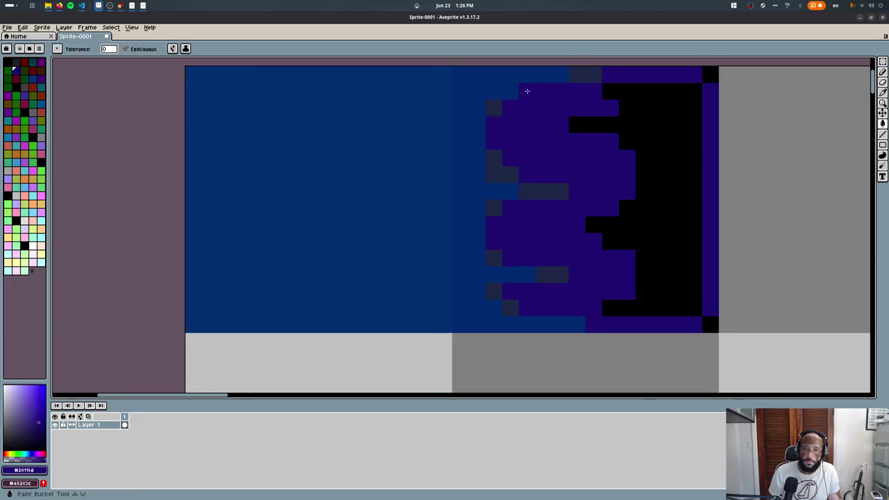
key(b)
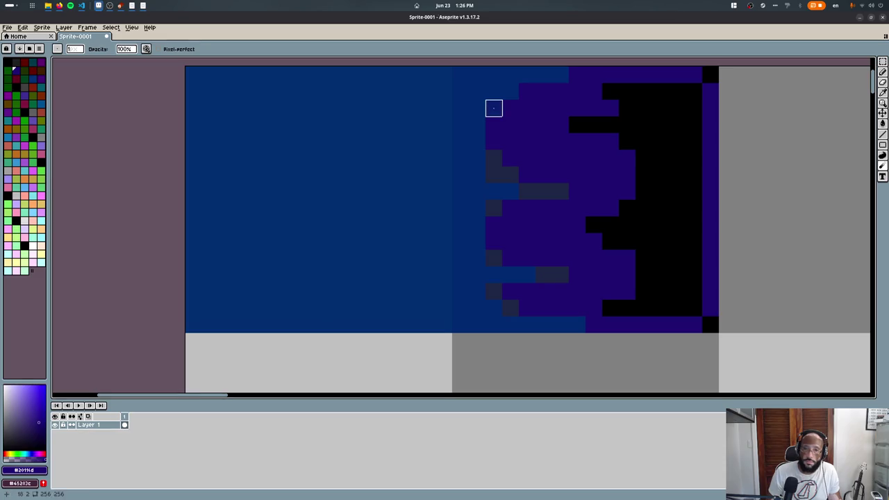
alt+click(512, 132)
drag(512, 93, 524, 91)
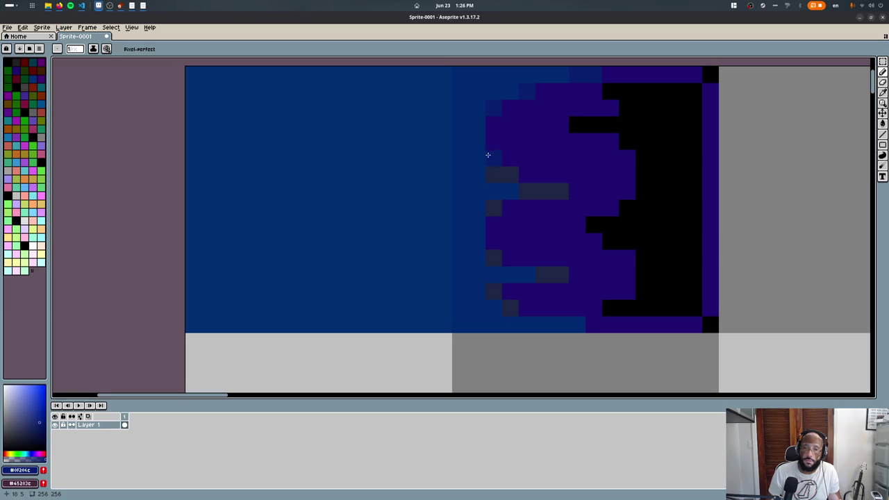
key(g)
click(508, 188)
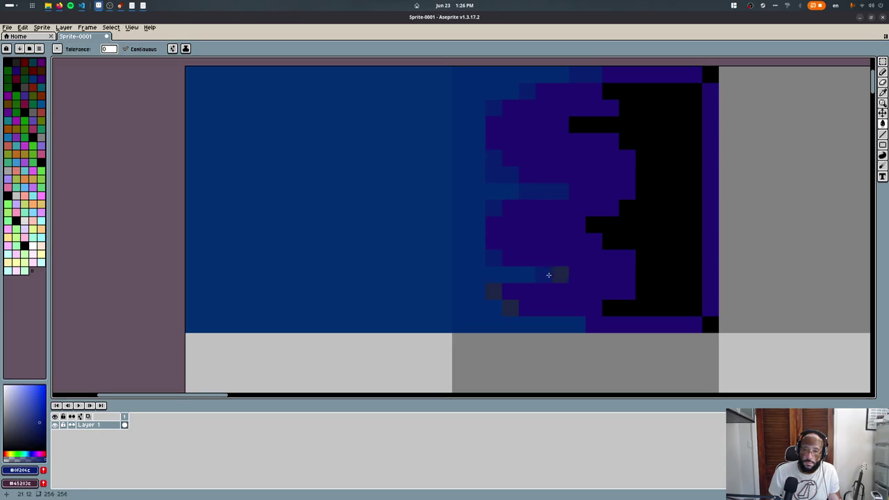
key(b)
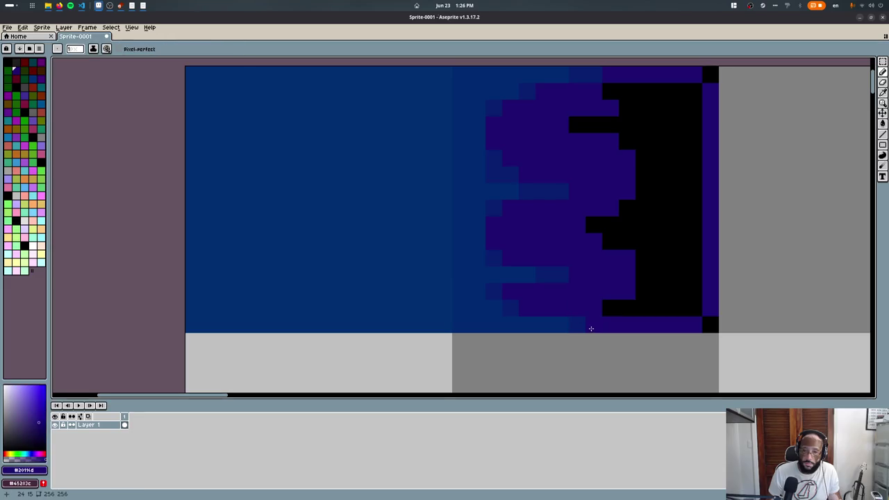
- Step the purple edge with dark pixels and trim the black shape's right corners with purple
key(alt+r)
key(Escape)
key(r)
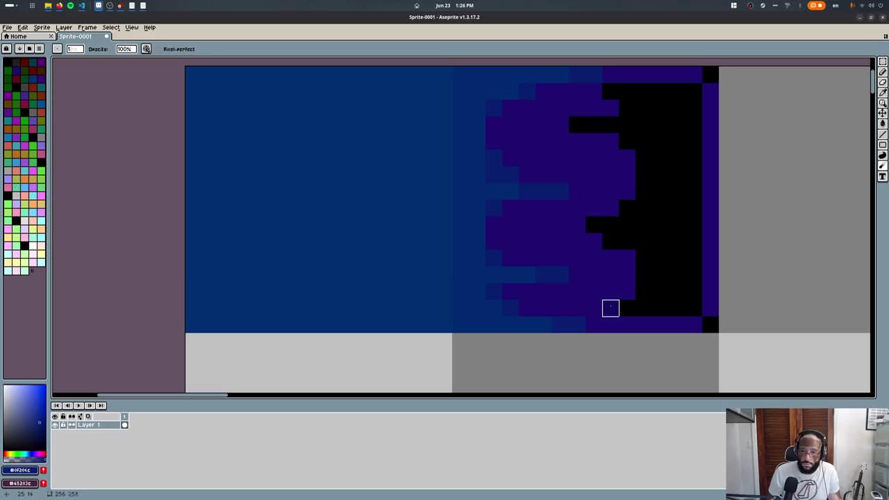
key(b)
drag(617, 221, 627, 208)
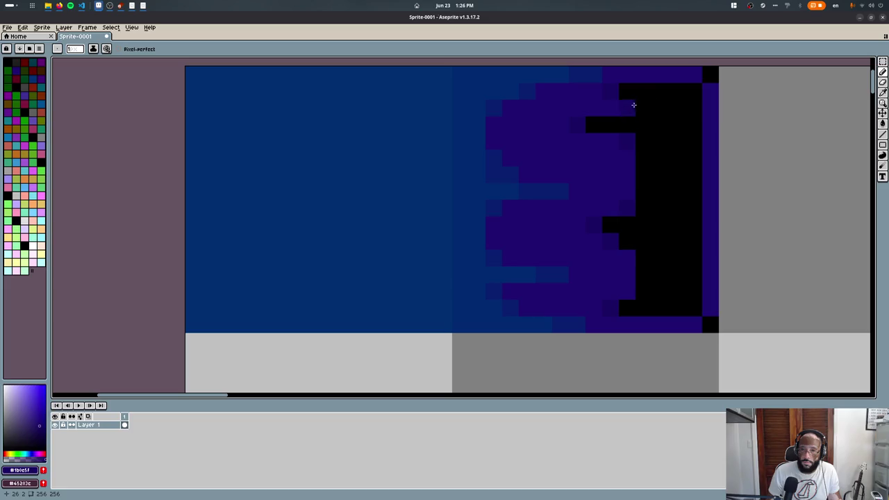
click(693, 91)
click(693, 308)
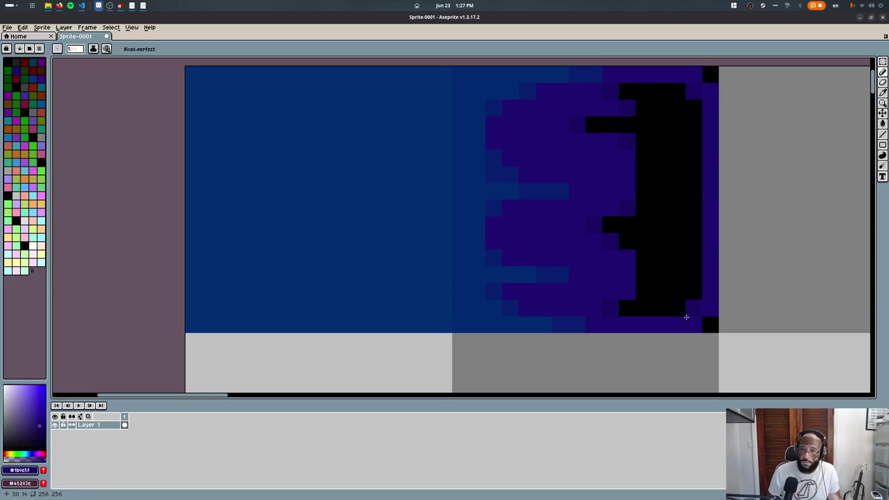
click(393, 174)
alt+click(486, 97)
click(193, 75)
key(ctrl+z)
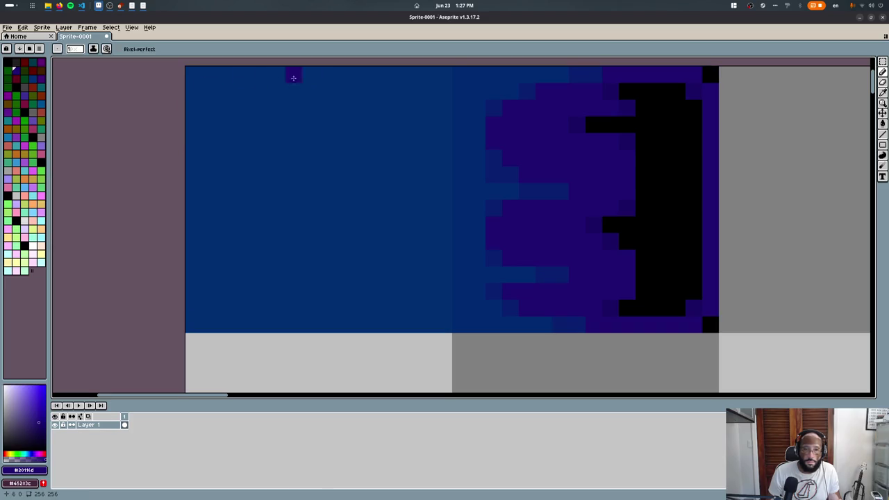
- Paint a short teal strip at the tile's top-left, capping its end dark blue
alt+click(216, 104)
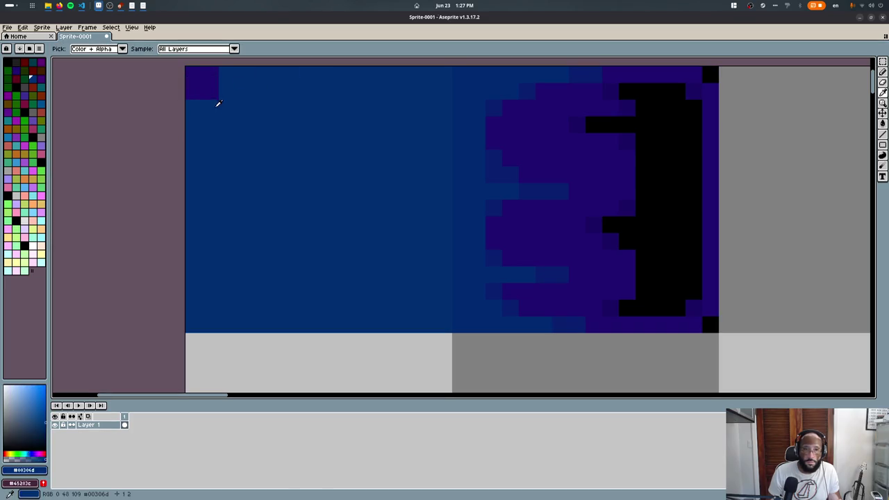
click(41, 95)
drag(193, 75, 227, 75)
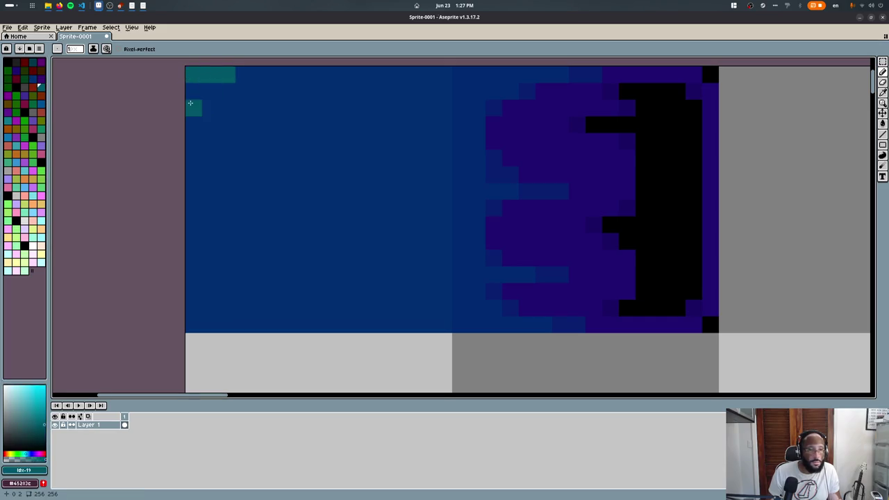
click(32, 80)
click(228, 76)
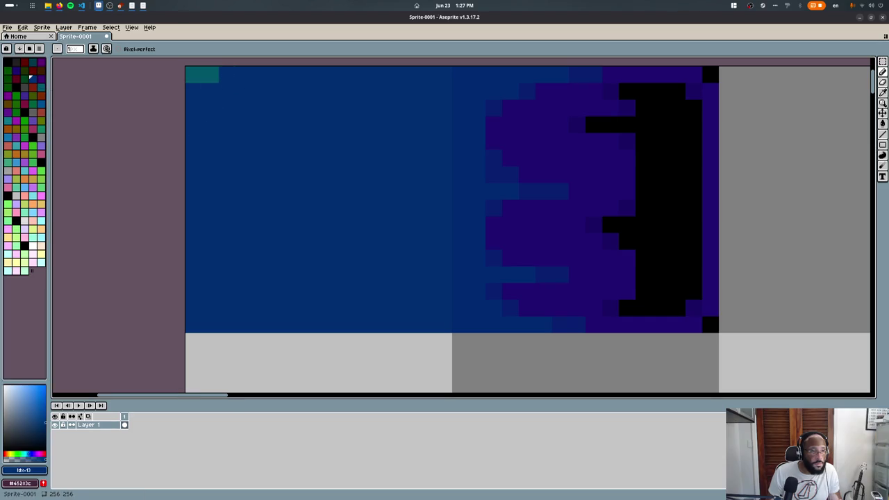
- Repaint the top-left strip purple, extend it along the second row, and blur it into the blue
click(23, 96)
drag(193, 75, 209, 75)
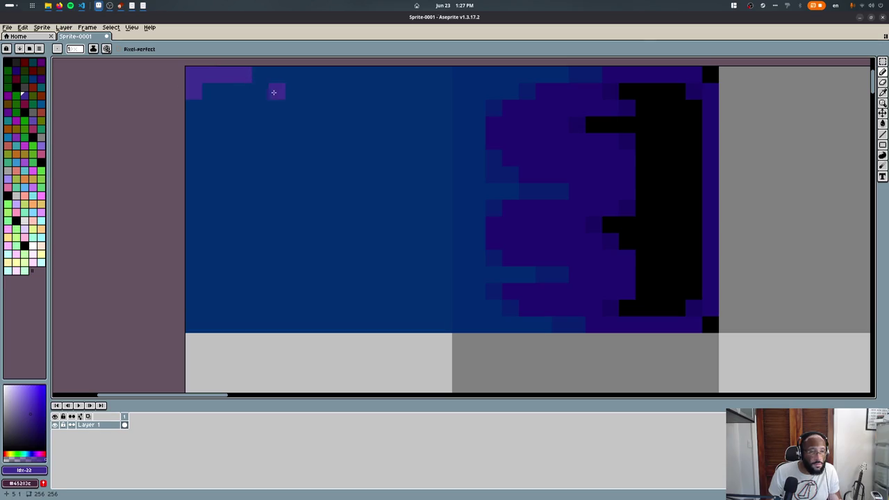
drag(274, 92, 174, 94)
key(r)
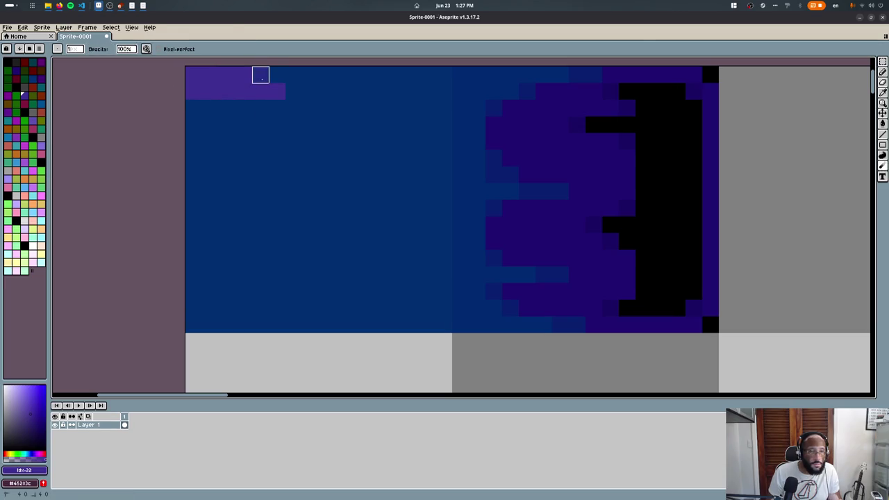
drag(260, 75, 226, 86)
alt+click(227, 86)
drag(310, 92, 294, 92)
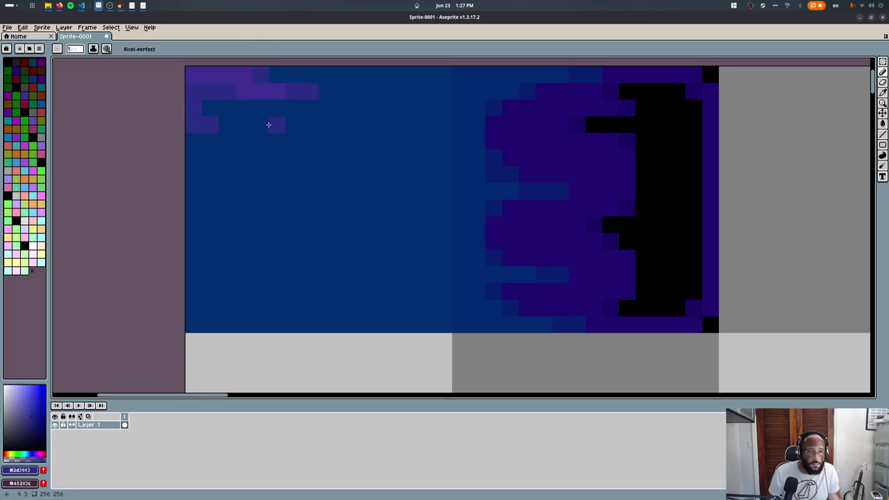
- Paint several more purple streaks down the tile's left side, trimming stray pixels back to blue
drag(268, 124, 220, 125)
mouse_move(301, 158)
mouse_down()
mouse_move(211, 162)
mouse_move(208, 184)
mouse_move(310, 209)
mouse_up()
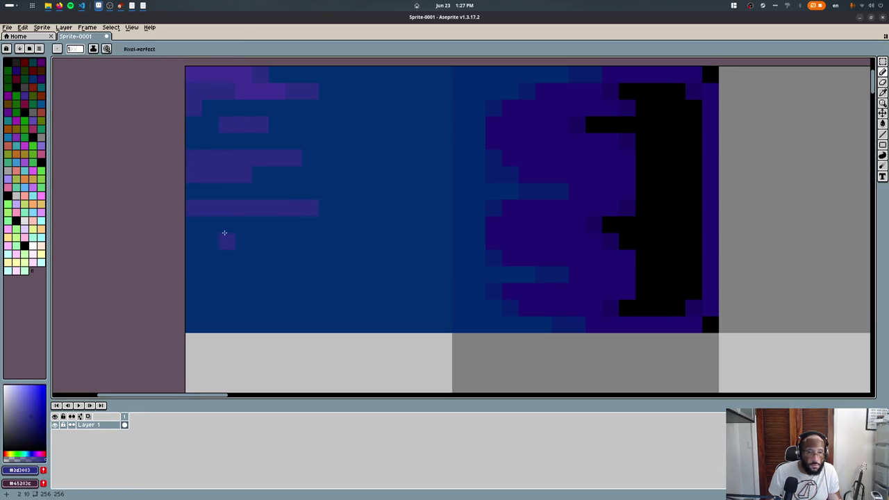
drag(266, 189, 222, 191)
mouse_move(238, 241)
mouse_down()
mouse_move(215, 249)
mouse_move(317, 280)
mouse_move(208, 291)
mouse_move(278, 275)
mouse_up()
key(ctrl+z)
key(ctrl+z)
click(319, 287)
drag(264, 325, 196, 331)
click(294, 323)
click(191, 323)
- Sample a lighter purple and marquee-select the finished panel tile
alt+click(252, 93)
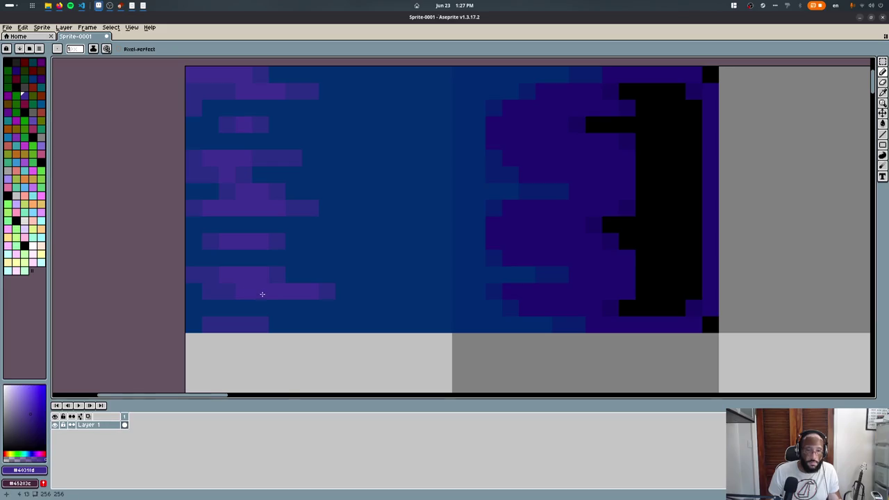
scroll(262, 294, down, 5)
key(m)
drag(232, 197, 346, 310)
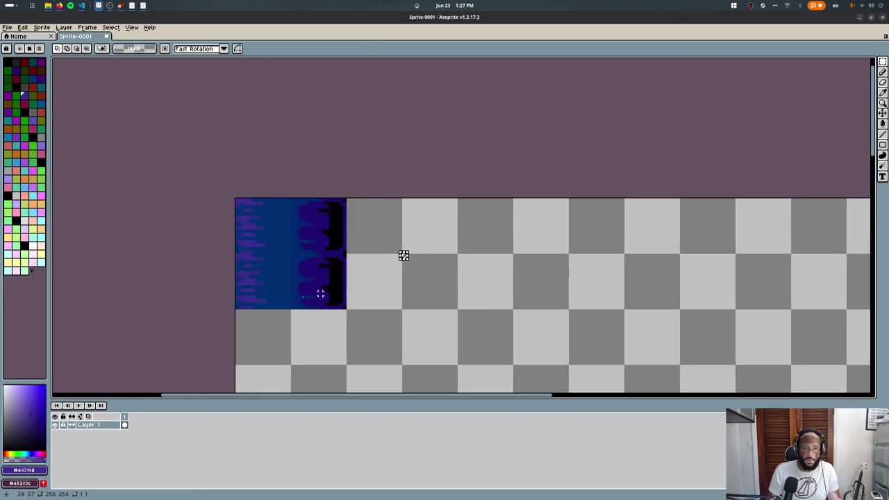
- Move the panel tile down one slot and fill the emptied tile above with blue
scroll(404, 255, up, 2)
drag(216, 162, 367, 224)
key(Delete)
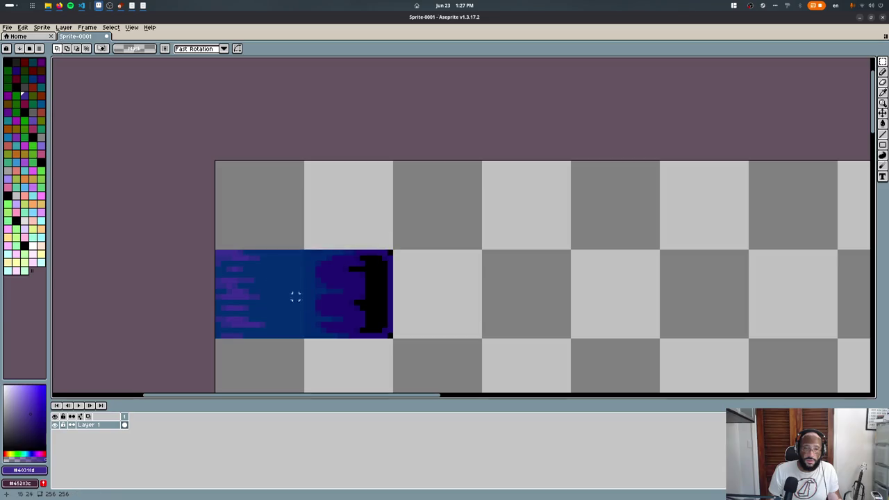
mouse_move(215, 162)
mouse_down()
mouse_move(304, 250)
mouse_move(393, 254)
mouse_up()
key(g)
click(272, 220)
key(m)
- Draw a black diamond outline in the upper blue tile and fill it solid black
key(b)
alt+click(382, 259)
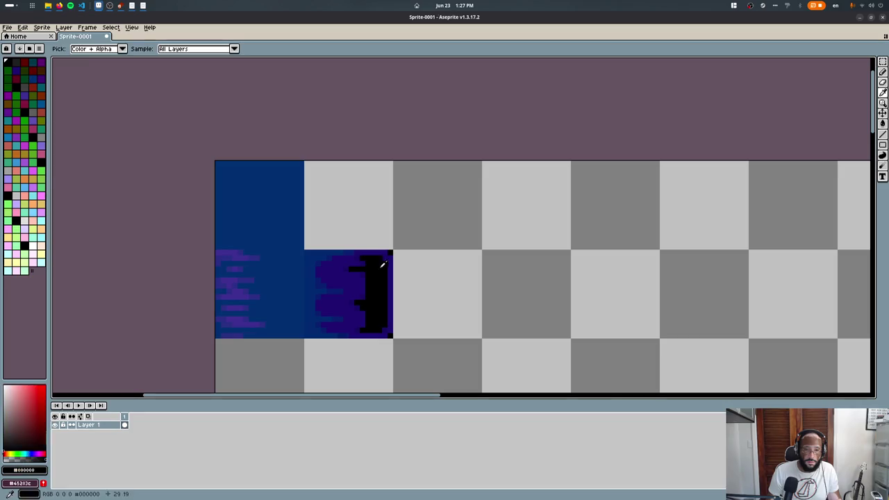
scroll(227, 180, up, 4)
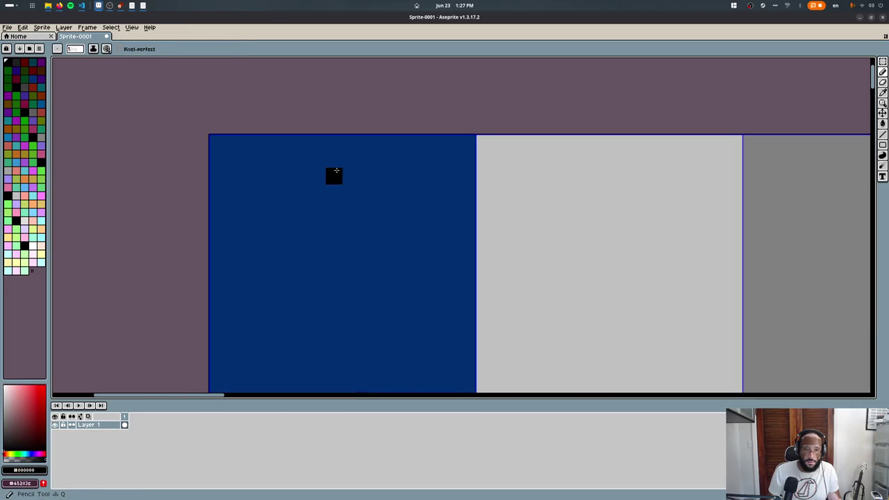
shift+click(218, 276)
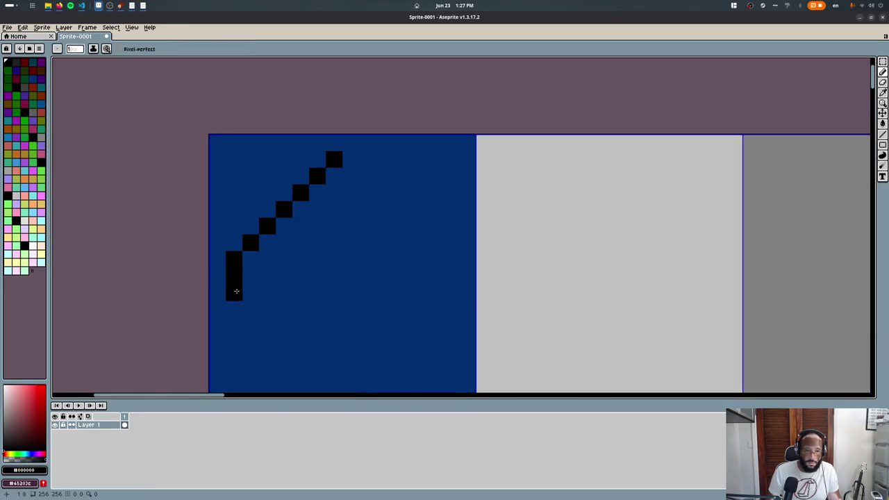
middle_drag(236, 291, 214, 165)
shift+click(311, 253)
shift+drag(325, 249, 436, 139)
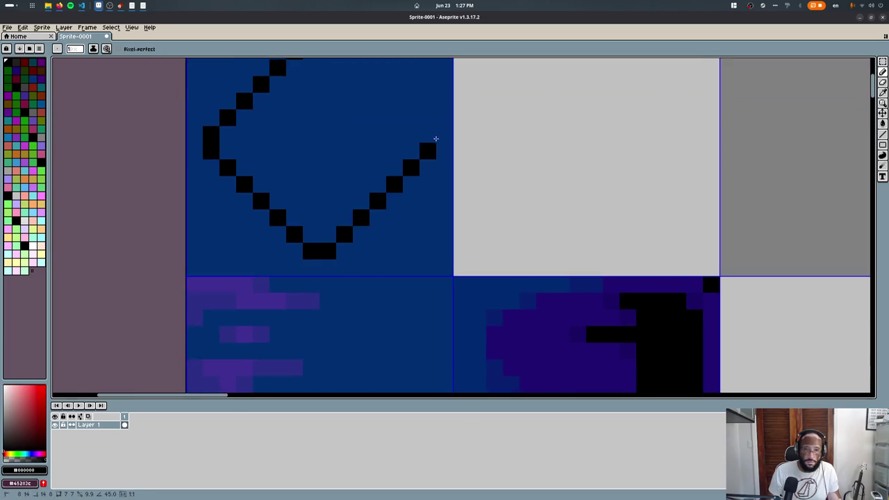
middle_drag(362, 96, 385, 180)
shift+click(342, 111)
key(g)
click(395, 254)
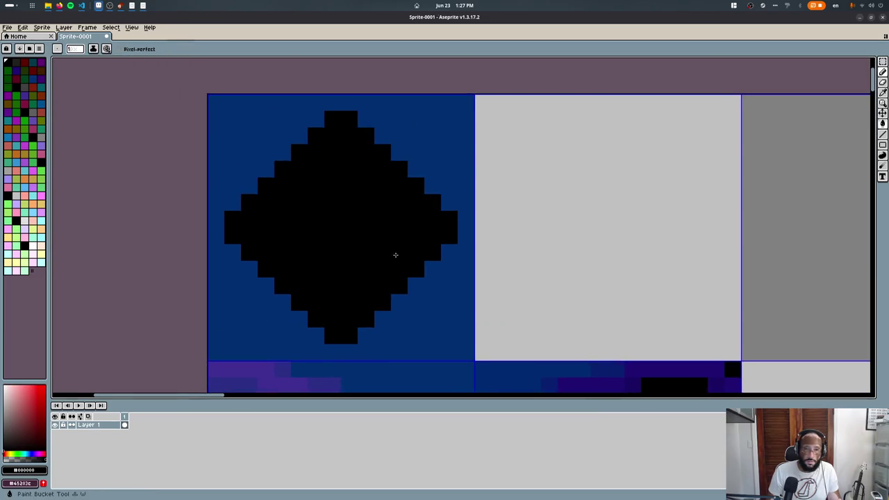
middle_drag(395, 254, 396, 230)
- Rim the diamond's stepped edges with dark purple sampled from the panel
key(i)
click(599, 296)
key(b)
click(369, 260)
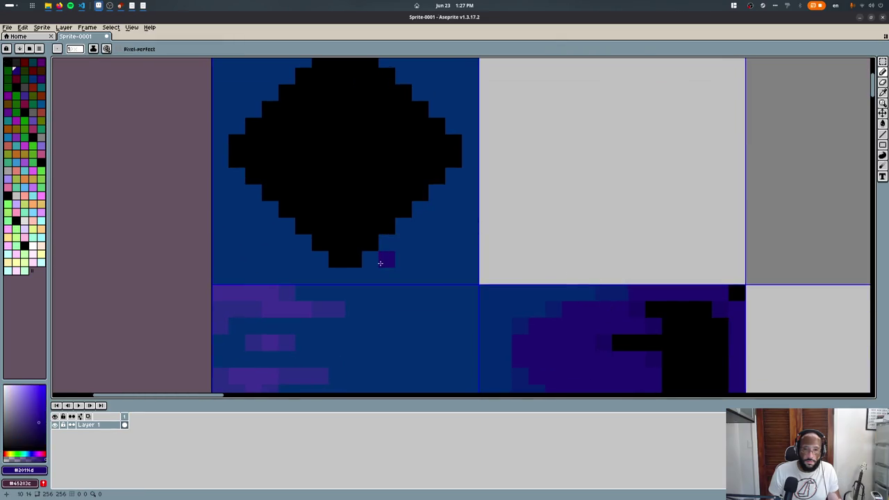
shift+click(453, 175)
middle_drag(452, 131, 460, 156)
shift+click(378, 68)
click(329, 68)
shift+click(246, 151)
shift+click(329, 284)
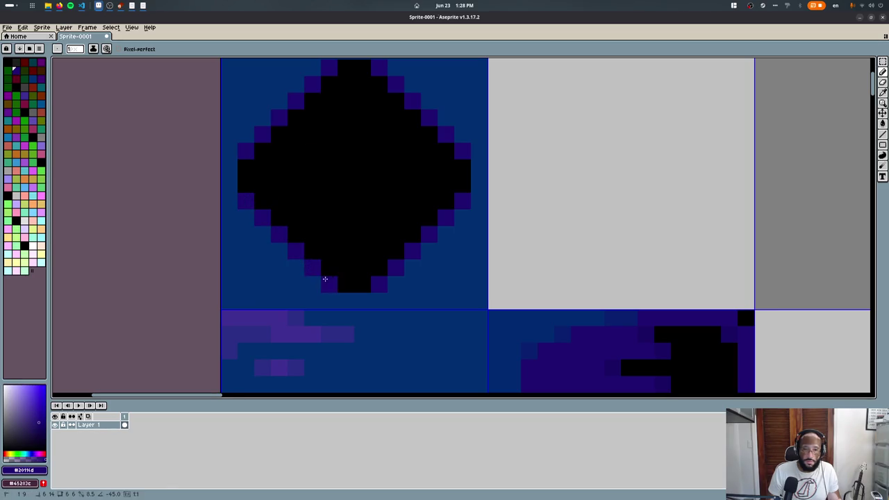
- Select the entire diamond tile with Ctrl+A
scroll(336, 250, down, 3)
key(ctrl+a)
scroll(299, 243, up, 3)
key(i)
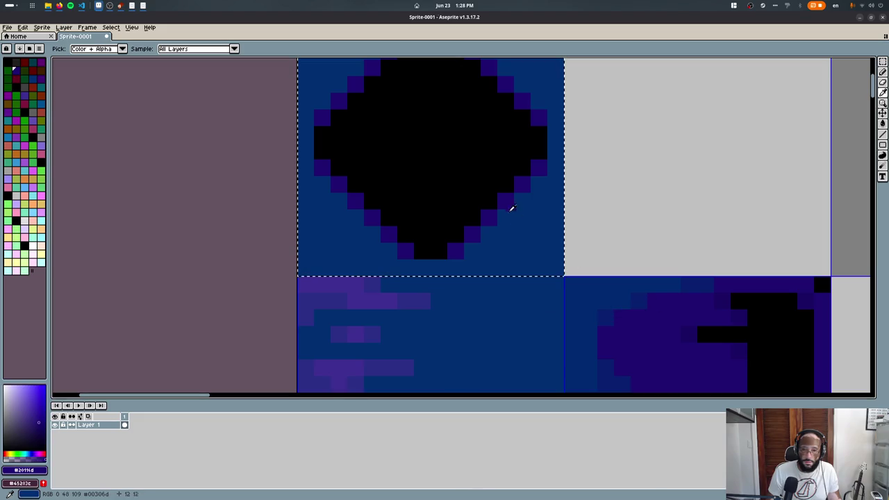
- Sample the tile blue as background, then draw a dark purple diagonal and shading triangle inside the diamond
right_click(639, 291)
key(b)
key(shift+r)
key(Escape)
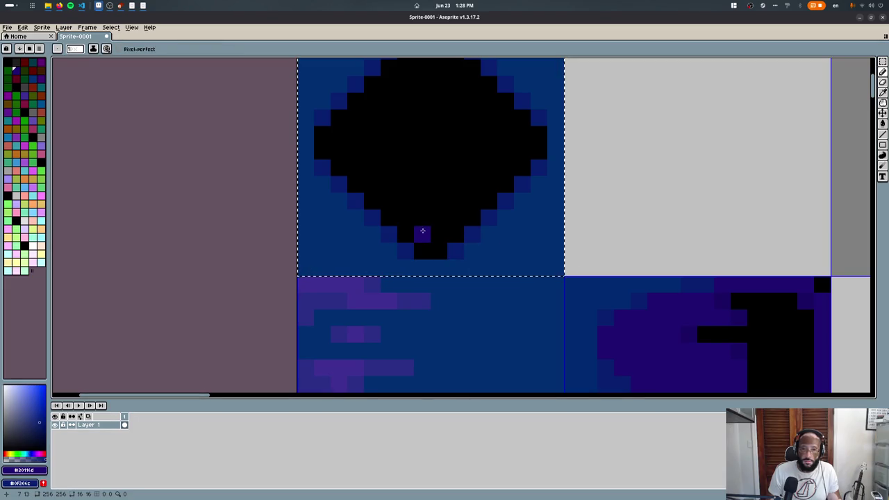
mouse_move(421, 232)
mouse_down()
mouse_move(329, 153)
mouse_move(428, 218)
mouse_move(398, 236)
mouse_up()
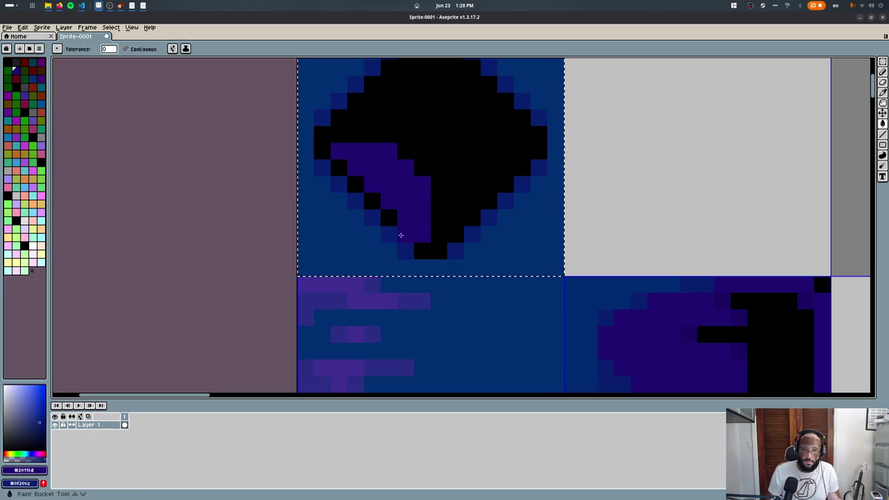
middle_drag(356, 199, 341, 250)
- Sample the tile's purples, then draw two parallel dark-grey diagonal highlights on the diamond
key(i)
click(724, 356)
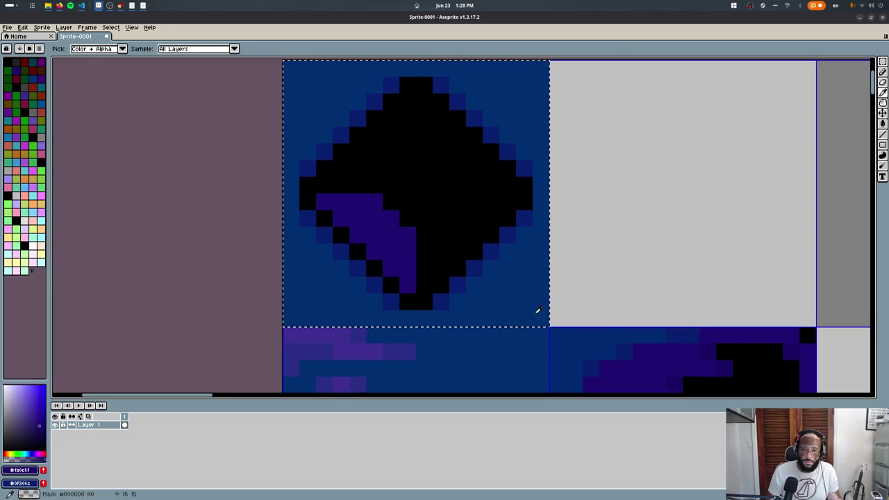
key(b)
middle_drag(376, 236, 345, 181)
alt+click(368, 146)
click(16, 61)
mouse_move(342, 146)
mouse_down()
mouse_move(382, 177)
mouse_move(342, 162)
mouse_up()
click(325, 146)
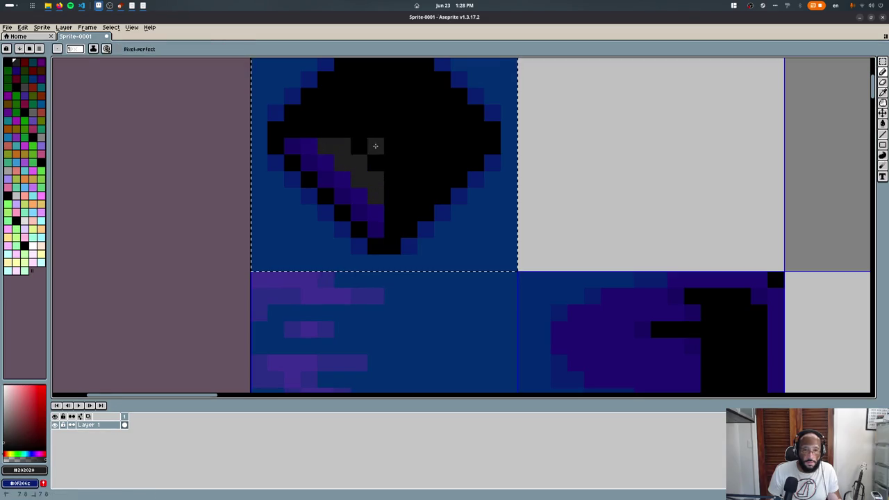
- Extend the dark-grey highlight with more pixels beside and above it
scroll(355, 83, down, 5)
scroll(354, 84, up, 6)
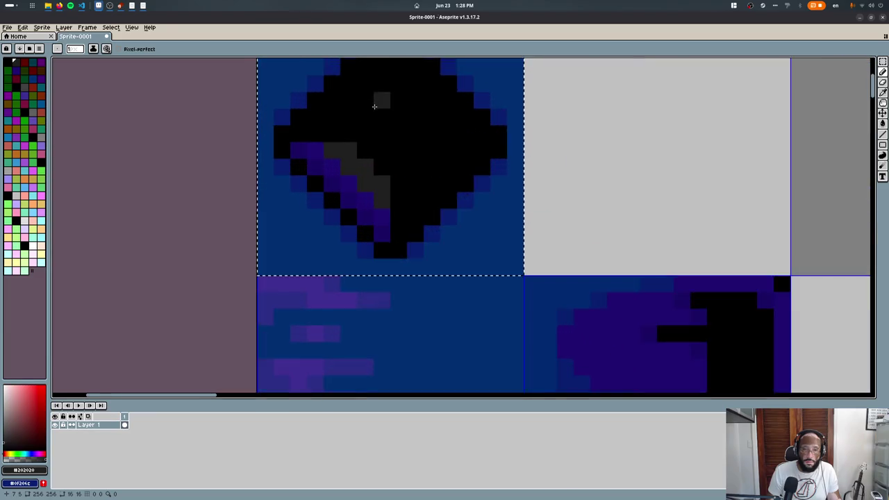
scroll(377, 95, up, 1)
drag(427, 202, 404, 202)
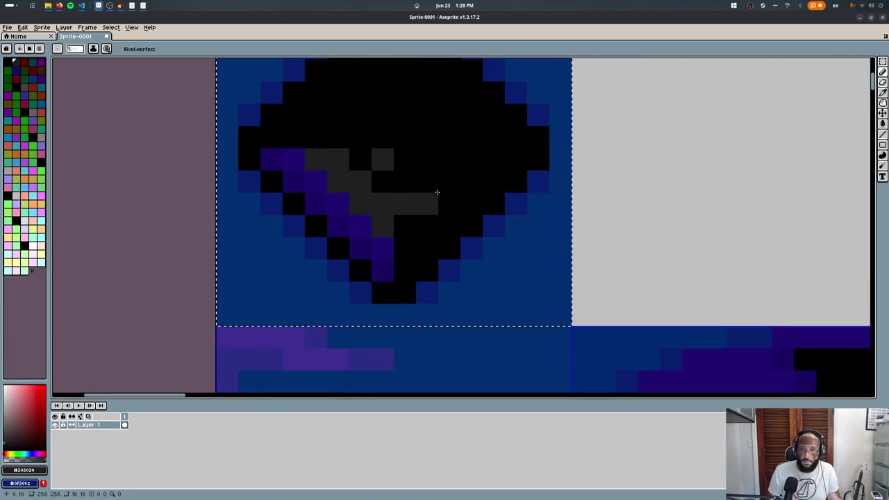
click(410, 162)
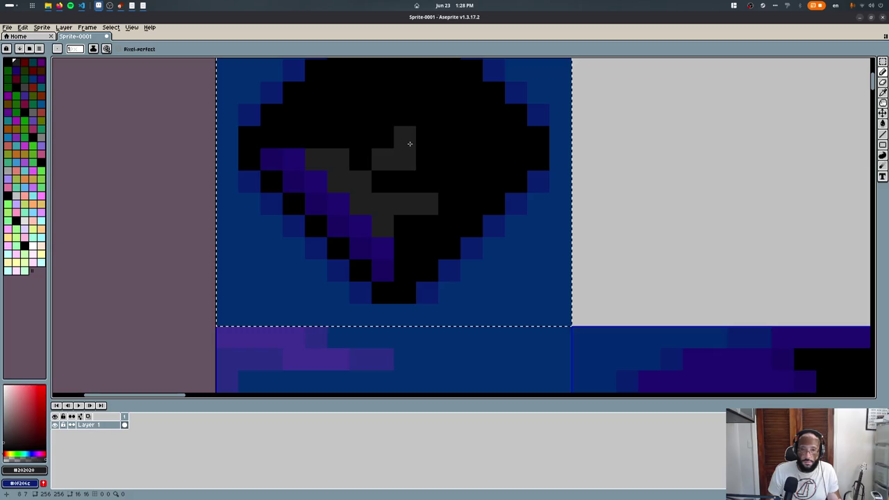
drag(407, 139, 382, 138)
- Paint a stray grey pixel back to black, keeping the highlight's corner pixel dark grey
alt+click(458, 186)
click(423, 201)
click(400, 158)
alt+click(389, 156)
click(403, 160)
scroll(403, 159, down, 6)
scroll(409, 157, up, 2)
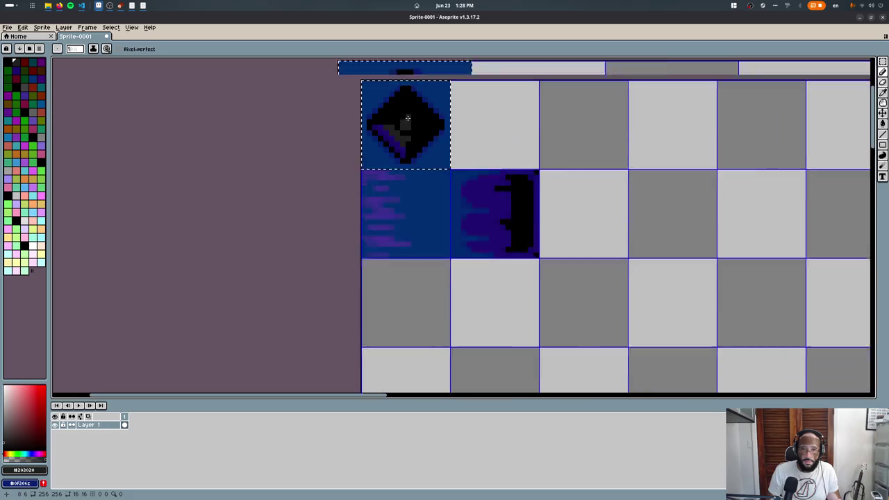
scroll(417, 154, up, 2)
scroll(411, 155, down, 1)
scroll(347, 195, up, 2)
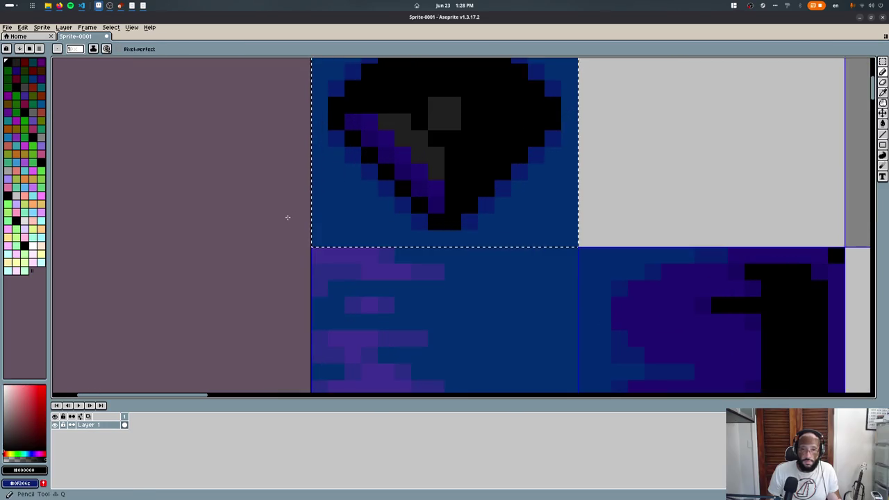
- Outline all four edges of the diamond in dark blue
alt+click(549, 319)
scroll(440, 104, up, 1)
click(439, 103)
key(ctrl+z)
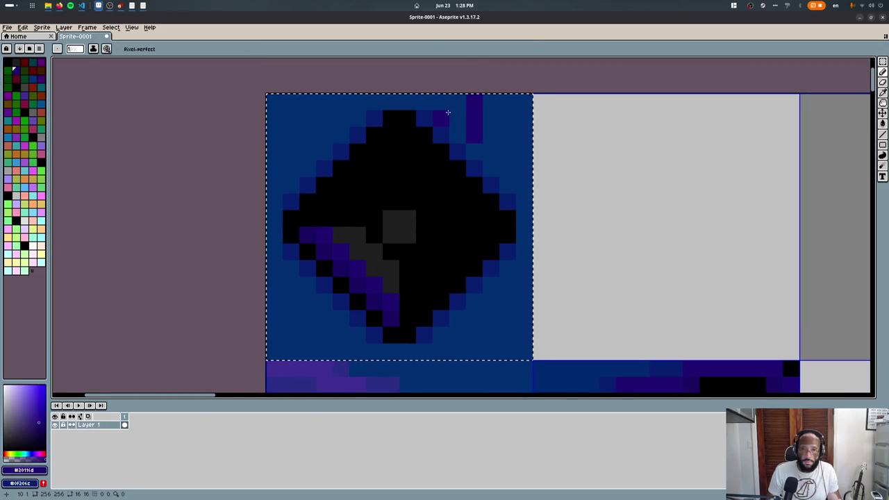
alt+click(448, 130)
drag(433, 115, 502, 184)
drag(353, 131, 285, 187)
drag(366, 334, 291, 266)
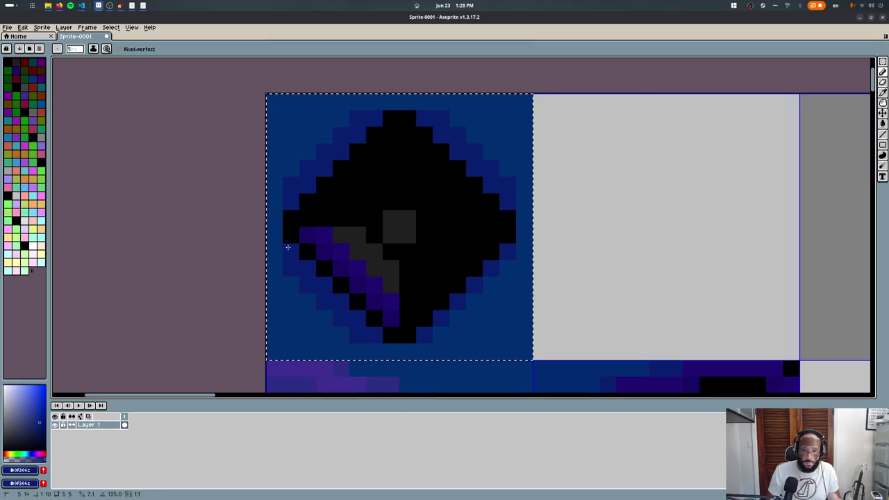
drag(440, 334, 506, 281)
- Shade the diamond's lower-right edge purple, undoing a trial blue overpaint
scroll(430, 279, down, 3)
alt+click(447, 264)
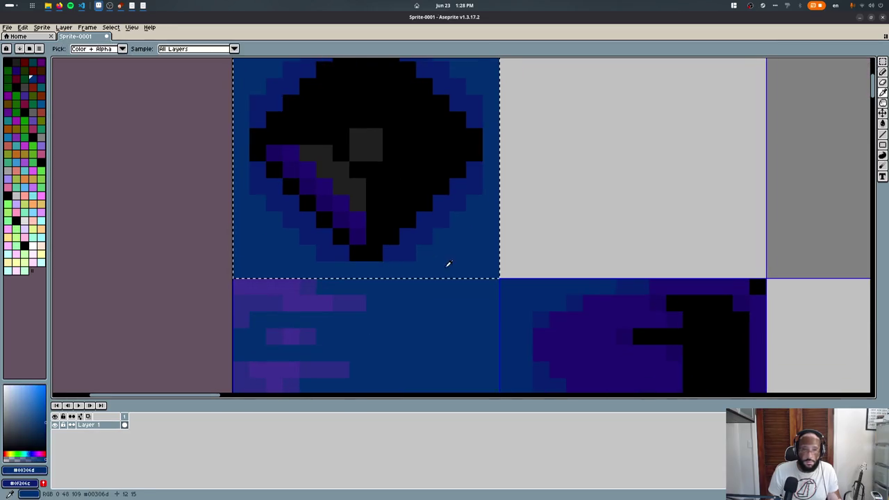
alt+click(358, 294)
drag(393, 253, 477, 167)
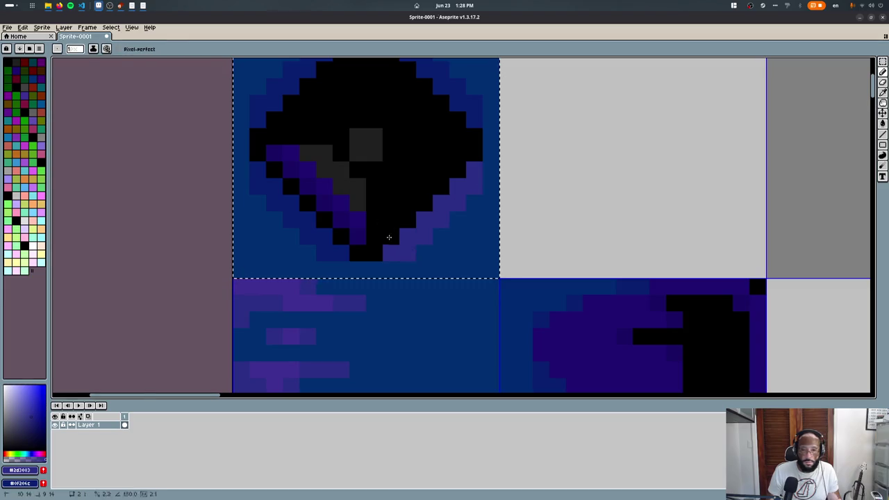
scroll(368, 232, up, 2)
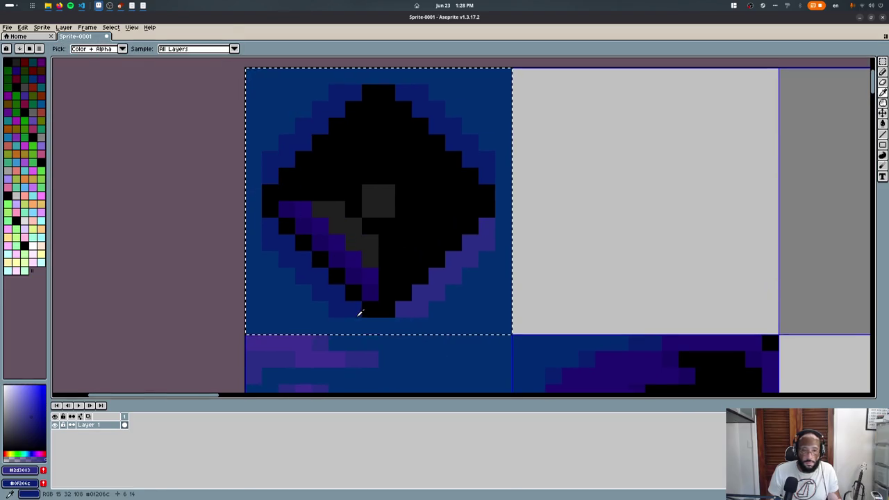
alt+click(452, 316)
drag(453, 276, 492, 248)
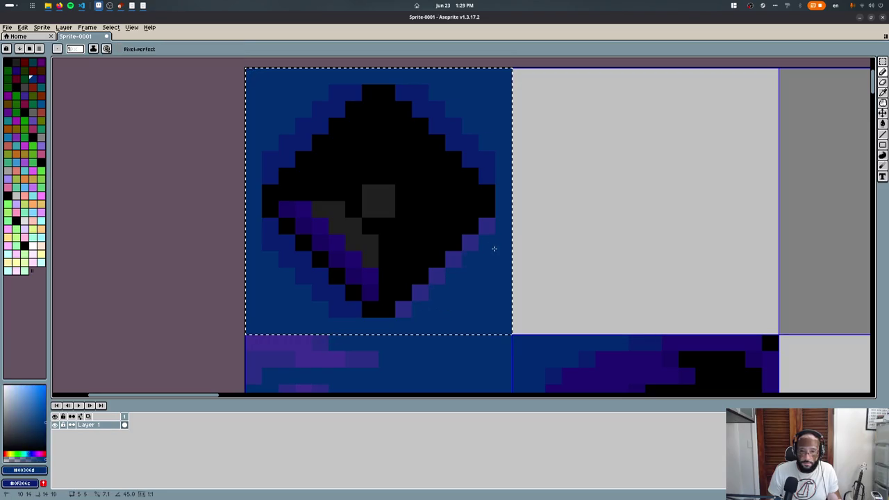
key(ctrl+z)
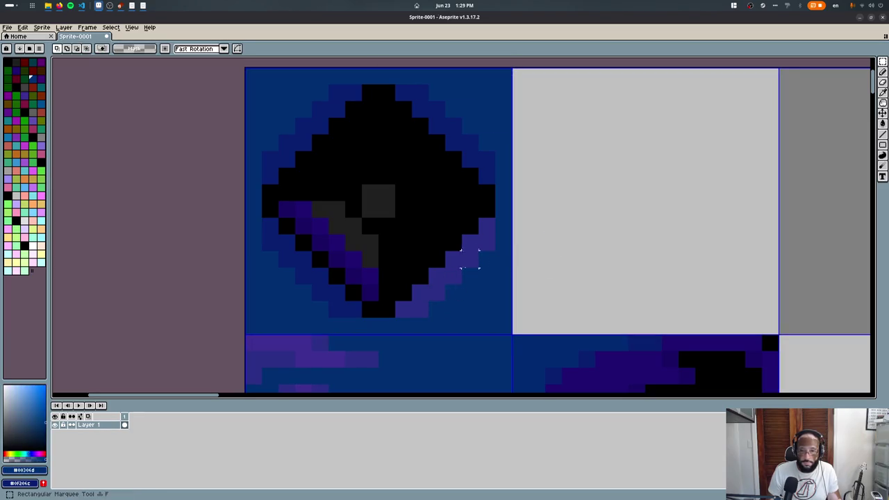
alt+click(325, 356)
text(textures)
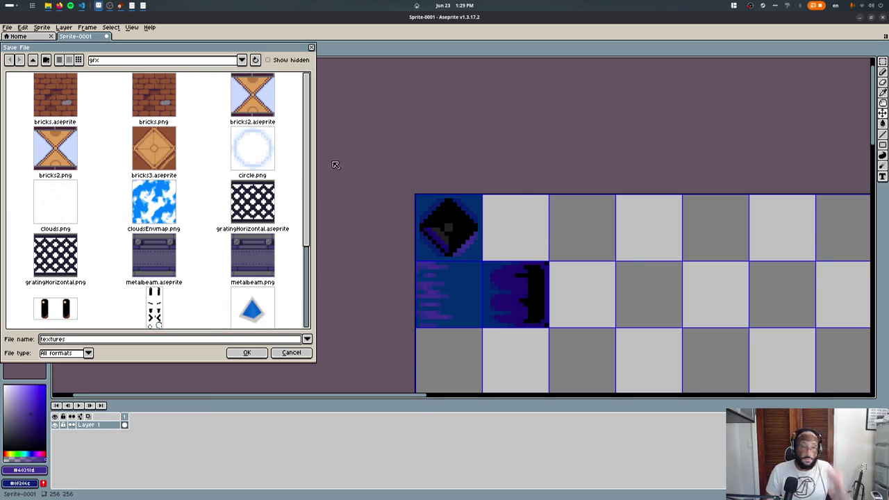
- Save the sprite as 'maches' in the 3dCollectathonPlatformer project folder
click(98, 59)
click(161, 123)
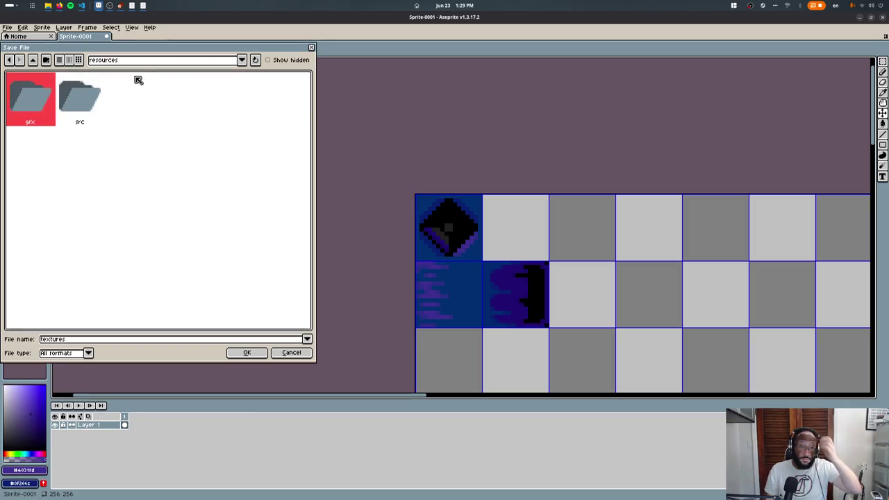
click(104, 59)
click(160, 117)
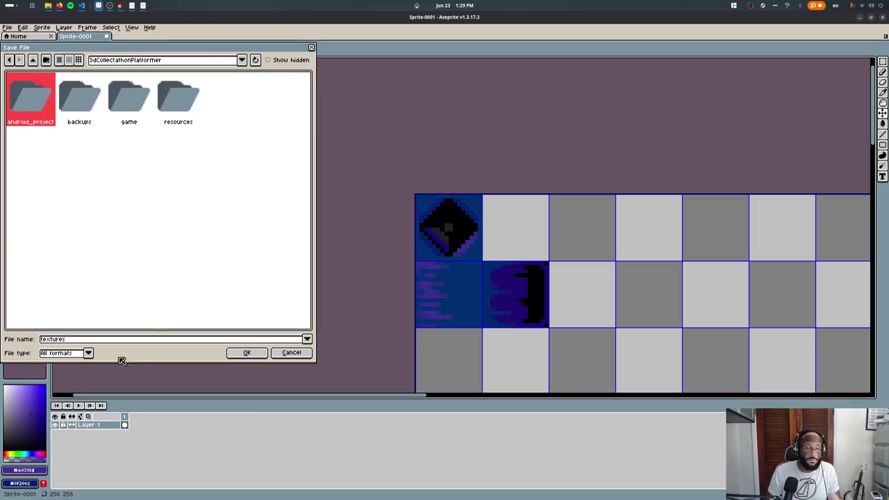
text(machin)
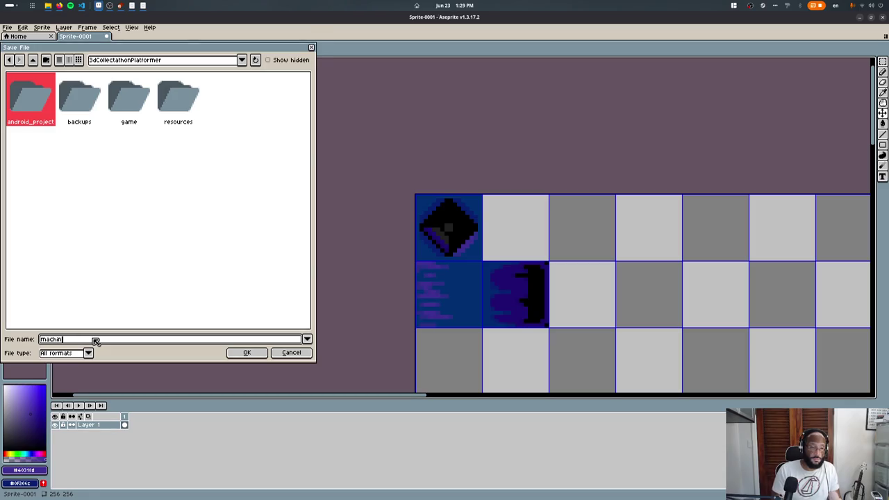
text(es)
key(Return)
- Use Save As to browse into the ebitenginegamejam2026 resources folder
click(7, 27)
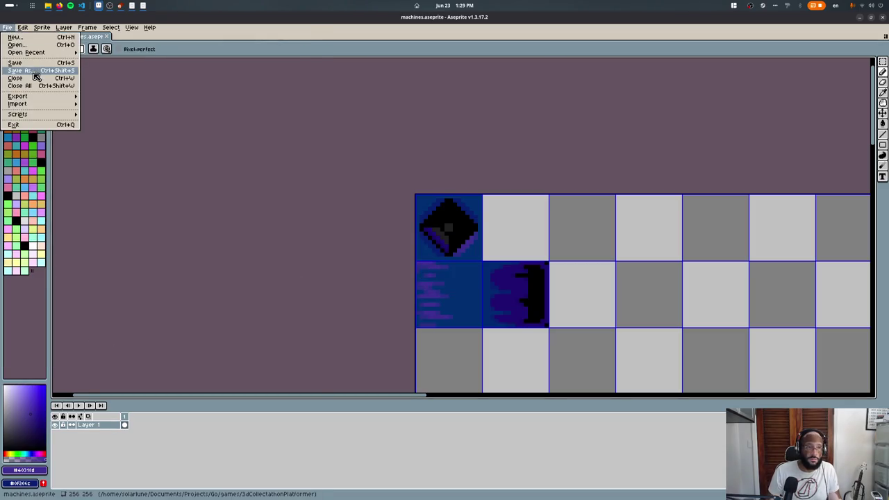
click(20, 70)
click(33, 61)
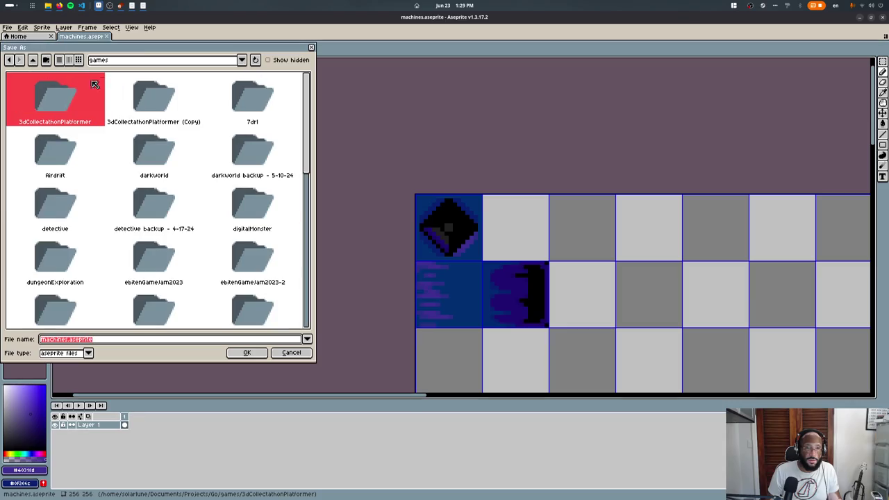
scroll(195, 149, down, 2)
scroll(238, 186, down, 2)
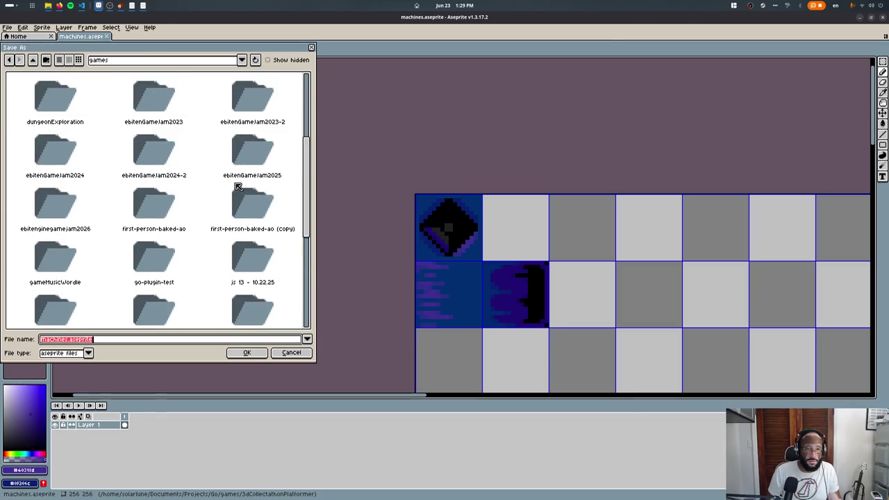
double_click(89, 220)
double_click(38, 116)
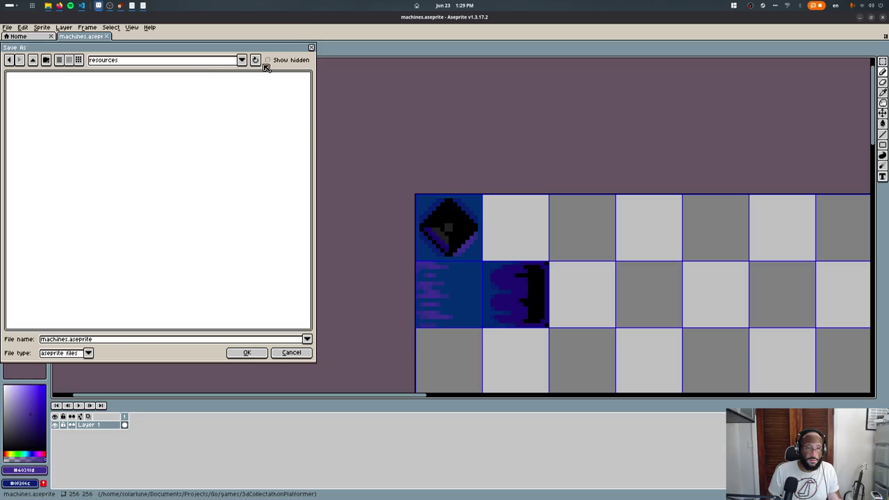
- Refresh the folder list, open gfx and save machines.aseprite there
key(super)
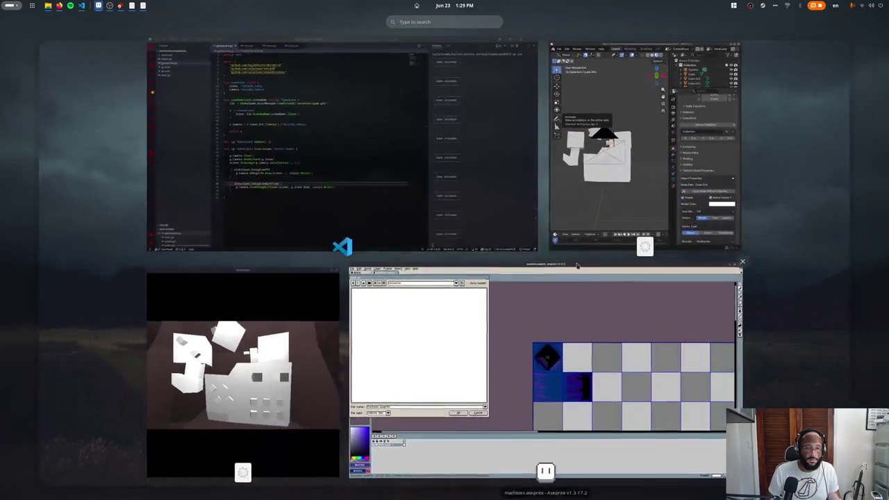
key(Escape)
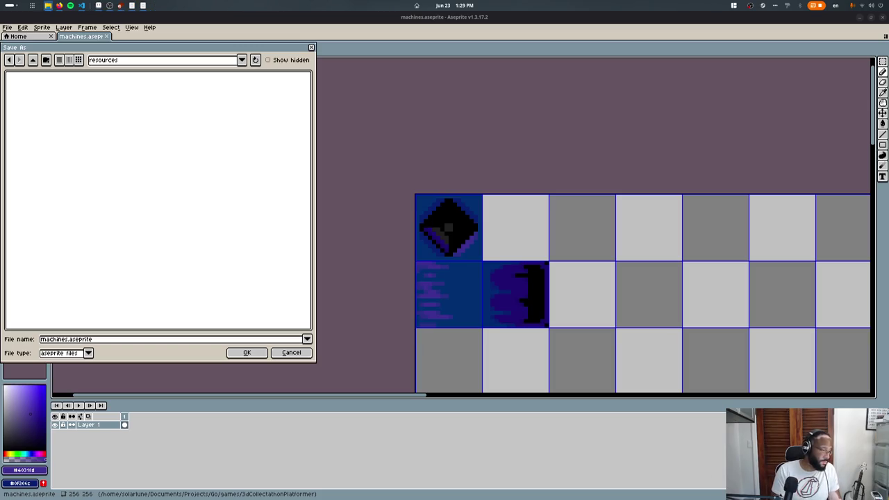
click(255, 59)
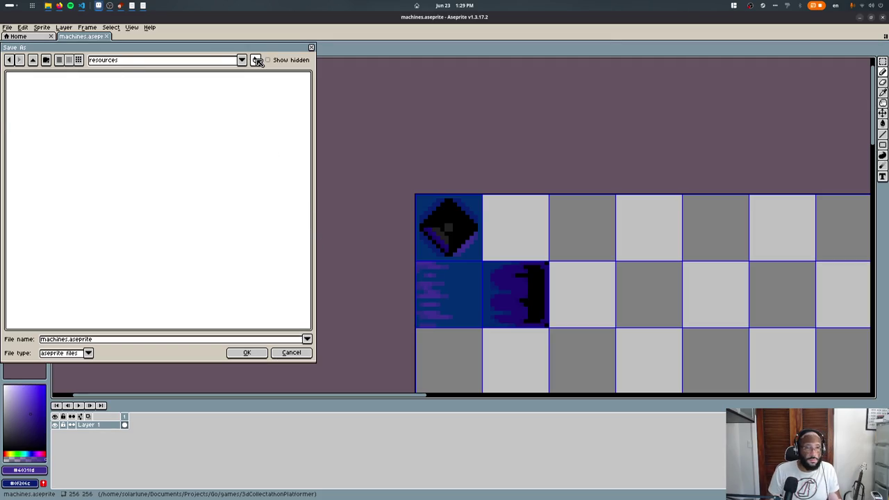
double_click(41, 94)
click(247, 352)
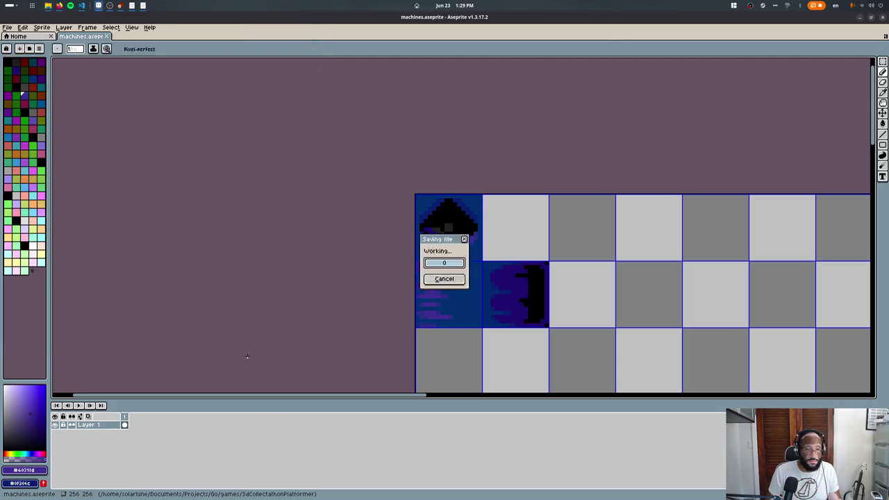
- Cancel Export Sprite Sheet and Canvas Size, then flood-fill the tile beside the diamond purple
click(258, 260)
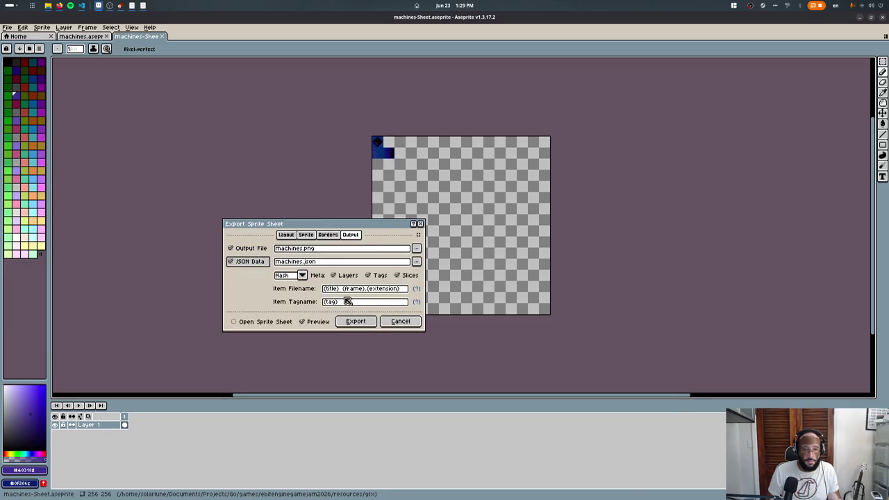
click(247, 261)
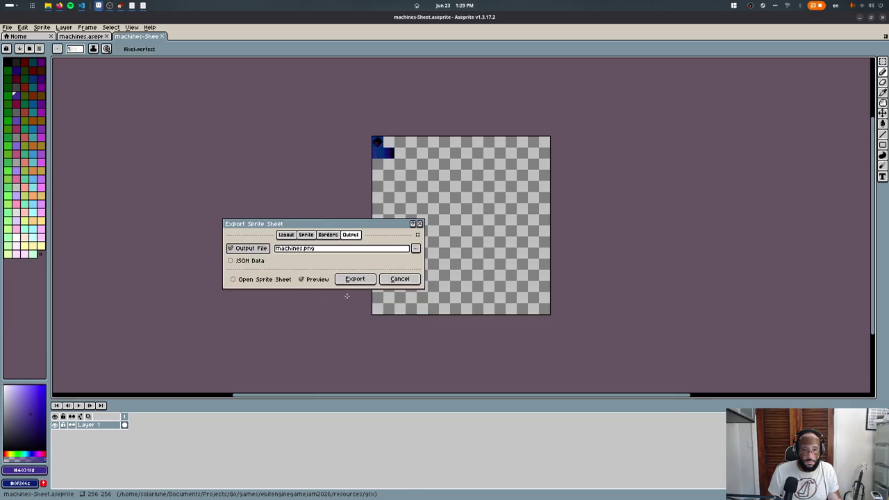
click(356, 281)
middle_drag(250, 196, 185, 132)
click(42, 27)
click(66, 82)
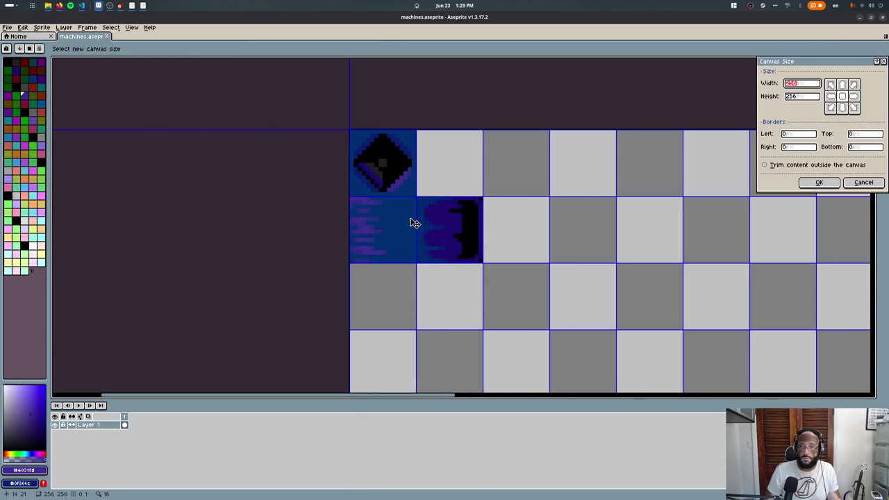
key(Escape)
key(g)
click(441, 174)
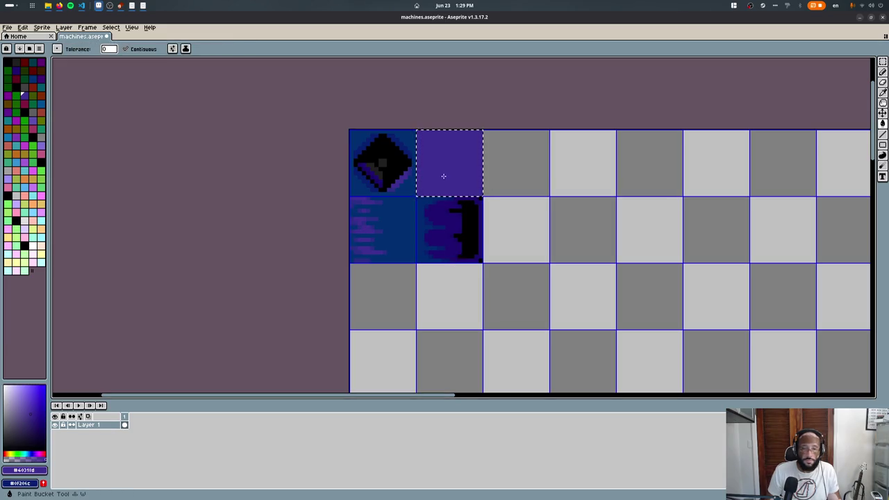
- Fill cells with dark blue, then delete the fill from the selected empty cell
scroll(419, 164, up, 3)
alt+click(385, 268)
click(464, 204)
scroll(464, 204, down, 3)
key(super)
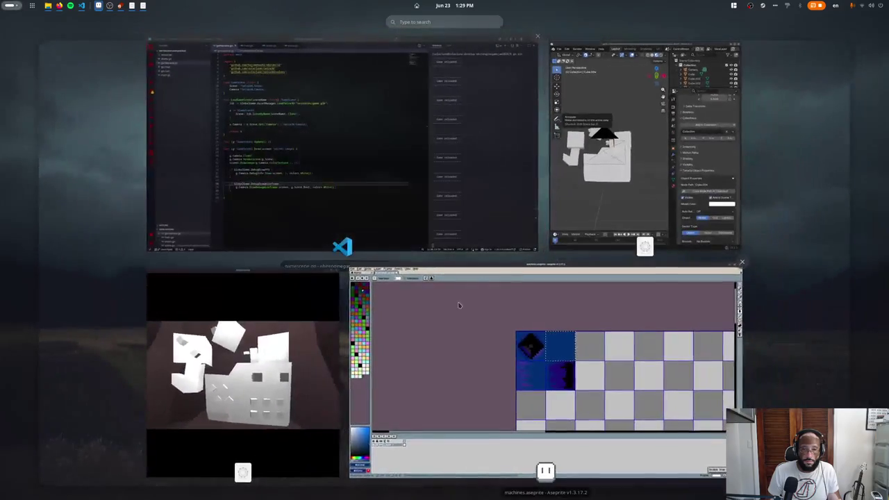
click(519, 345)
key(Delete)
mouse_move(477, 317)
middle_down()
mouse_move(382, 201)
mouse_move(347, 132)
middle_up()
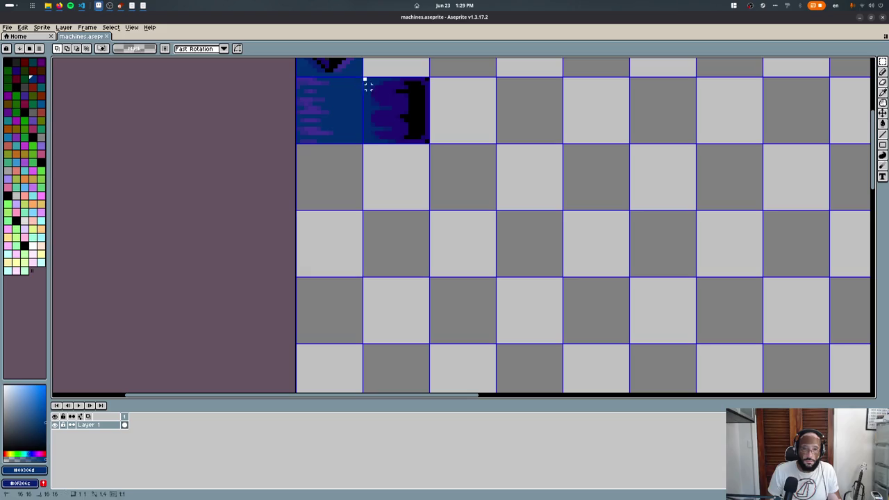
- Copy the striped panel tile into the cell below it
ctrl+drag(402, 123, 403, 190)
key(b)
scroll(303, 138, up, 3)
click(450, 182)
key(ctrl+z)
scroll(321, 179, down, 2)
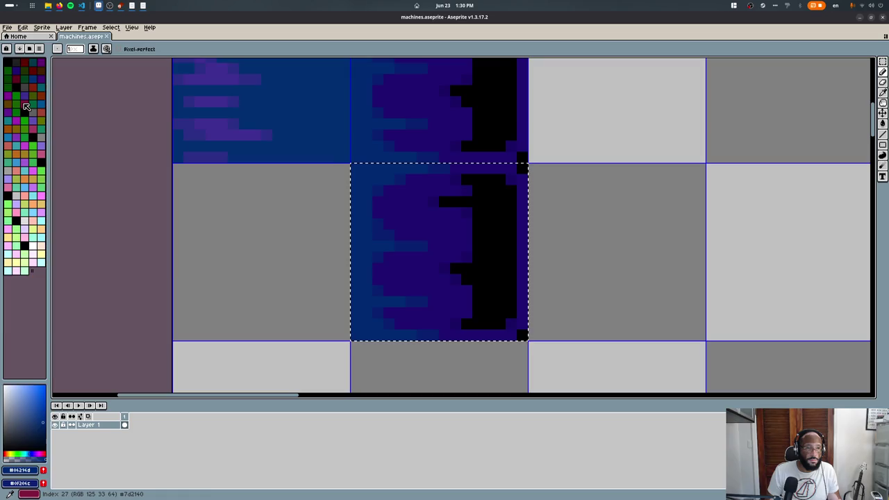
- Replace the copied tile's left blue pixels with red
click(26, 106)
key(shift+r)
key(Return)
scroll(402, 172, up, 1)
key(i)
click(487, 169)
key(b)
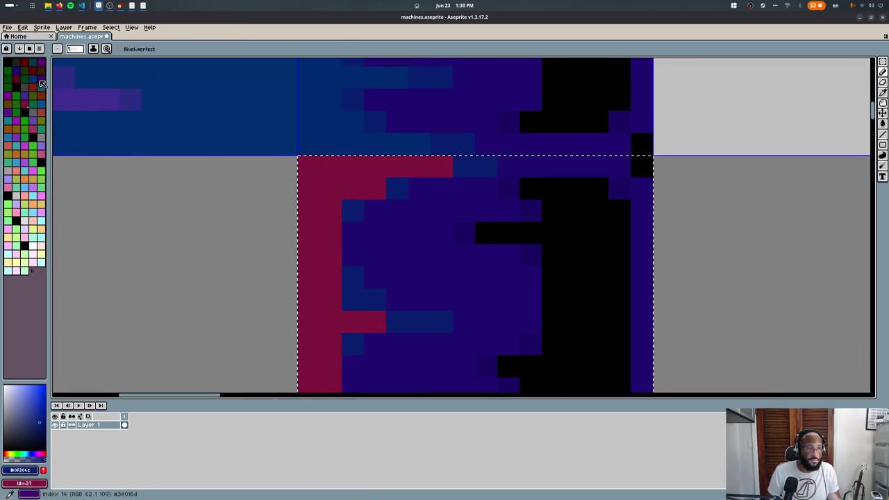
- Replace the copied tile's purple pixels with dark red
right_click(33, 88)
key(shift+r)
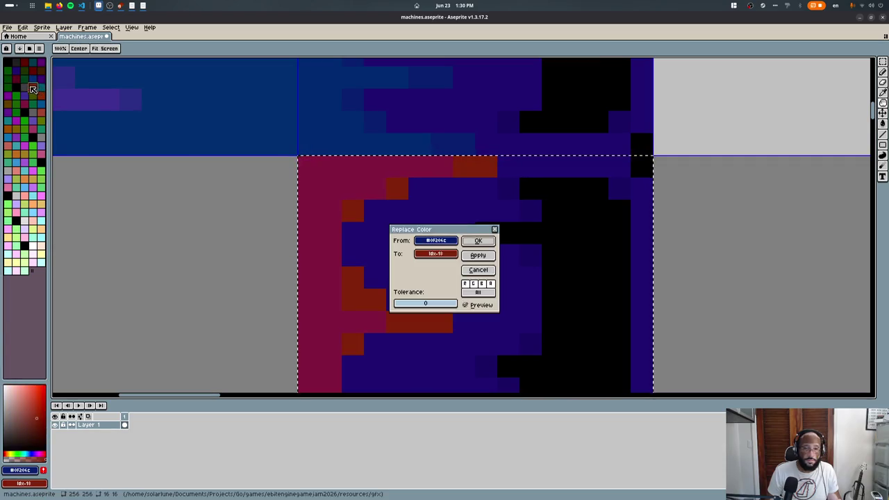
key(Escape)
key(shift+r)
key(Escape)
alt+click(392, 218)
key(shift+r)
key(Return)
alt+click(474, 202)
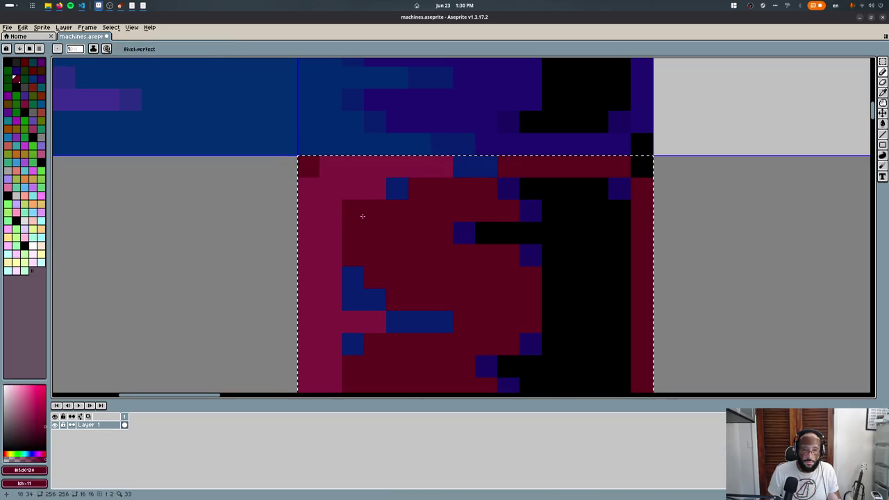
key(ctrl+z)
- Replace another blue with dark red and hand-paint three leftover blue pixels dark red
key(r)
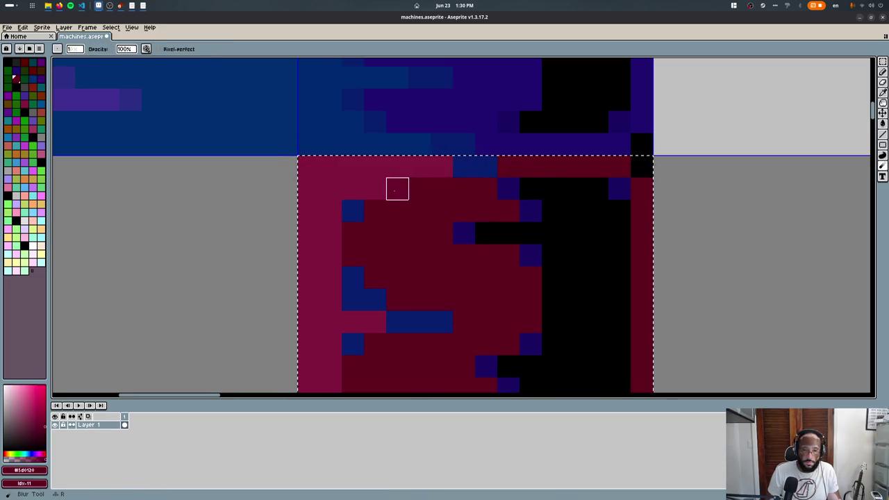
click(397, 188)
key(b)
alt+click(484, 161)
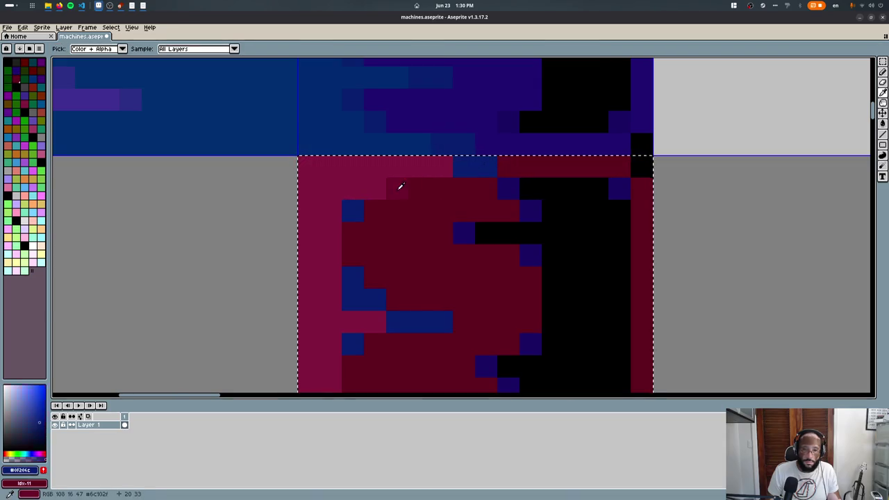
key(shift+r)
key(Return)
key(ctrl+z)
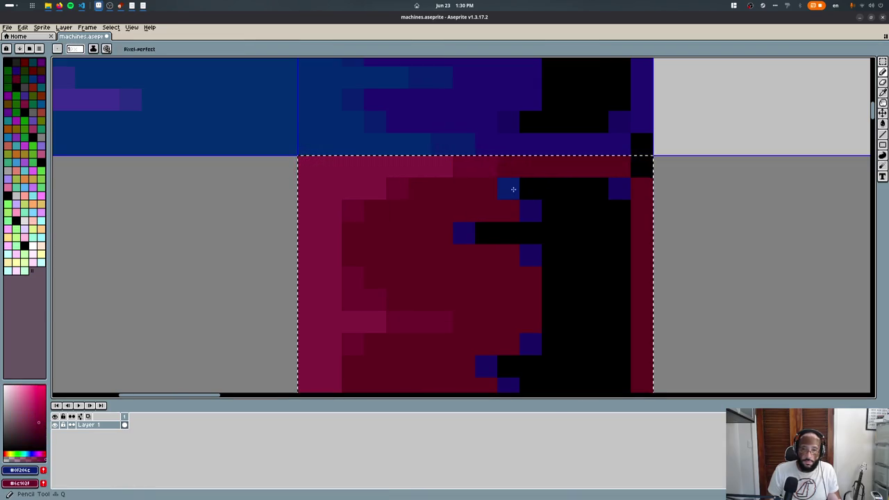
click(508, 189)
click(531, 211)
click(464, 233)
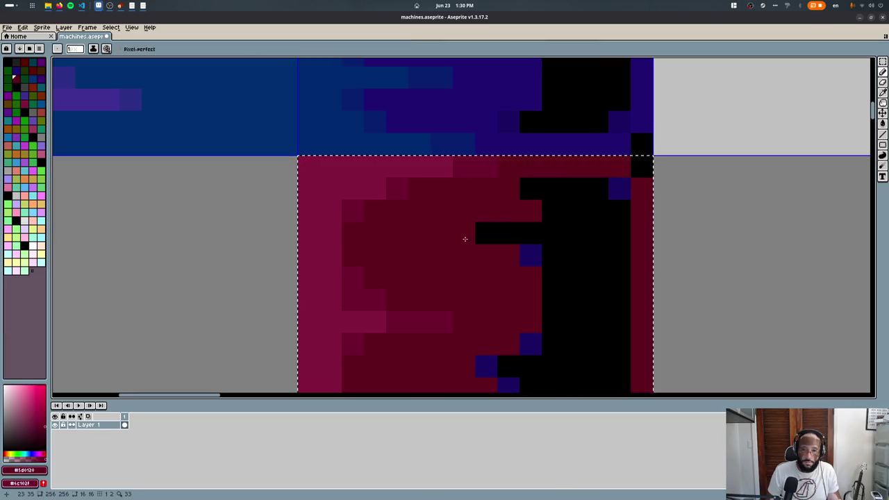
- Replace the last remaining dark blue in the tile with dark red
key(r)
click(531, 189)
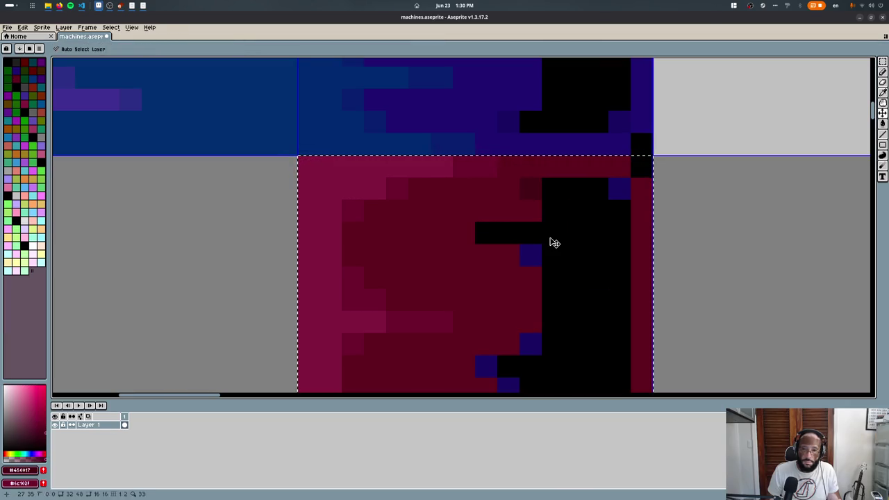
key(ctrl+z)
key(ctrl+z)
key(ctrl+z)
key(ctrl+z)
key(ctrl+z)
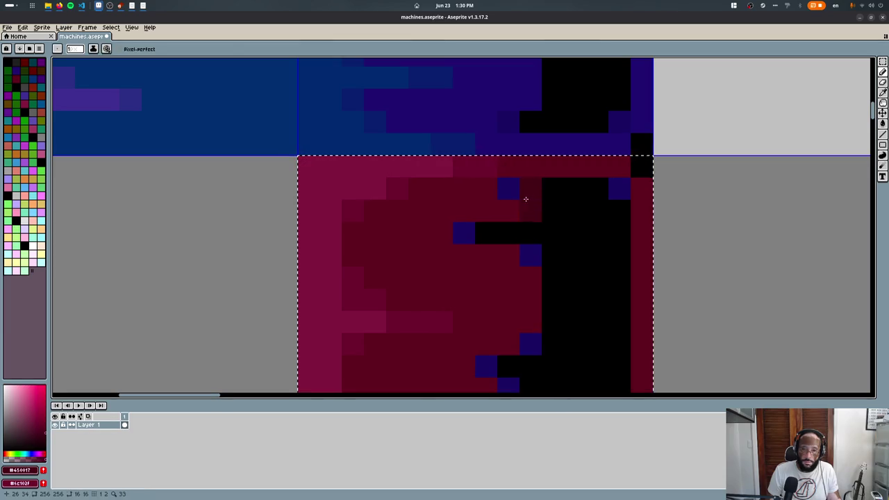
click(509, 188)
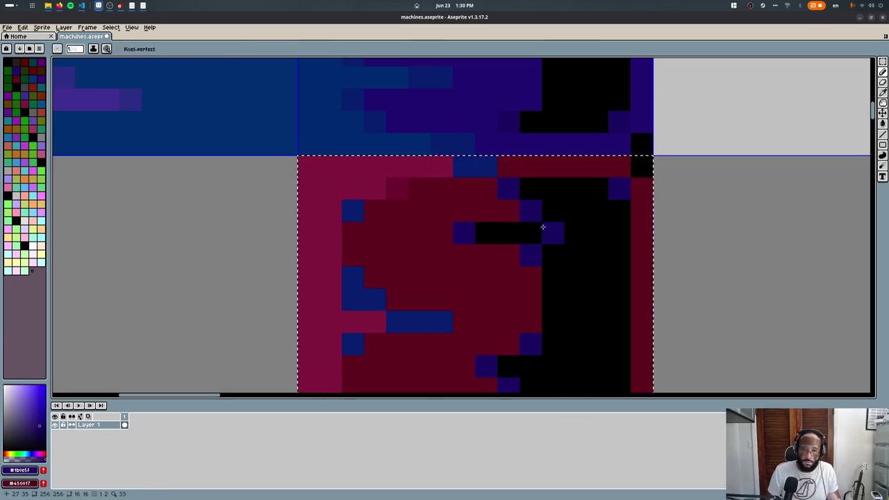
key(shift+r)
key(Return)
scroll(531, 234, down, 5)
- Fill the empty cell left of the red striped tile with solid red
key(m)
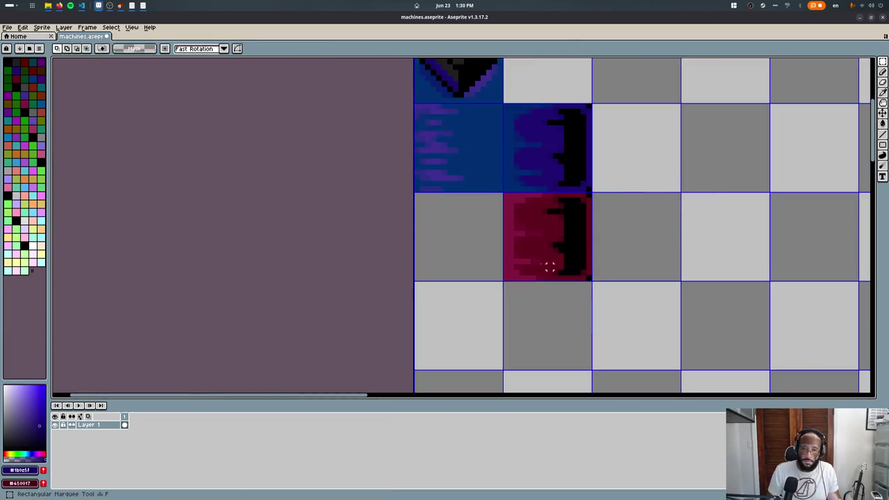
mouse_move(431, 188)
mouse_down()
mouse_move(500, 105)
mouse_move(509, 210)
mouse_up()
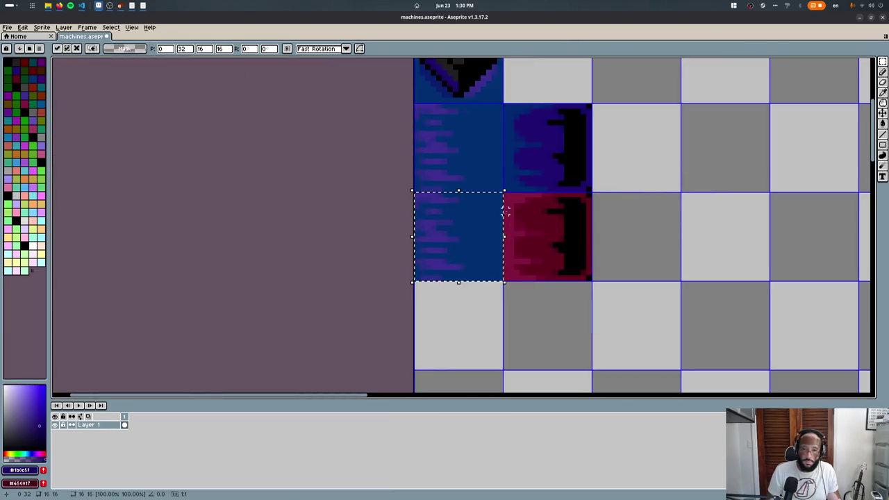
key(b)
key(ctrl+z)
key(ctrl+z)
key(m)
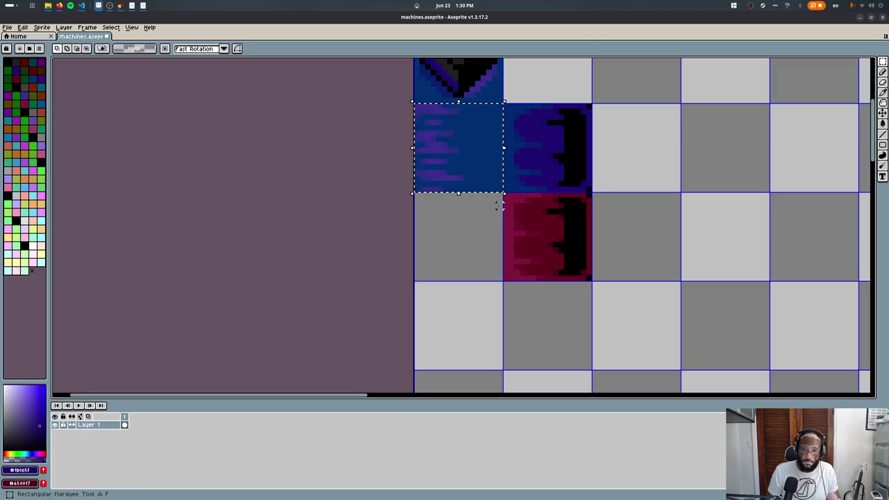
drag(415, 281, 498, 198)
alt+click(514, 222)
key(f)
- Paint a small pink blob near the top-left of the new red tile
key(ctrl+e)
key(Escape)
scroll(538, 230, up, 5)
key(i)
scroll(454, 216, up, 2)
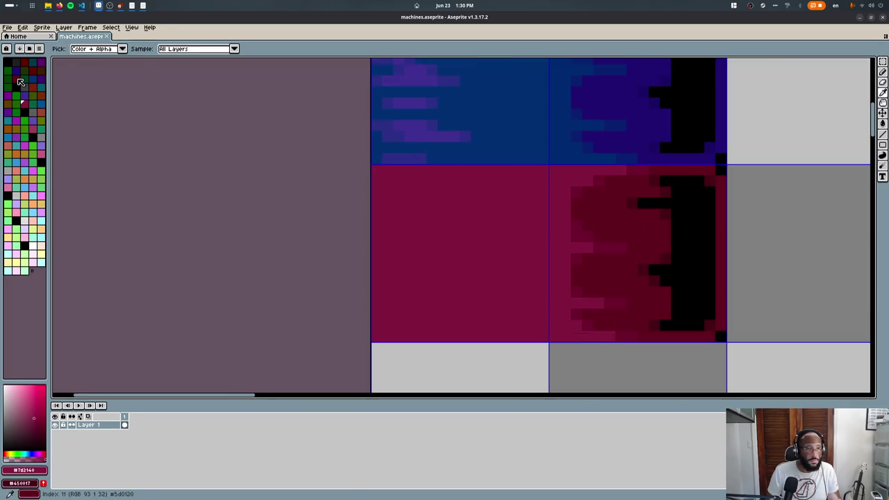
click(35, 128)
key(b)
drag(402, 201, 410, 194)
- With a one-pixel brush, darken the blob's corners and shade the tile's bottom-right corner dark red
key(minus)
key(minus)
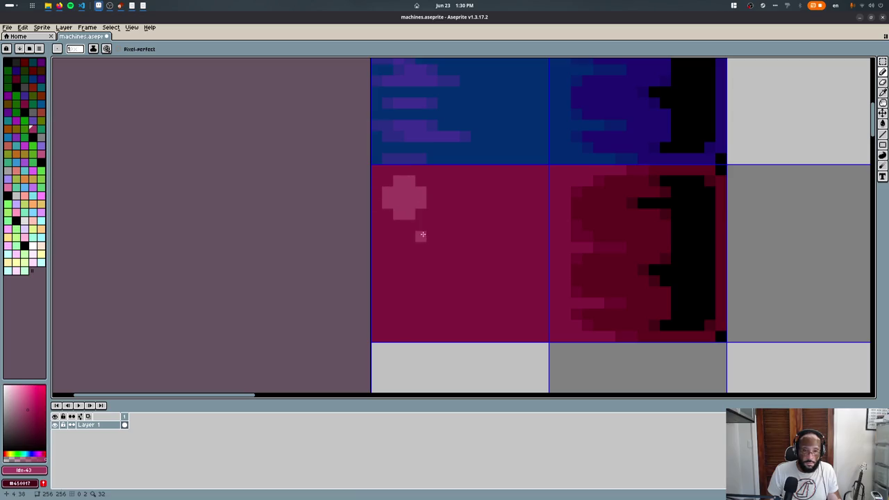
scroll(402, 196, up, 4)
click(366, 259)
click(466, 258)
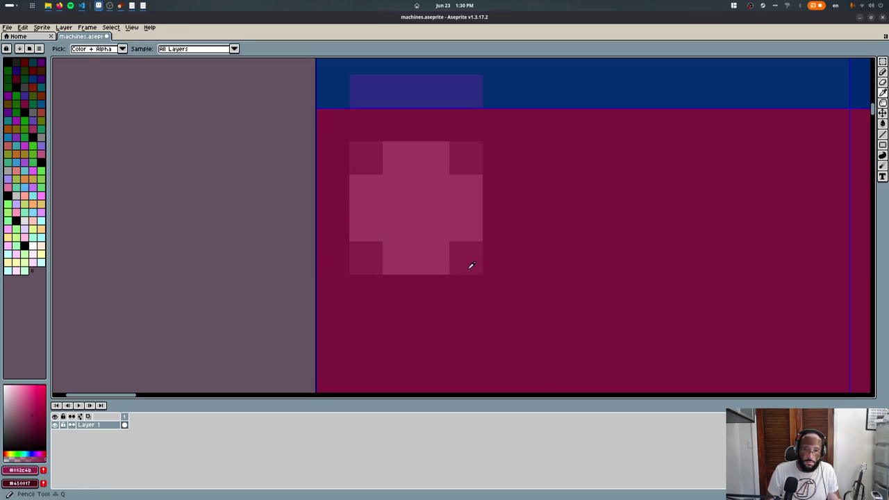
scroll(421, 232, down, 5)
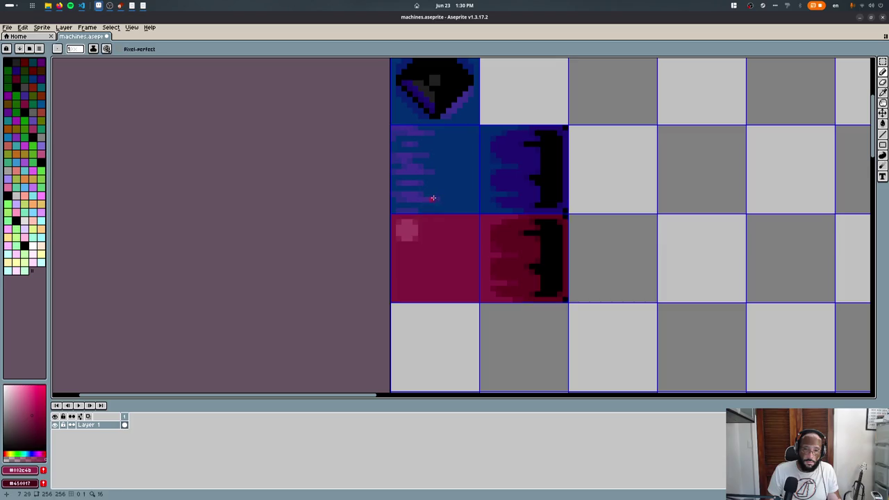
scroll(407, 278, up, 2)
alt+click(613, 268)
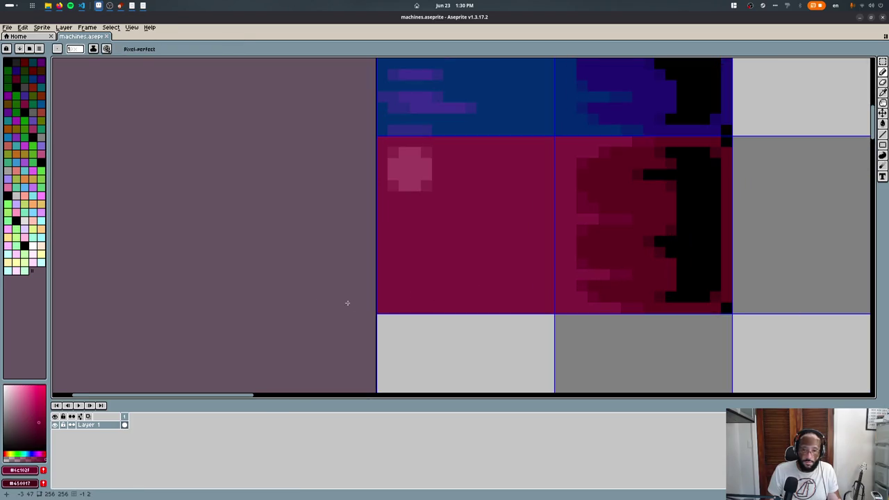
drag(548, 308, 538, 303)
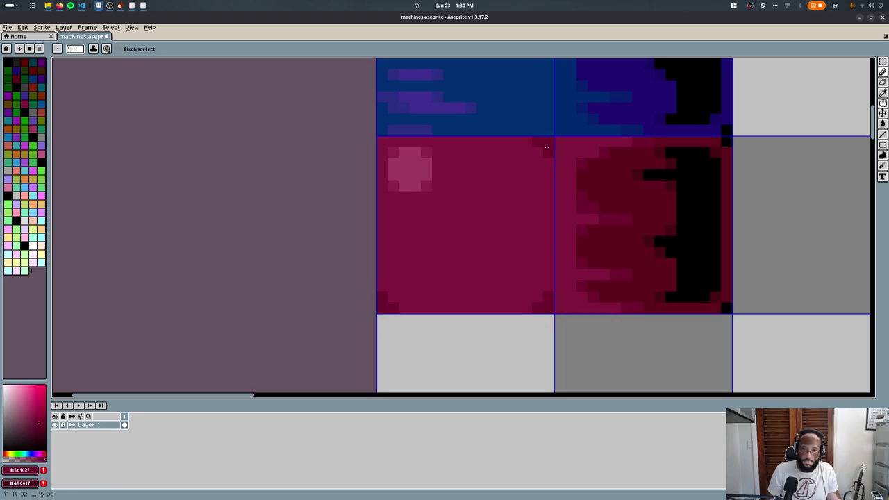
- Shift the pink blob down-right, fill the leftover gaps red, and export the sprite sheet
key(m)
mouse_move(387, 146)
mouse_down()
mouse_move(432, 190)
mouse_move(416, 181)
mouse_up()
alt+click(404, 230)
key(g)
click(392, 173)
key(ctrl+e)
key(Return)
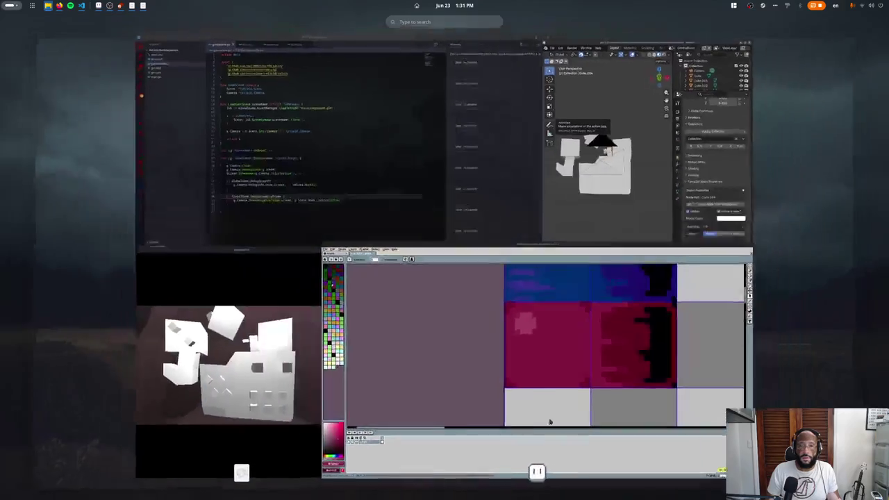
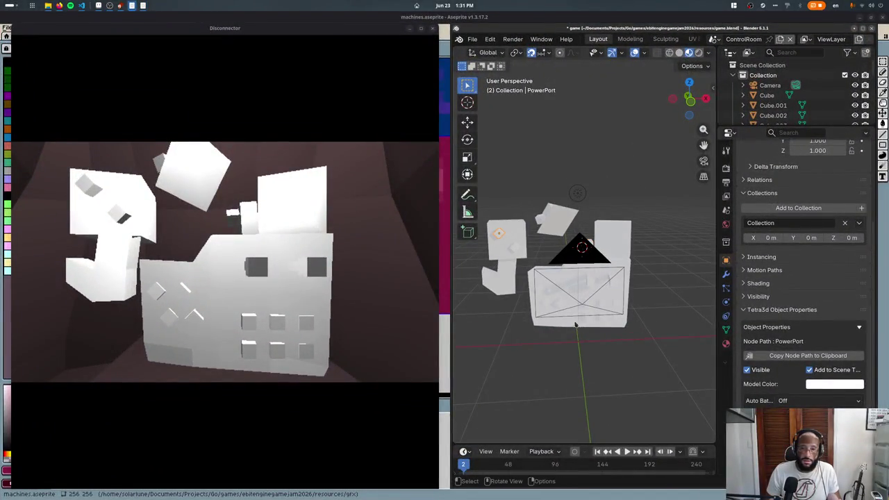
- Rename the PowerPort material to 'Machines'
click(722, 336)
scroll(798, 243, up, 3)
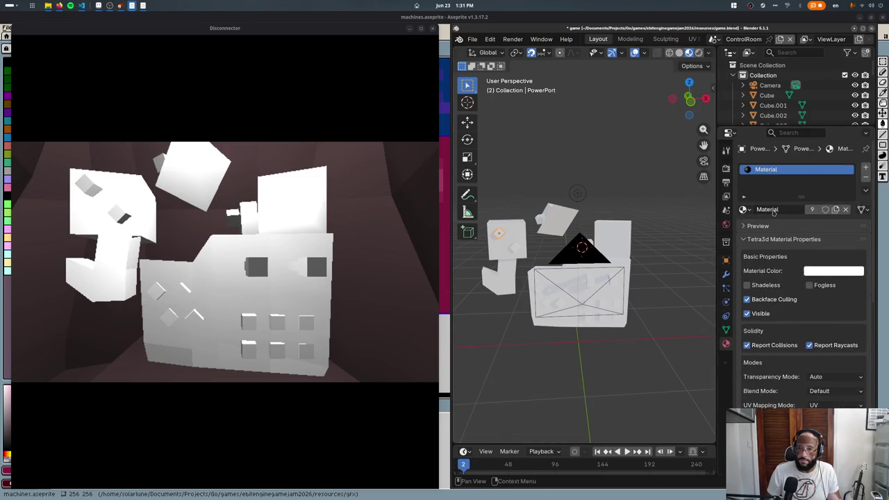
double_click(792, 209)
text(Machines)
key(Return)
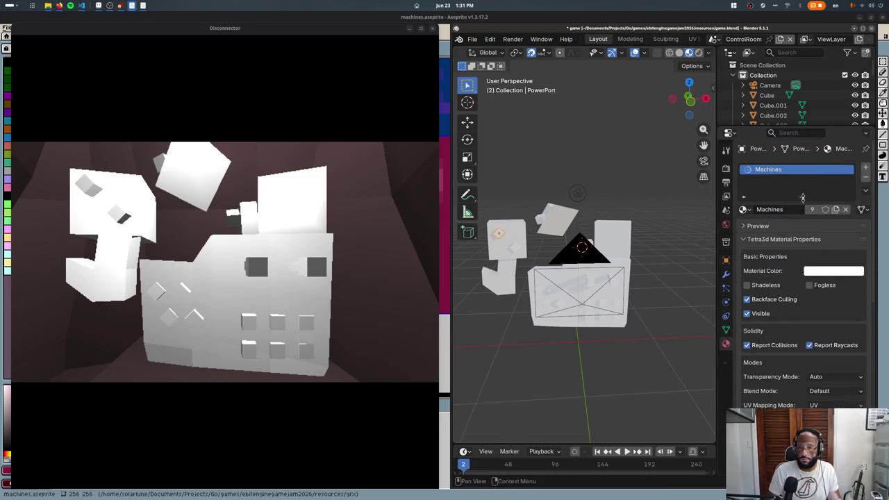
- Set the material's Base Color to an Image Texture loaded from gfx/machines.png
scroll(759, 366, down, 5)
scroll(759, 366, down, 5)
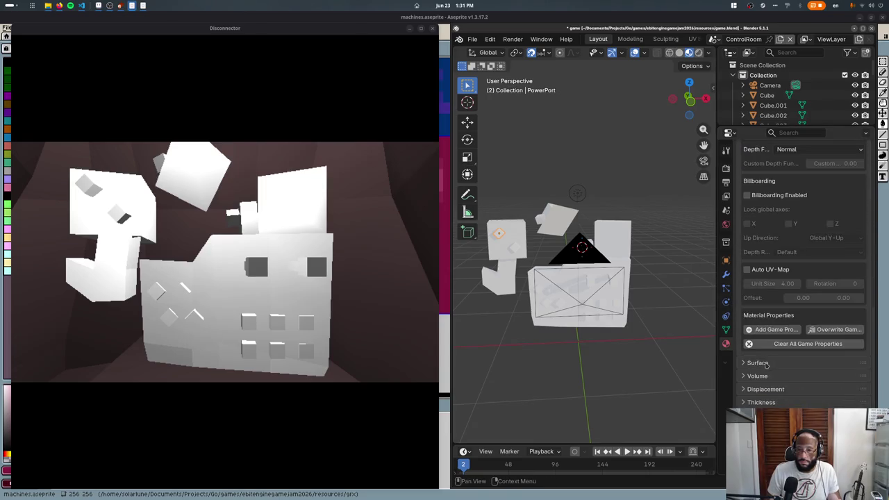
scroll(759, 366, down, 4)
click(805, 291)
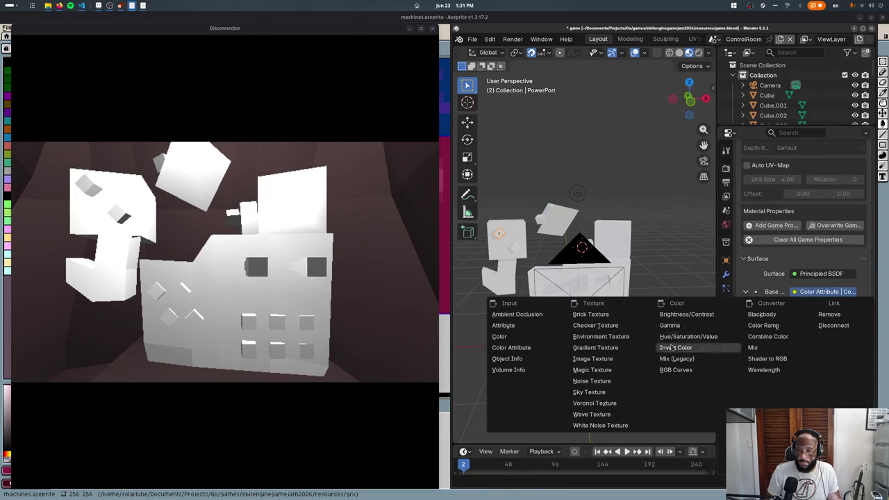
click(604, 354)
click(839, 308)
double_click(528, 132)
double_click(528, 132)
scroll(556, 297, up, 1)
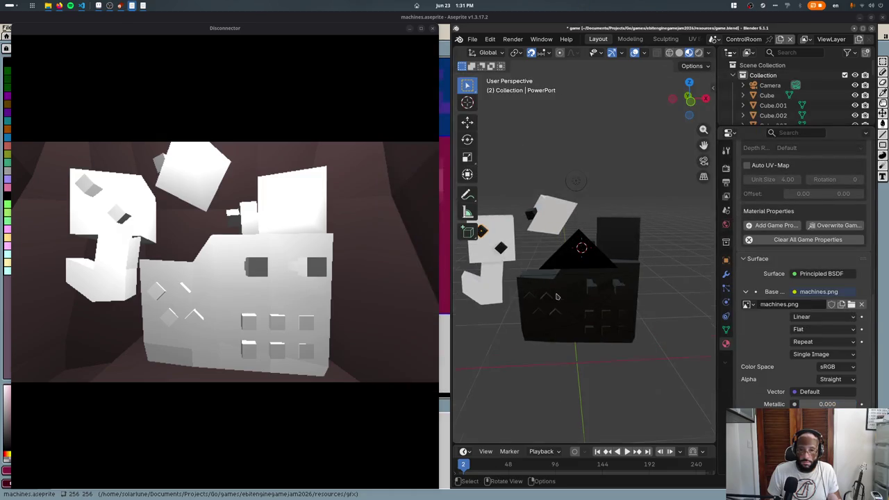
- In Edit Mode, project the front face's UVs from the front view and show UV Editing
key(Tab)
key(u)
key(u)
key(Escape)
key(KP_1)
key(KP_Decimal)
key(u)
click(582, 417)
click(692, 39)
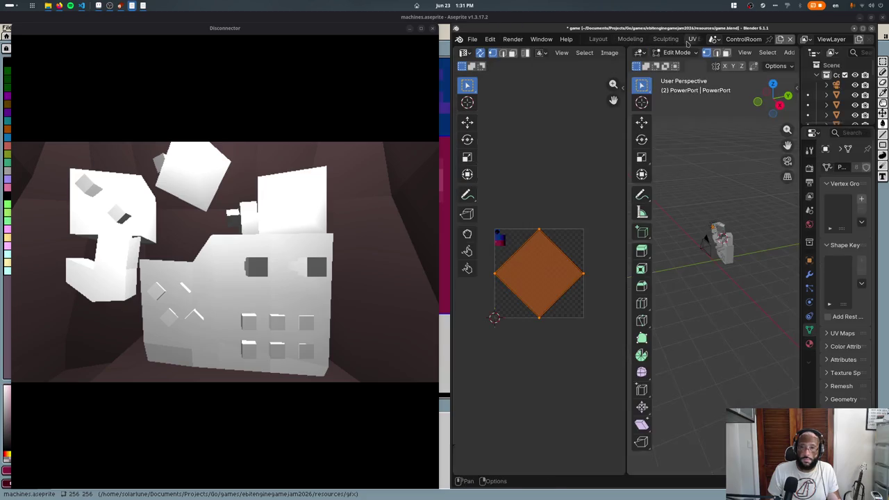
- Shrink the UV island to 0.1 and place it on the dark diamond tile
key(s)
key(Escape)
key(s)
key(Escape)
text(s0.1)
key(Return)
key(g)
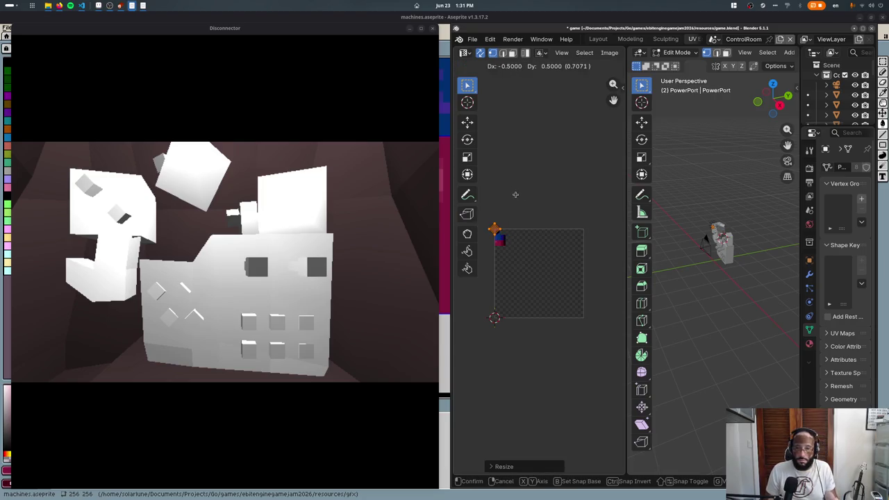
scroll(515, 194, up, 3)
scroll(548, 277, up, 2)
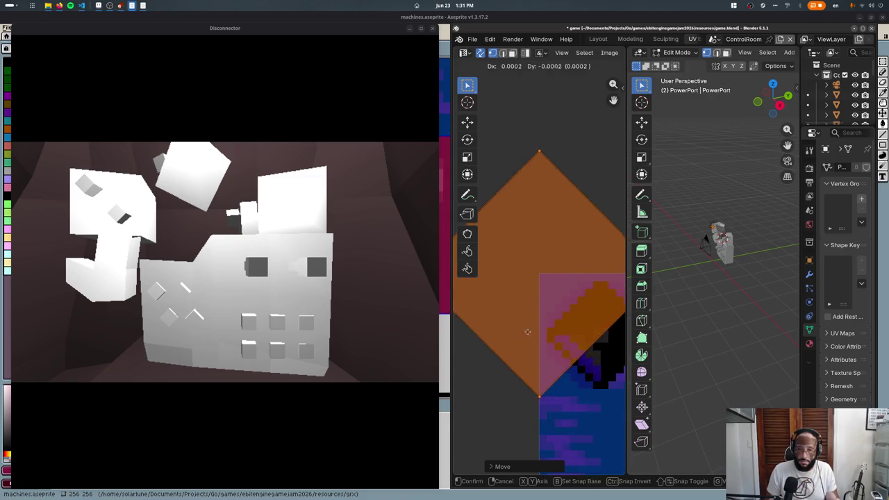
click(584, 404)
middle_drag(556, 331, 479, 266)
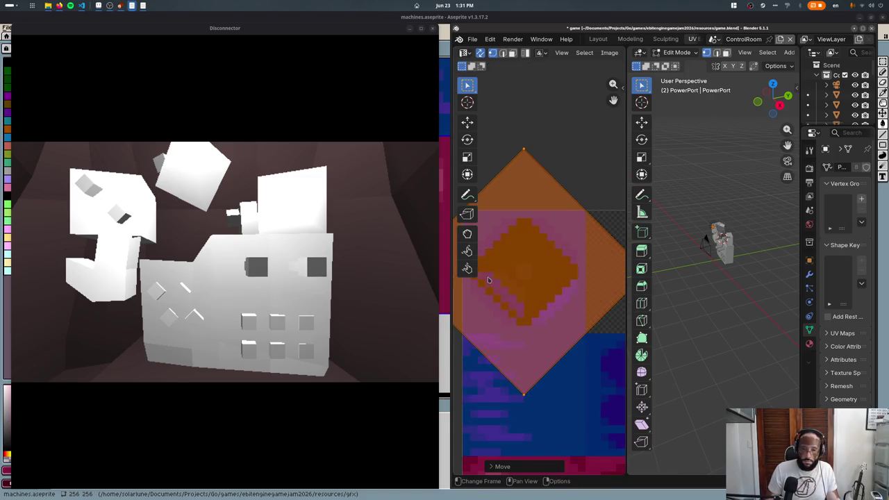
key(ctrl+z)
- Return to Object Mode, export the scene to glTF, and bring VS Code forward
key(Tab)
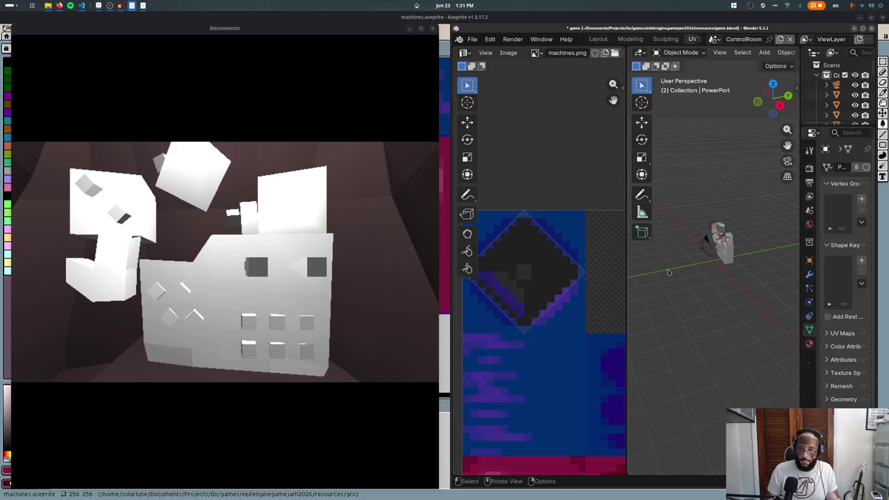
key(KP_Decimal)
middle_drag(669, 272, 704, 378)
scroll(704, 378, down, 4)
key(ctrl+s)
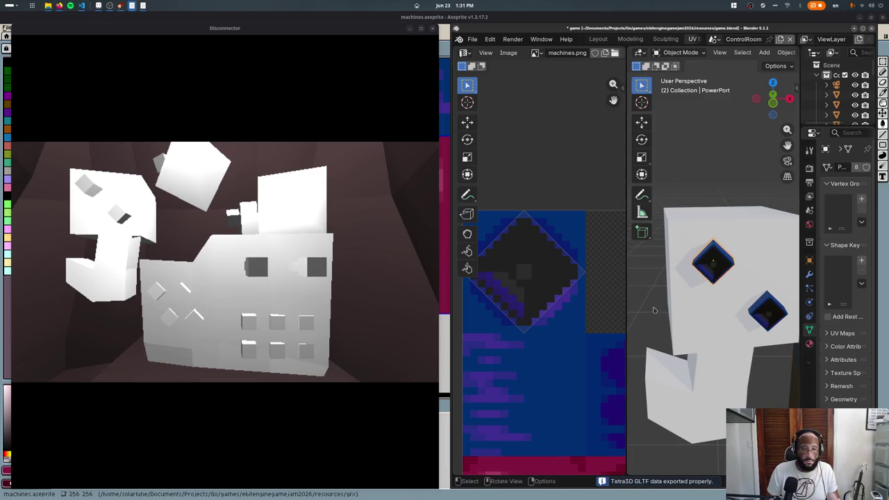
key(super)
click(288, 199)
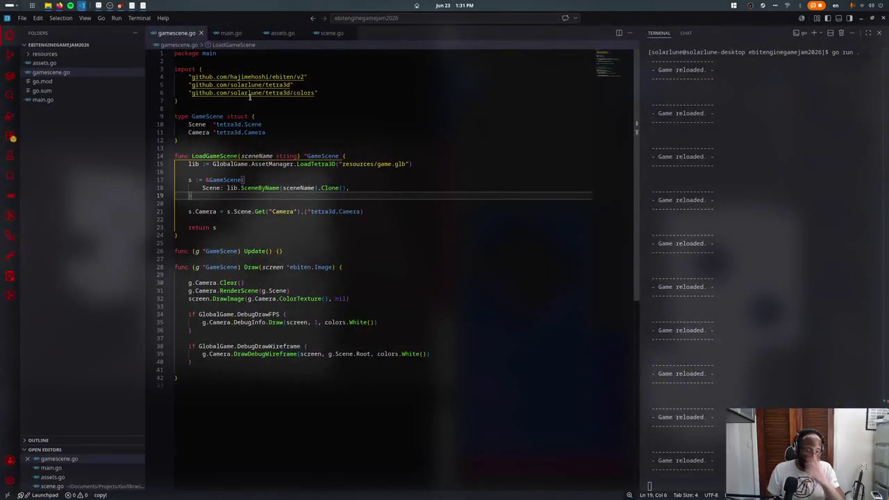
- Uncomment LoadTetra3D's texture-loading loop in assets.go, remove the extra ')' on line 203, and restart the game
ctrl+click(306, 164)
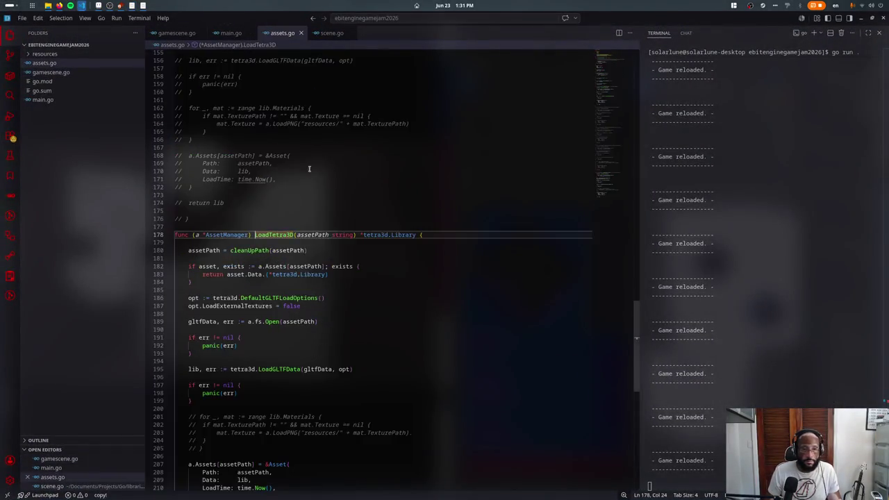
drag(209, 326, 175, 284)
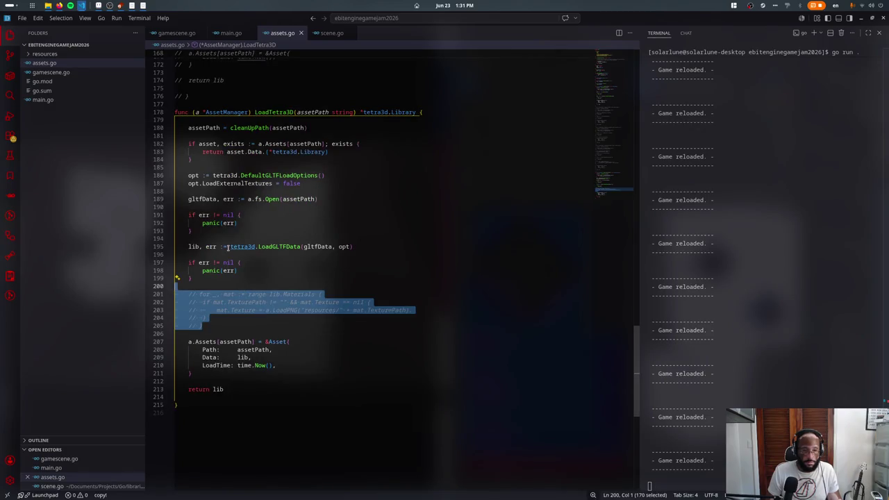
key(ctrl+slash)
click(459, 307)
key(BackSpace)
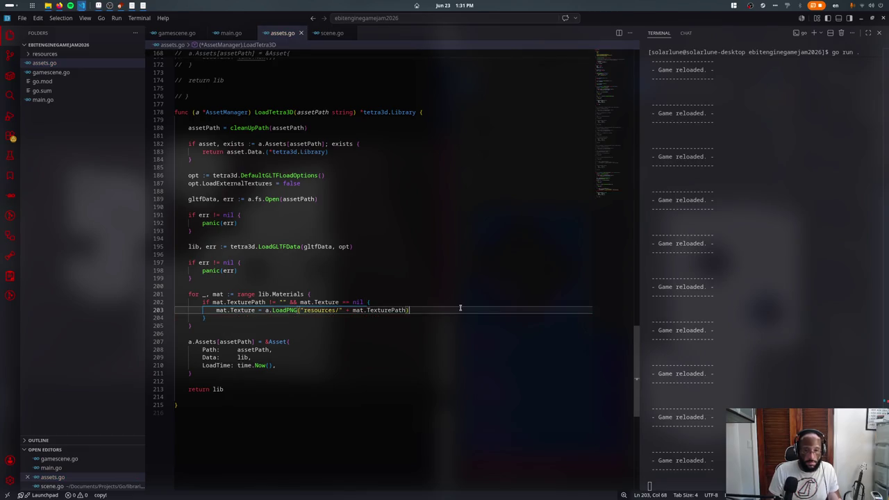
key(ctrl+c)
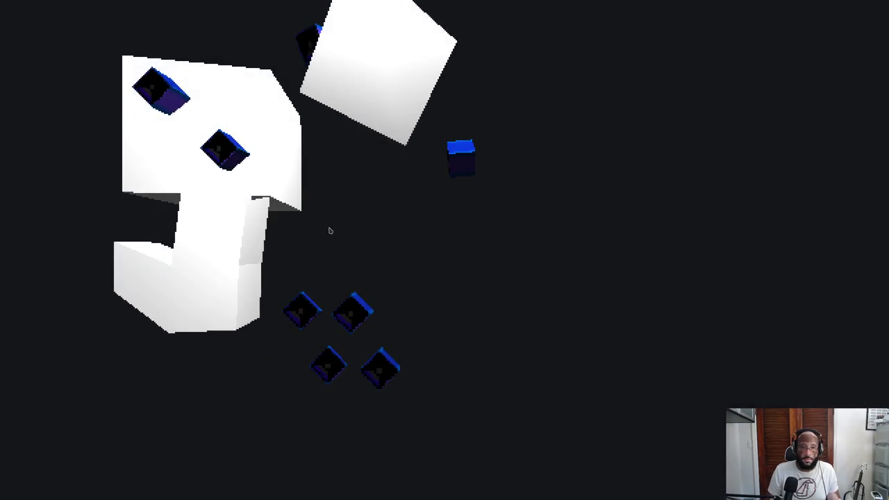
- In Blender, select the dark cube and enter Edit Mode
key(super)
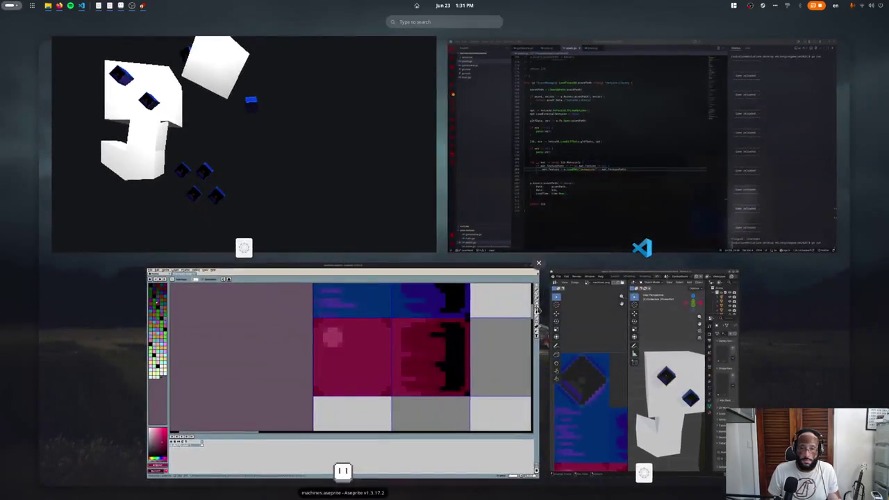
click(625, 326)
scroll(736, 292, down, 5)
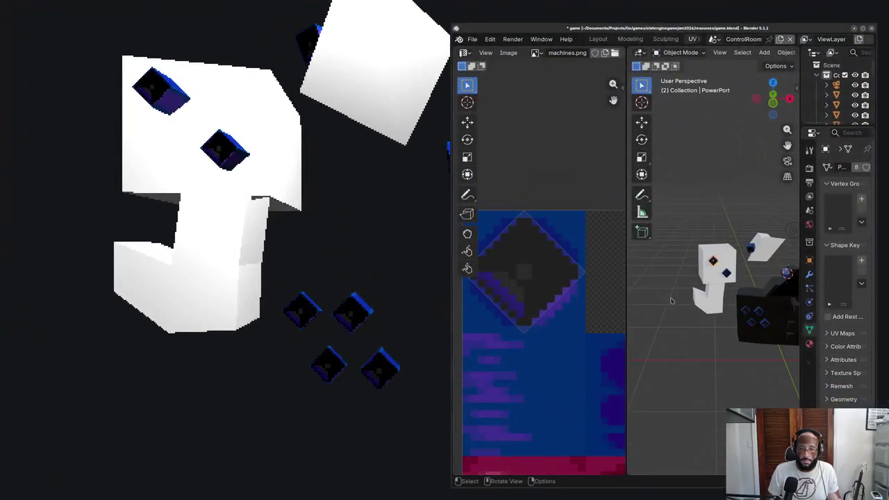
click(744, 294)
key(Tab)
- Switch to Aseprite's machines.aseprite and pick dark blue #00206d
key(super)
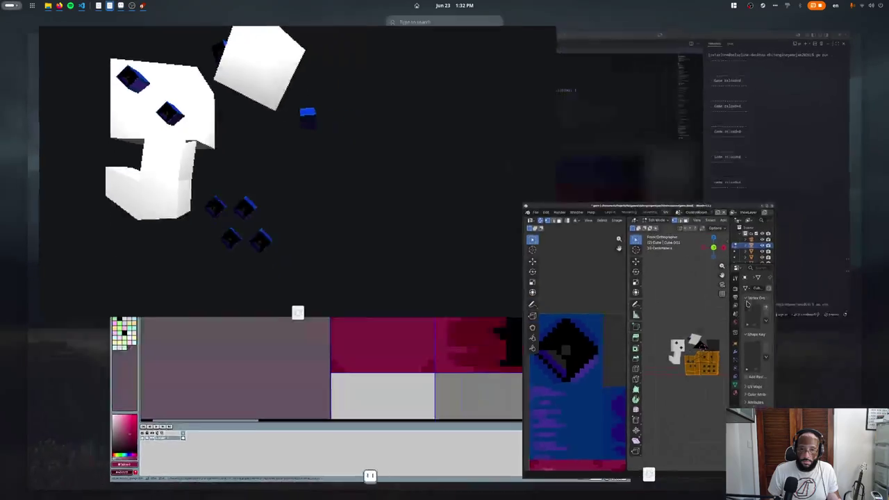
click(500, 333)
alt+click(508, 105)
scroll(508, 105, down, 1)
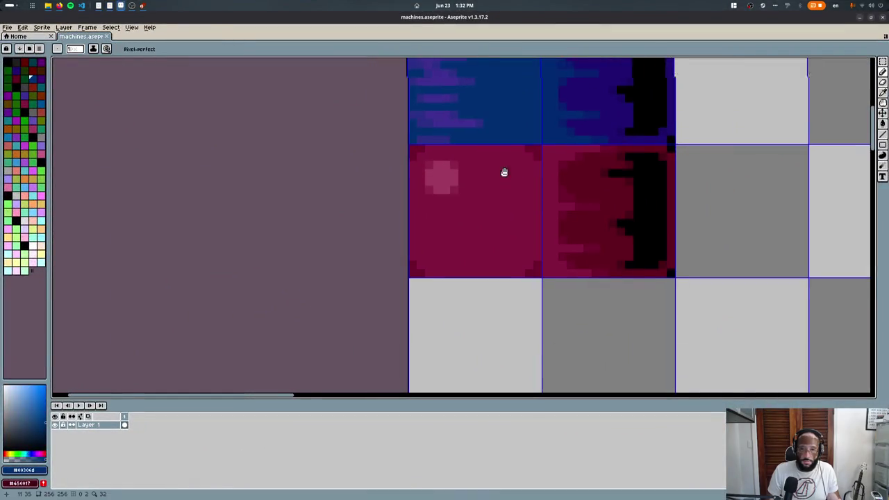
- Make a rectangular selection of empty tiles, then clear it
shift+scroll(502, 172, right, 3)
key(m)
drag(416, 77, 544, 189)
scroll(500, 173, up, 3)
shift+scroll(500, 173, right, 2)
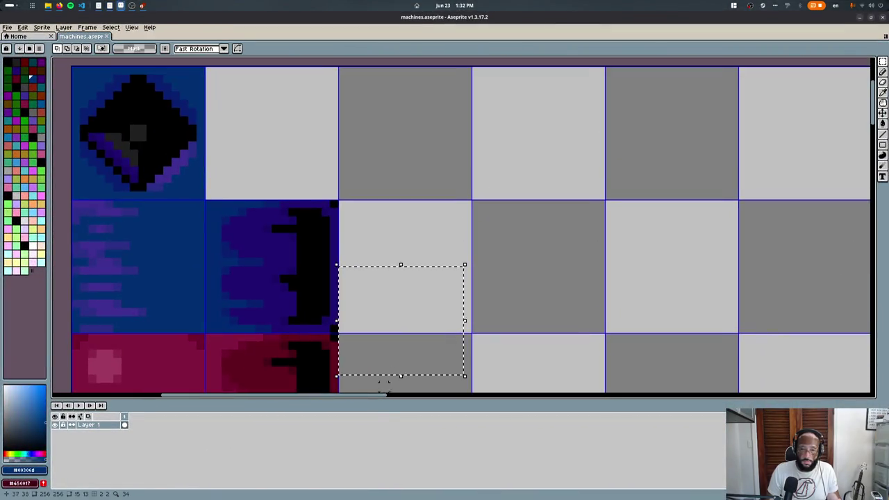
click(351, 95)
scroll(357, 271, down, 4)
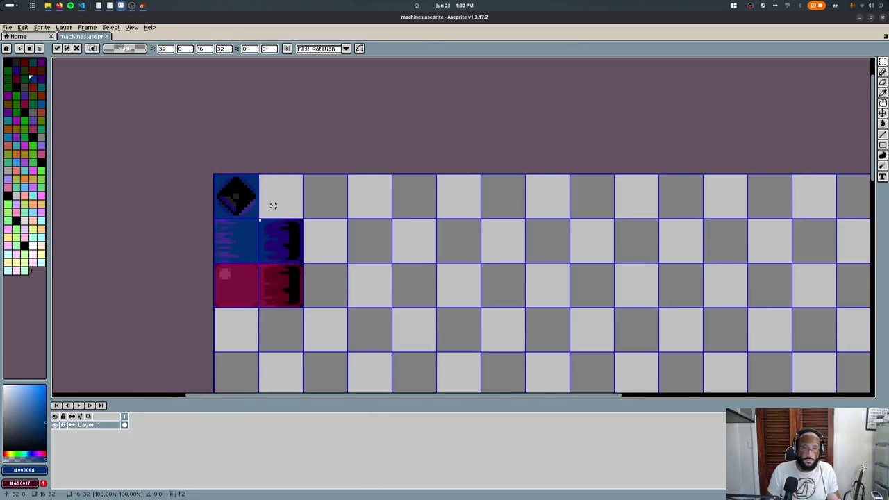
scroll(272, 204, down, 3)
scroll(263, 206, up, 1)
scroll(295, 150, up, 2)
- Fill a 2×2 block of empty tiles with dark blue
drag(363, 113, 461, 198)
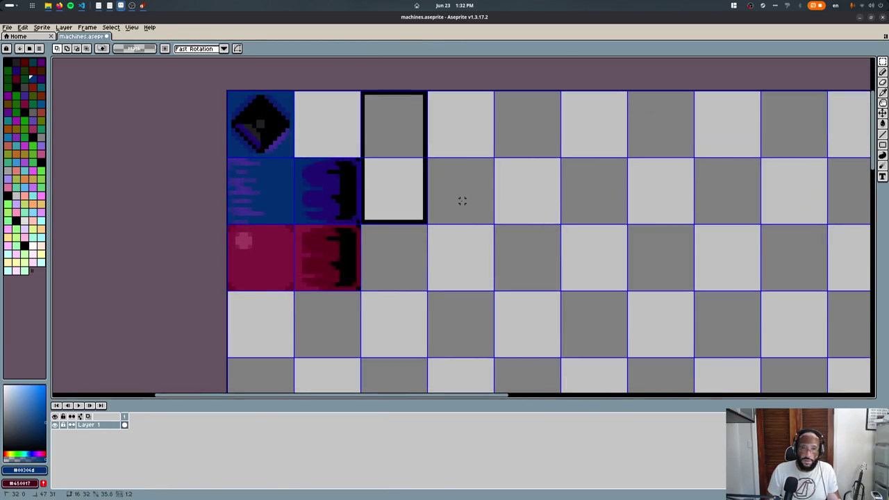
drag(364, 104, 479, 208)
key(g)
click(373, 192)
key(ctrl+d)
- Draw a purple #20116d line, then a black line, across the blue tiles
key(b)
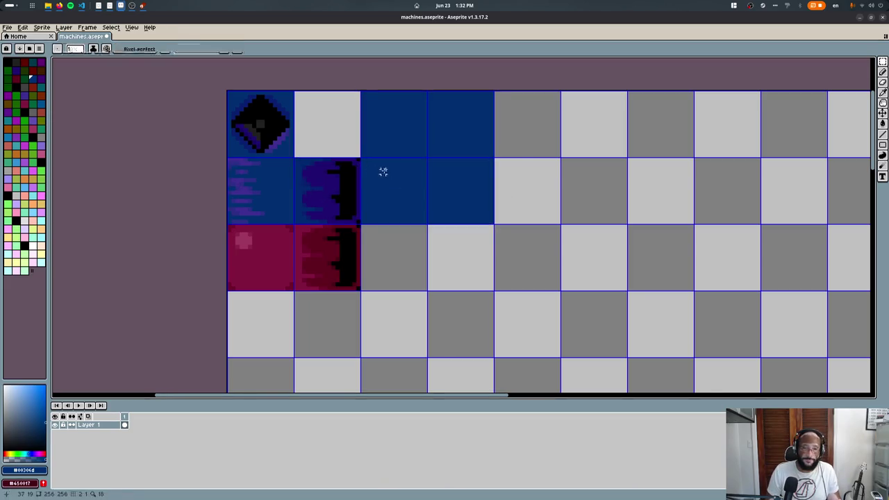
scroll(382, 172, up, 3)
alt+click(246, 205)
drag(340, 265, 686, 271)
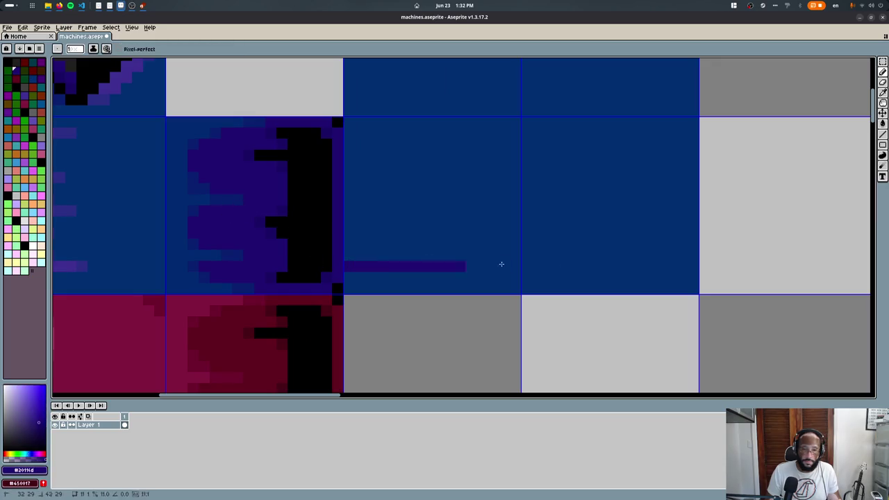
alt+click(328, 258)
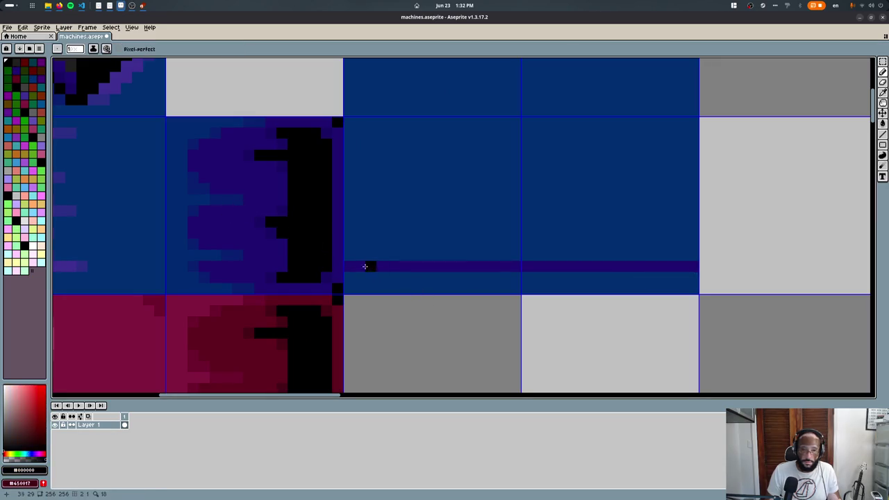
drag(357, 266, 697, 274)
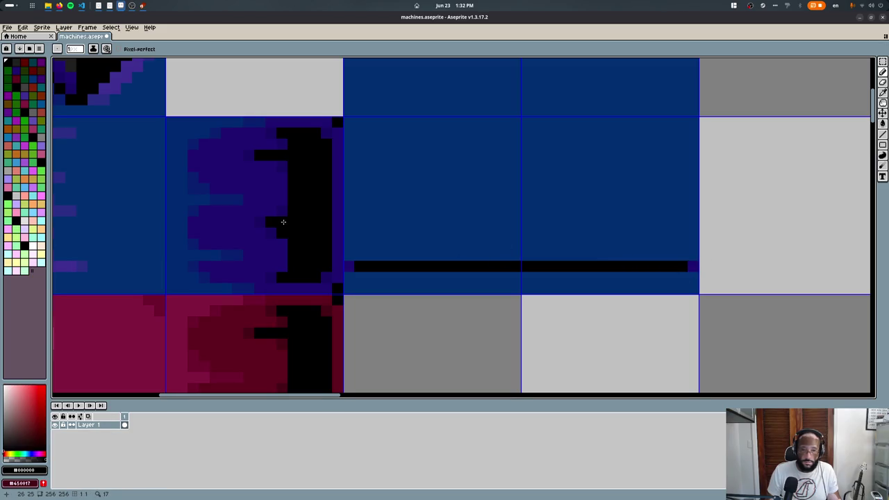
- Redraw the wavy line using dark blue #0f206c after undoing a stray purple stroke
key(alt)
alt+click(274, 190)
scroll(312, 208, up, 2)
drag(344, 237, 371, 216)
key(ctrl+z)
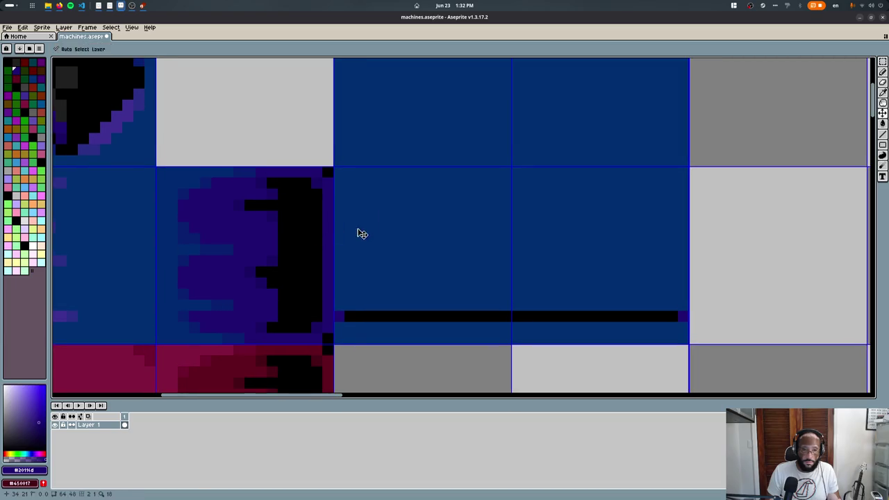
alt+click(331, 244)
drag(376, 243, 432, 228)
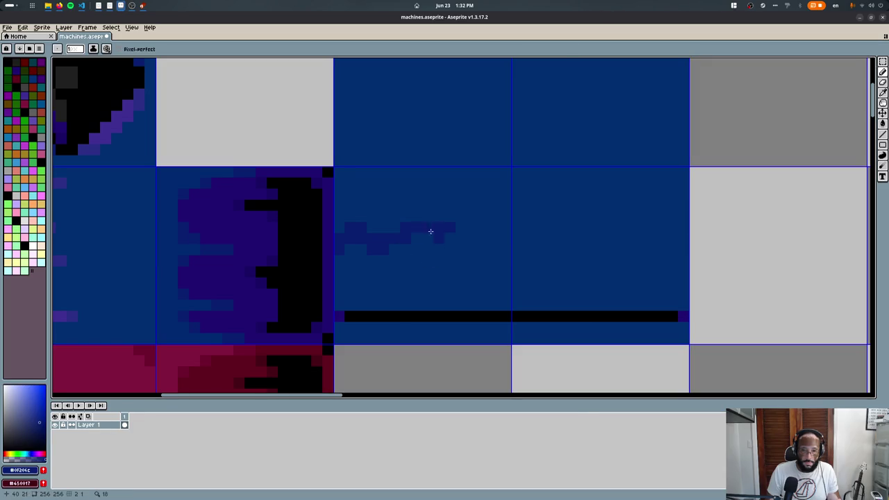
drag(445, 263, 425, 258)
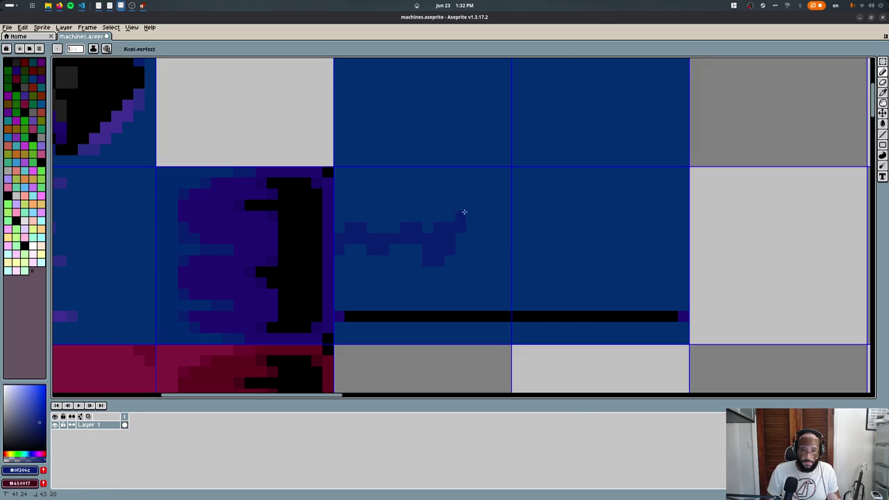
- Fill the area and strip below the wavy line with darker navy
key(e)
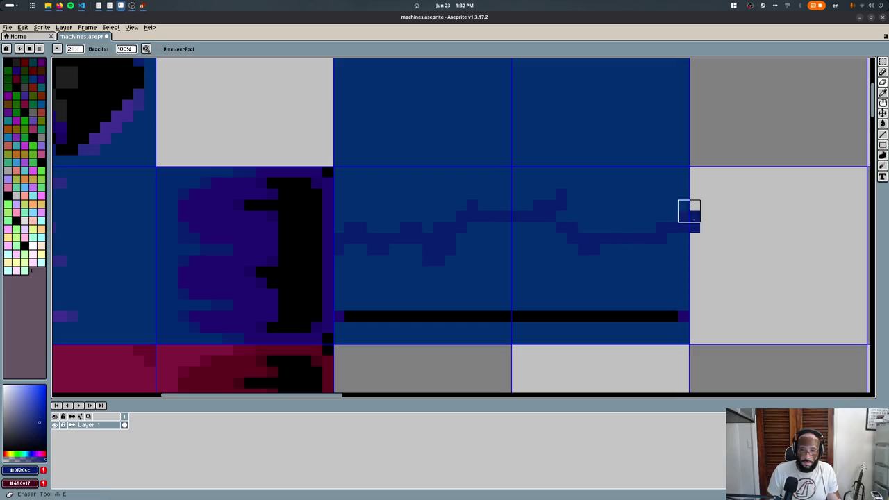
key(g)
click(641, 260)
click(548, 338)
- Eyedrop purple from the tile and paint a purple patch in the upper-right tile
key(b)
alt+click(334, 317)
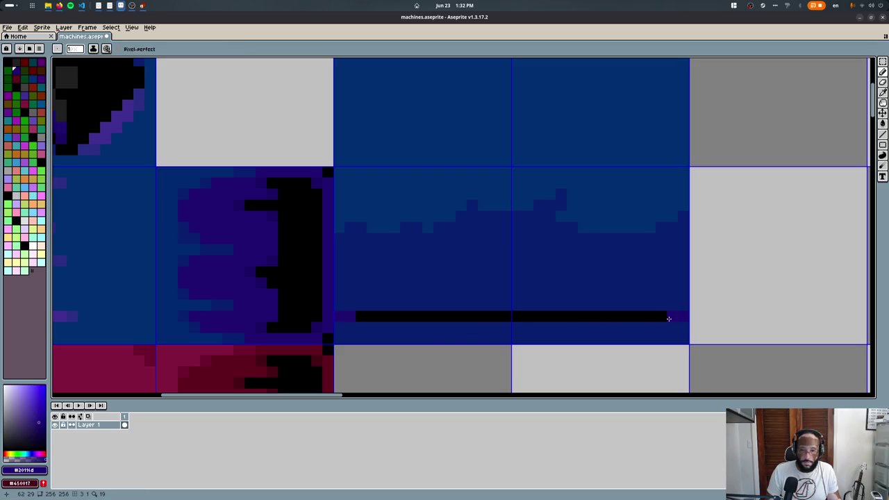
scroll(462, 309, up, 2)
alt+click(174, 240)
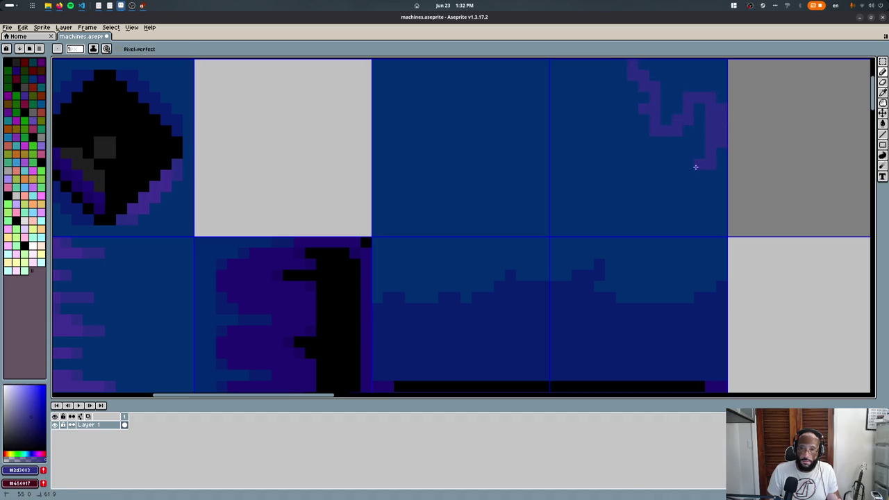
mouse_move(717, 238)
mouse_down()
mouse_move(710, 196)
mouse_move(629, 139)
mouse_move(610, 82)
mouse_up()
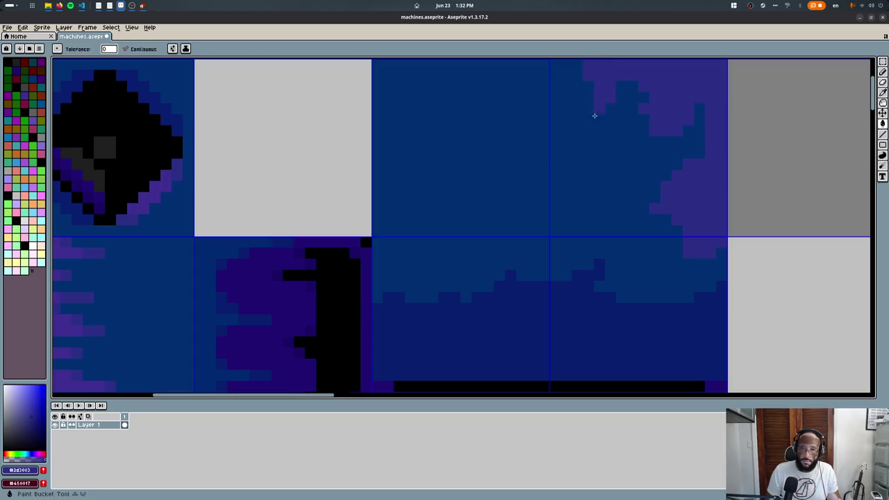
key(b)
middle_drag(555, 123, 435, 204)
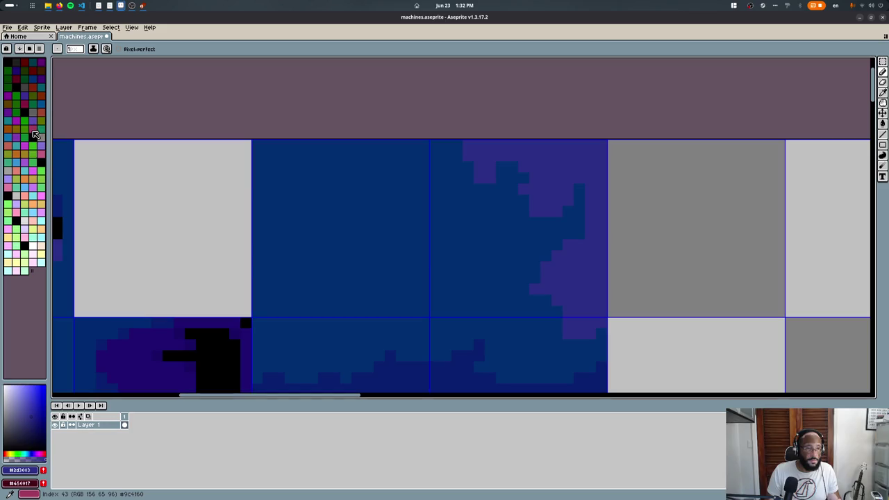
- Fill the purple region of the tile with magenta and add magenta blocks and pixels
click(32, 129)
click(535, 199)
scroll(499, 155, up, 2)
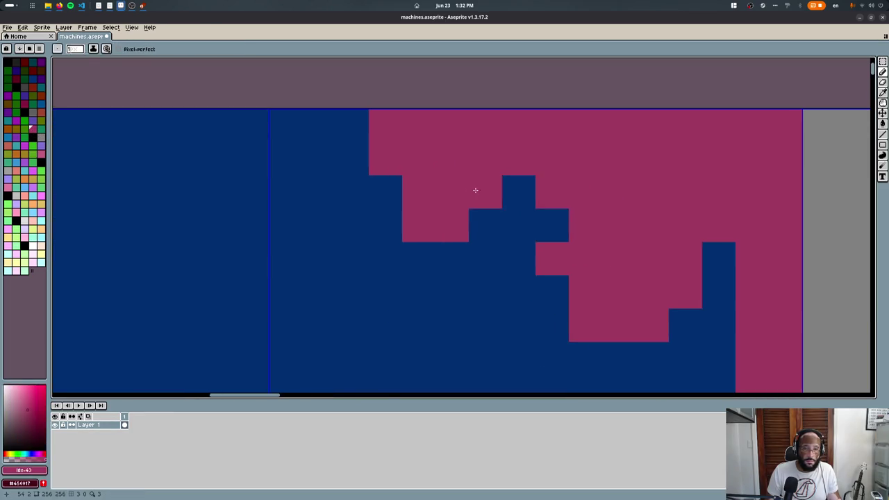
drag(395, 299, 351, 260)
drag(452, 384, 429, 366)
middle_drag(429, 366, 405, 219)
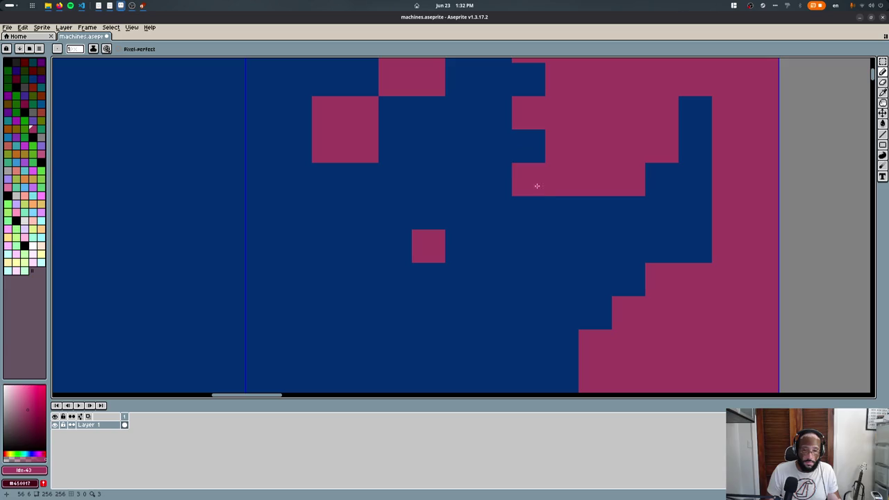
click(496, 179)
click(525, 251)
middle_drag(500, 224, 430, 326)
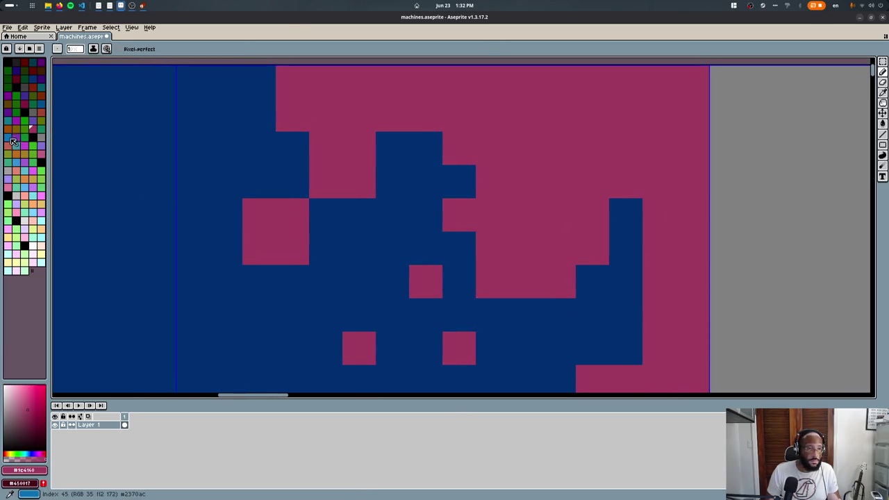
- Fill the magenta areas and stray magenta pixels with light blue
click(40, 102)
key(g)
click(452, 151)
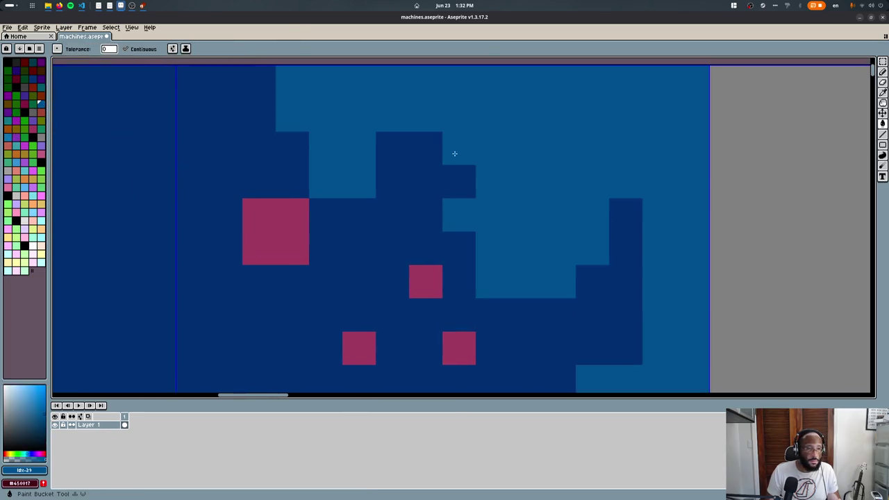
scroll(427, 210, down, 2)
click(351, 221)
click(406, 243)
click(393, 287)
click(443, 279)
- Draw magenta strokes and pixels along the tile's top and lower area
alt+click(444, 280)
key(b)
click(393, 162)
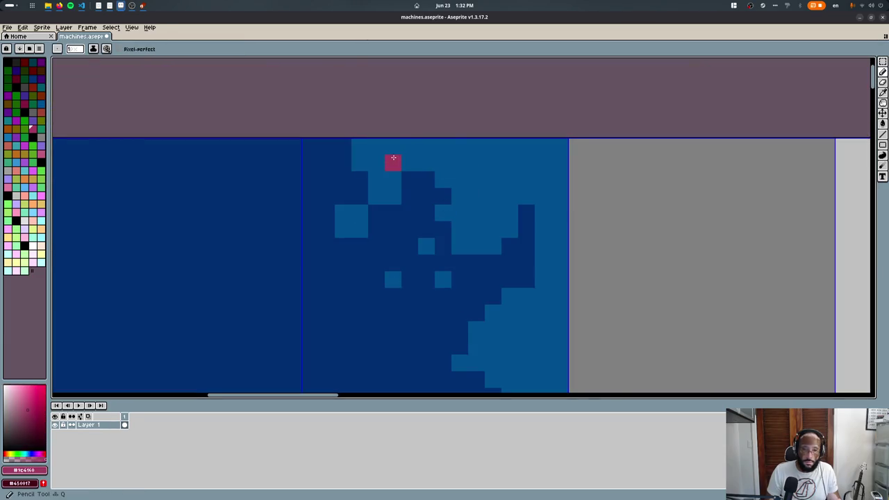
drag(413, 148, 426, 146)
click(477, 180)
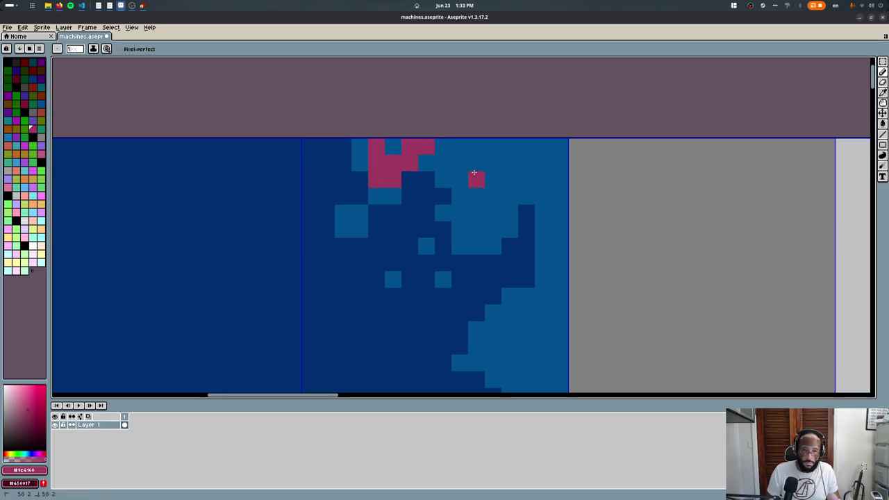
drag(477, 196, 479, 151)
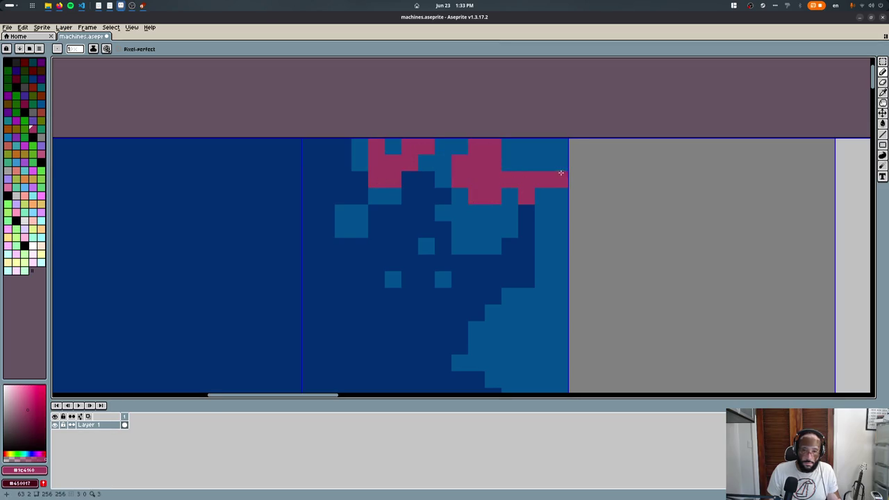
drag(560, 172, 517, 167)
key(g)
click(393, 146)
key(b)
click(380, 241)
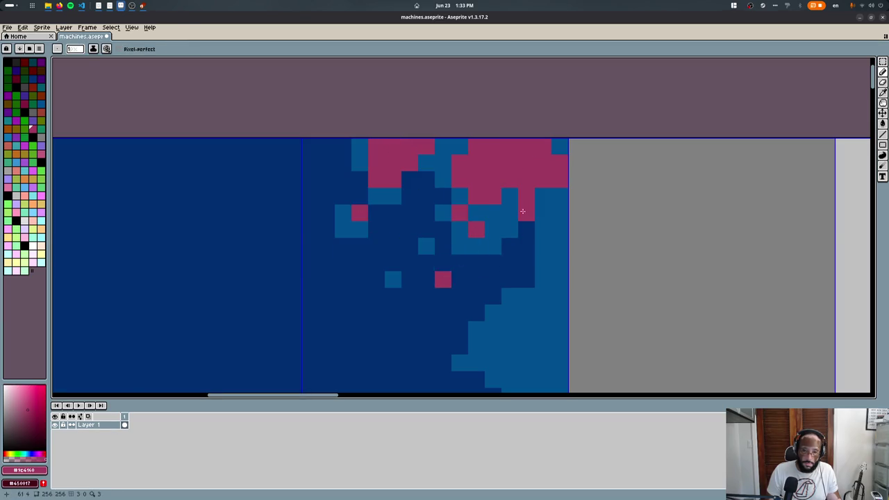
scroll(522, 210, down, 7)
scroll(528, 214, up, 5)
- Replace all magenta pixels with crimson via Replace Color, undoing a purple attempt
alt+click(415, 122)
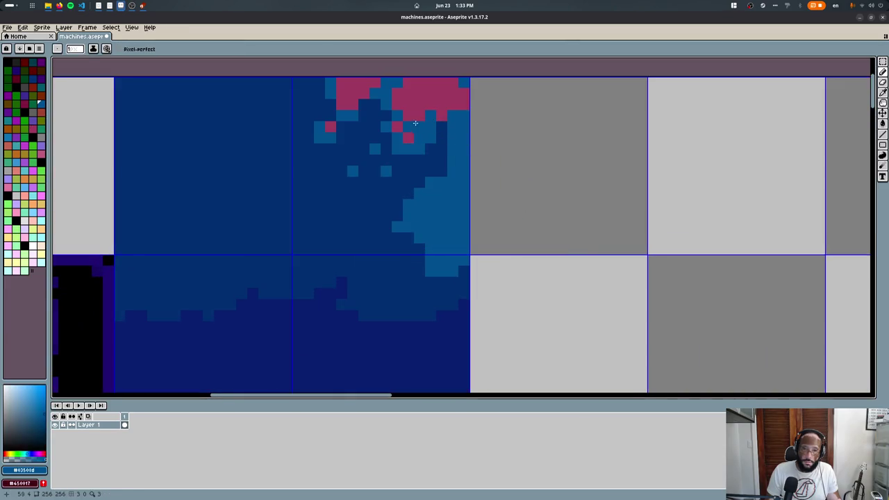
middle_drag(396, 119, 442, 256)
scroll(68, 172, up, 1)
key(x)
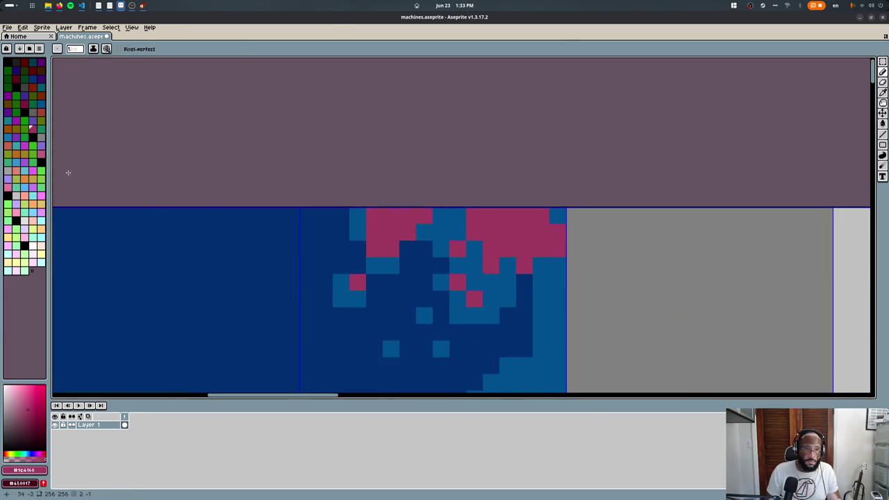
right_click(9, 111)
key(shift+r)
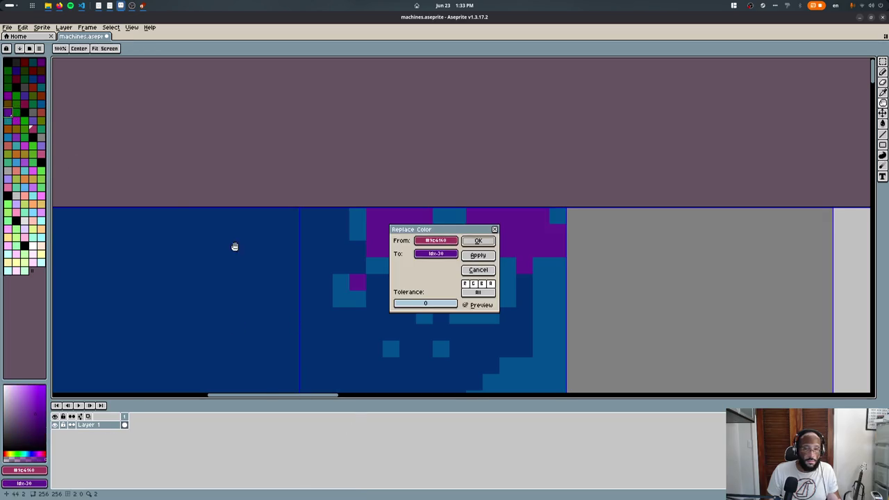
key(Return)
right_click(24, 103)
key(ctrl+z)
key(shift+r)
key(Return)
- Repaint two crimson pixels light blue
scroll(388, 271, up, 2)
alt+click(387, 272)
click(379, 240)
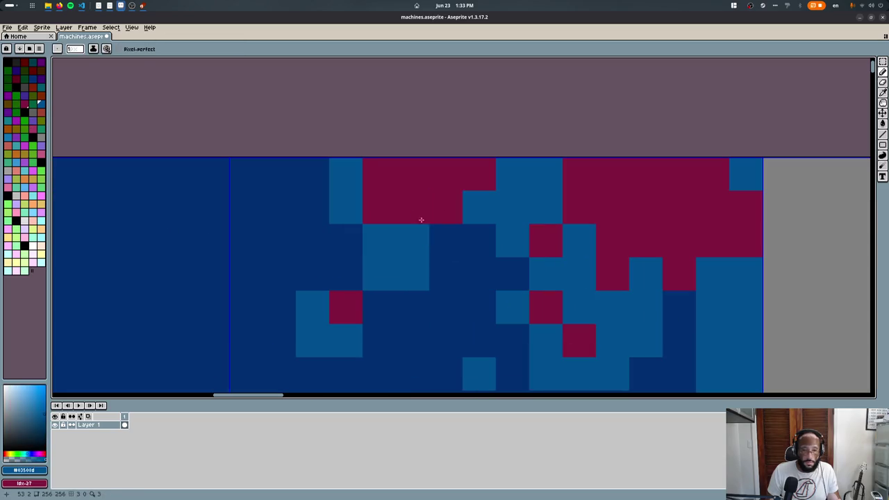
click(280, 208)
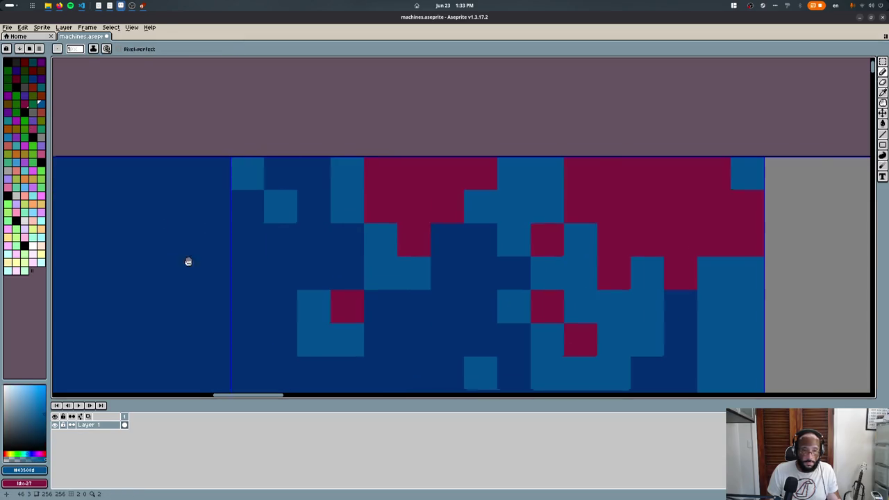
scroll(405, 232, down, 5)
scroll(405, 232, up, 2)
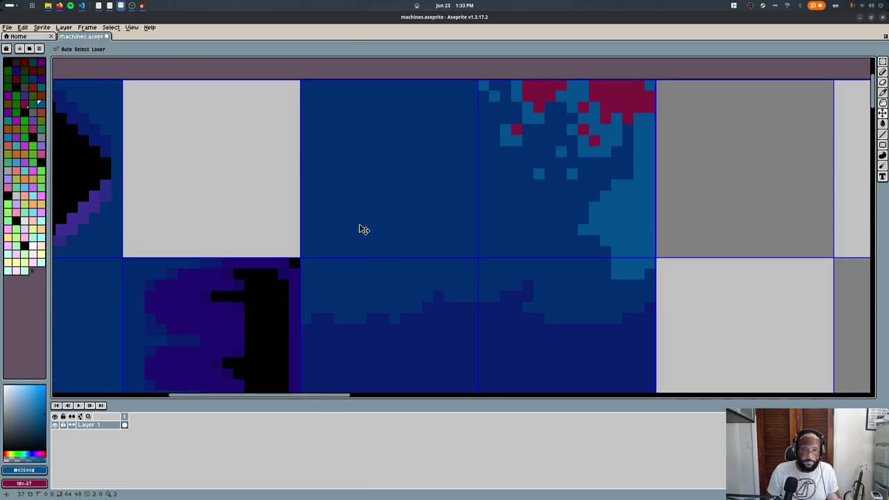
- Export the sprite sheet and bring Blender up beside Aseprite
key(ctrl+e)
key(Return)
key(alt+Tab)
scroll(495, 303, down, 3)
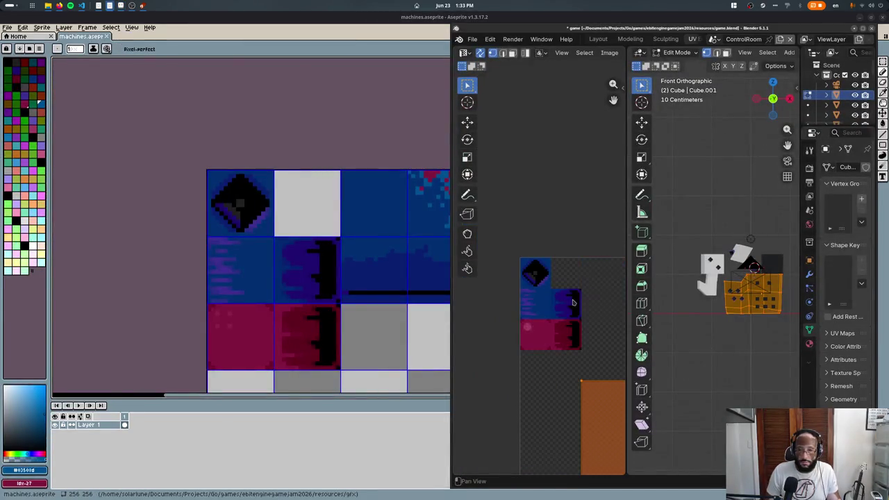
- Reset the body's UVs, scale them to 0.25, then project from view and scale 0.5
middle_drag(610, 424, 590, 292)
scroll(539, 361, down, 2)
key(u)
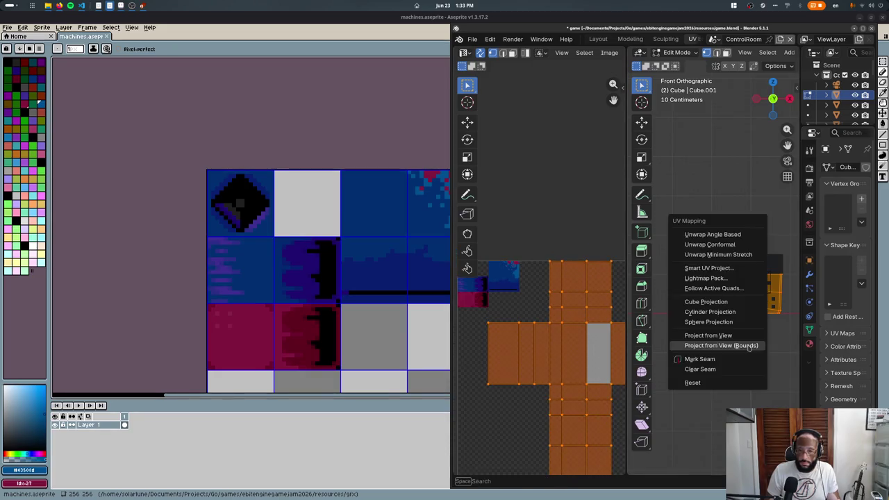
key(u)
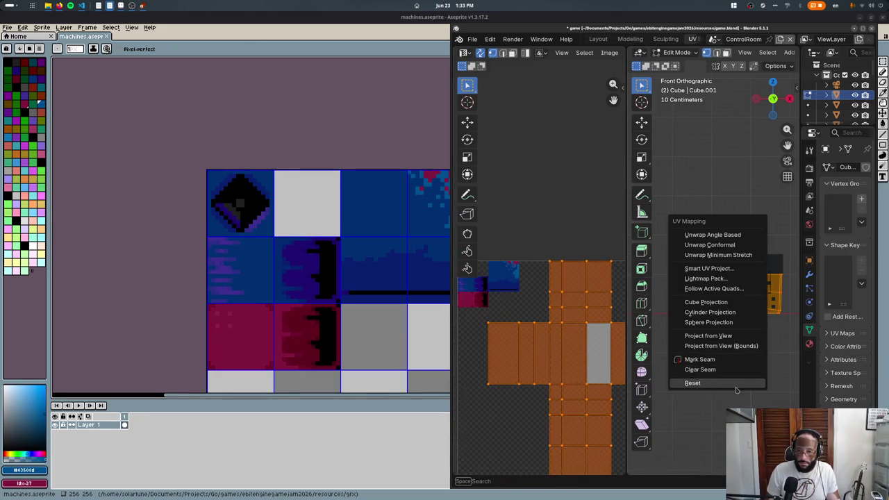
click(692, 383)
text(s.25)
key(Return)
key(u)
click(701, 303)
text(s.5)
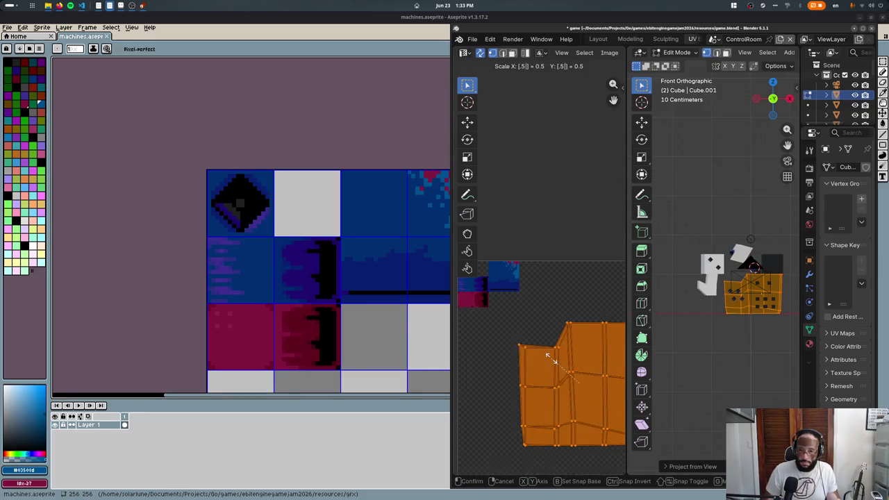
key(Return)
- Move the UV island to the texture's upper left, squashing it to 0.8 height
drag(550, 361, 480, 259)
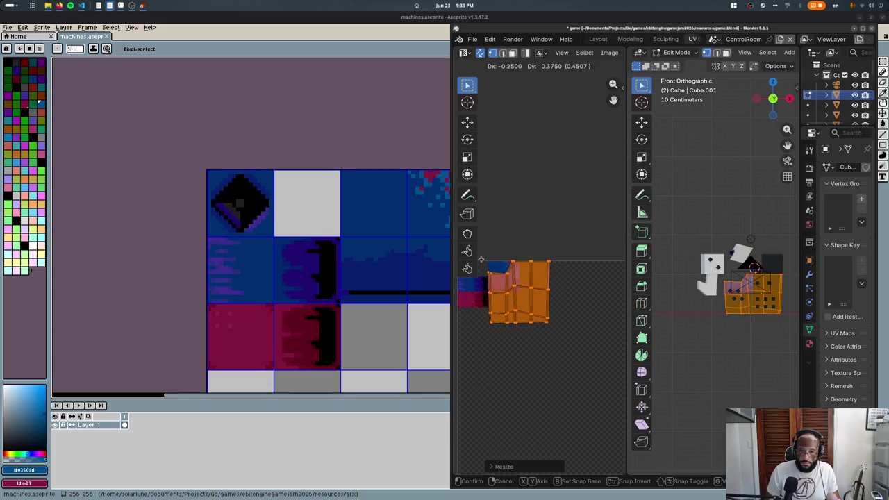
key(s)
text(xyyy.8)
key(Return)
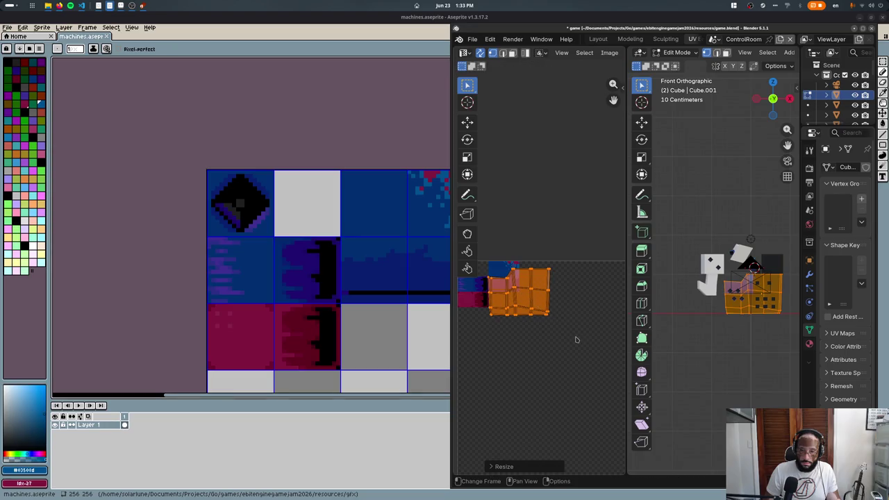
text(.5)
key(Return)
key(g)
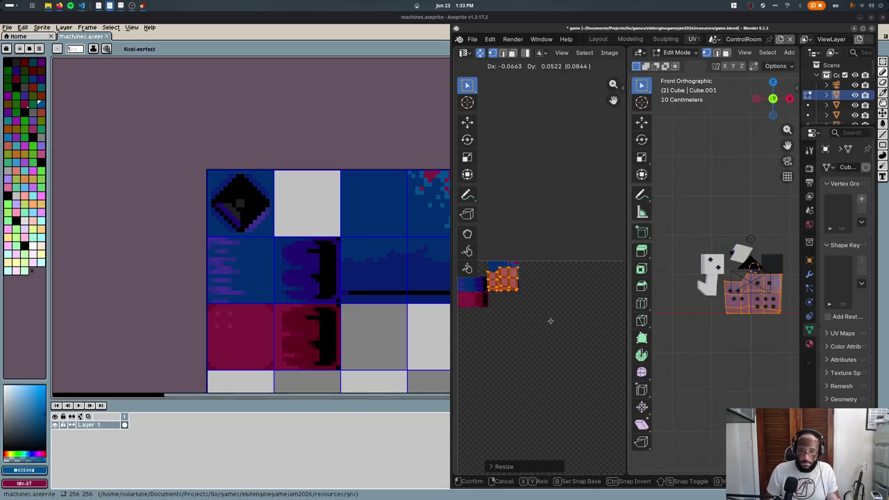
click(551, 321)
key(KP_Decimal)
- Stretch the UV island vertically over the blue region and view the textured model
key(g)
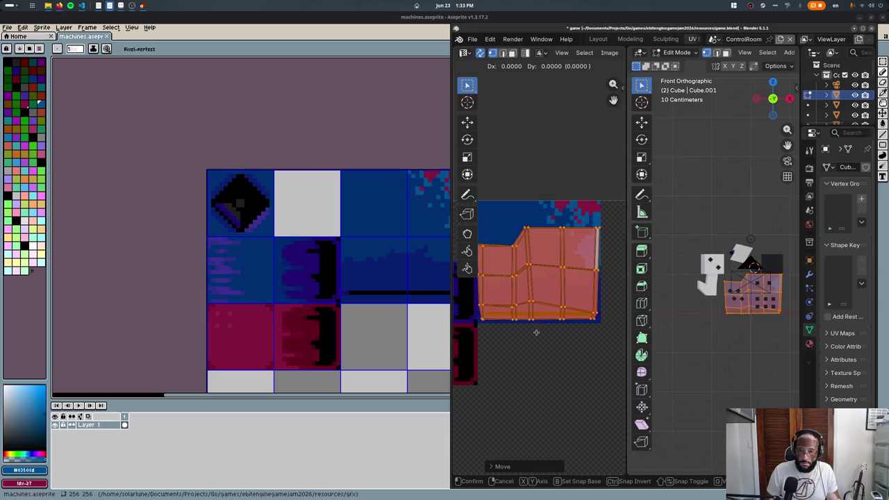
key(s)
key(y)
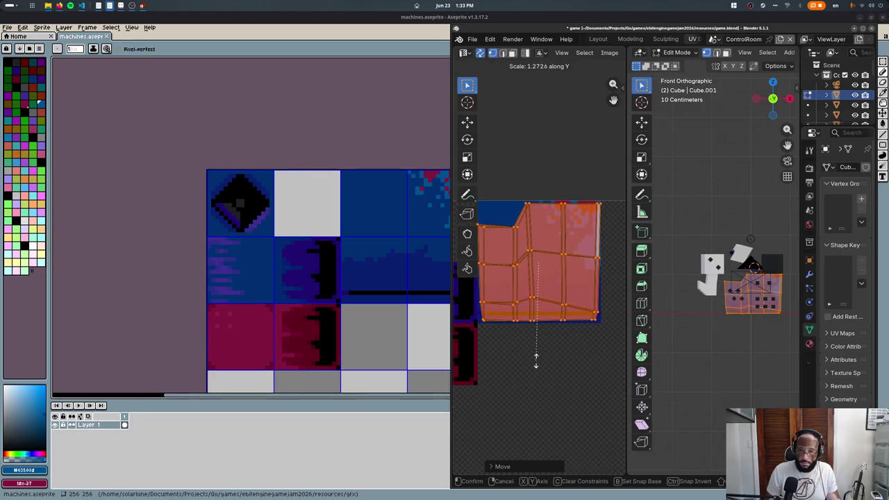
click(537, 363)
key(Tab)
mouse_move(750, 337)
middle_down()
mouse_move(740, 340)
mouse_move(729, 292)
middle_up()
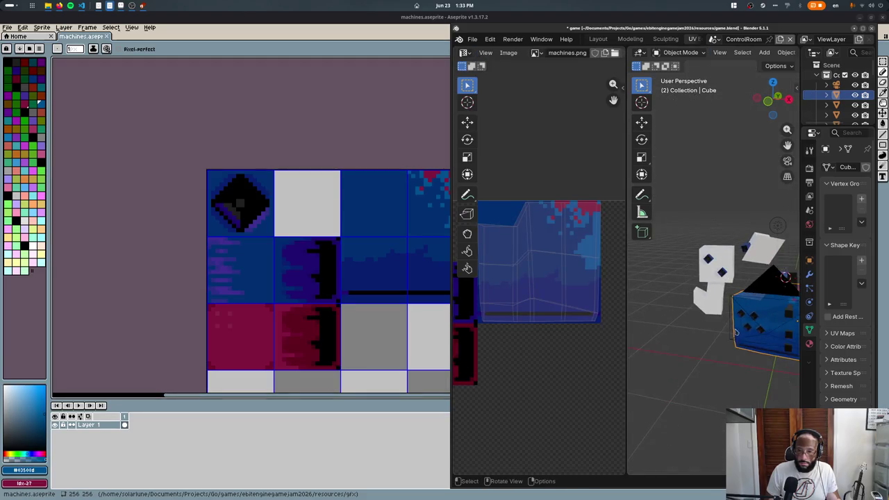
- Assign the Machines material to all of the small stacked box's geometry
click(728, 274)
key(Tab)
key(a)
key(alt+a)
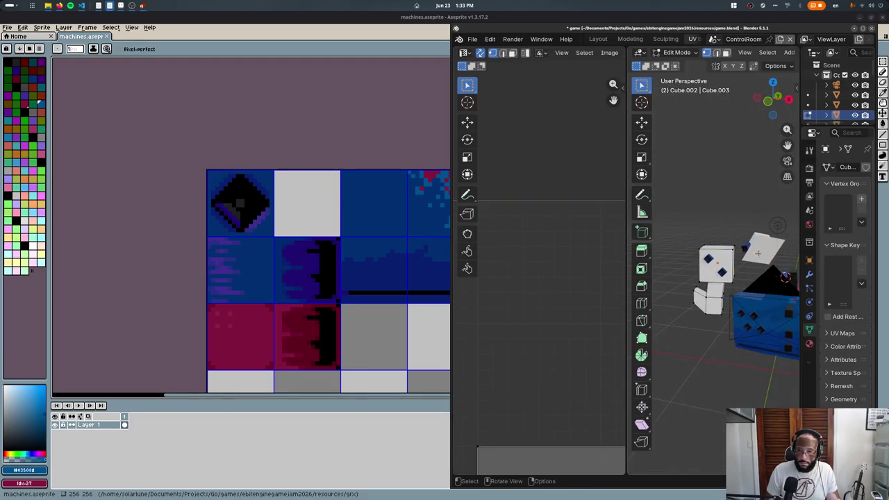
key(a)
click(809, 343)
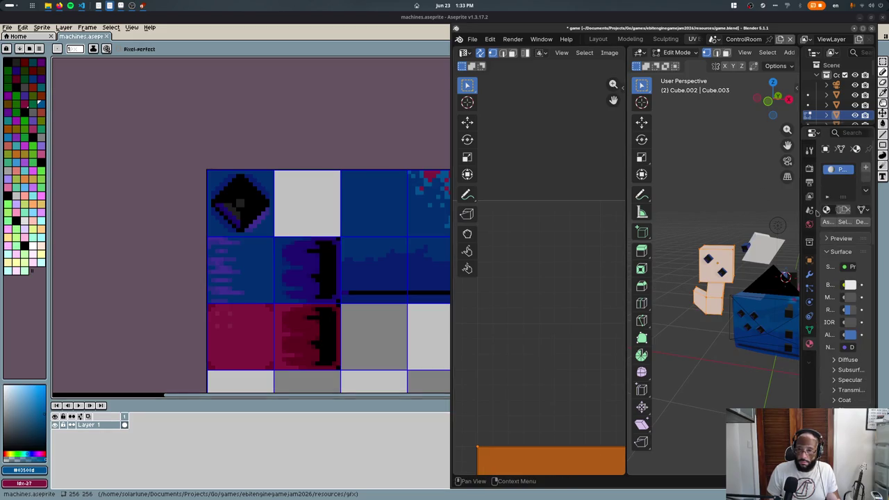
right_click(801, 221)
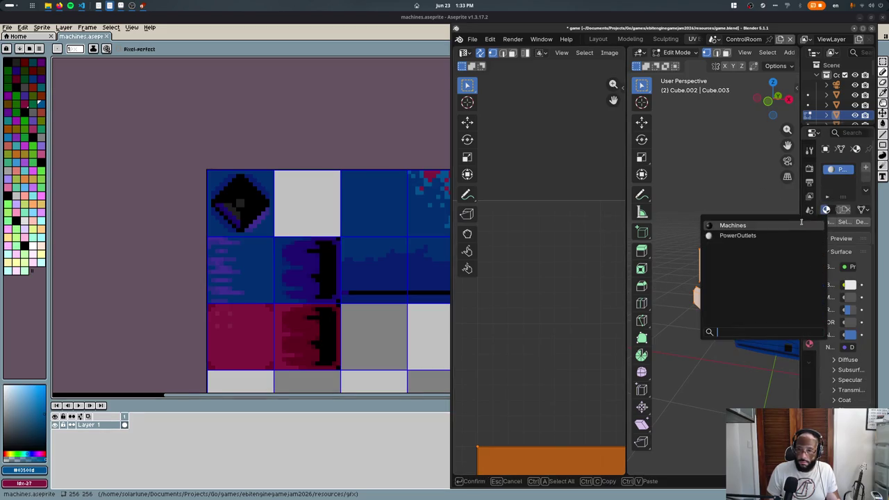
key(Escape)
right_click(767, 242)
click(736, 236)
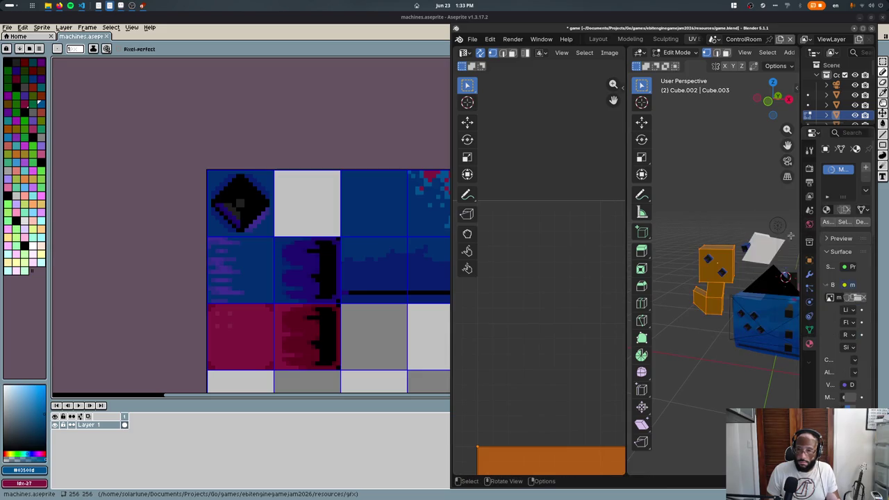
- Reset the box's UVs and shrink them to 0.25
scroll(562, 214, down, 2)
key(alt+a)
key(a)
key(s)
key(Escape)
key(u)
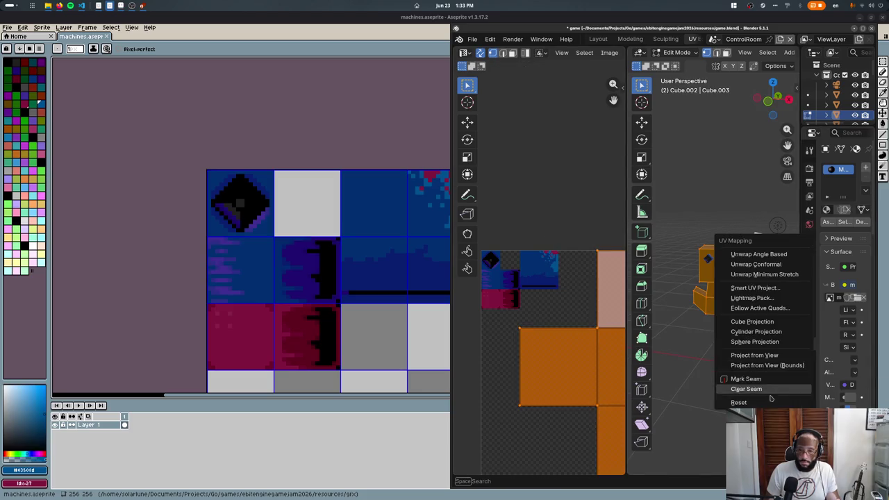
click(750, 393)
text(0.25)
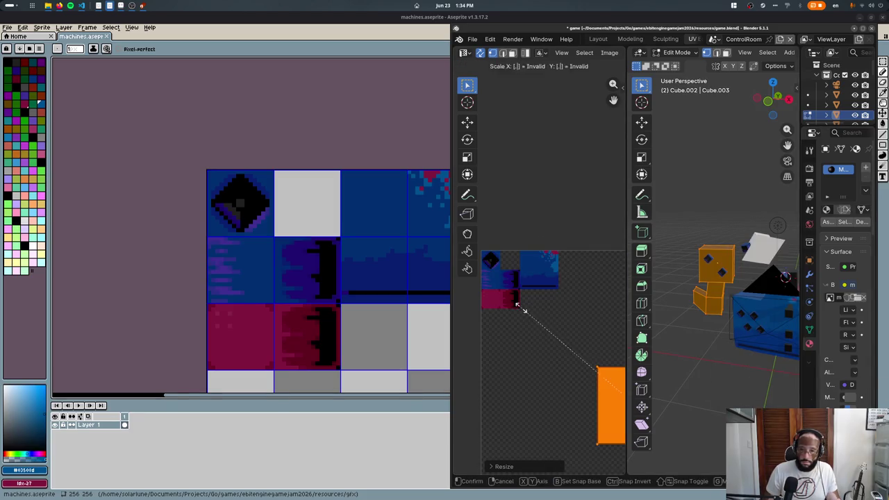
key(Return)
- Place the UV island on the blue tile below the diamond, rotated 90° twice
key(g)
click(548, 209)
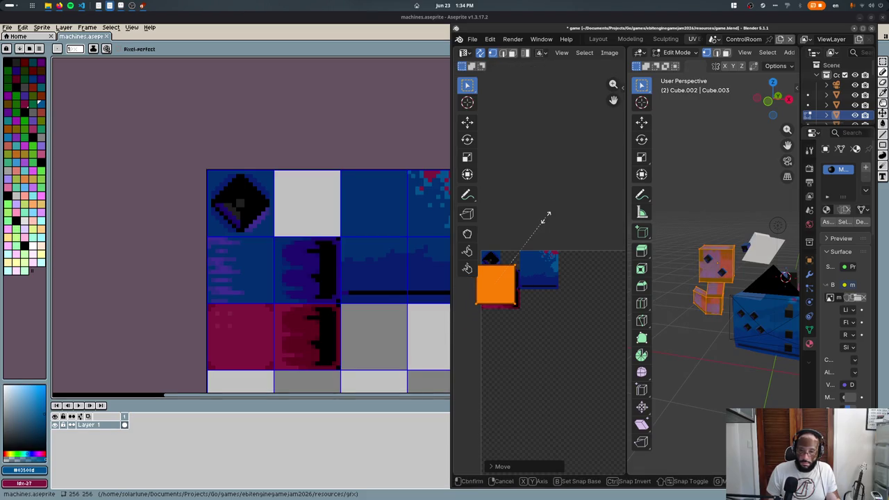
key(KP_Decimal)
scroll(545, 216, down, 3)
key(g)
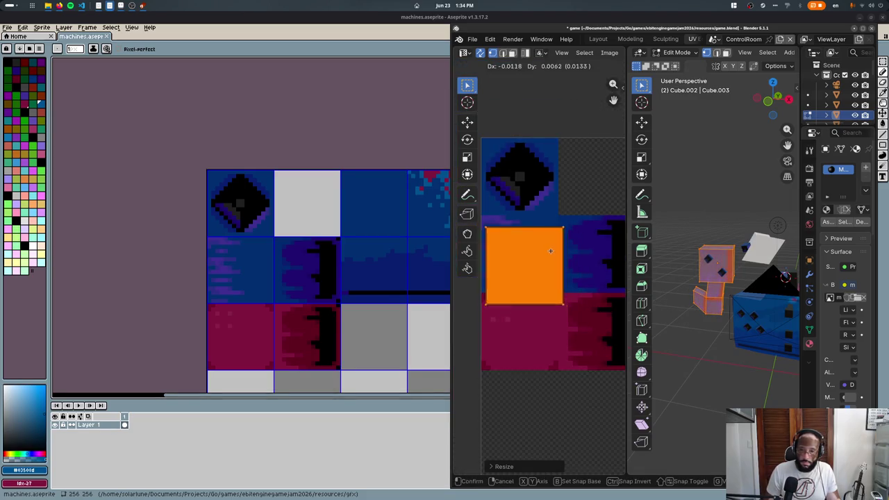
click(559, 273)
text(r90)
key(Return)
text(r90)
key(minus)
key(Return)
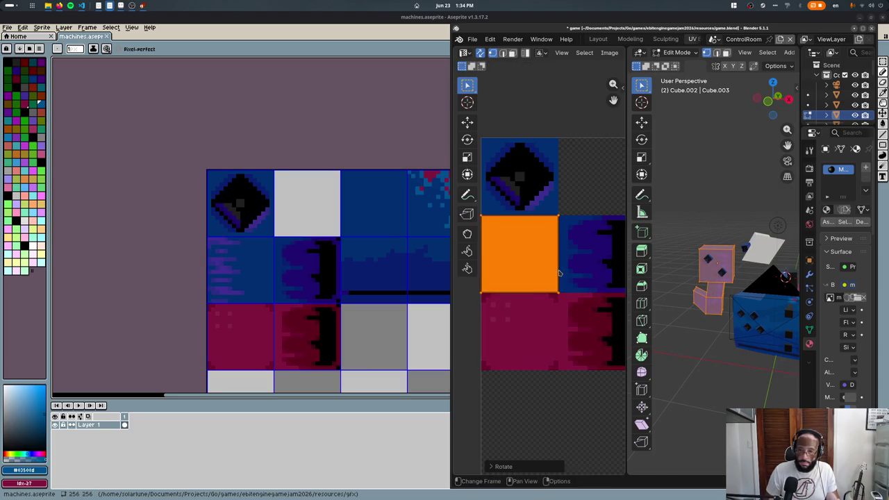
- Return to Object Mode and start editing the tilted flap piece
key(Tab)
mouse_move(708, 298)
middle_down()
mouse_move(720, 311)
mouse_move(682, 222)
middle_up()
click(682, 222)
key(Tab)
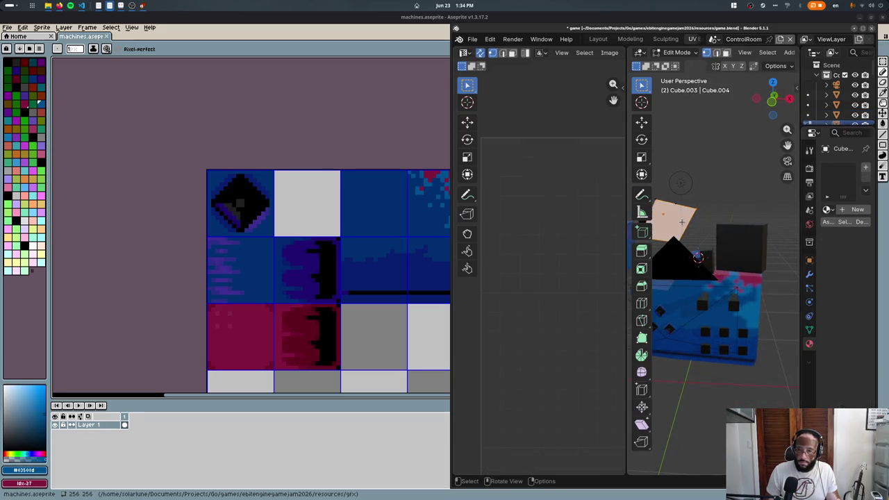
- Reset the flap's UVs and assign it the Machines material
key(u)
click(681, 223)
key(u)
click(702, 285)
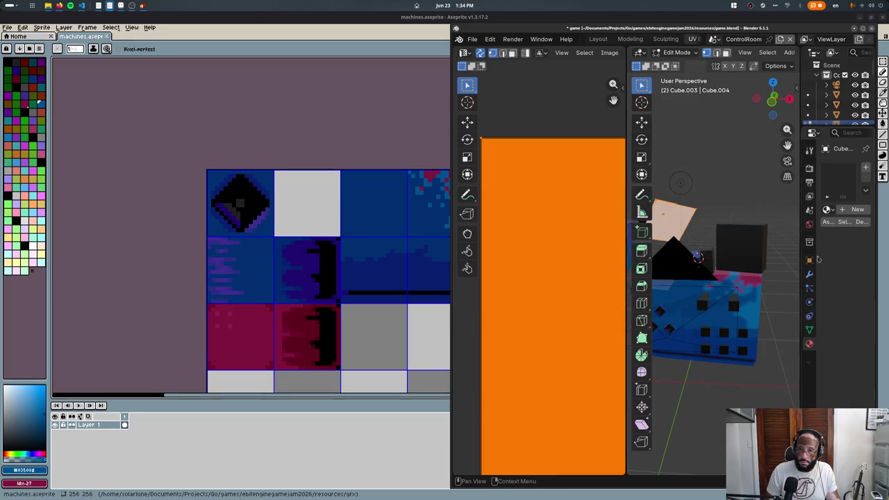
click(826, 209)
click(741, 225)
- Shrink the flap's UV face to 0.2
scroll(545, 271, down, 2)
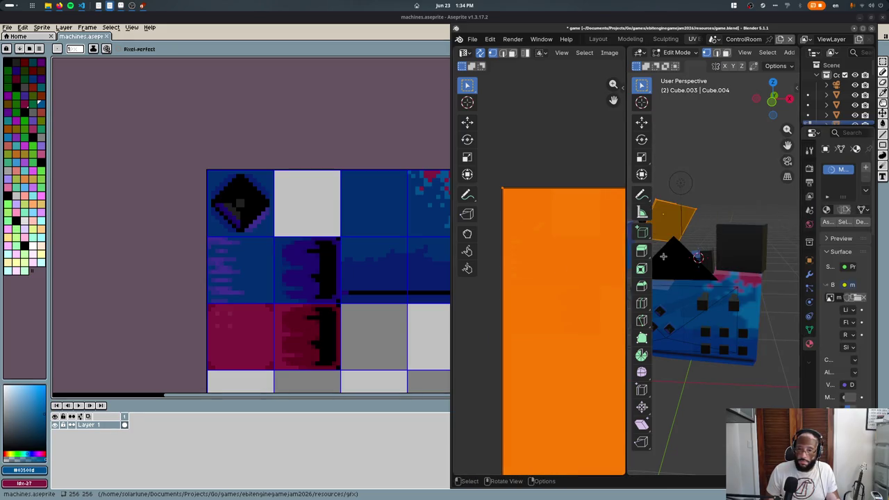
scroll(602, 268, down, 2)
key(alt+a)
key(a)
key(s)
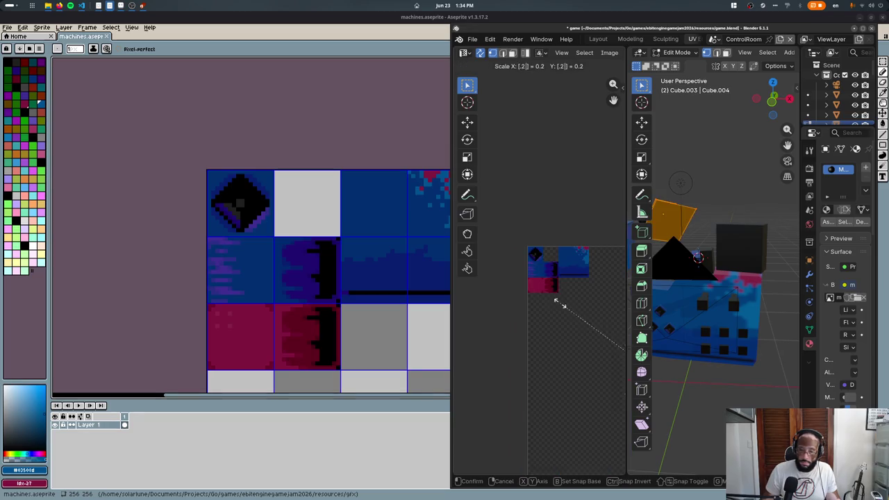
click(563, 304)
- Align the flap's UV face with the diamond tile, then return to Aseprite
key(g)
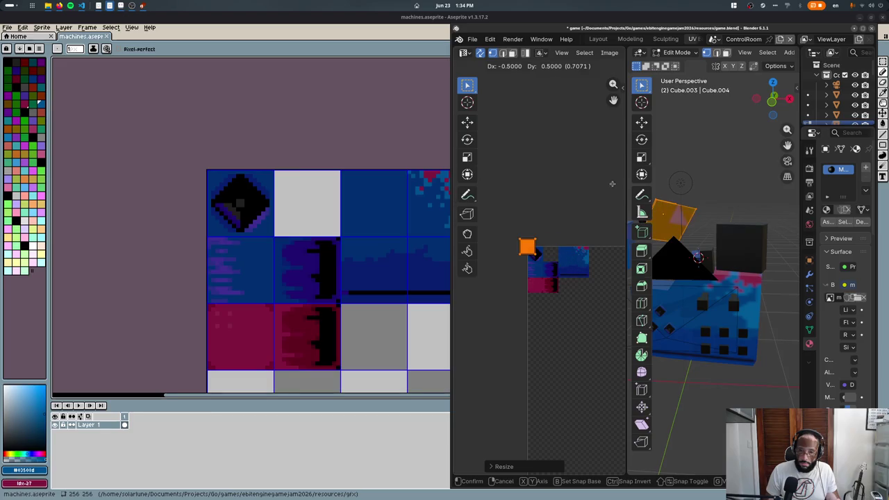
click(527, 247)
scroll(567, 257, up, 5)
key(g)
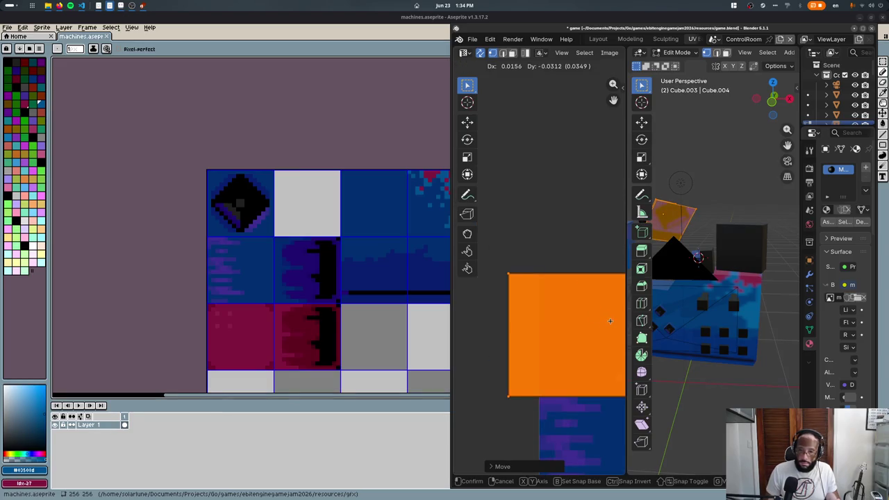
click(622, 320)
key(Tab)
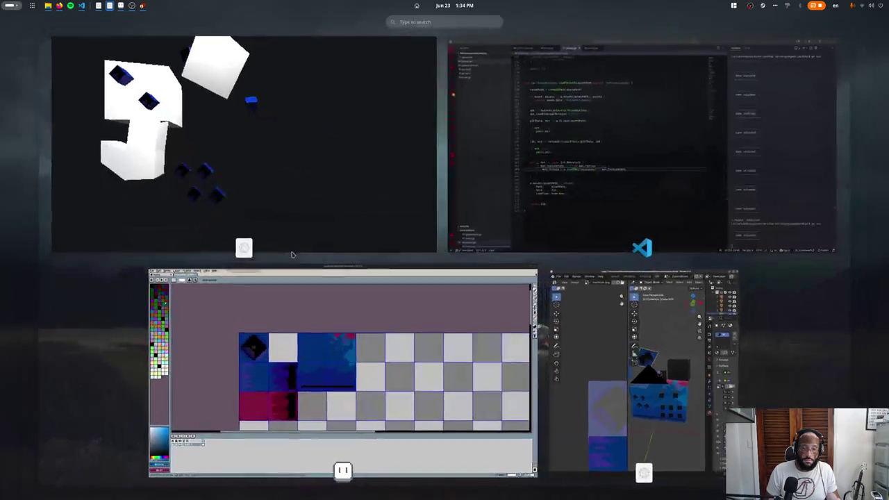
click(320, 292)
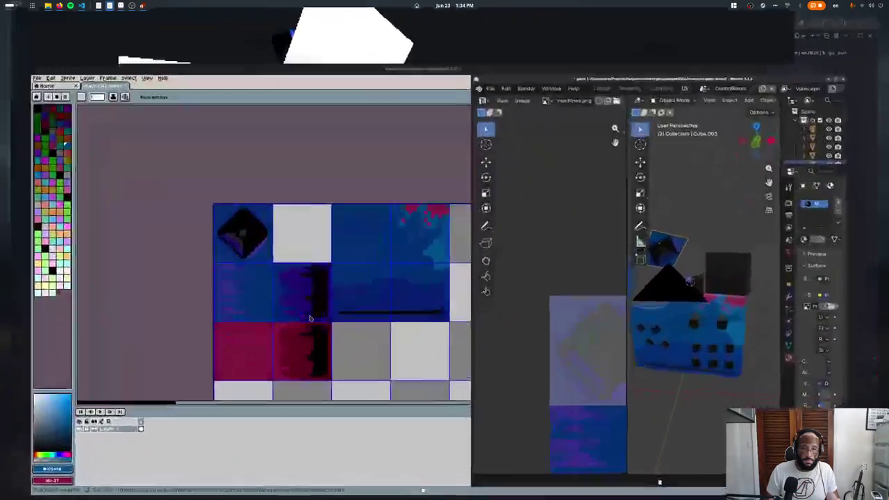
- Fill a two-tile area beside the blue tiles with black
key(super+Up)
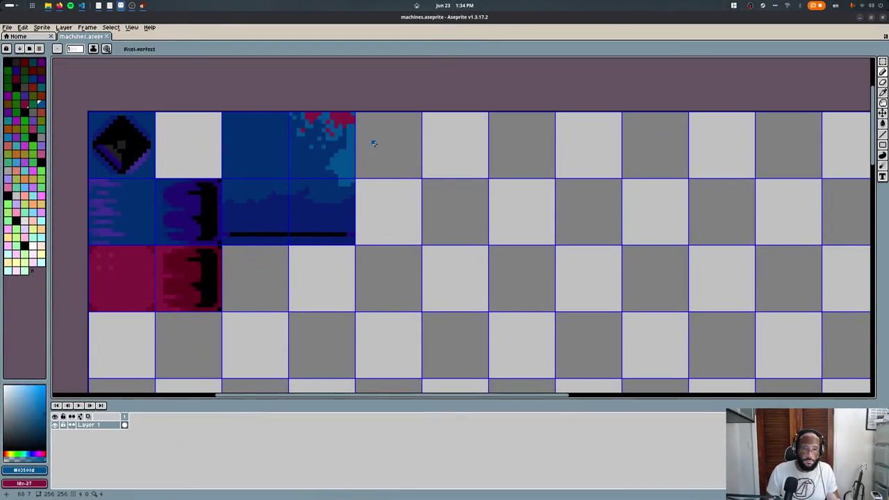
click(17, 64)
key(shift+u)
drag(358, 113, 486, 244)
key(m)
- Pick dark grey #202020 from the canvas and paint the circle's interior, leaving a ring
key(i)
scroll(400, 149, up, 1)
key(b)
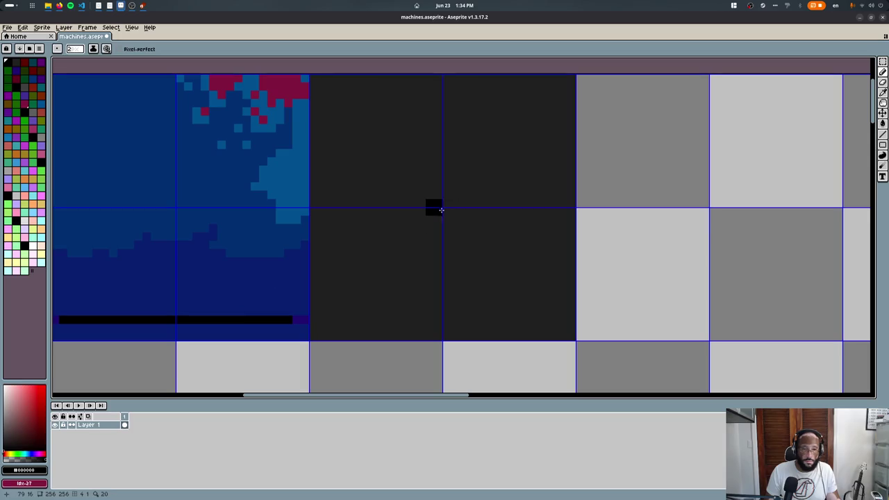
alt+scroll(443, 211, up, 9)
alt+scroll(443, 211, up, 14)
alt+scroll(443, 210, up, 6)
alt+scroll(443, 210, down, 1)
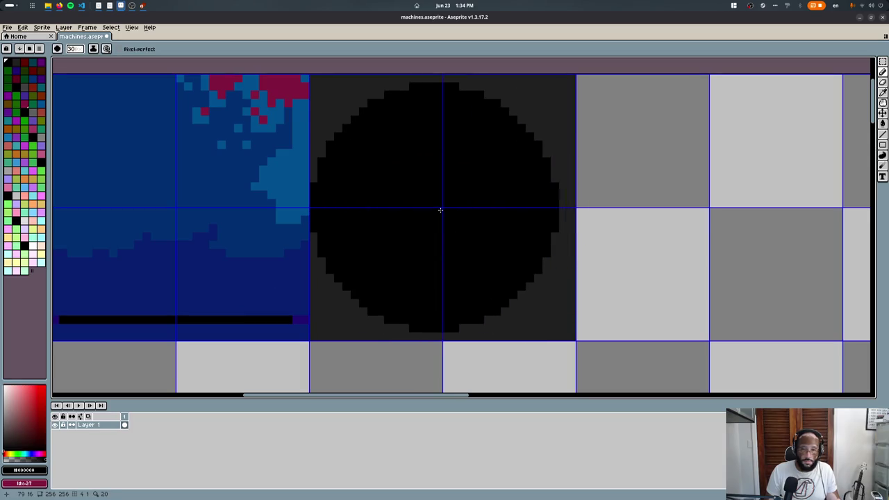
alt+scroll(443, 209, down, 1)
key(i)
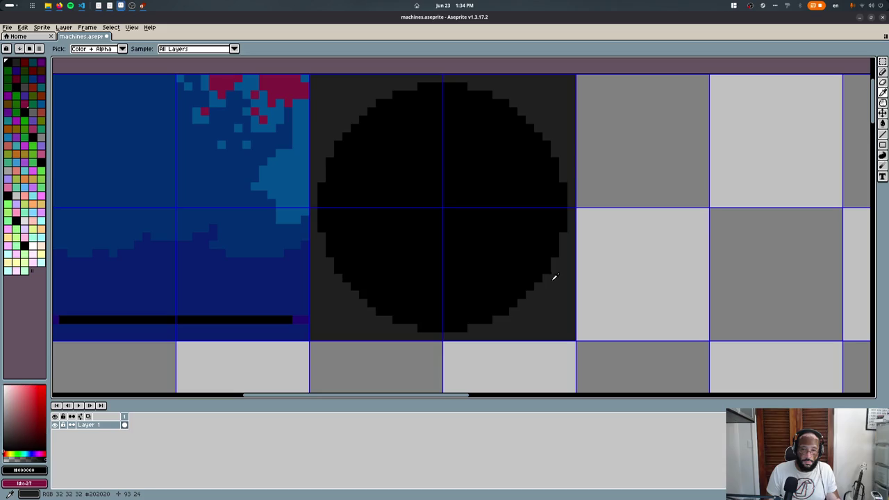
click(554, 277)
key(b)
click(446, 210)
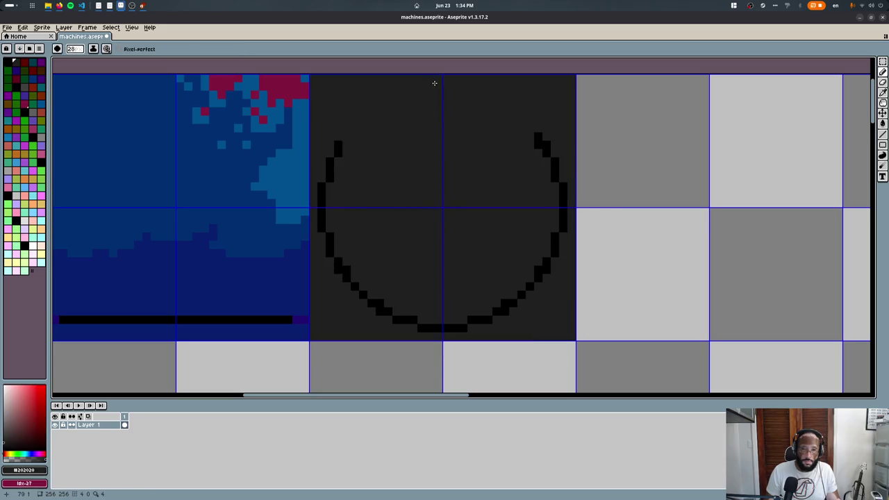
- Try painting black through the inner rings, then undo the strokes
alt+click(446, 85)
alt+scroll(445, 210, down, 6)
alt+scroll(445, 209, down, 9)
alt+scroll(444, 209, up, 2)
alt+scroll(445, 210, up, 3)
alt+scroll(445, 210, up, 8)
alt+scroll(444, 210, down, 2)
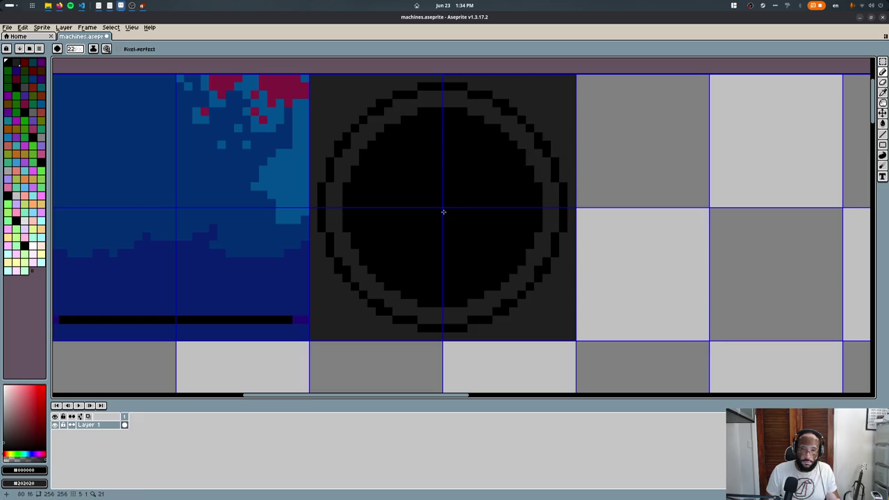
alt+scroll(443, 211, down, 2)
alt+scroll(443, 211, down, 1)
alt+scroll(444, 210, down, 2)
alt+scroll(445, 210, up, 1)
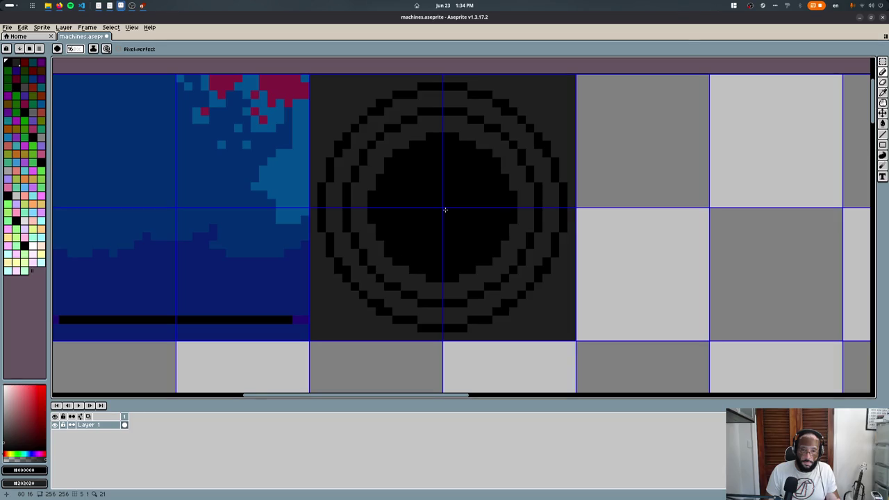
alt+scroll(444, 210, down, 1)
alt+scroll(445, 210, down, 2)
alt+scroll(445, 210, down, 1)
drag(445, 209, 467, 266)
key(ctrl+z)
key(ctrl+z)
alt+scroll(397, 243, down, 9)
key(ctrl+z)
key(ctrl+z)
scroll(360, 199, up, 1)
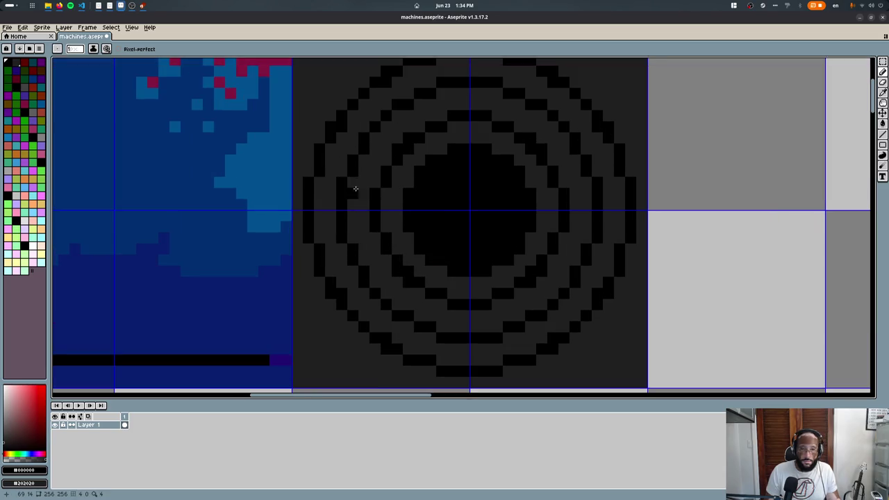
- Fill the circle tile's second ring with brown from the palette
click(38, 72)
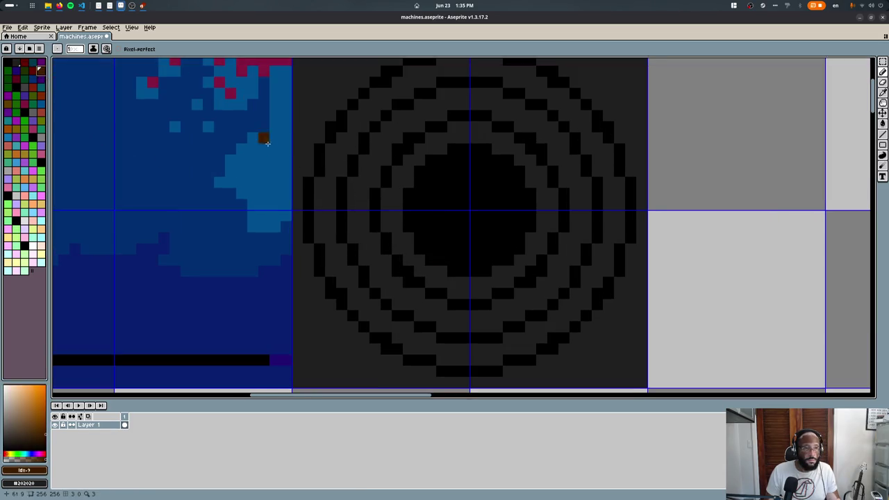
scroll(264, 134, down, 2)
scroll(272, 272, up, 2)
drag(338, 214, 345, 208)
key(w)
click(357, 198)
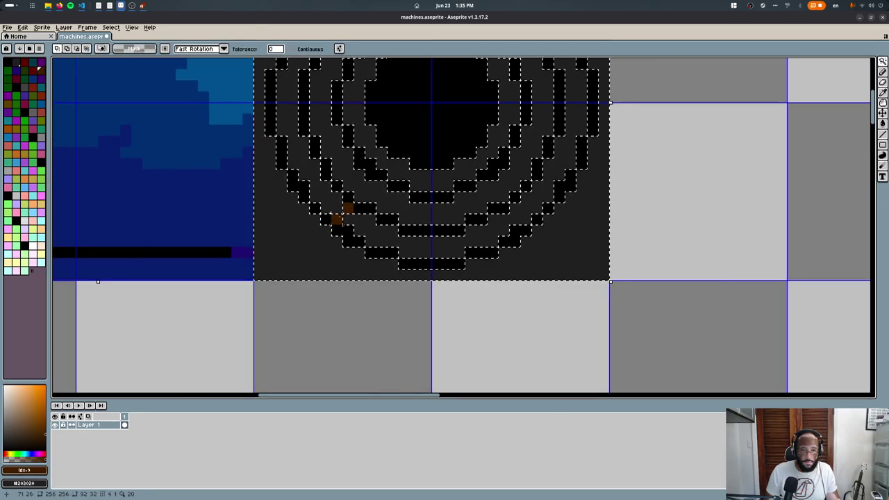
scroll(375, 201, down, 1)
scroll(419, 222, up, 1)
key(g)
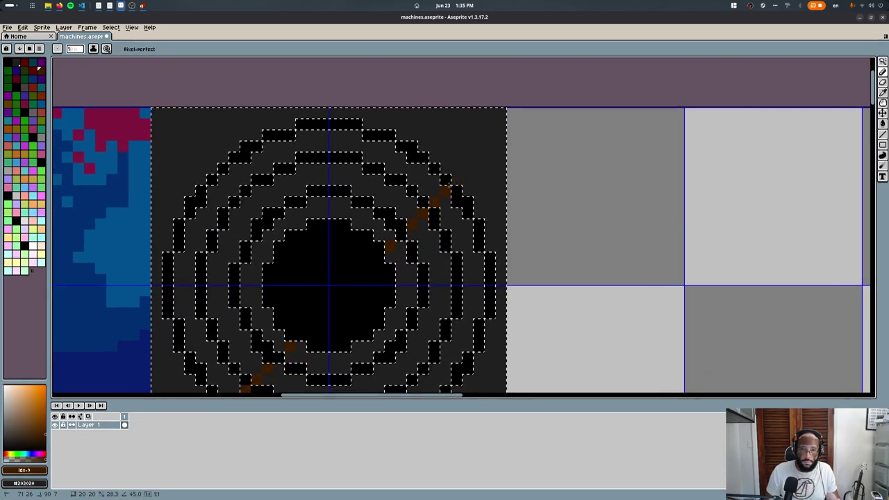
click(401, 205)
middle_drag(423, 333, 519, 250)
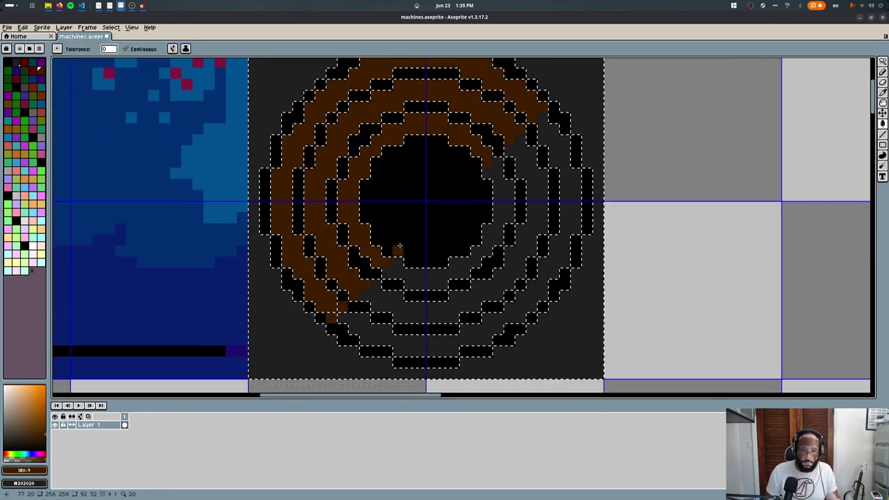
- Pick the rings' dark grey and box-select the whole circle tile
key(ctrl+d)
key(m)
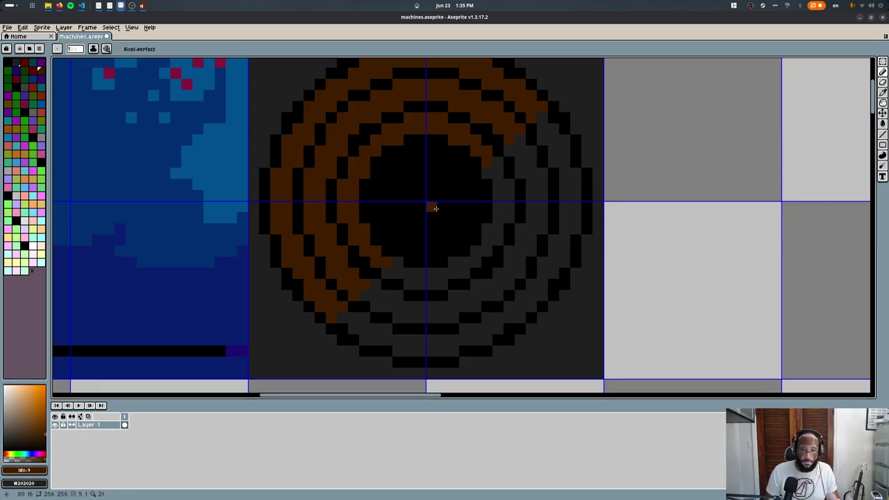
key(i)
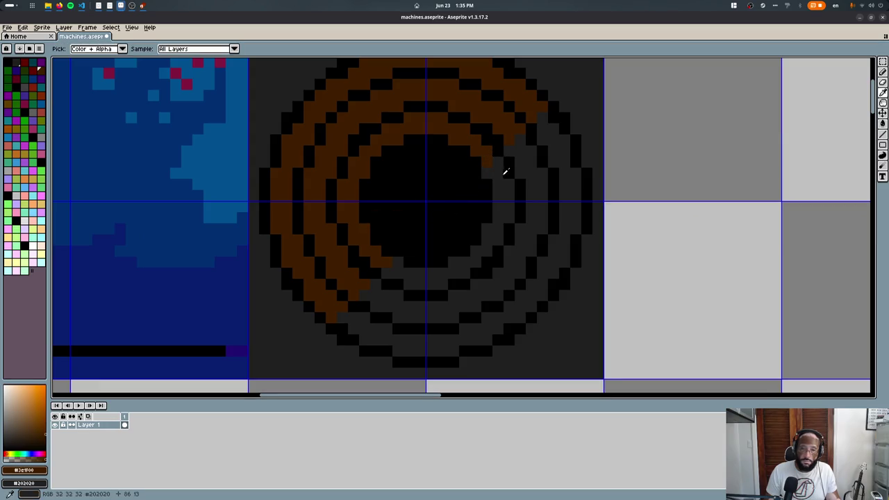
key(b)
scroll(475, 181, down, 1)
key(i)
scroll(358, 224, up, 1)
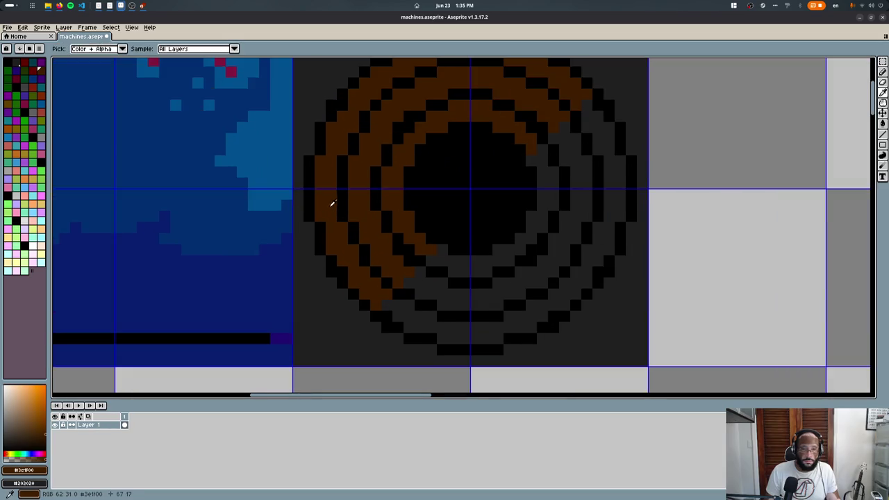
click(557, 186)
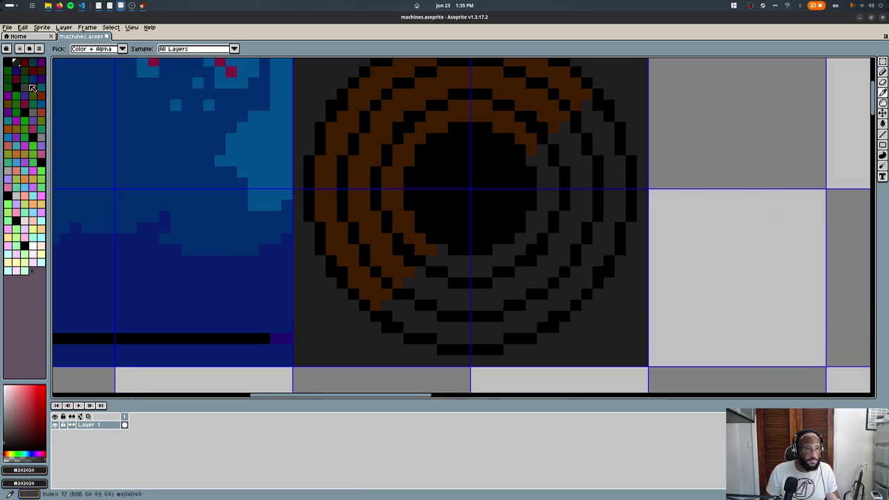
scroll(177, 151, down, 2)
drag(273, 222, 339, 113)
scroll(217, 140, up, 1)
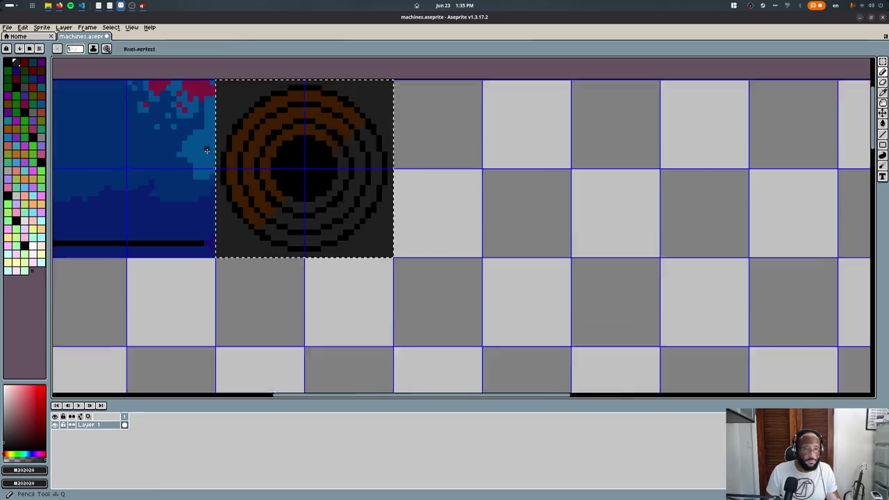
- Try a Magic Wand selection of the black ring pixels, then undo it
key(m)
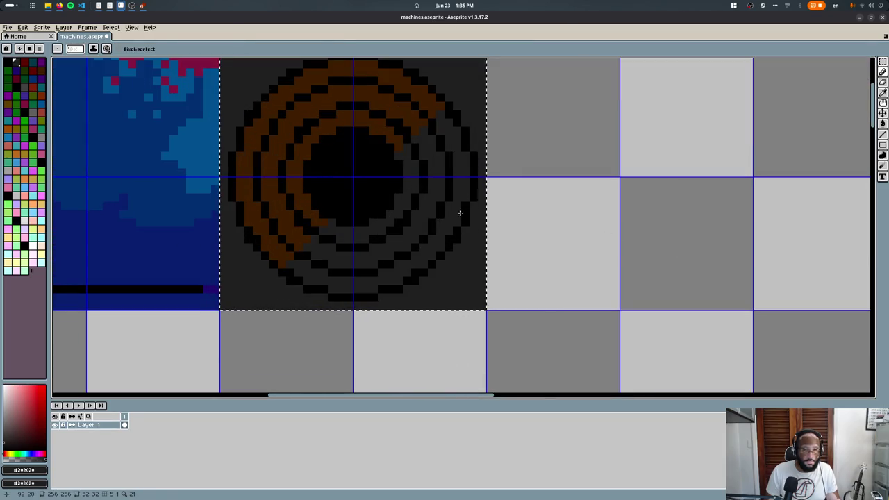
key(w)
scroll(336, 124, up, 2)
scroll(336, 124, left, 2)
click(440, 298)
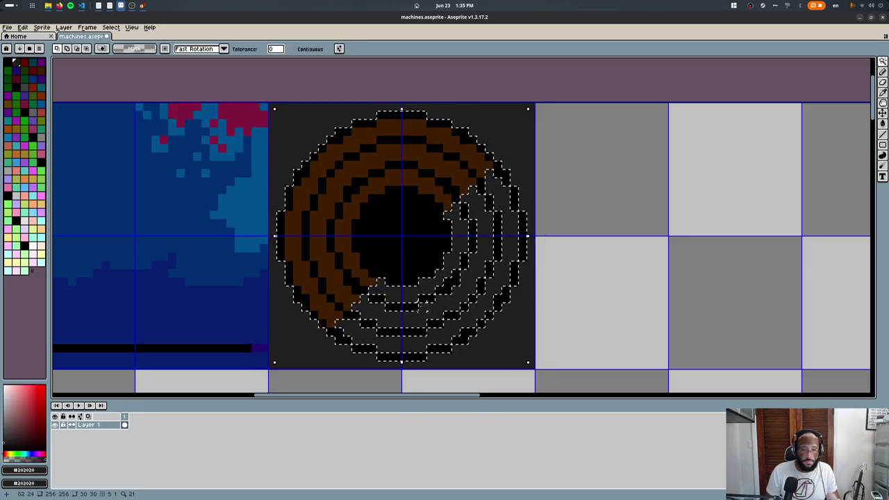
key(m)
key(ctrl+z)
key(shift+w)
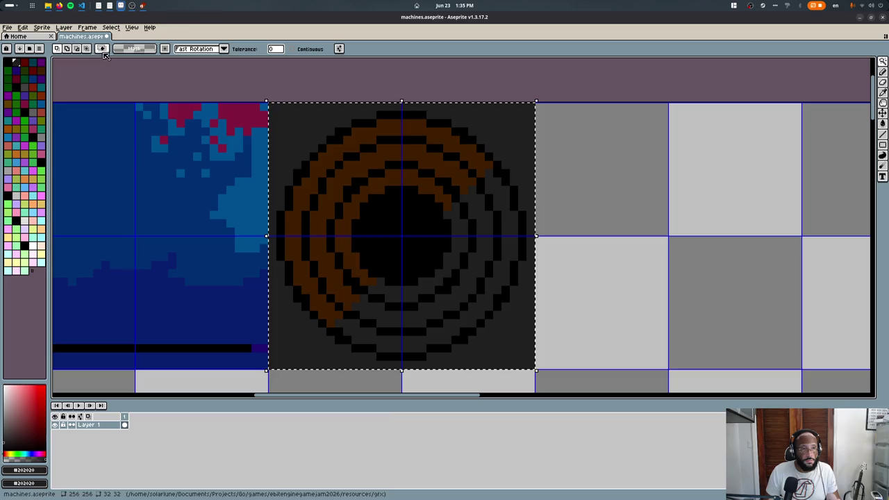
- Select the dark-grey ring pixels on the lower right, testing and undoing a move
click(136, 51)
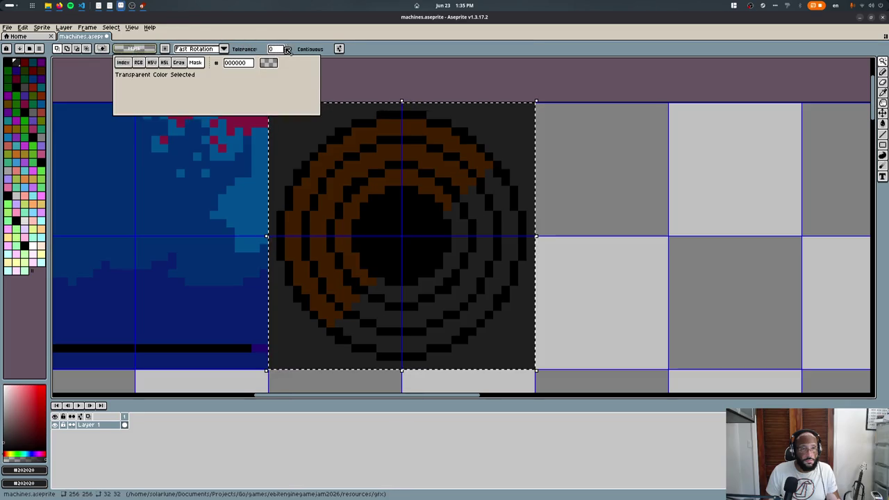
click(346, 111)
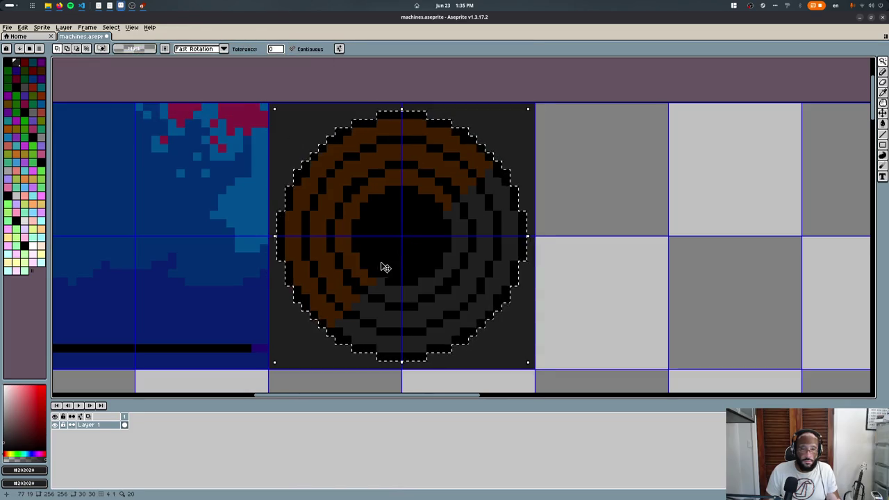
drag(452, 222, 574, 248)
key(ctrl+z)
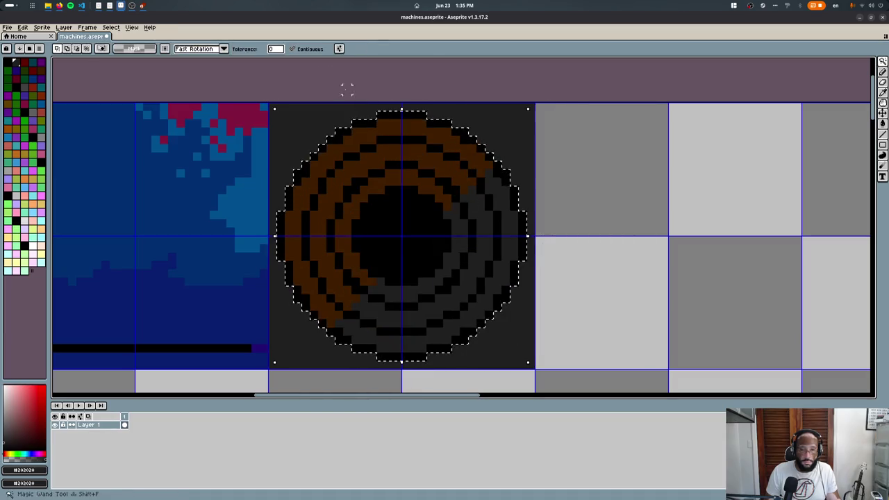
key(m)
key(ctrl+z)
key(ctrl+z)
drag(487, 223, 646, 243)
key(ctrl+z)
- Replace the selected grey ring pixels with red-orange
key(b)
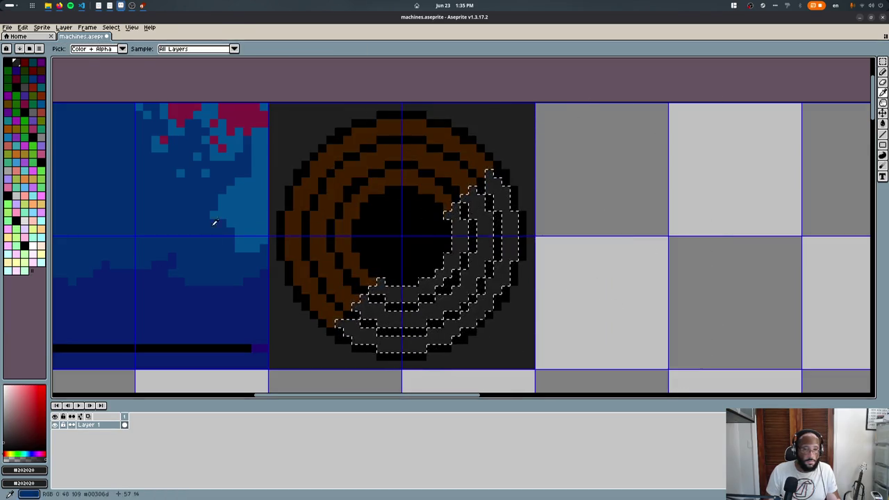
key(b)
right_click(41, 72)
key(shift+r)
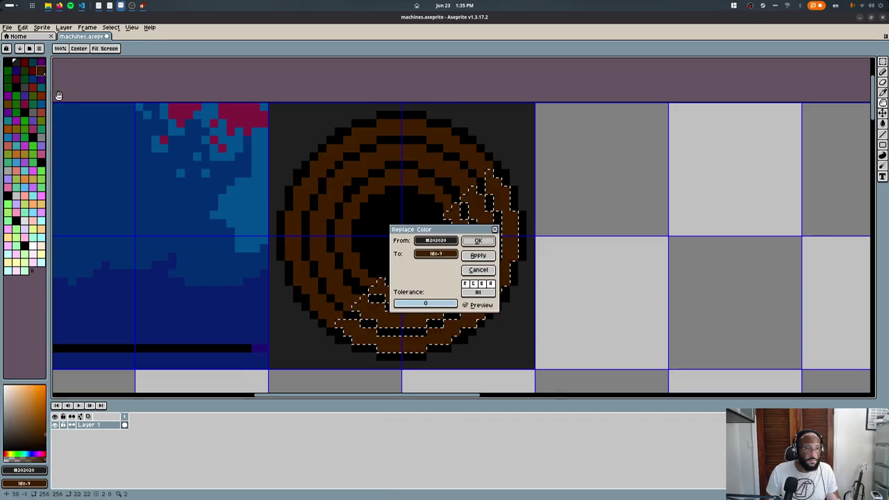
key(Escape)
right_click(42, 99)
key(shift+r)
key(Return)
key(ctrl+d)
- Paint pinkish highlight lines across the red-orange rings
scroll(426, 241, up, 3)
key(i)
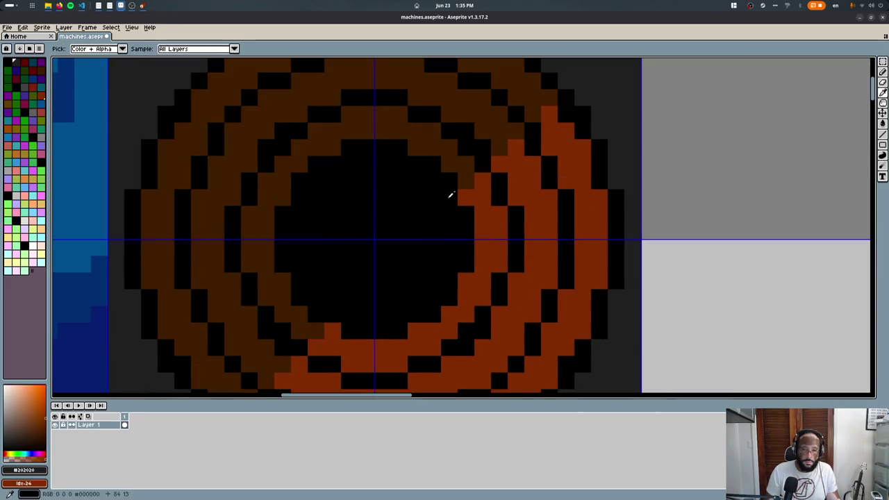
middle_drag(469, 205, 452, 159)
key(b)
click(283, 169)
click(41, 112)
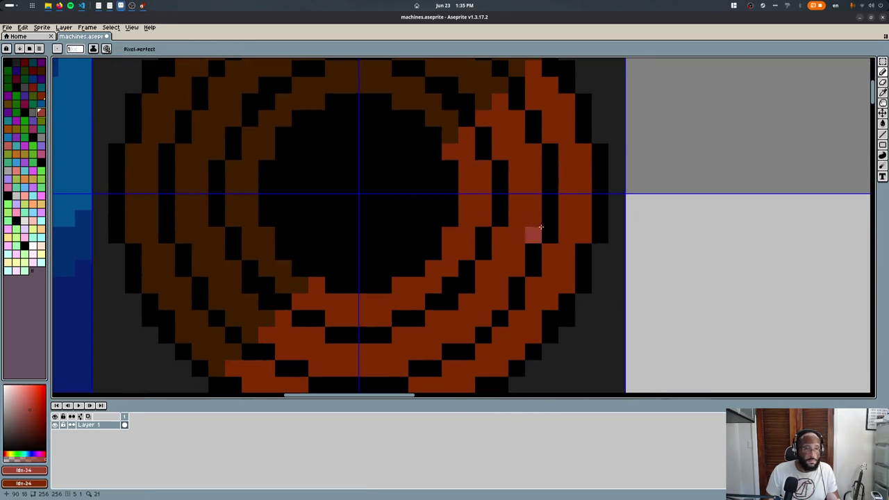
drag(470, 181, 486, 199)
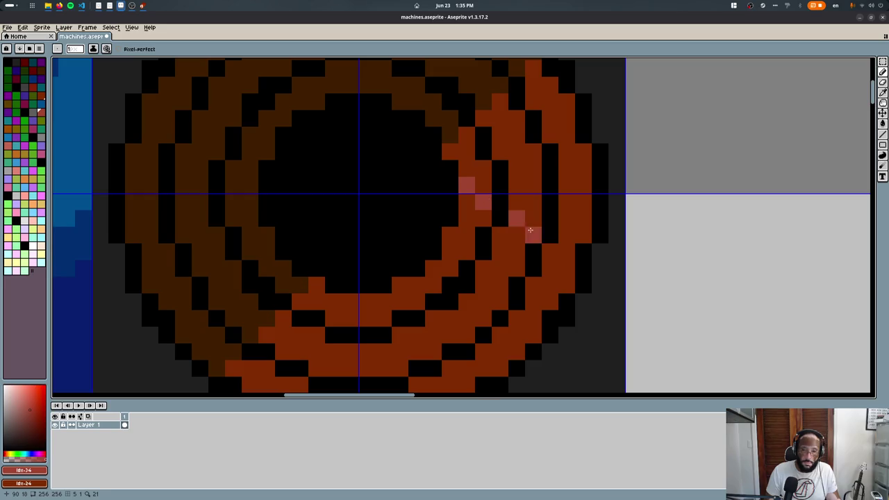
key(ctrl+z)
key(ctrl+z)
key(ctrl+z)
click(478, 199)
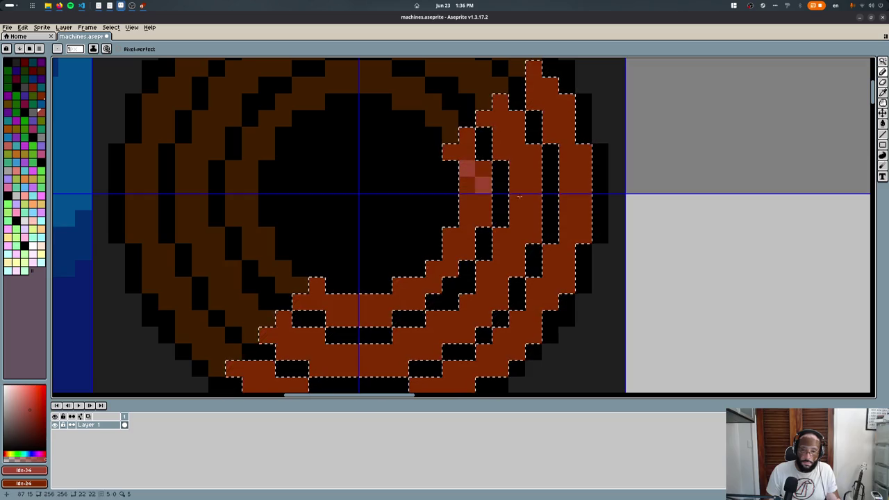
drag(475, 170, 583, 219)
drag(468, 217, 566, 285)
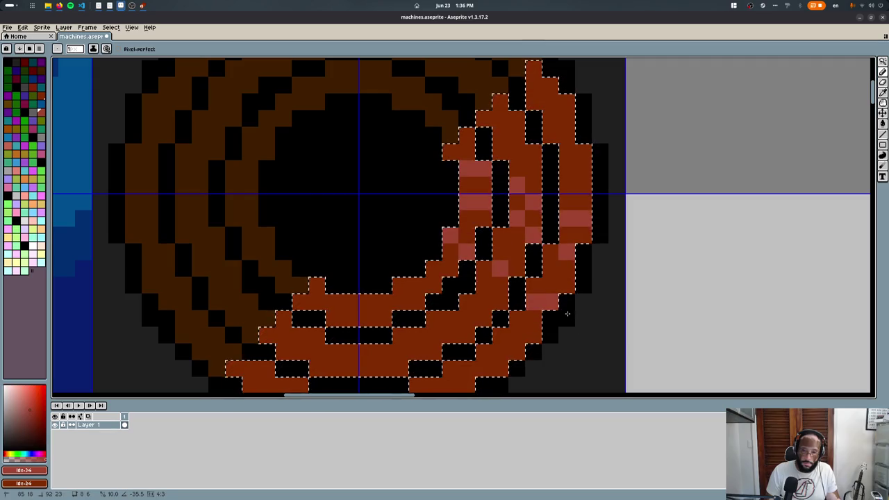
middle_drag(350, 298, 332, 182)
drag(333, 184, 351, 306)
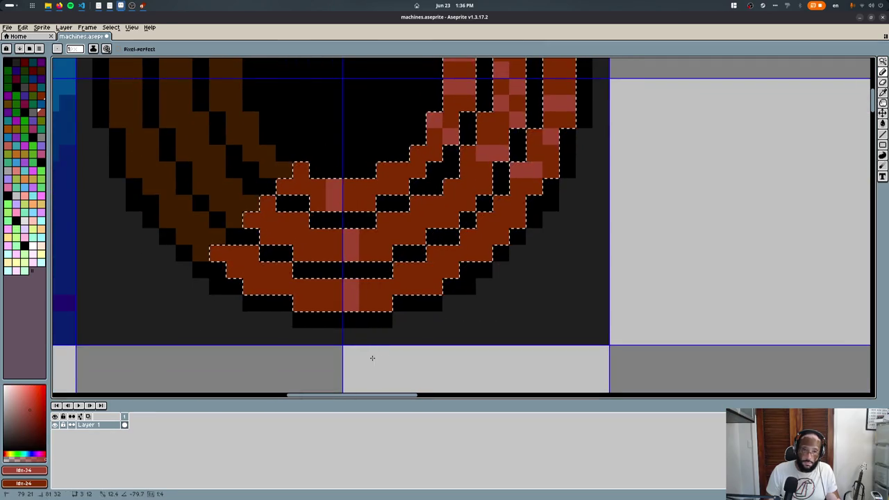
drag(375, 209, 423, 288)
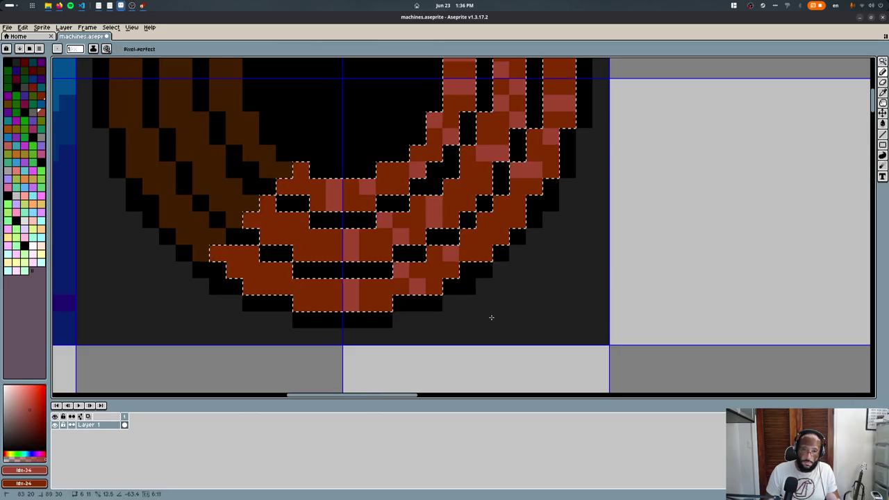
- Fill several right-hand ring sections with the pinkish highlight colour
key(g)
click(421, 148)
middle_drag(421, 148, 428, 175)
click(426, 236)
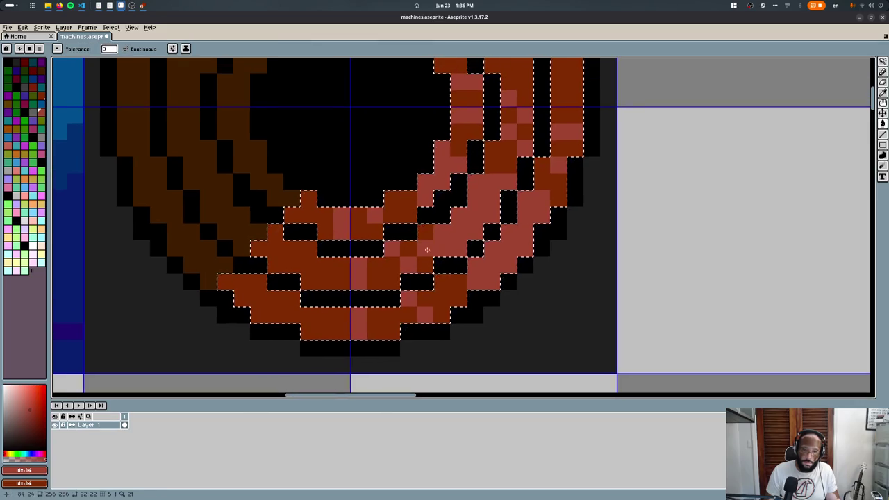
click(399, 208)
click(486, 181)
click(460, 137)
click(475, 132)
key(m)
key(ctrl+d)
key(b)
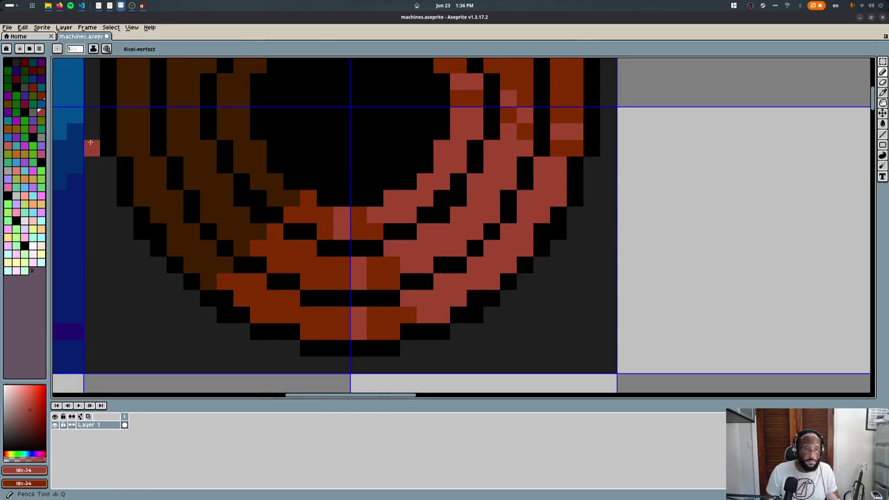
- Paint orange accent pixels and a diagonal along the highlighted ring
click(7, 131)
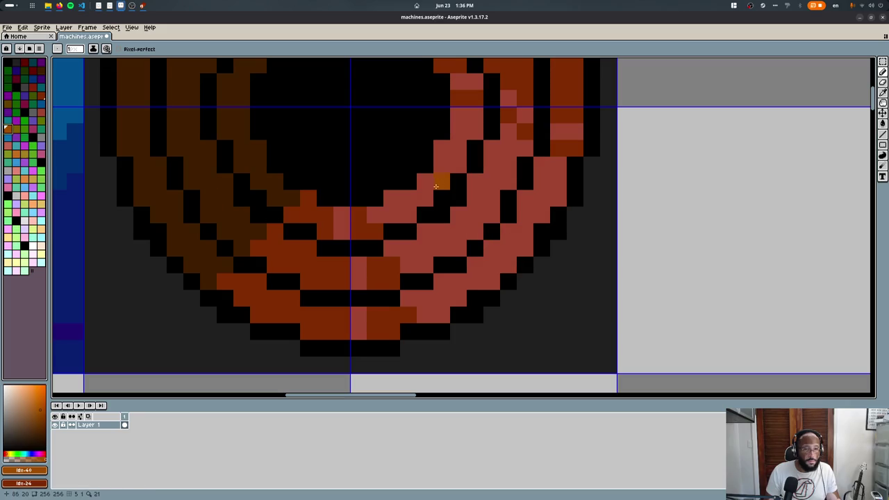
drag(445, 146, 456, 157)
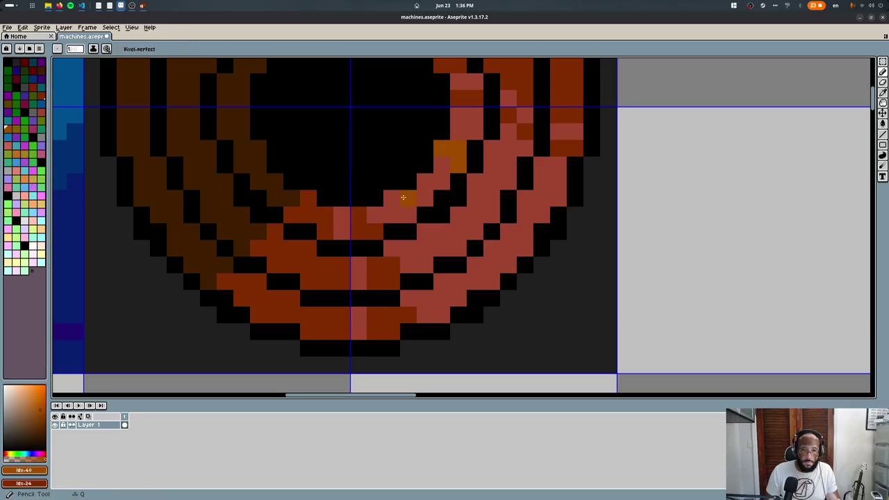
drag(406, 213, 442, 230)
drag(484, 190, 530, 240)
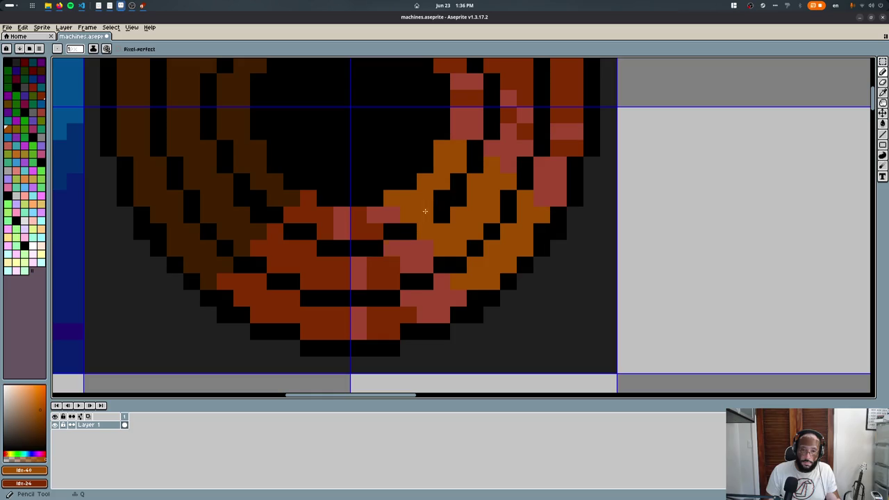
alt+click(432, 173)
- Replace the orange pixels with peach, after undoing a pink attempt
right_click(31, 199)
key(shift+r)
key(Return)
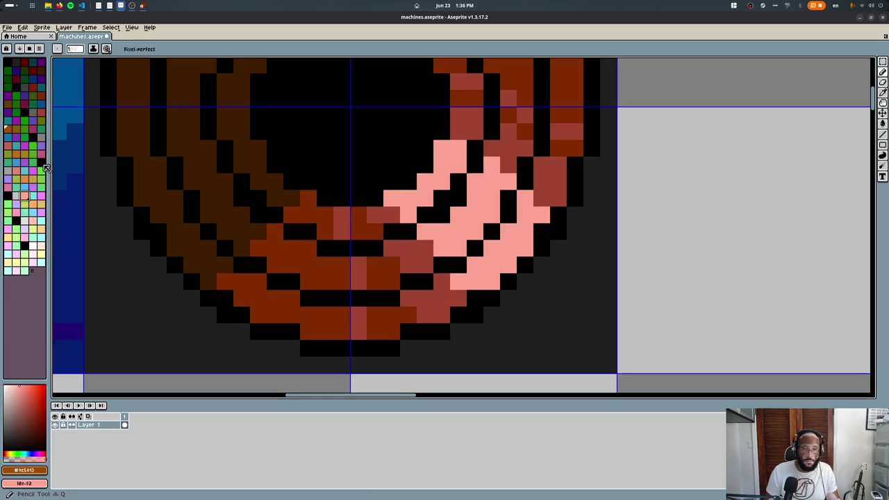
key(ctrl+z)
right_click(42, 232)
key(shift+r)
key(Return)
- Save machines.aseprite and switch back to Blender
scroll(606, 159, down, 2)
scroll(606, 160, down, 2)
key(m)
key(ctrl+s)
key(Return)
key(alt+Tab)
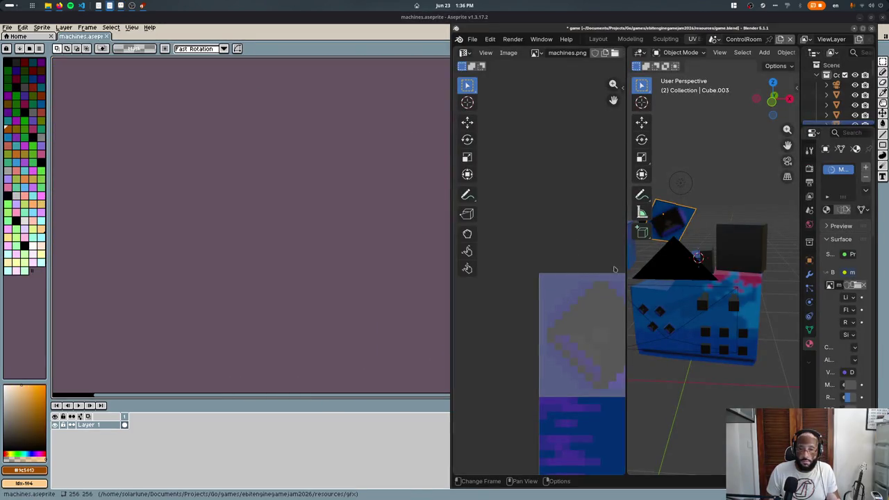
- Move and scale the floating panel's UV island toward the ring tile in Edit Mode
scroll(621, 250, up, 3)
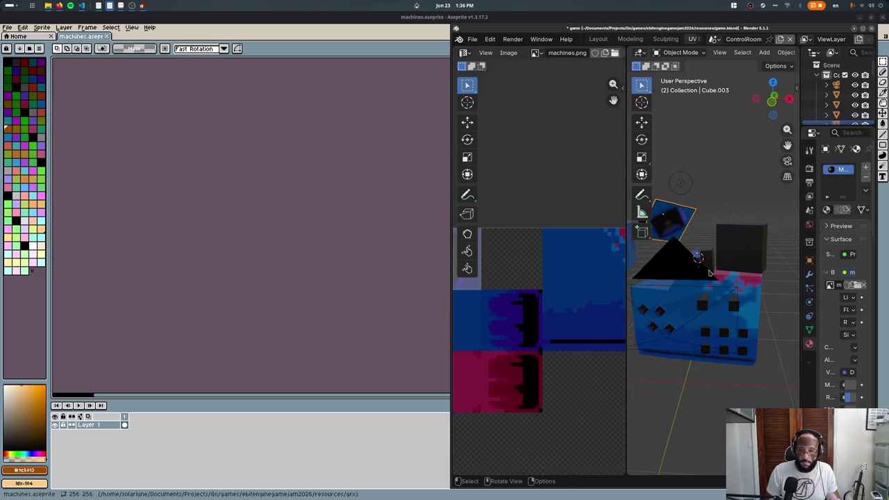
key(Tab)
scroll(528, 270, down, 2)
key(g)
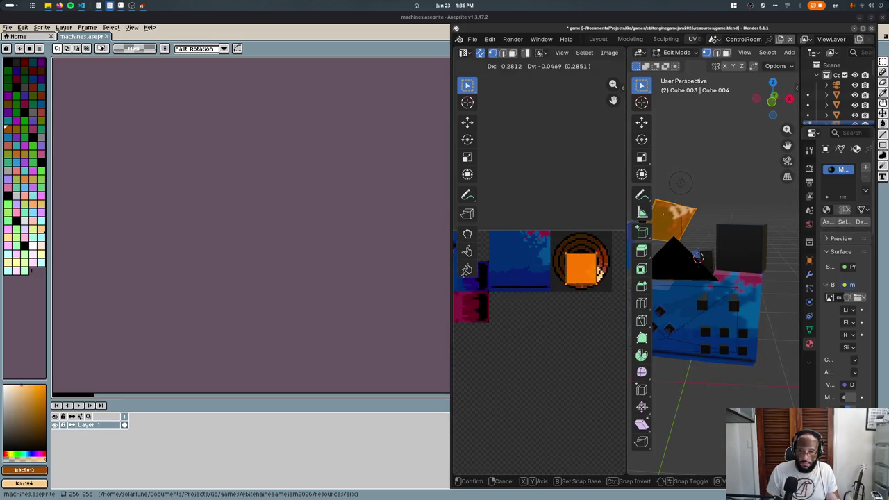
click(599, 272)
key(s)
click(611, 288)
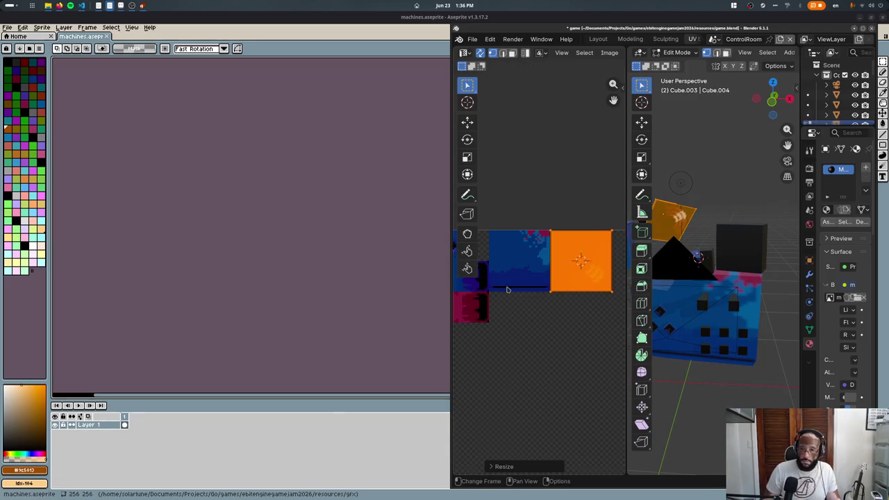
key(Tab)
mouse_move(694, 292)
middle_down()
mouse_move(682, 242)
mouse_move(746, 306)
mouse_move(736, 292)
middle_up()
- Re-enter Edit Mode and try resizing and moving the panel's UV island, cancelling both
key(Tab)
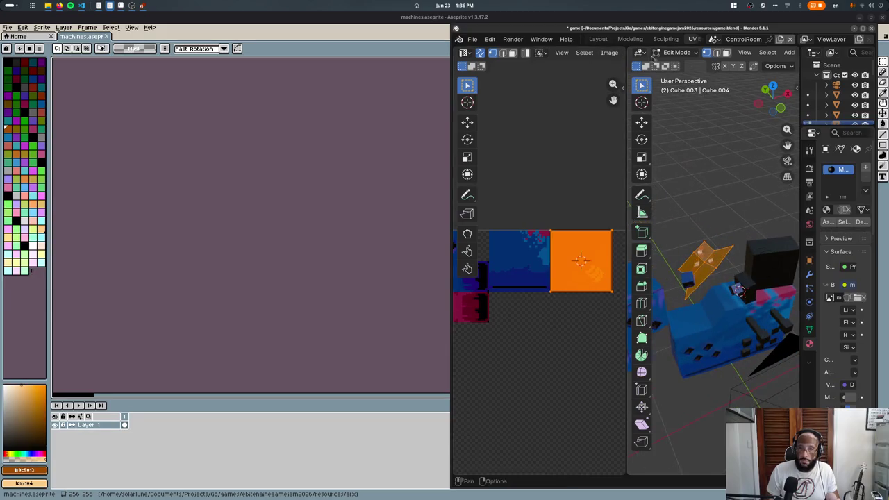
middle_drag(739, 278, 715, 264)
key(s)
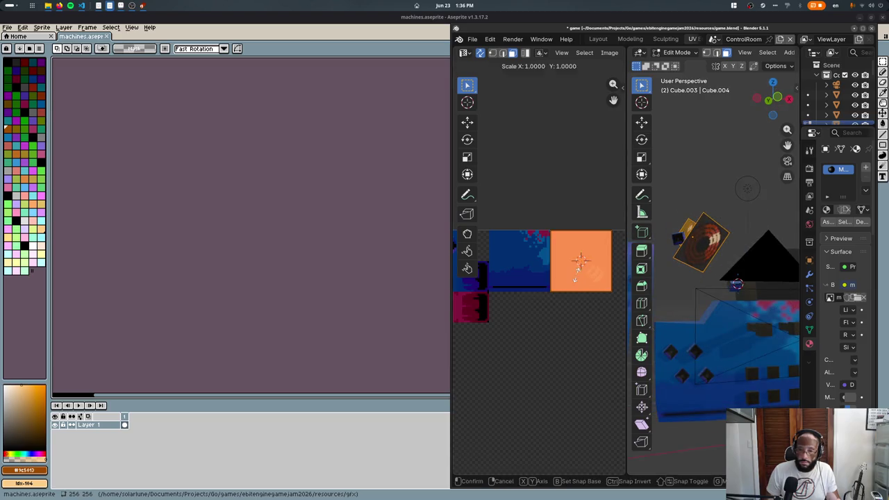
key(Escape)
key(g)
key(Escape)
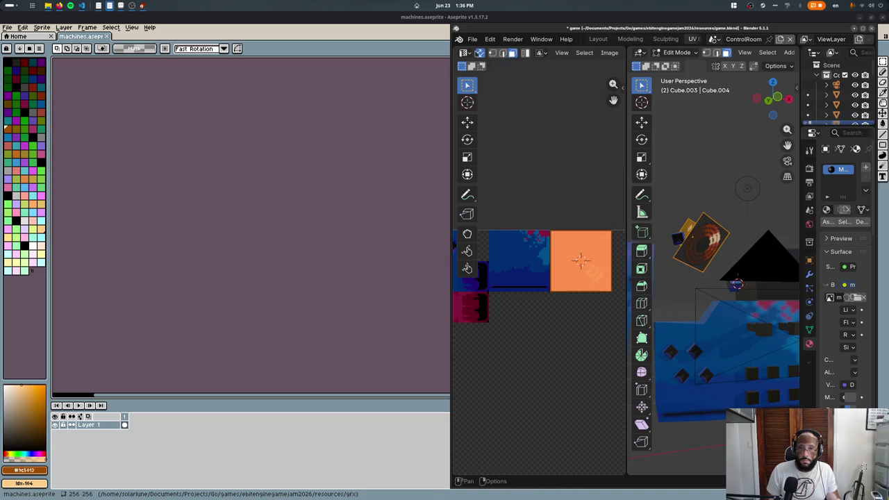
middle_drag(678, 227, 702, 240)
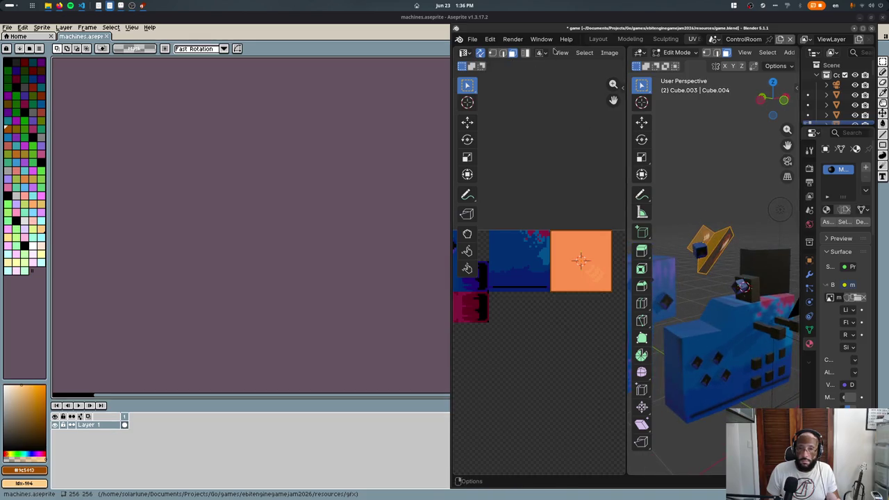
- With UV sync off, scale the panel's UV island and place it on the ring tile
click(477, 54)
key(g)
key(Escape)
key(s)
key(Return)
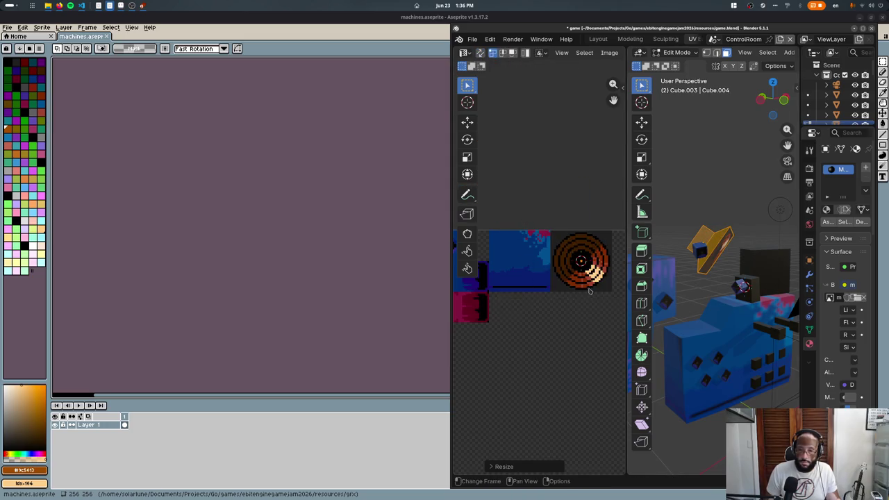
scroll(589, 290, up, 3)
key(g)
click(526, 223)
key(Tab)
- Export the scene for Tetra3D and bring the game window forward
middle_drag(694, 271, 722, 279)
key(ctrl+s)
key(alt+Tab)
key(alt+Tab)
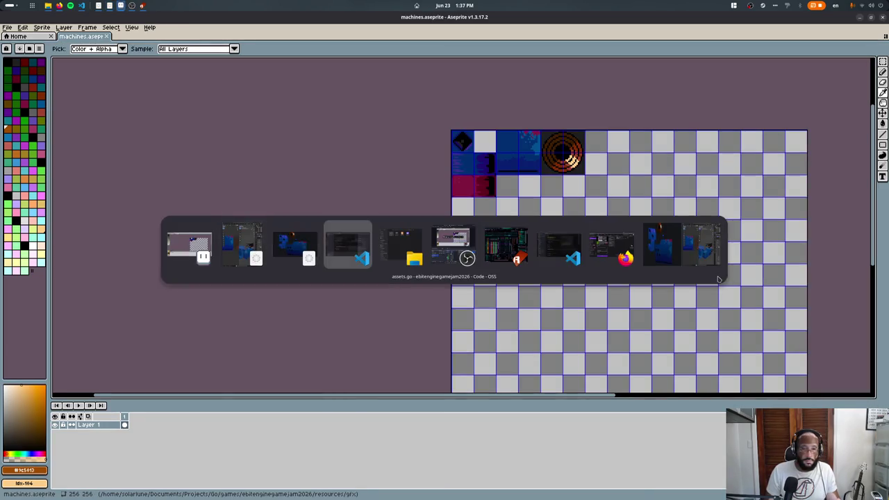
key(alt+Tab)
key(alt+Tab)
key(alt+Tab)
- Re-export the glTF and confirm the game's tilted panel shows the orange-ringed vent texture
middle_drag(654, 289, 684, 272)
key(Tab)
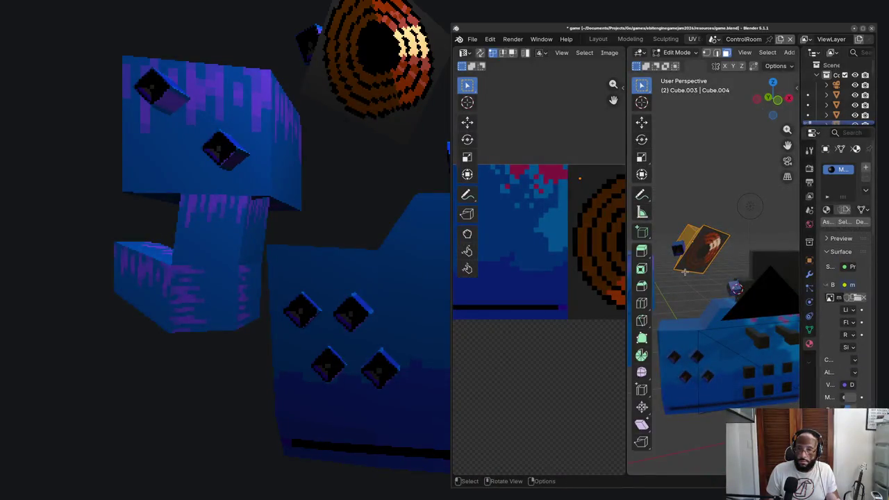
key(ctrl+e)
key(Escape)
key(Tab)
key(ctrl+e)
key(alt+Tab)
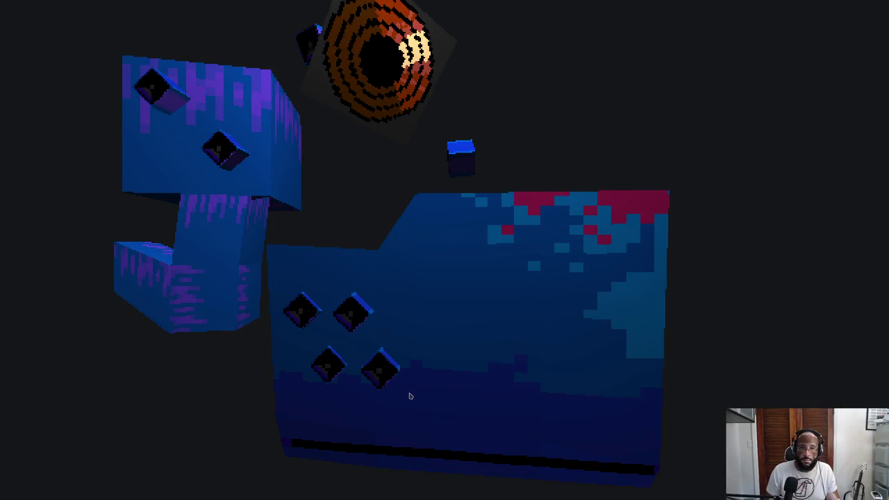
key(alt+Tab)
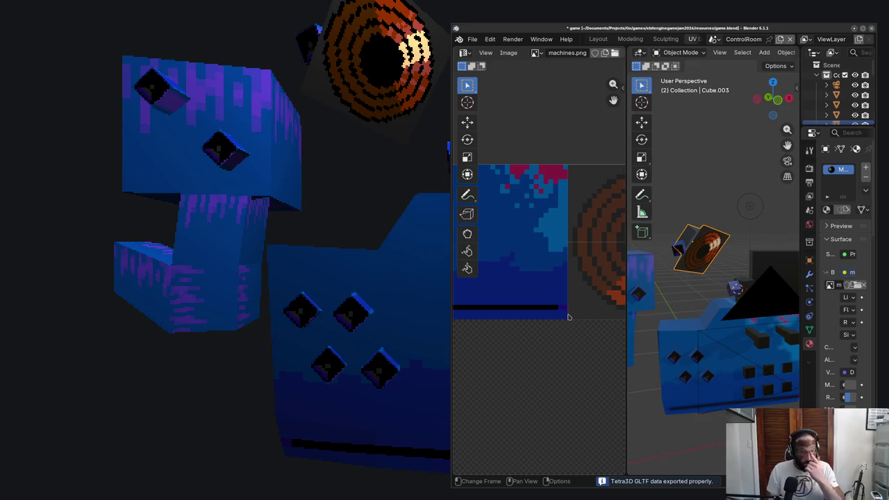
key(alt+Tab)
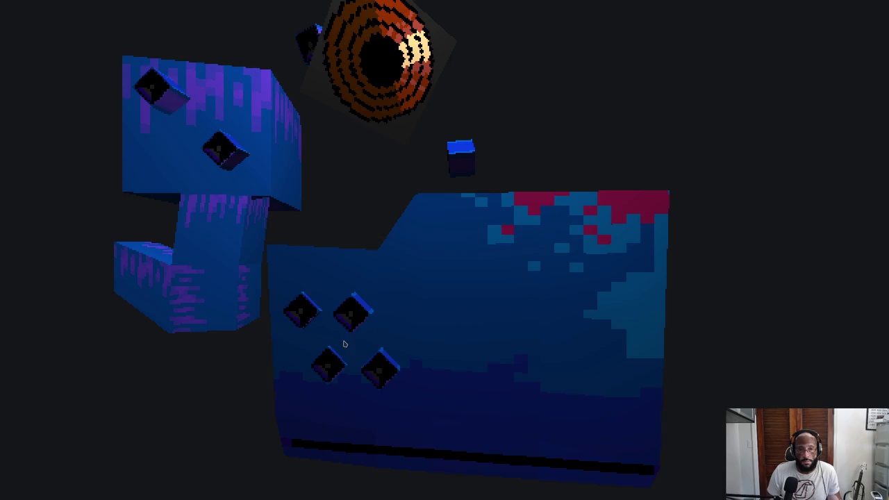
- Select the small cube atop the machine and reset its UVs so each face fills the texture
key(alt+Tab)
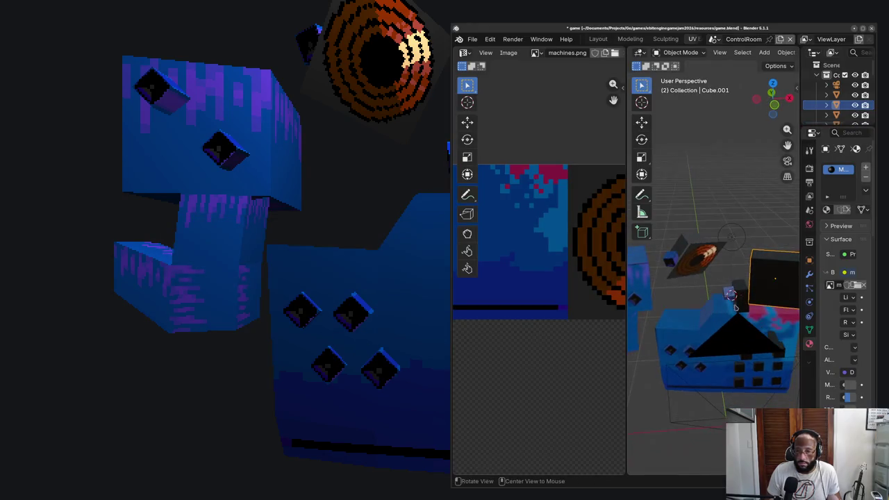
click(733, 299)
key(Tab)
key(u)
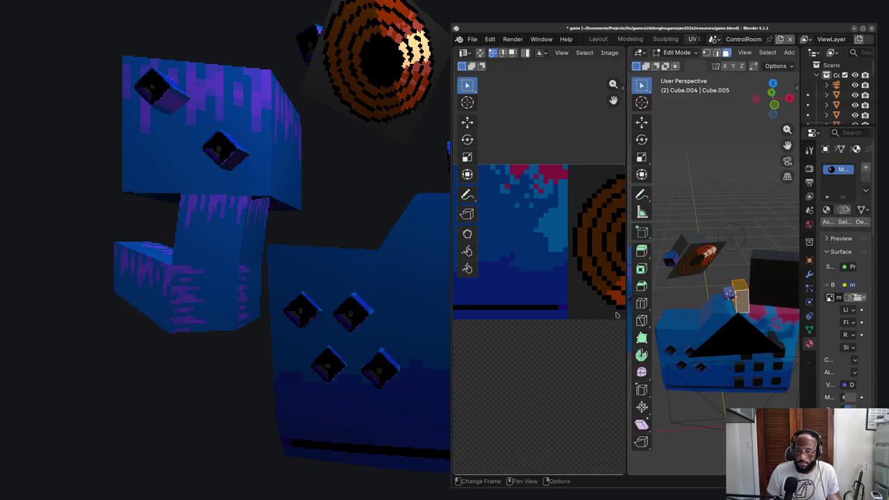
scroll(615, 315, down, 3)
scroll(577, 286, down, 3)
key(a)
key(u)
click(649, 294)
key(super)
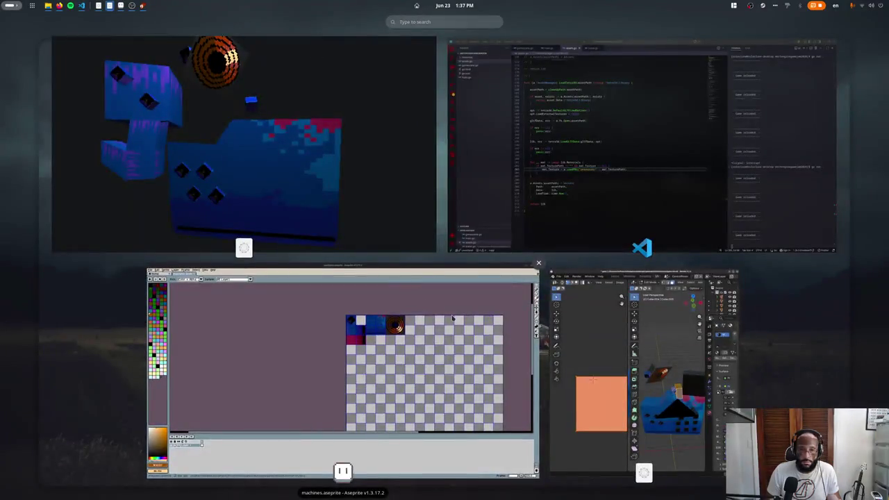
- Back in Aseprite, pan to the empty cells and try drawing a rectangle there
click(446, 313)
scroll(541, 208, up, 2)
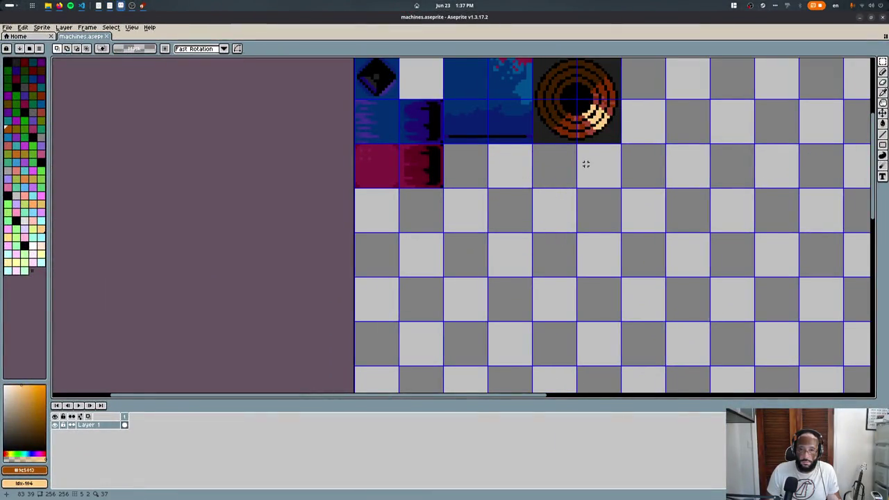
middle_drag(585, 162, 478, 271)
alt+click(481, 272)
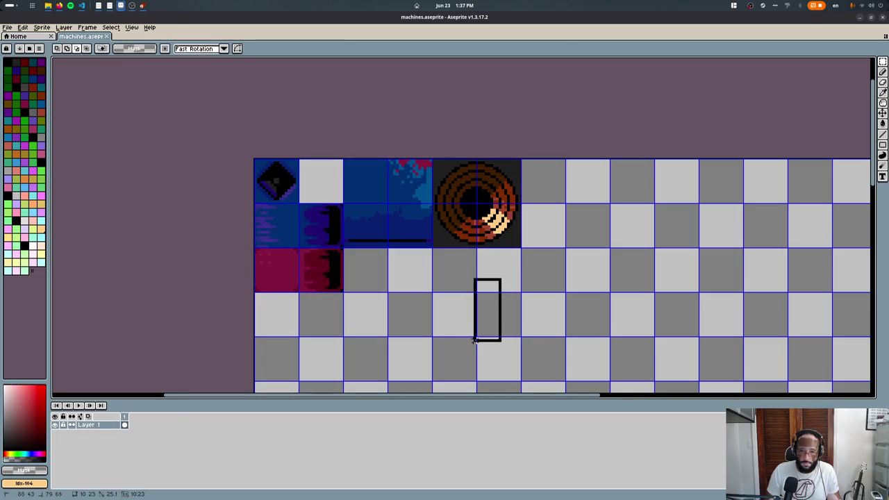
mouse_move(493, 287)
mouse_down()
mouse_move(479, 360)
mouse_move(488, 288)
mouse_move(452, 234)
mouse_up()
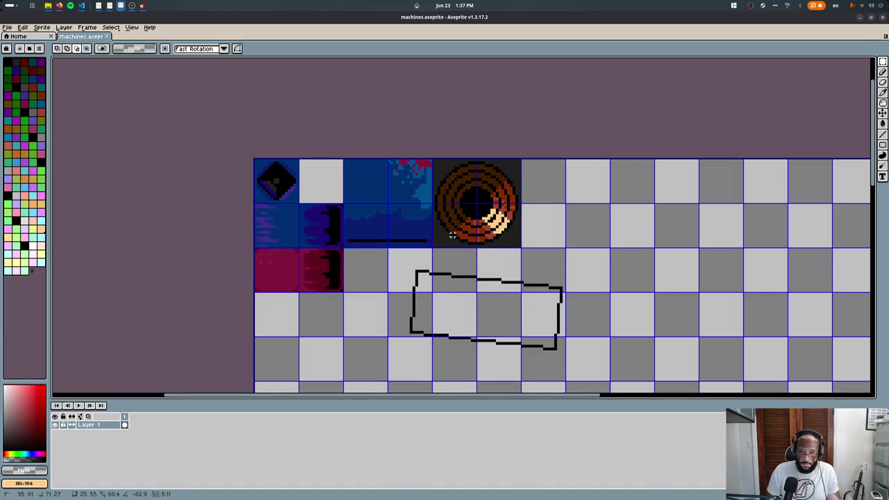
mouse_move(507, 270)
mouse_down()
mouse_move(565, 326)
mouse_move(541, 285)
mouse_move(552, 243)
mouse_move(582, 264)
mouse_up()
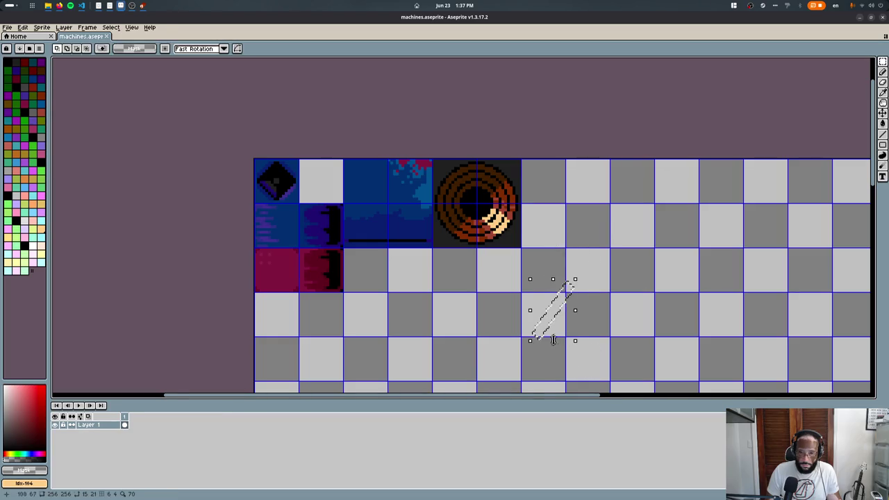
- Marquee-select the empty 2×2 cells beside the ring tile
scroll(533, 237, up, 1)
middle_drag(504, 232, 448, 225)
drag(472, 116, 597, 246)
- Fill the selected cells with dark grey #202020, then erase the right-hand column
key(i)
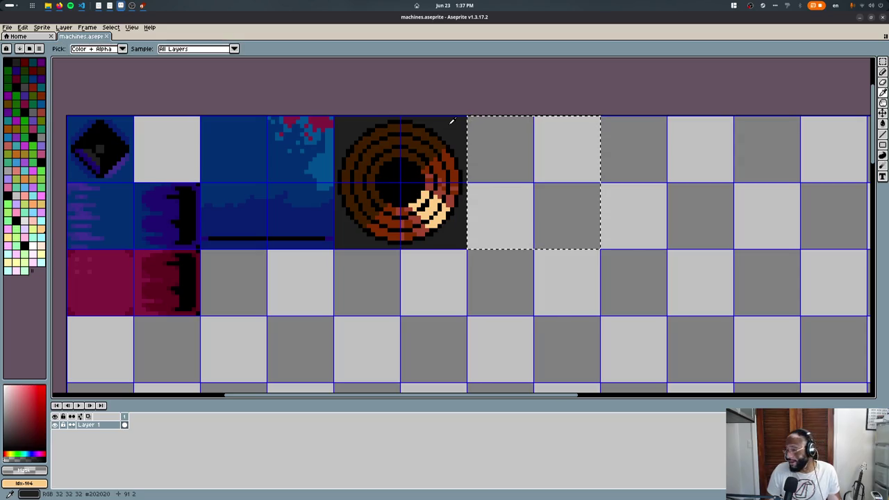
key(alt+Tab)
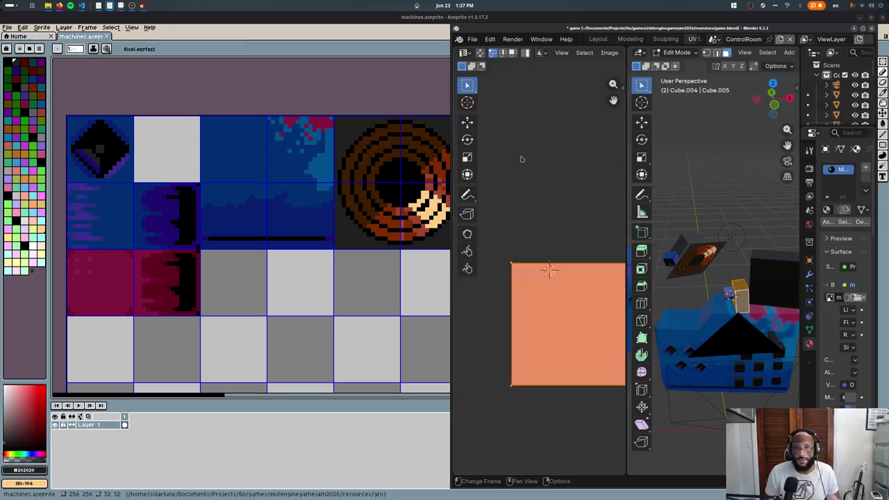
key(alt+Tab)
key(m)
key(f)
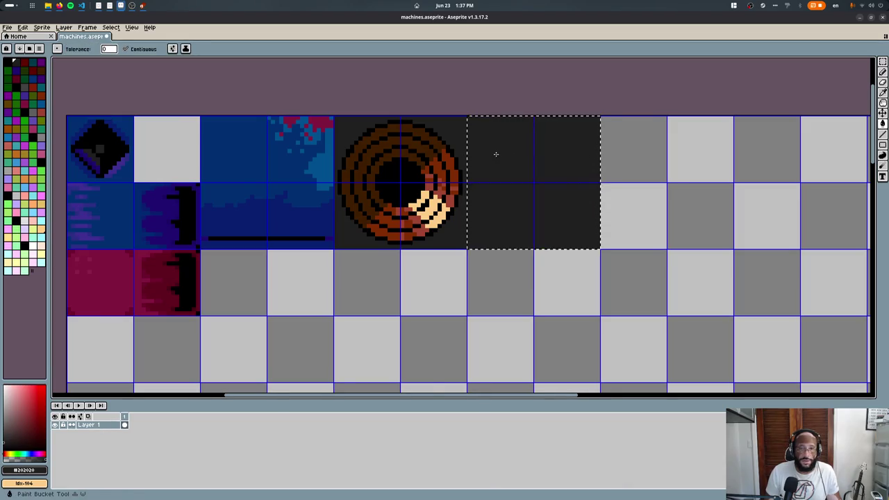
scroll(567, 141, up, 3)
click(695, 142)
drag(635, 89, 503, 352)
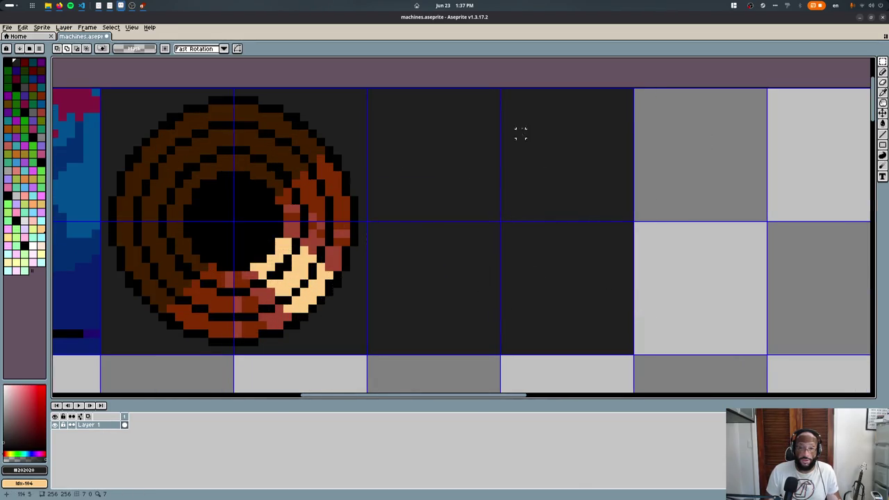
key(Delete)
- Select the dark strip beside the ring and fill it with brown
key(b)
scroll(362, 151, down, 1)
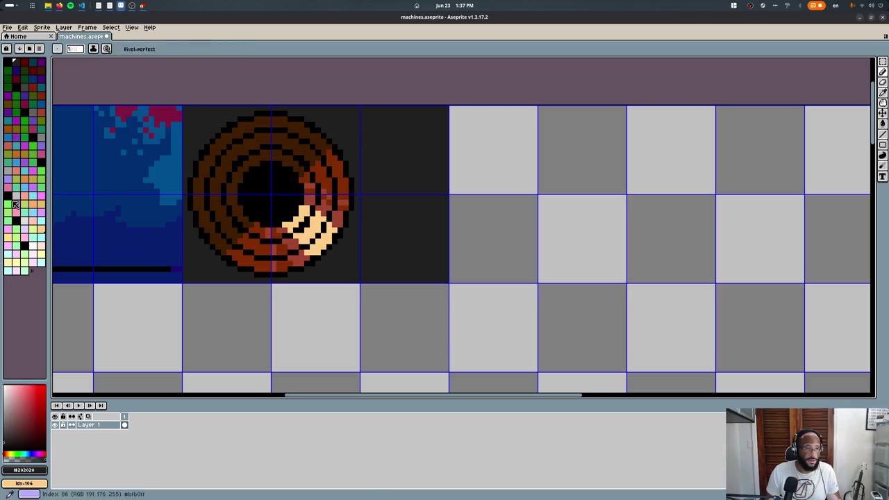
click(39, 70)
key(m)
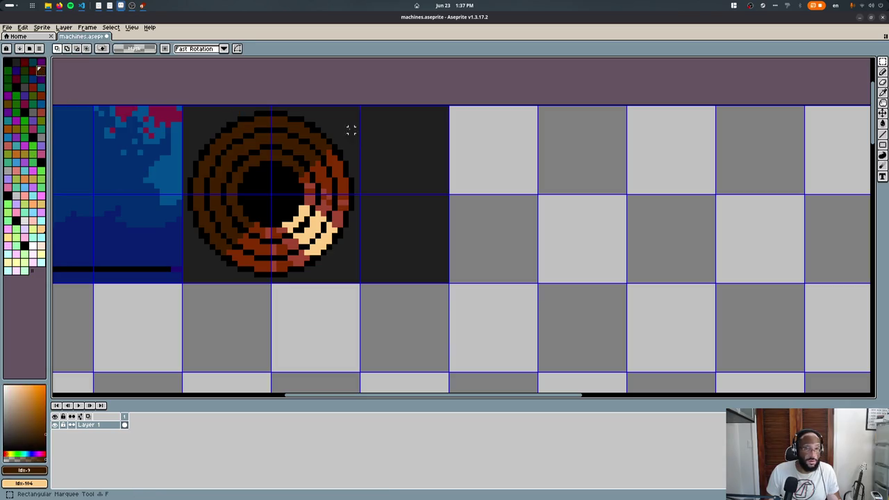
drag(373, 113, 412, 247)
key(f)
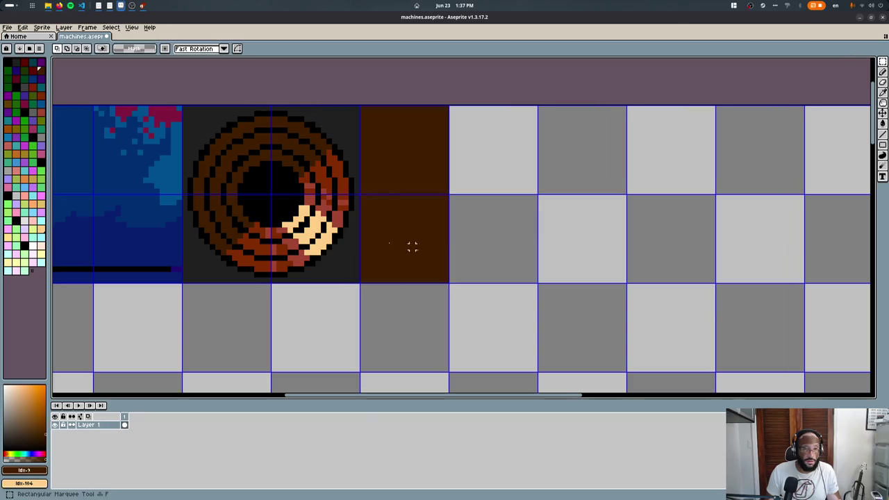
- Try a dark green Paint Bucket fill on the strip, then undo it
click(25, 72)
key(g)
click(407, 188)
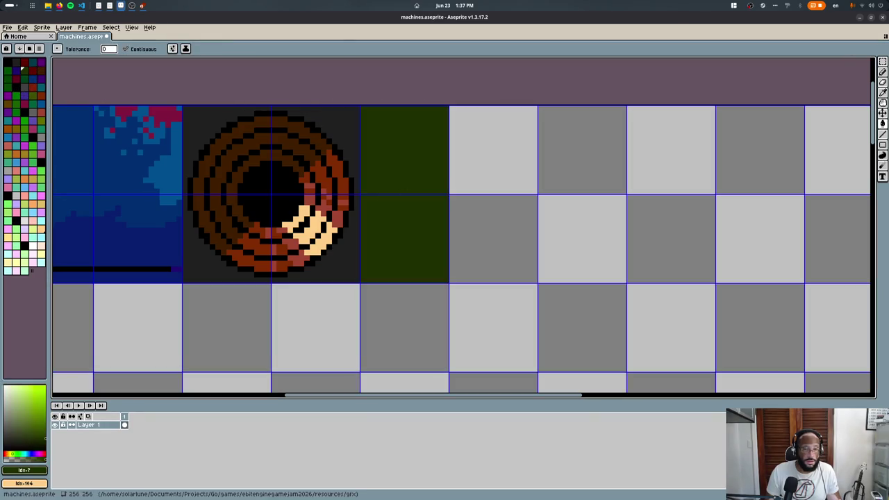
click(30, 85)
key(ctrl+z)
key(i)
scroll(317, 150, up, 1)
scroll(334, 150, up, 1)
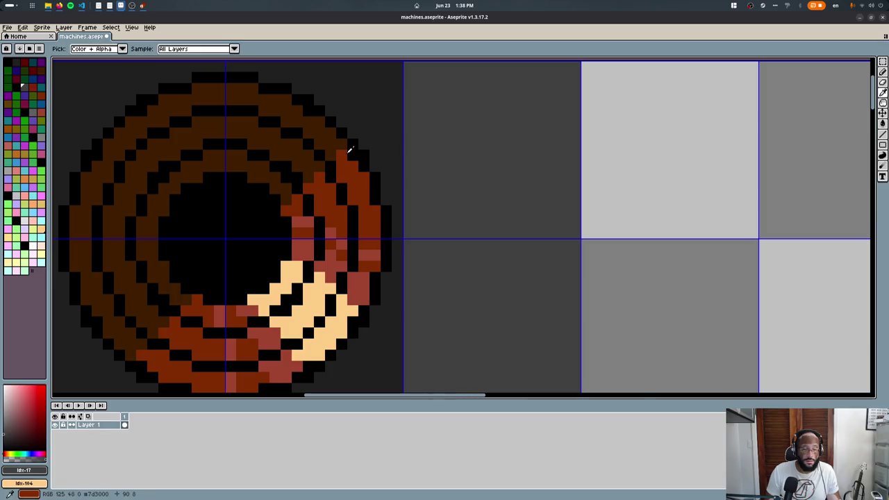
scroll(395, 133, down, 1)
- Draw a solid black rounded rectangle in the strip beside the ring tile
key(b)
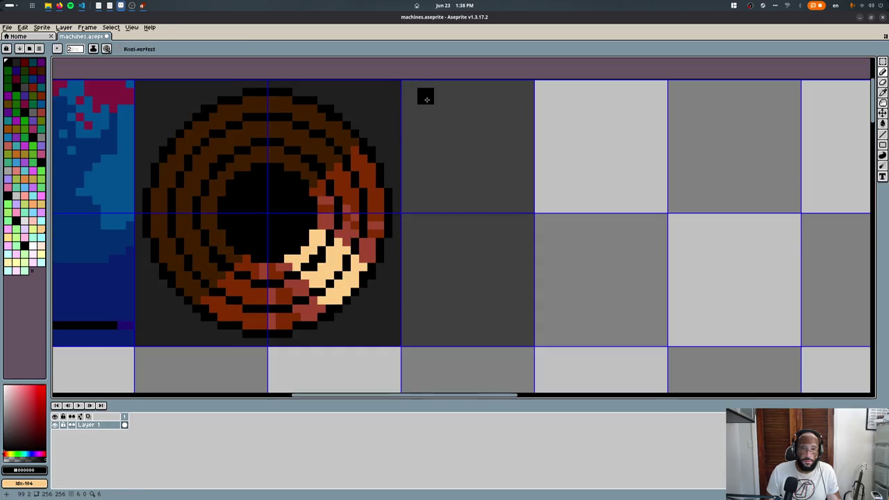
mouse_move(426, 103)
mouse_down()
mouse_move(496, 111)
mouse_move(506, 342)
mouse_move(424, 329)
mouse_move(421, 113)
mouse_up()
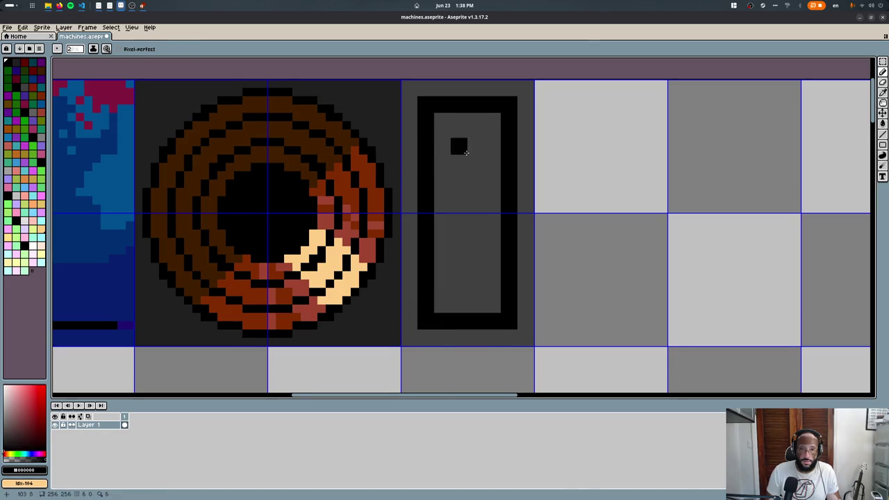
key(g)
click(456, 147)
key(b)
key(i)
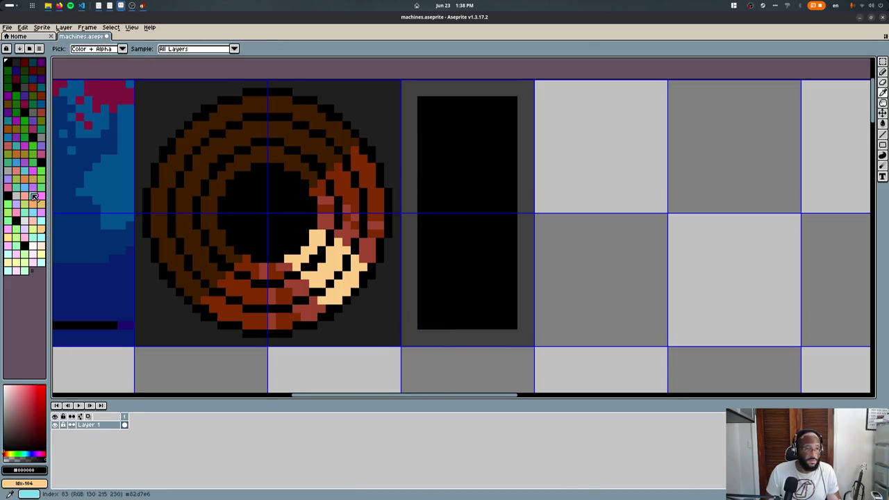
click(424, 331)
key(b)
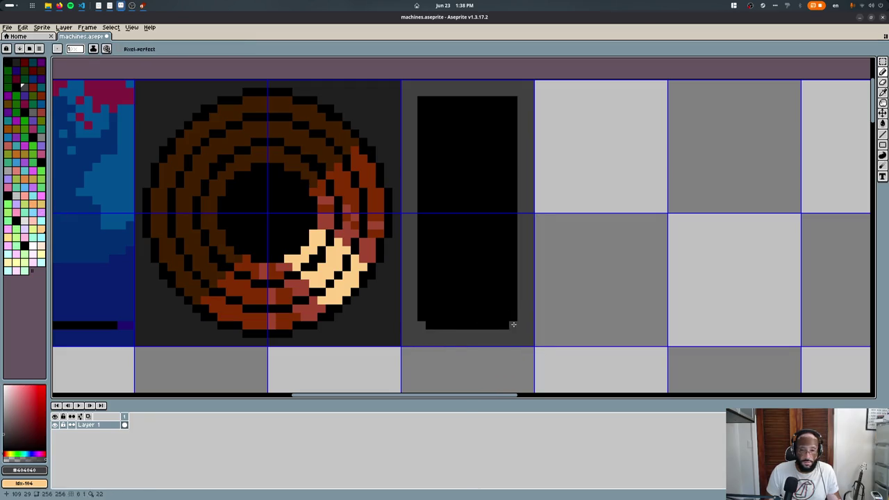
- Paint a dark indigo bar up the button using 5-pixel then 3-pixel brushes
key(m)
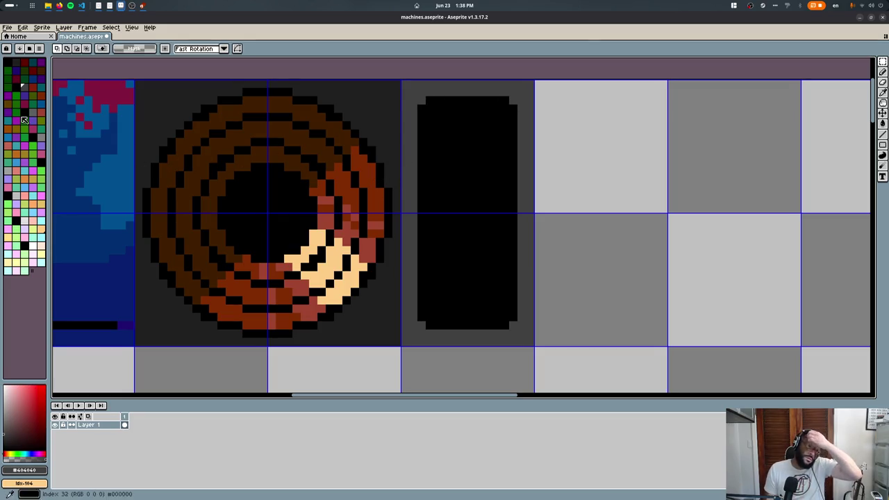
key(b)
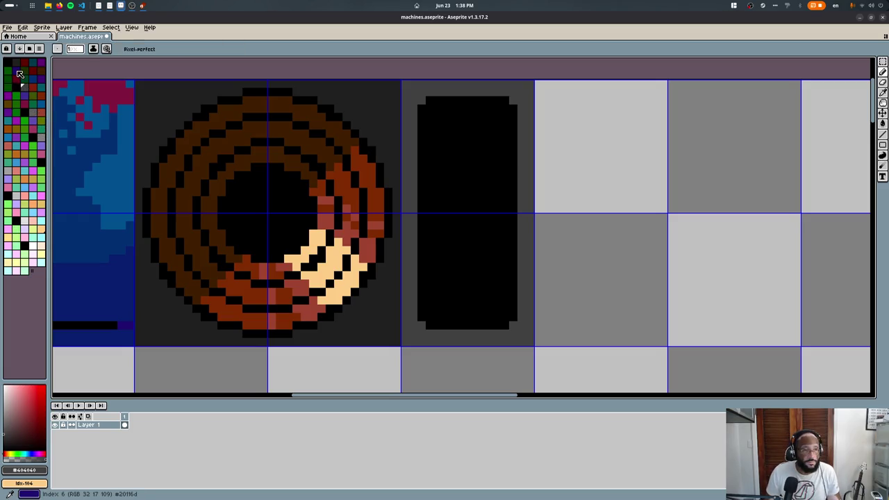
click(18, 71)
key(plus)
key(plus)
key(plus)
key(plus)
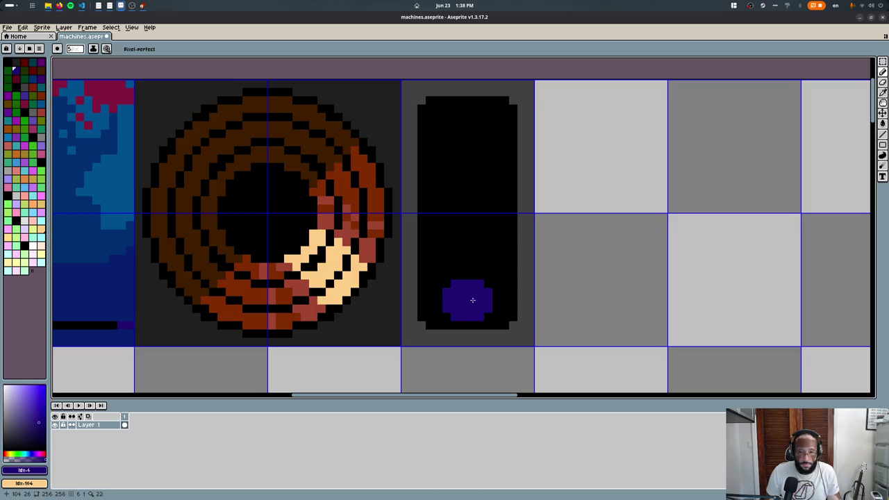
click(462, 299)
key(minus)
key(minus)
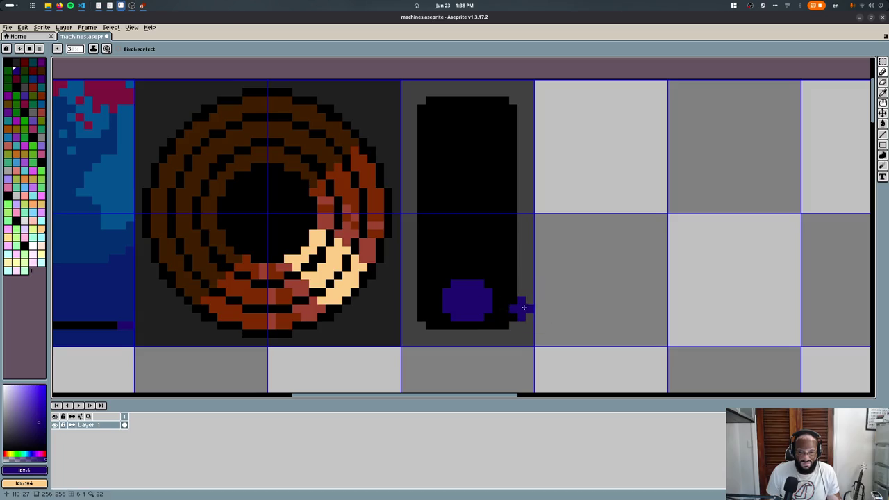
scroll(453, 348, up, 3)
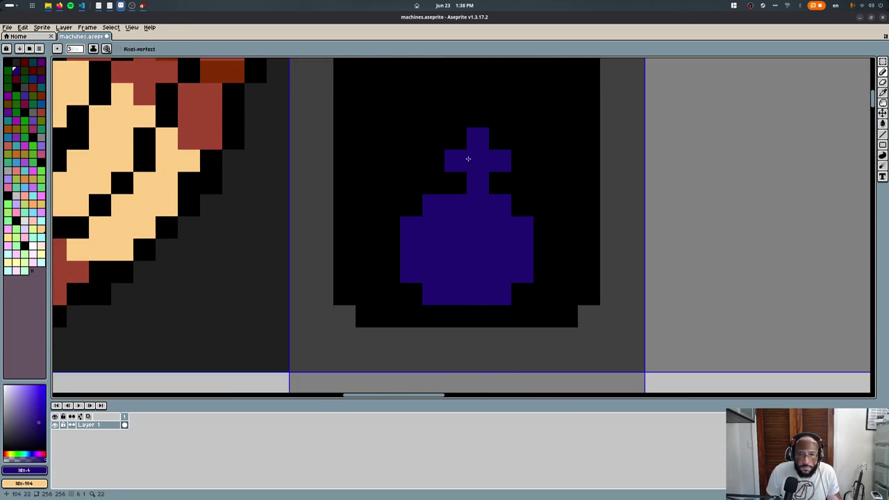
click(453, 174)
scroll(453, 175, down, 3)
key(ctrl+z)
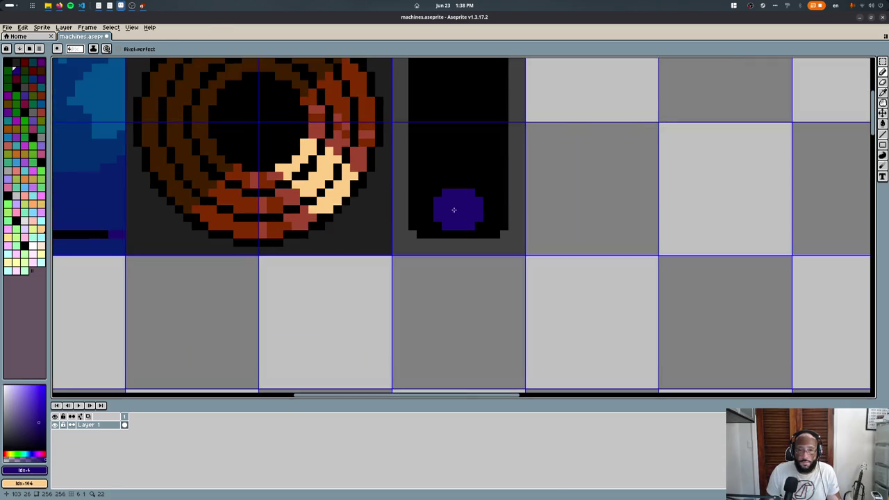
middle_drag(444, 195, 421, 284)
mouse_move(421, 284)
mouse_down()
mouse_move(438, 125)
mouse_move(449, 282)
mouse_up()
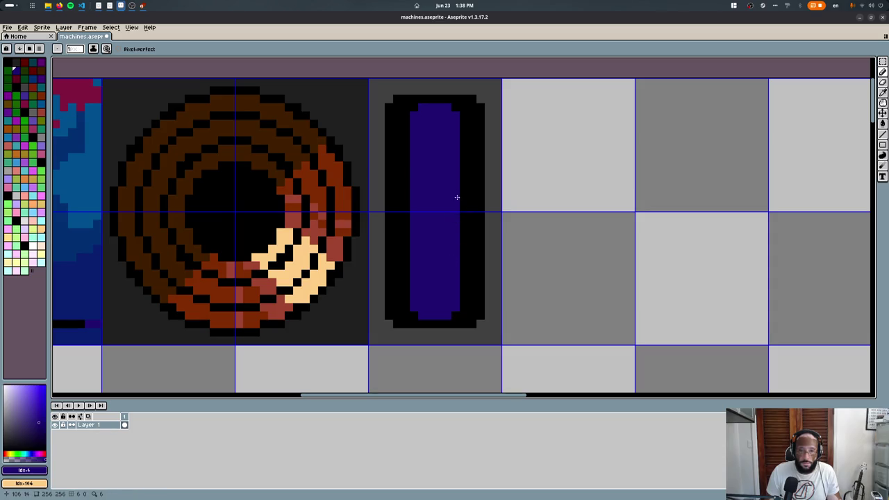
- Hollow the indigo bar into a thin inner outline with black and pick darker indigo
alt+click(462, 152)
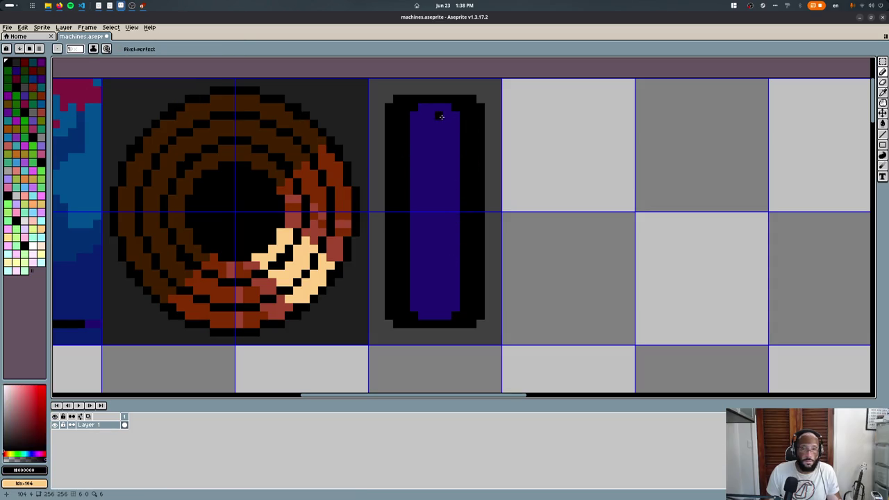
shift+click(469, 304)
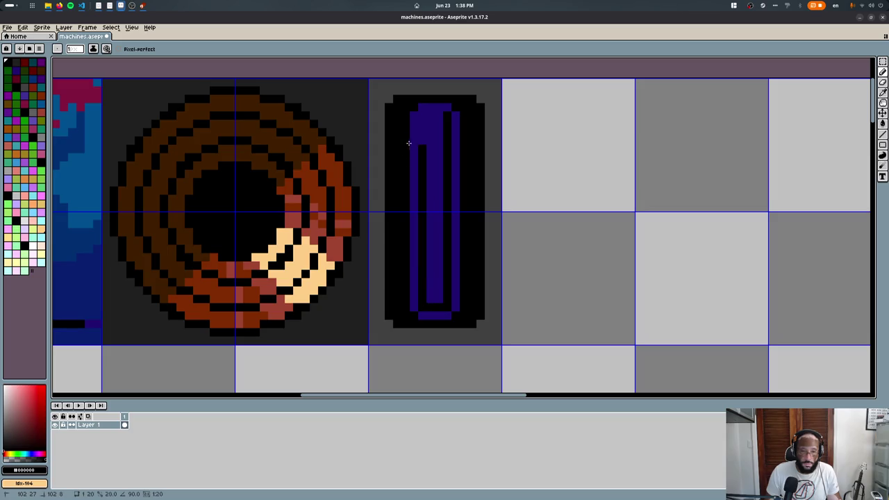
shift+click(435, 117)
alt+click(448, 115)
scroll(447, 115, up, 2)
alt+click(456, 149)
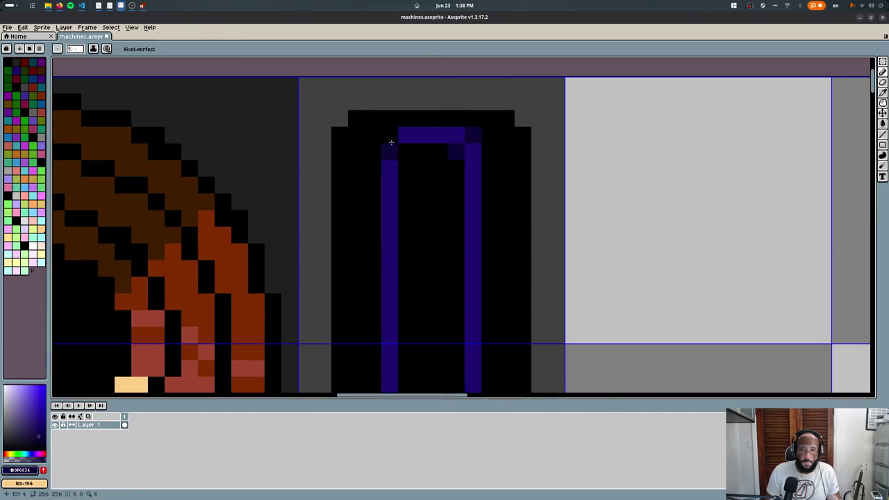
scroll(404, 147, down, 3)
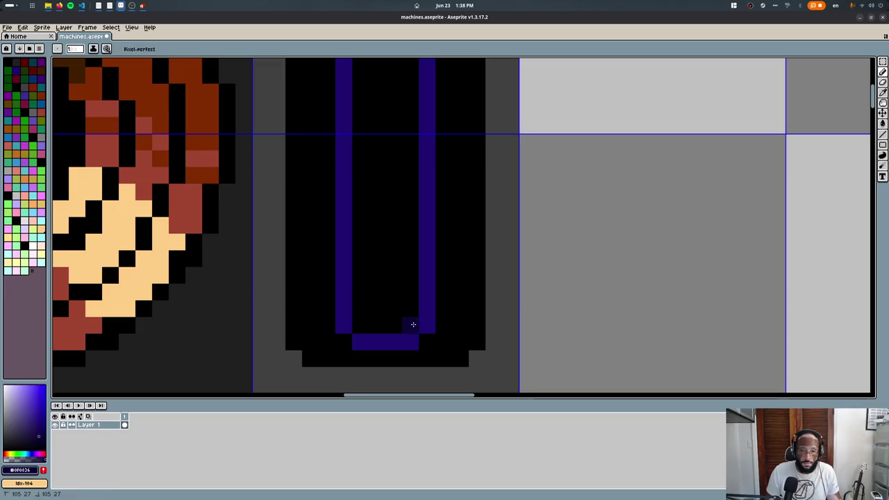
- Shade the button's corners dark grey using Blur and sampled grey, then export the sheet
key(r)
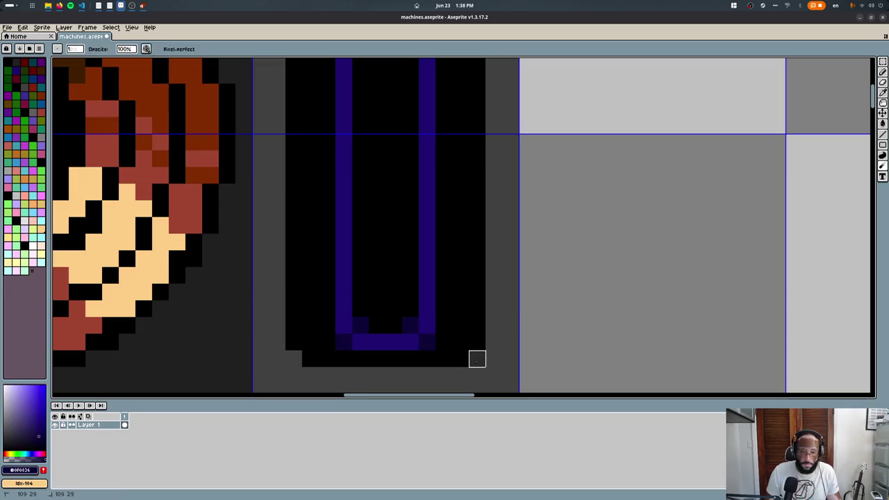
alt+click(463, 357)
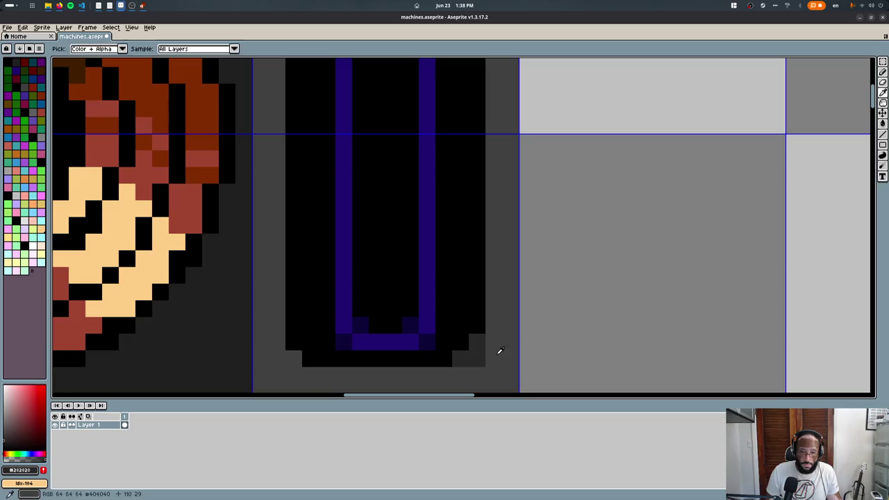
click(293, 337)
scroll(315, 155, up, 5)
click(314, 155)
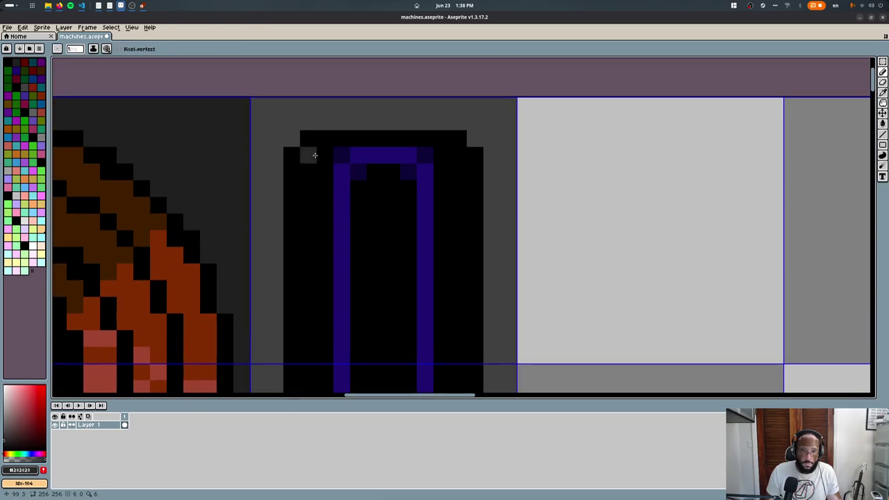
click(475, 155)
scroll(402, 175, down, 2)
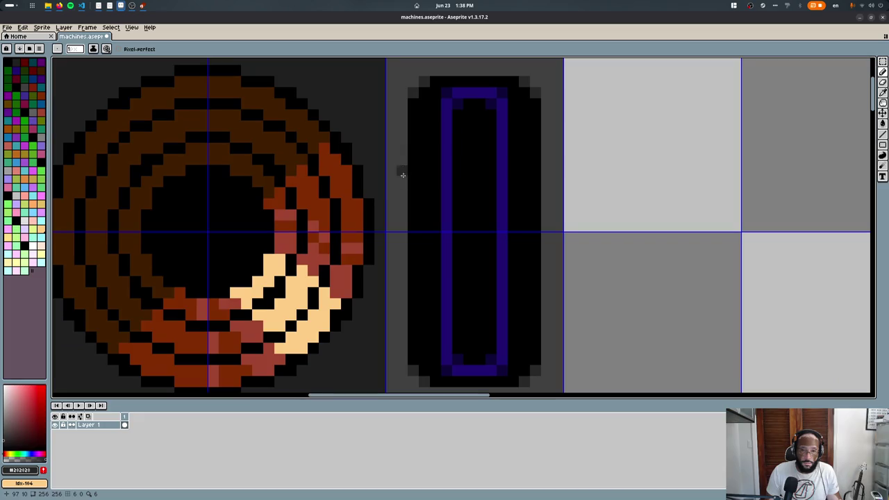
scroll(556, 230, down, 3)
key(ctrl+e)
- Confirm the sprite sheet export, reload the texture in Blender, and frame the machine's front view
key(Return)
key(alt+Tab)
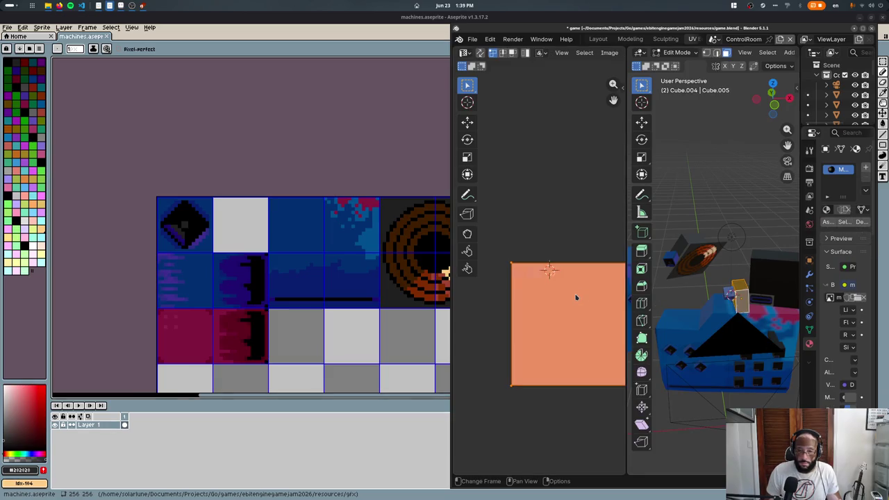
key(alt+r)
key(KP_1)
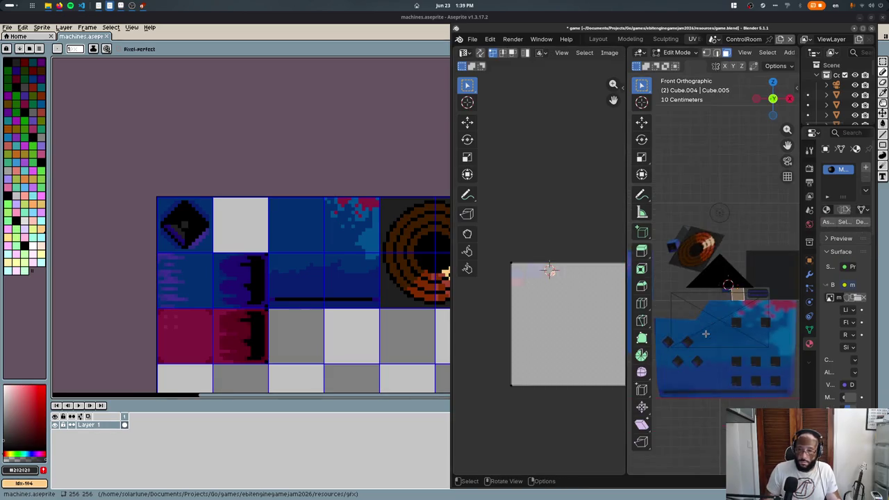
key(KP_Decimal)
- Reset the selected front faces' UVs to fill the whole image
key(u)
click(702, 336)
key(u)
click(694, 308)
- Scale the UV island down to a tenth of its size
key(a)
key(s)
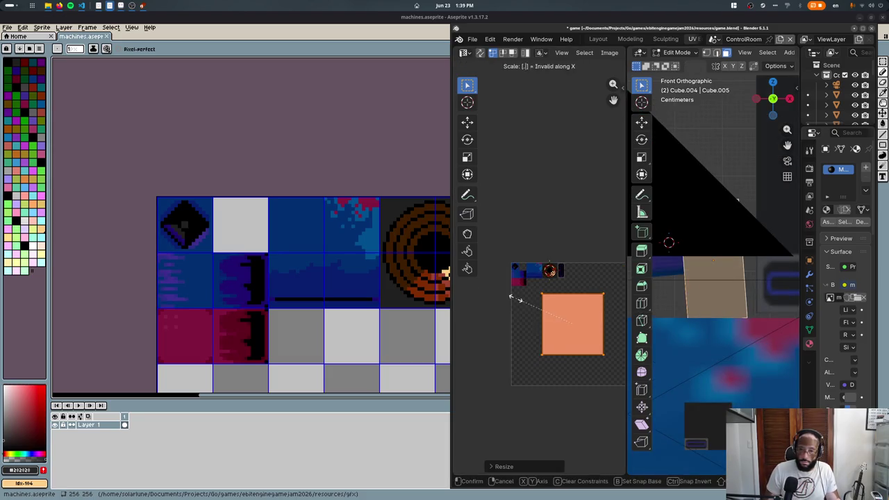
key(KP_Decimal)
scroll(516, 300, down, 3)
scroll(516, 301, up, 3)
scroll(516, 301, down, 3)
text(s.1)
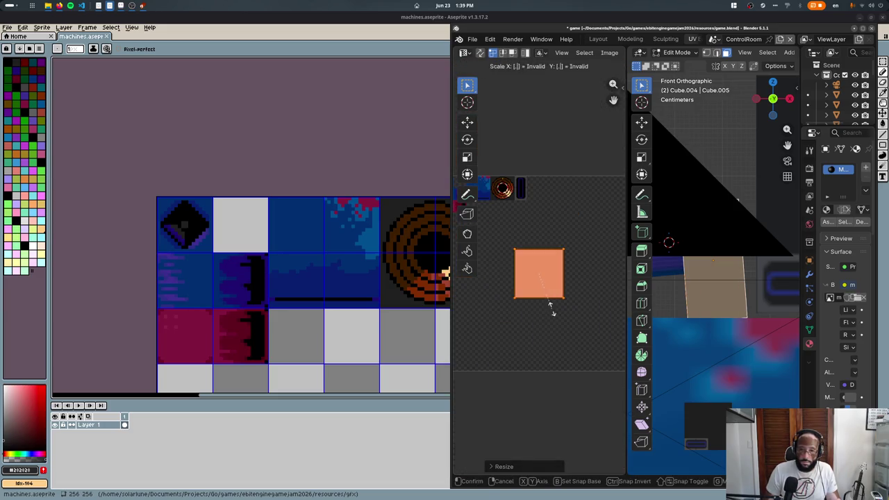
key(Return)
- Place the UV island on the new button tile, rotated 90°
key(g)
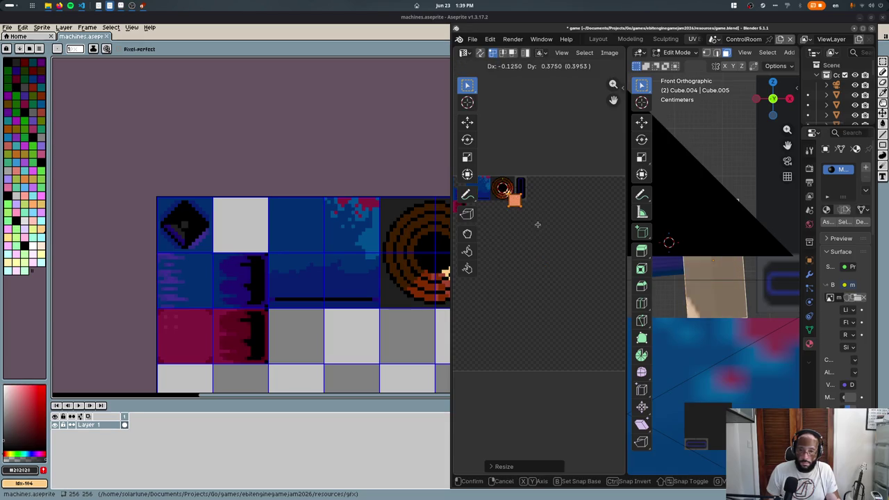
click(535, 222)
key(KP_Decimal)
scroll(586, 243, down, 1)
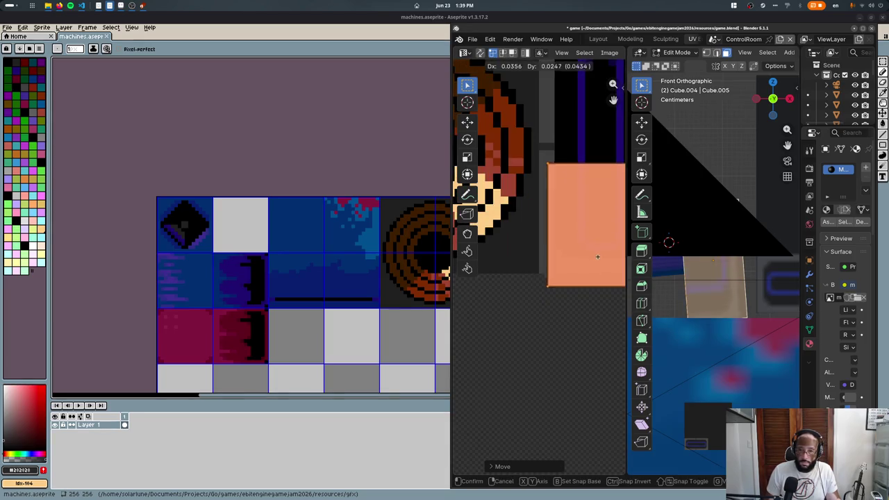
scroll(579, 257, down, 1)
middle_drag(746, 269, 733, 294)
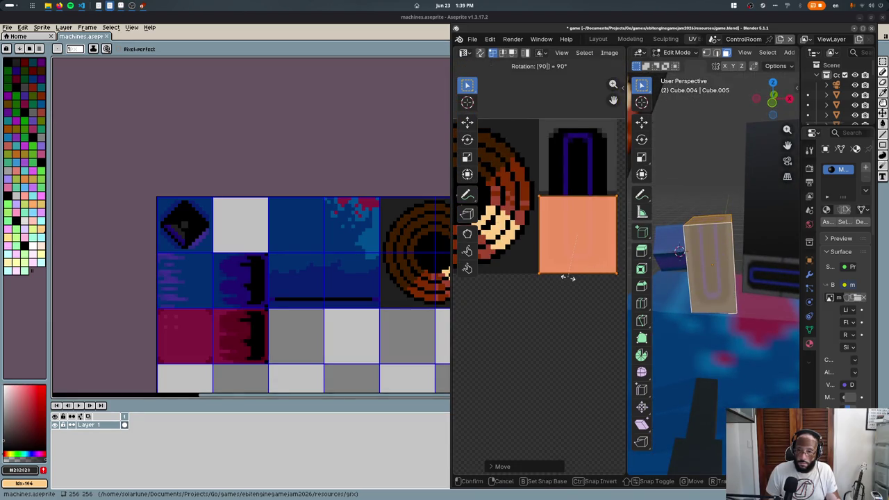
key(Return)
- Stretch the island taller, align it over the button art, and return to Object Mode
click(576, 197)
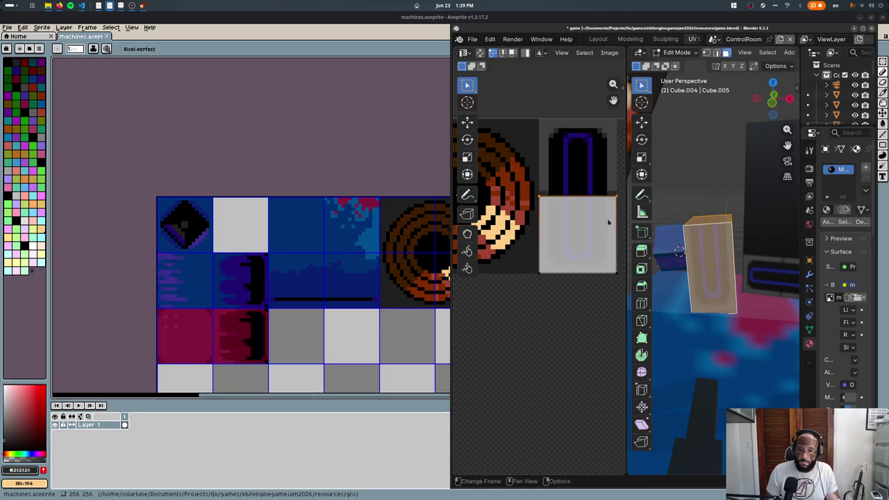
key(g)
click(576, 178)
mouse_move(740, 263)
middle_down()
mouse_move(709, 231)
mouse_move(701, 285)
mouse_move(650, 248)
middle_up()
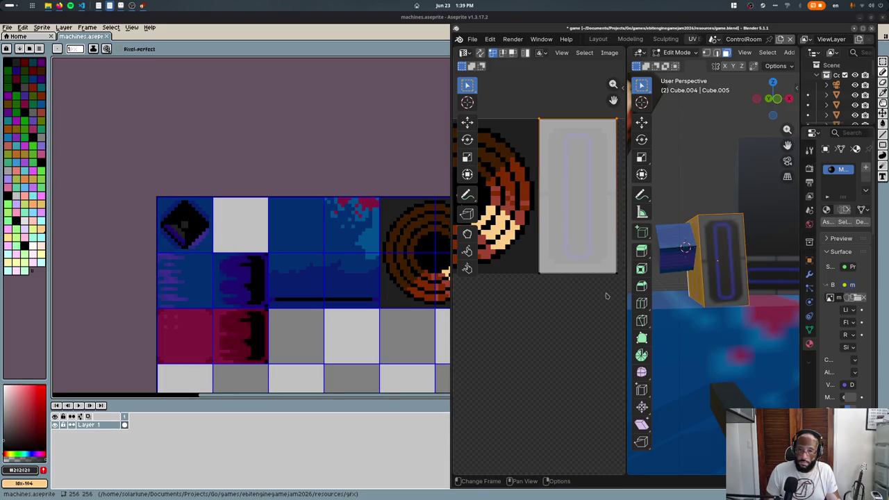
click(606, 297)
key(g)
click(574, 266)
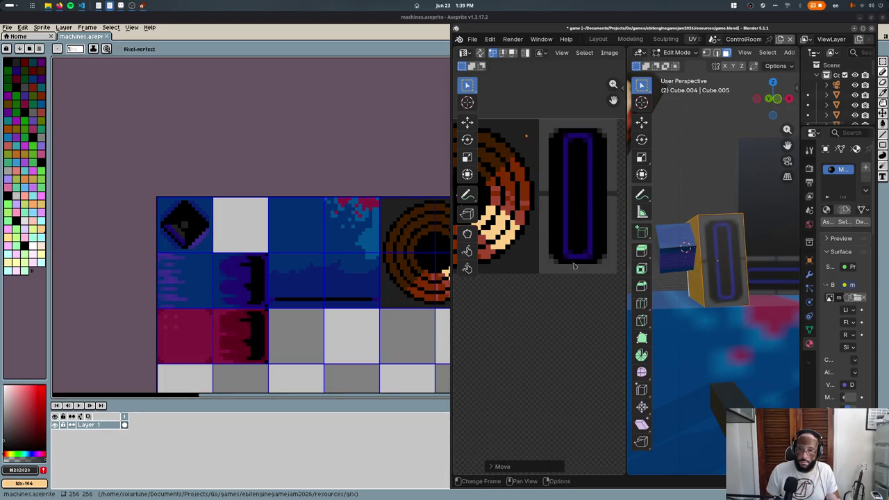
key(Tab)
middle_drag(680, 278, 726, 328)
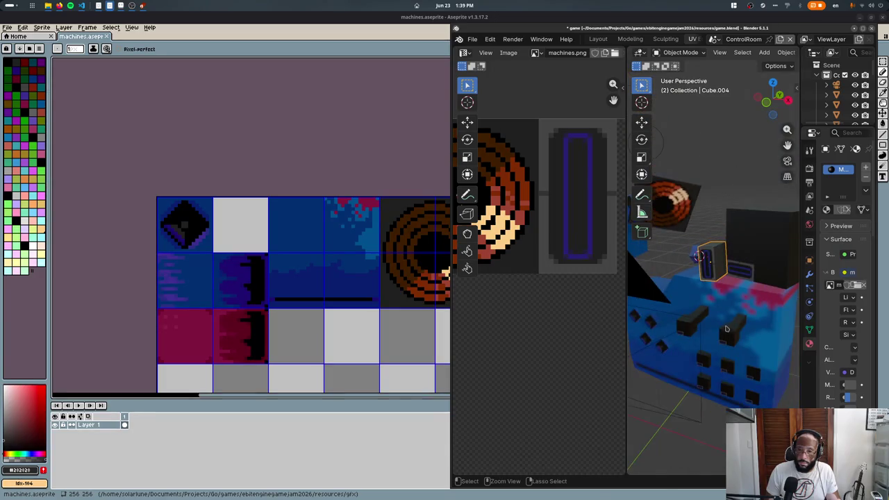
- Save game.blend and unwrap the new cube's face across the whole texture
key(ctrl+s)
click(723, 367)
key(Tab)
key(u)
click(724, 367)
scroll(577, 314, down, 3)
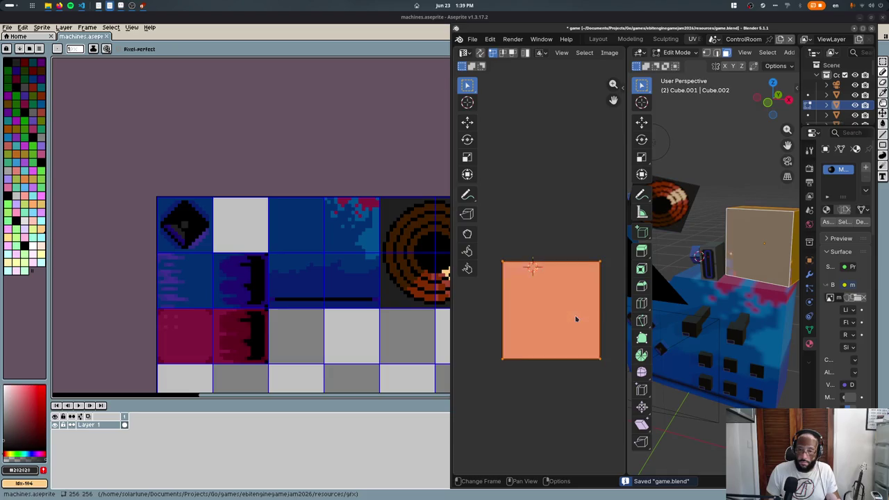
- In Aseprite, marquee-select a 4×4 tile area beside the capsule tile
key(alt+Tab)
middle_drag(334, 321, 229, 235)
key(m)
mouse_move(449, 113)
mouse_down()
mouse_move(670, 364)
mouse_move(659, 332)
mouse_up()
- Try grey and blue fills on the 4×4 area, then clear it to transparency and deselect
key(f)
key(i)
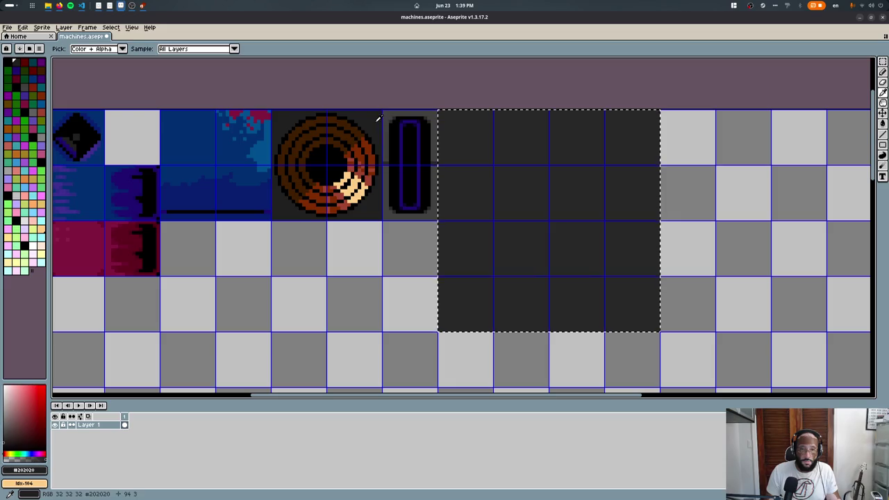
scroll(375, 138, right, 3)
key(m)
key(f)
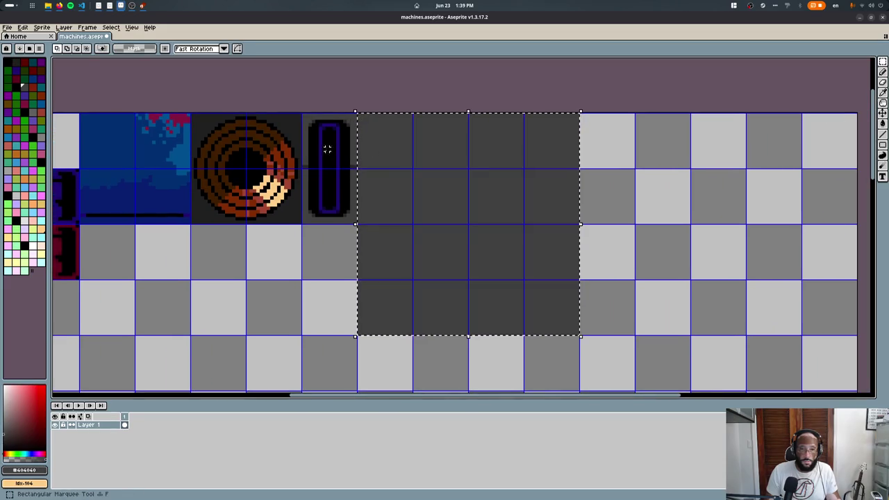
key(i)
click(163, 159)
key(g)
click(383, 154)
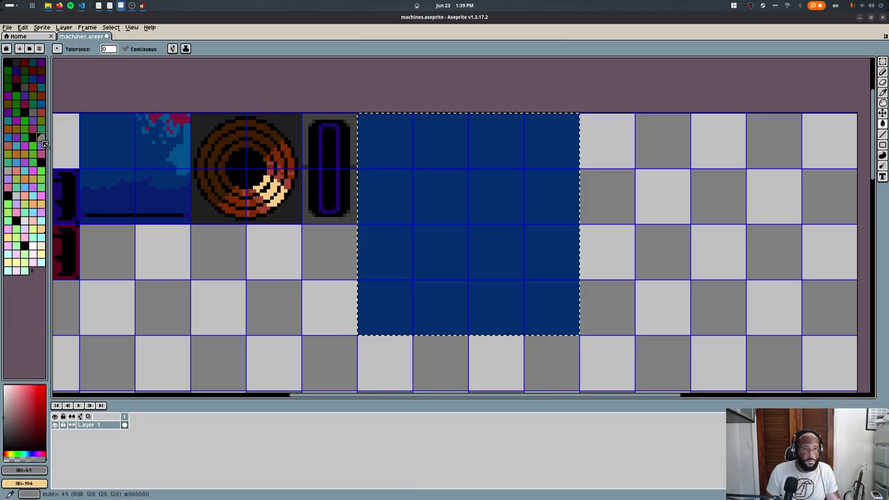
key(Delete)
key(i)
key(ctrl+d)
- Draw a #404040 grey frame along the top and right edges and fill the interior dark grey
scroll(323, 218, up, 2)
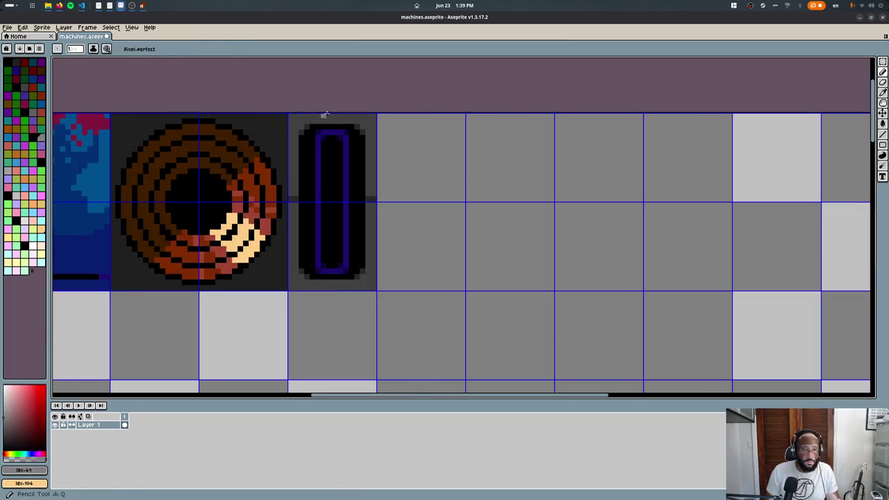
click(369, 113)
key(b)
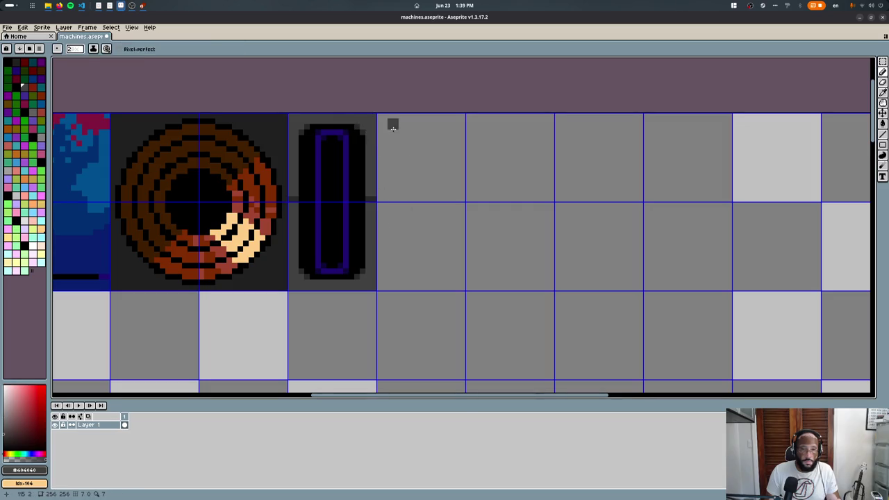
shift+drag(392, 131, 723, 141)
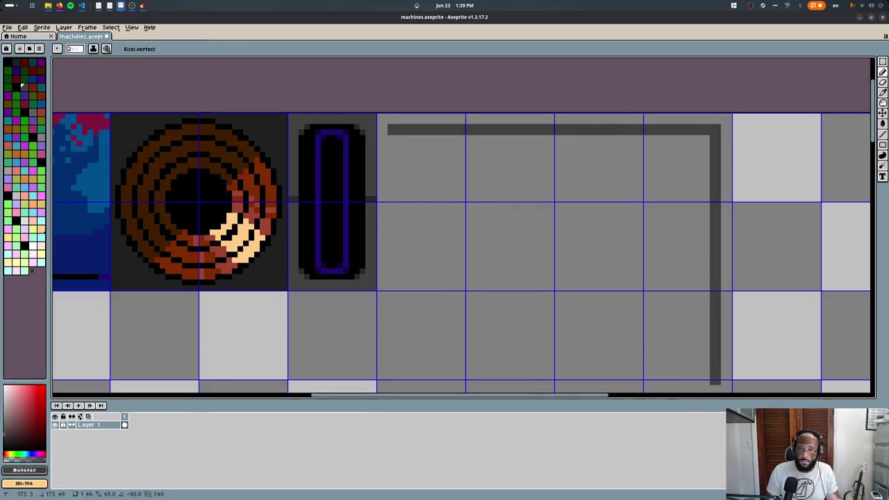
scroll(677, 332, down, 3)
shift+click(701, 290)
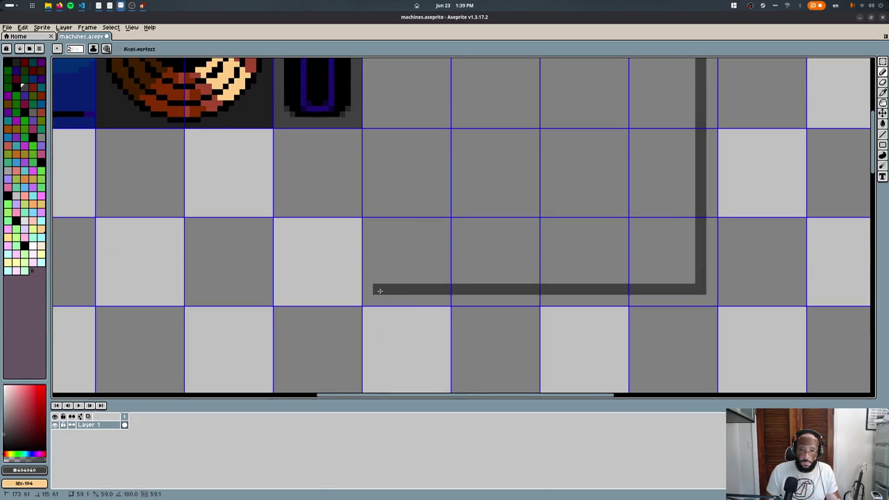
scroll(384, 135, up, 5)
click(429, 244)
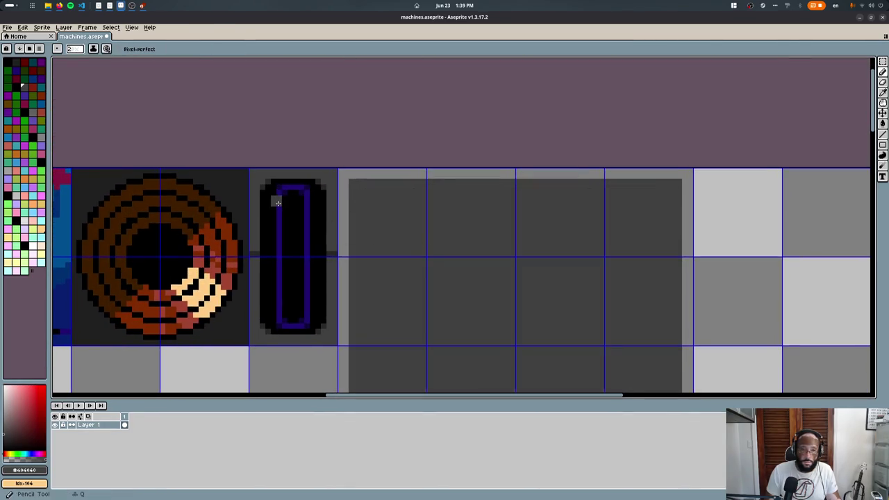
- Draw a black inner line along the top, softening its curved corner with a darker grey pixel
alt+click(317, 192)
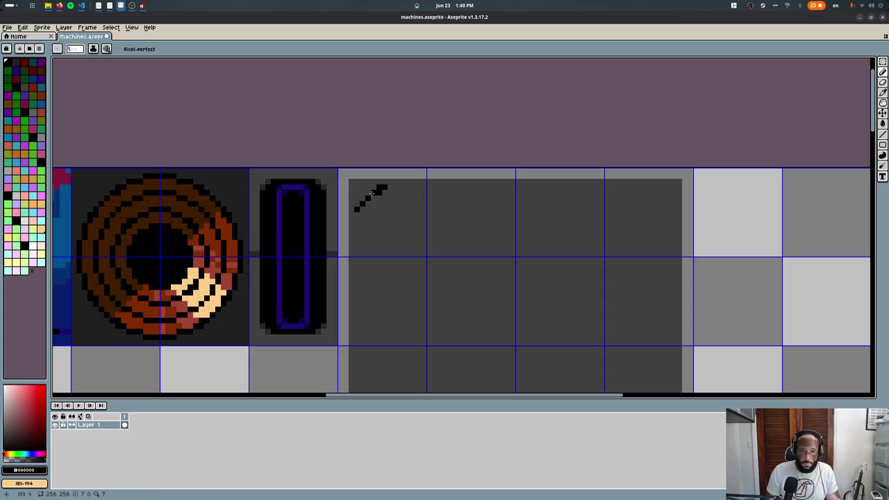
shift+drag(389, 192, 546, 208)
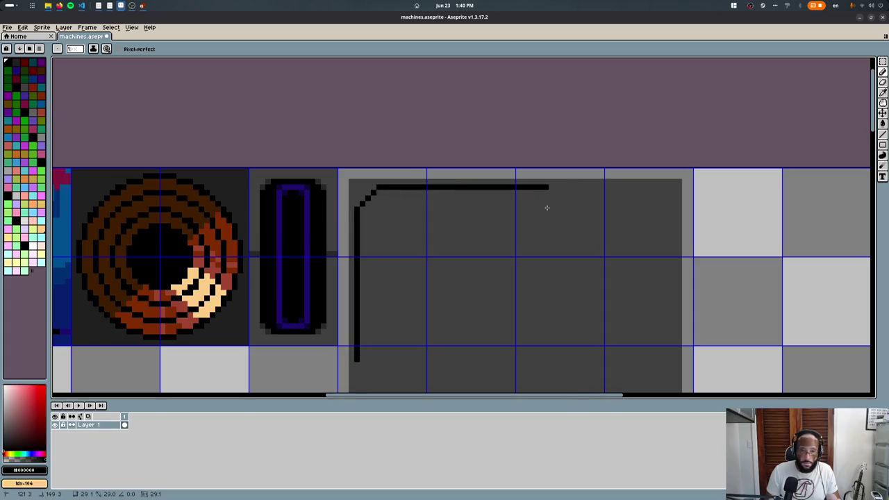
alt+click(357, 204)
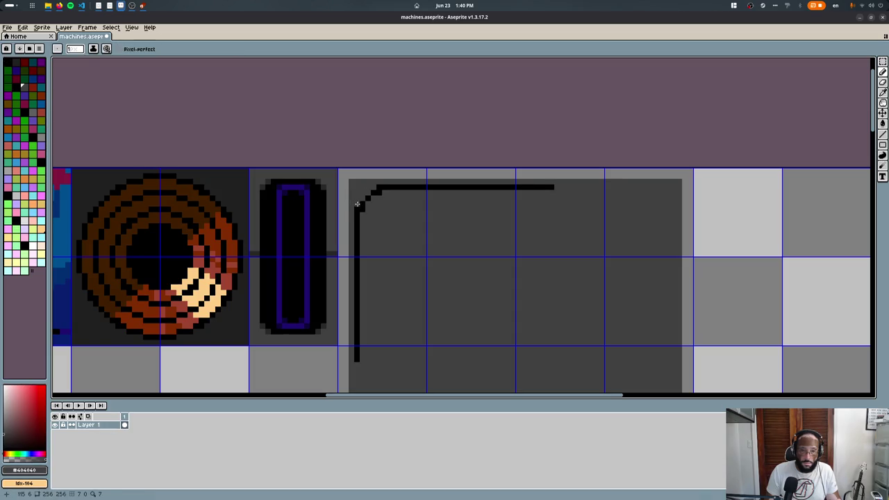
scroll(377, 187, up, 5)
key(r)
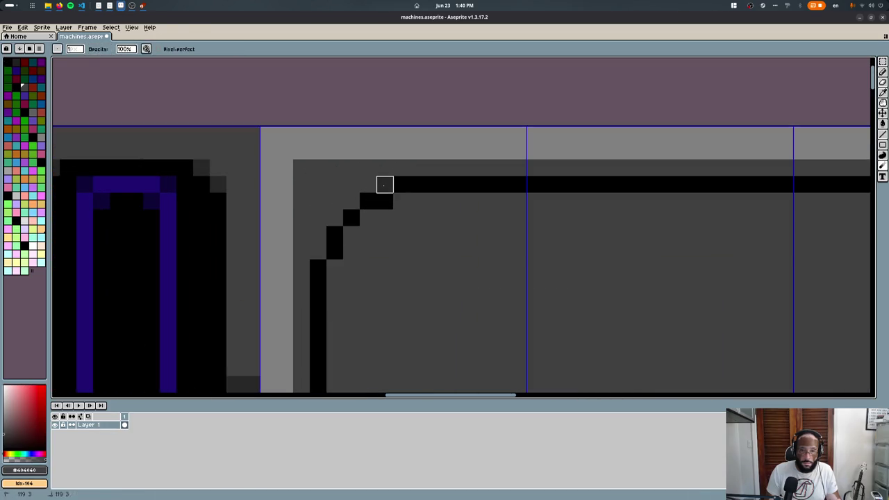
alt+click(384, 185)
click(349, 207)
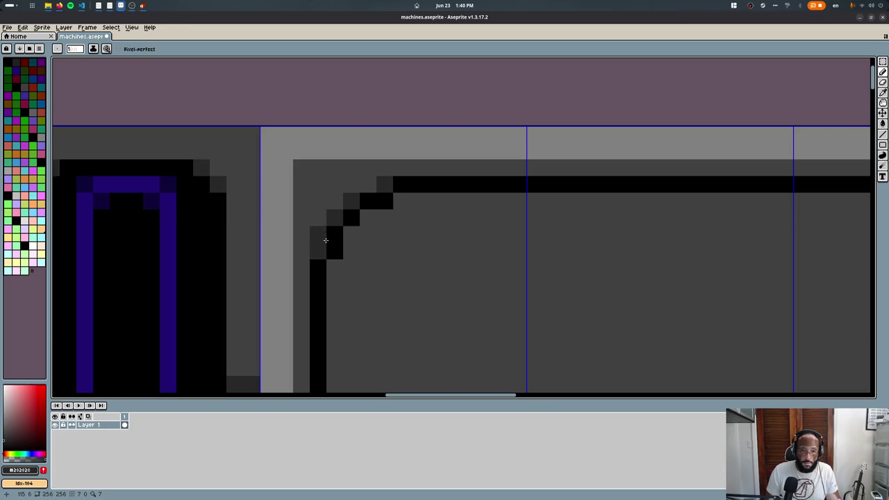
scroll(325, 240, down, 4)
alt+click(416, 218)
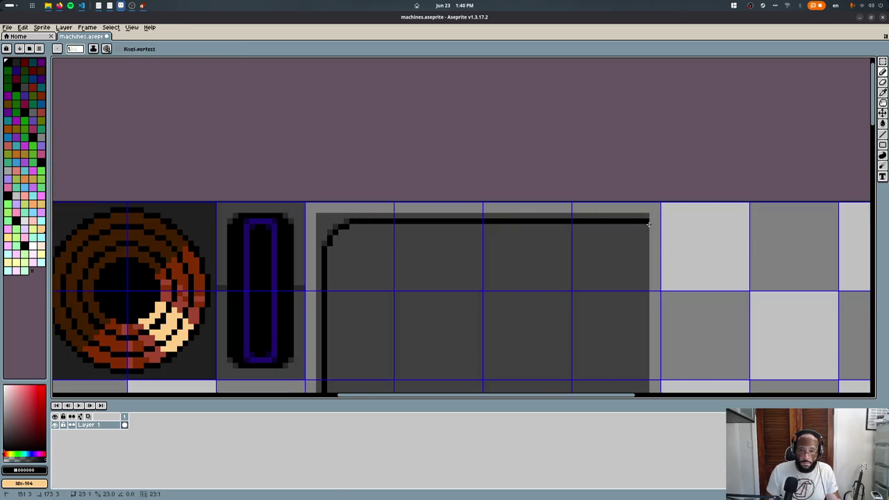
scroll(320, 109, down, 3)
- Fill the panel black and mirror the rounded corner horizontally and vertically to complete the square
key(g)
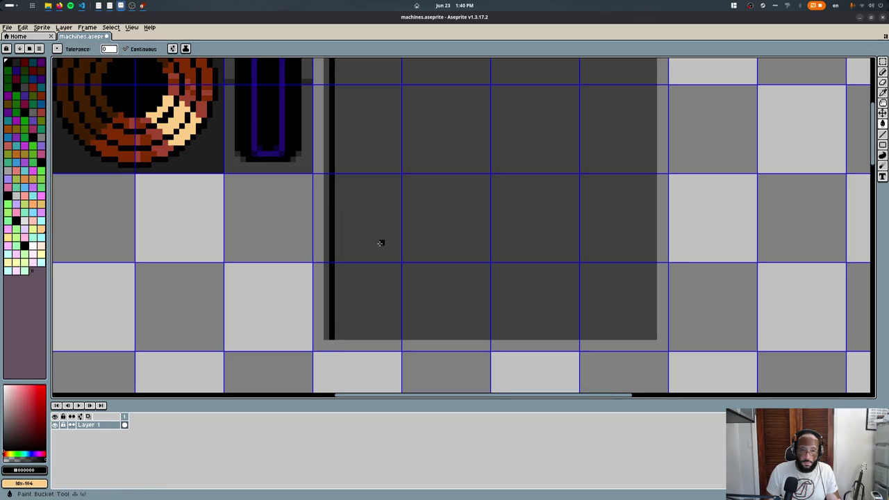
click(381, 243)
scroll(347, 264, up, 2)
key(m)
drag(303, 154, 453, 278)
ctrl+drag(379, 266, 589, 282)
key(shift+h)
key(ctrl+d)
scroll(295, 221, down, 1)
mouse_move(295, 221)
mouse_down()
mouse_move(496, 294)
mouse_move(451, 375)
mouse_up()
key(shift+v)
key(Return)
- Bevel the frame corner with a lighter grey pixel and paste the bevelled corner at the top-right
scroll(445, 278, down, 3)
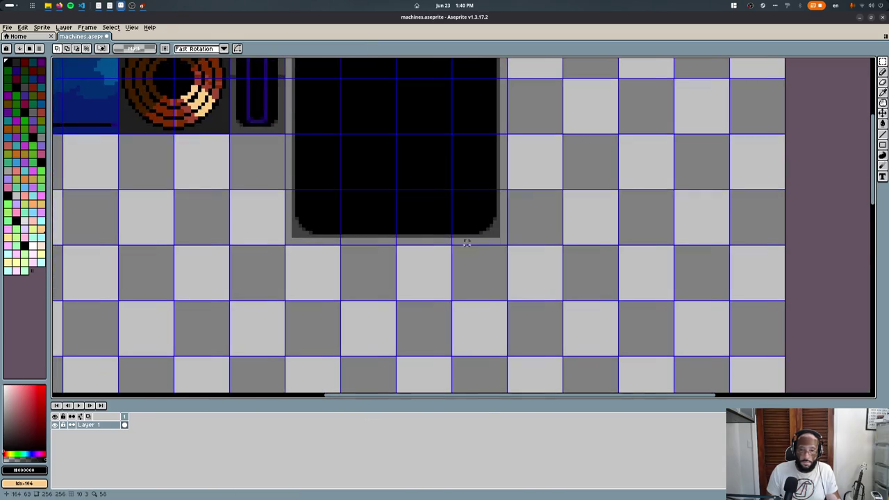
scroll(397, 180, up, 1)
key(b)
scroll(342, 296, up, 4)
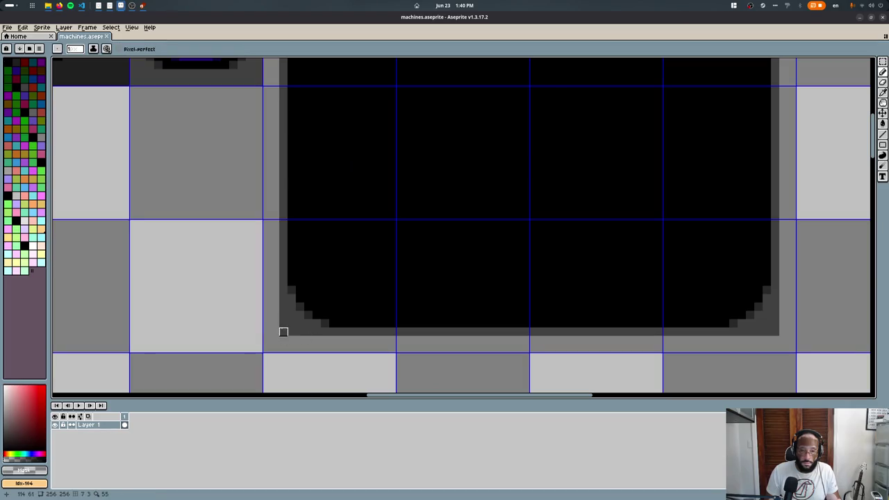
scroll(289, 188, up, 5)
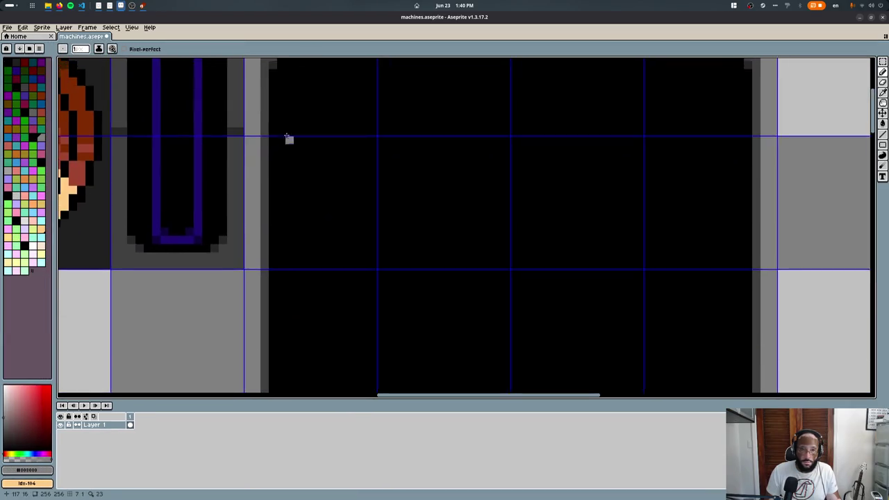
scroll(289, 139, up, 1)
alt+click(290, 202)
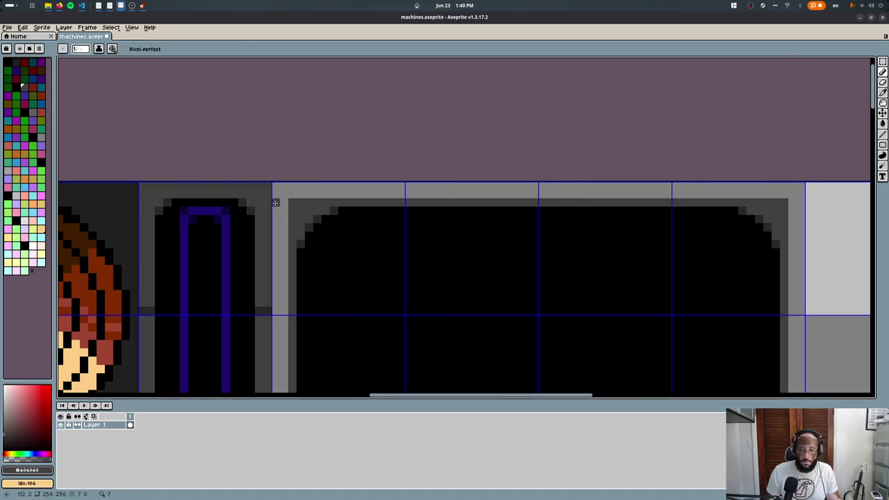
scroll(278, 186, up, 1)
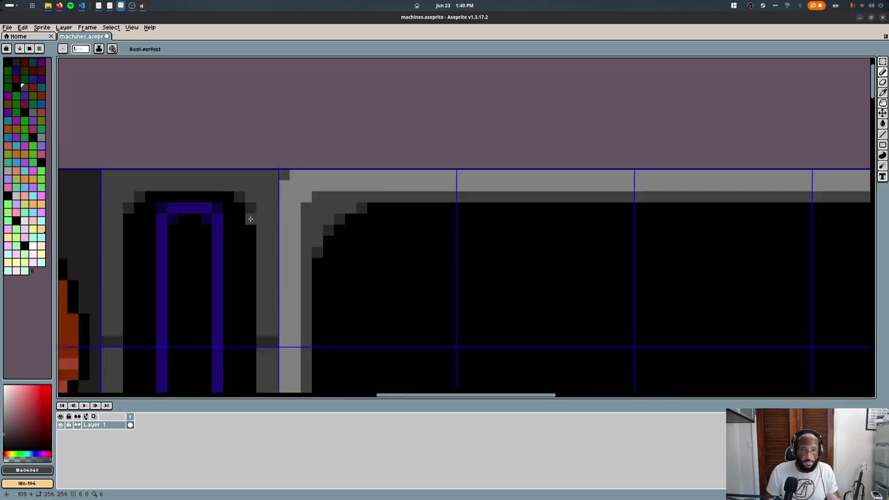
scroll(301, 169, up, 1)
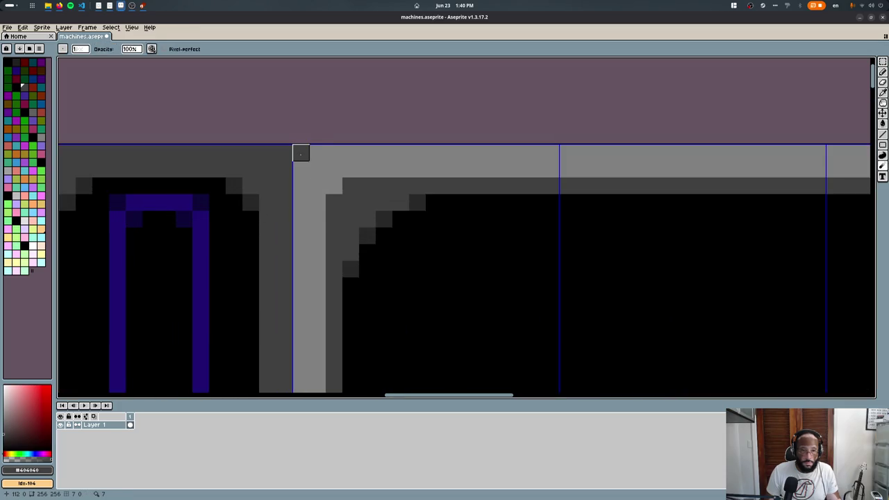
alt+click(303, 150)
click(316, 148)
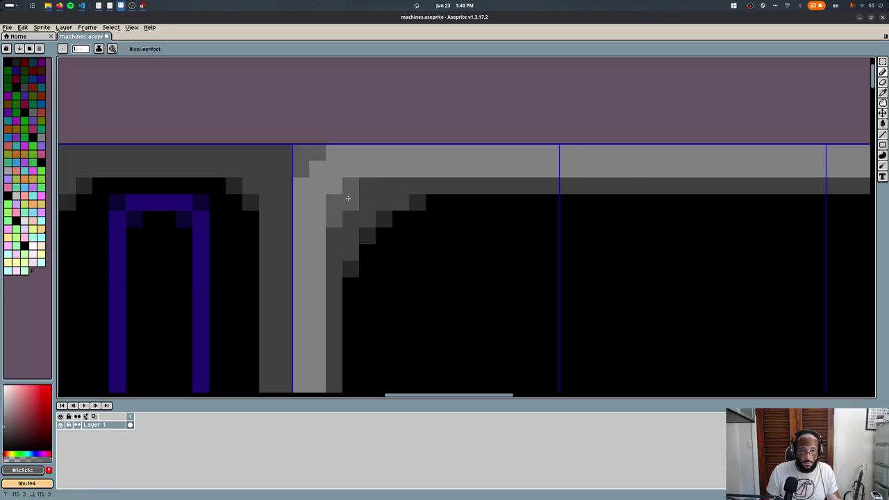
scroll(348, 198, down, 1)
scroll(323, 135, down, 3)
key(ctrl+v)
mouse_move(361, 173)
mouse_down()
mouse_move(444, 197)
mouse_move(500, 197)
mouse_up()
key(Return)
- Flip a copy of the frame's top strip to form the bottom edge, and export the sheet
mouse_move(324, 146)
mouse_down()
mouse_move(516, 206)
mouse_move(479, 334)
mouse_up()
key(shift+v)
key(Return)
key(ctrl+e)
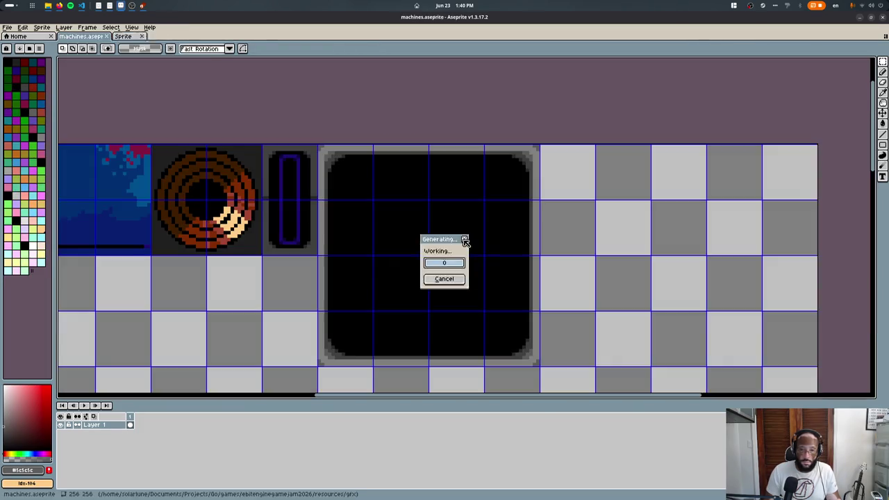
key(Return)
key(alt+Tab)
- Shrink the cube face's UV square to 0.2 size and move it upward on the texture
middle_drag(650, 327, 706, 290)
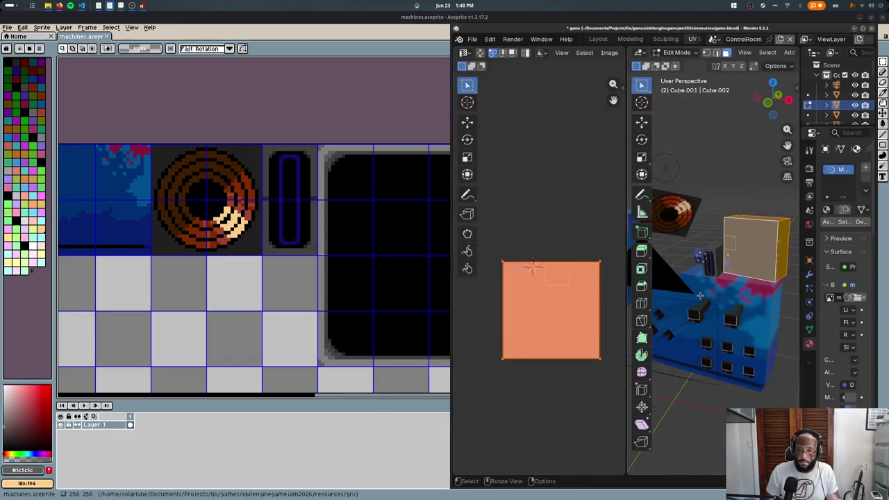
key(s)
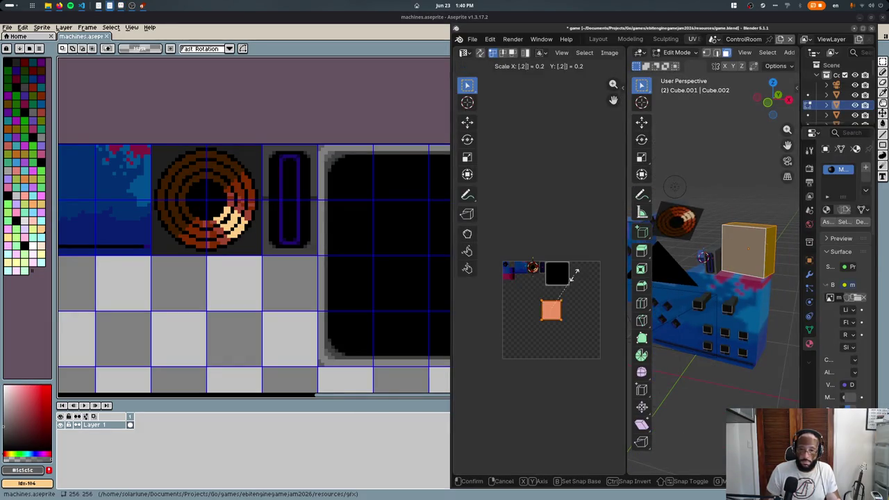
key(Return)
key(g)
click(581, 243)
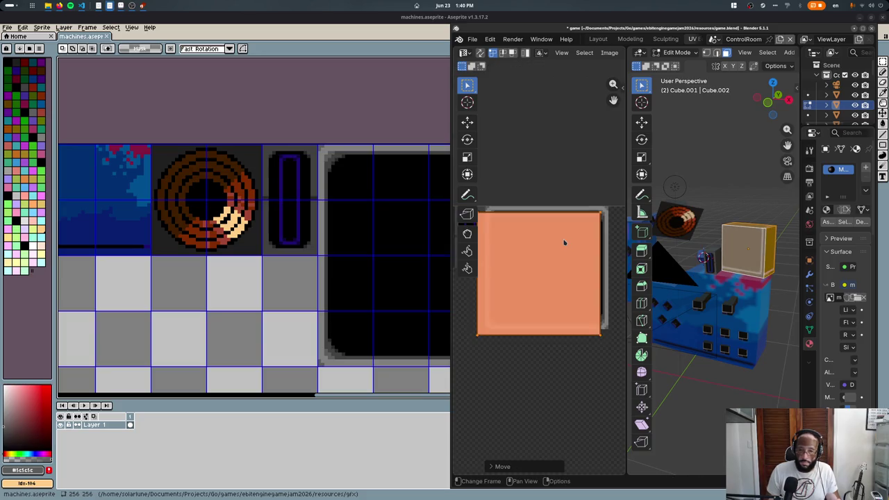
key(KP_Decimal)
key(g)
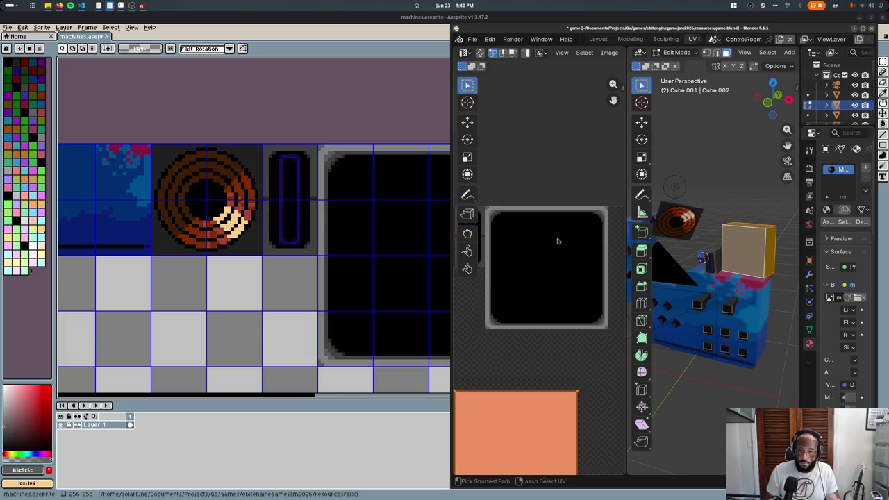
click(552, 152)
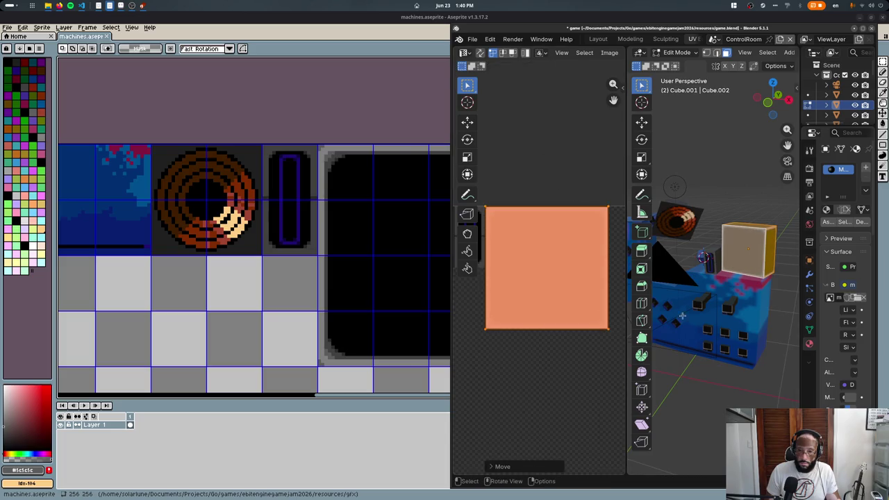
middle_drag(750, 260, 715, 247)
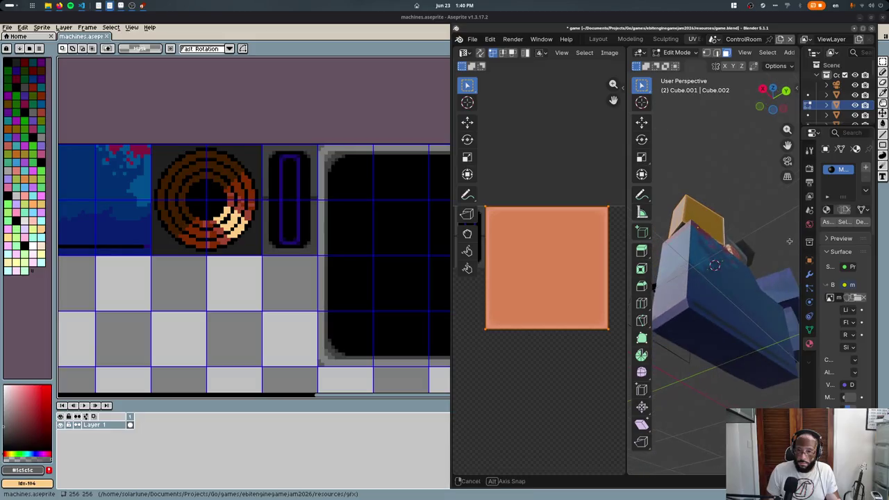
middle_drag(652, 286, 653, 329)
- Re-unwrap the face, collapse its UVs to a point on the blue area, and exit Edit Mode
key(u)
click(531, 301)
key(s)
key(0)
key(Return)
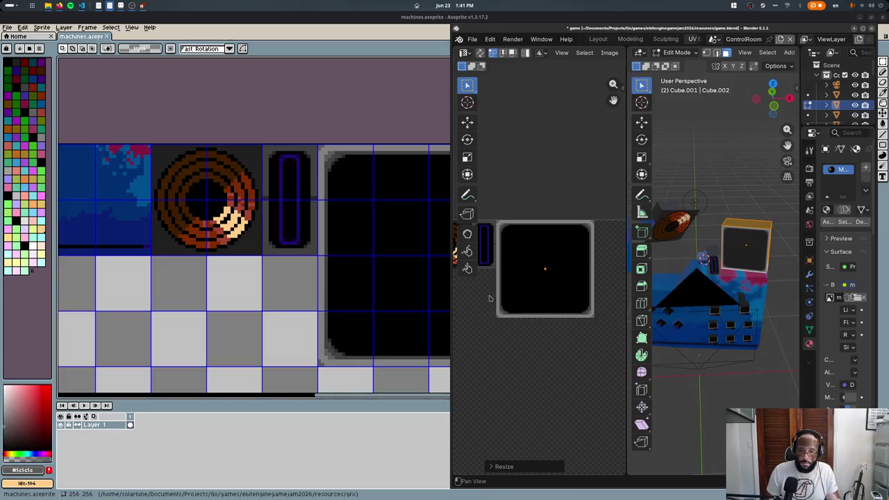
scroll(488, 298, down, 3)
key(g)
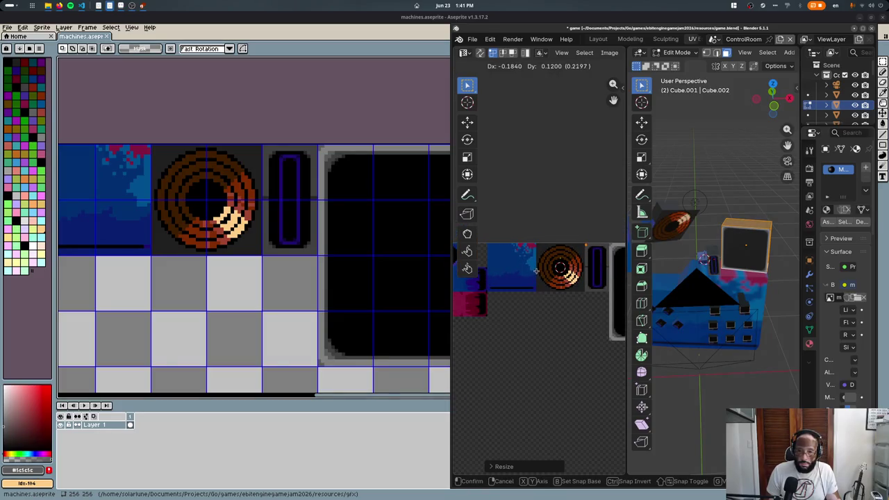
click(537, 271)
key(Tab)
middle_drag(645, 264, 672, 245)
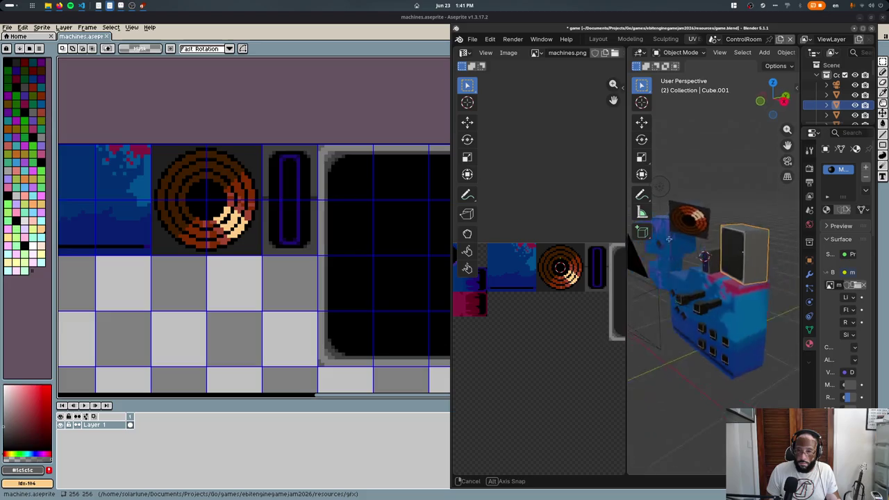
- Enter Edit Mode in top wireframe view and select the monitor box's face
key(Tab)
key(KP_7)
key(z)
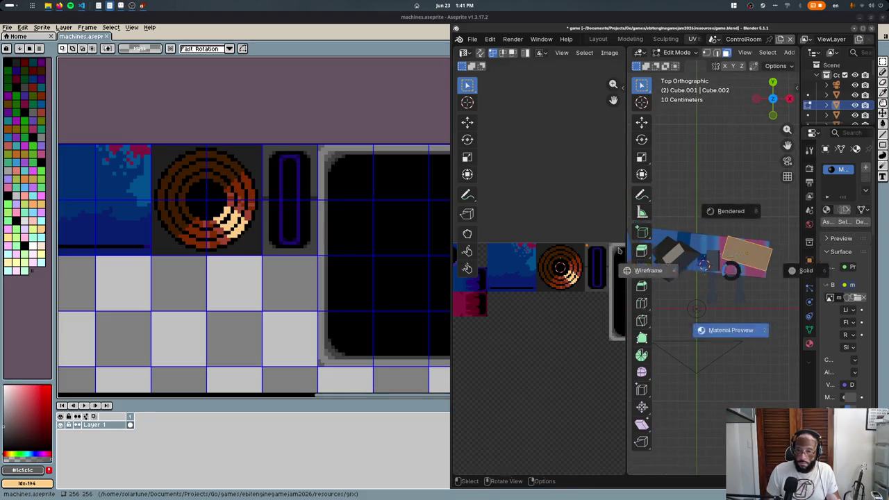
click(720, 221)
shift+middle_drag(720, 221, 646, 208)
click(670, 253)
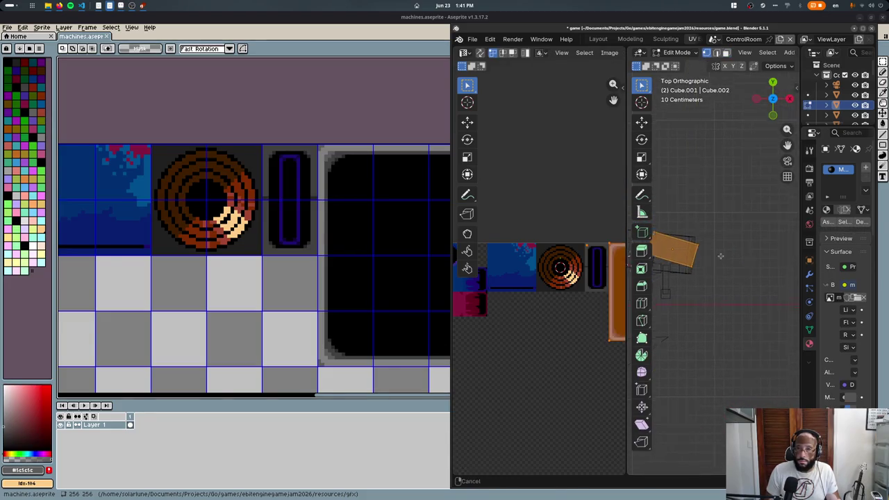
scroll(695, 233, up, 1)
mouse_move(662, 199)
mouse_down()
mouse_move(715, 235)
mouse_move(707, 218)
mouse_up()
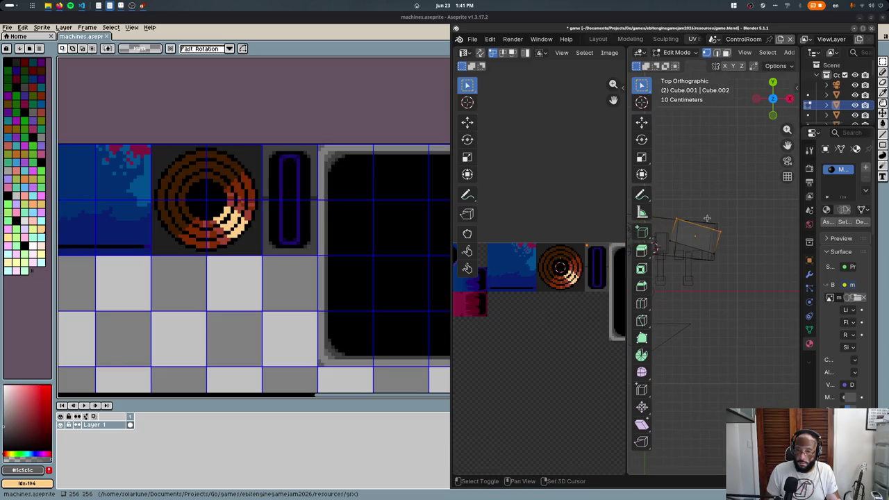
- Extrude the face 0.2 m and taper it to half size
key(e)
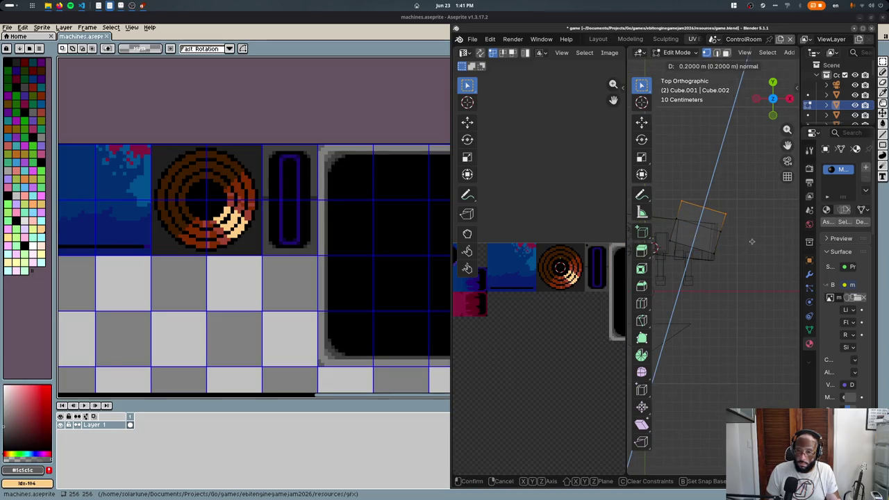
click(751, 241)
key(s)
key(Return)
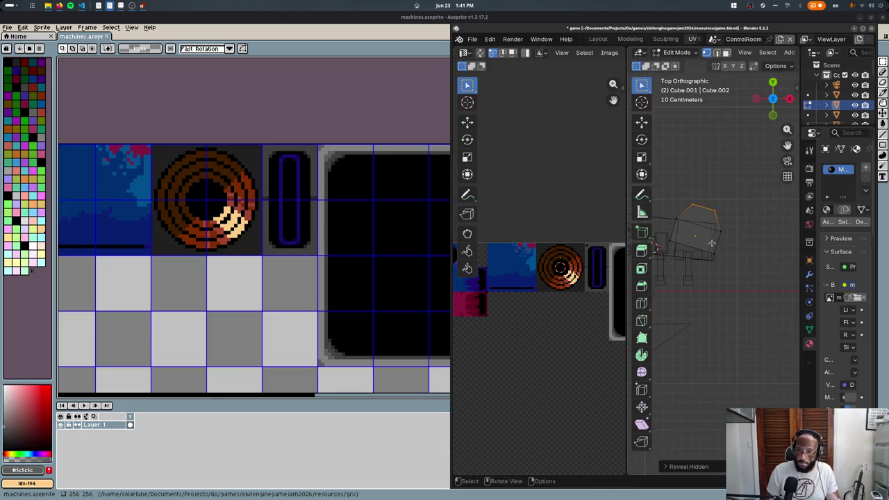
key(Tab)
- Move the small cube to a new position, save, and check the machine in the game
click(702, 222)
key(g)
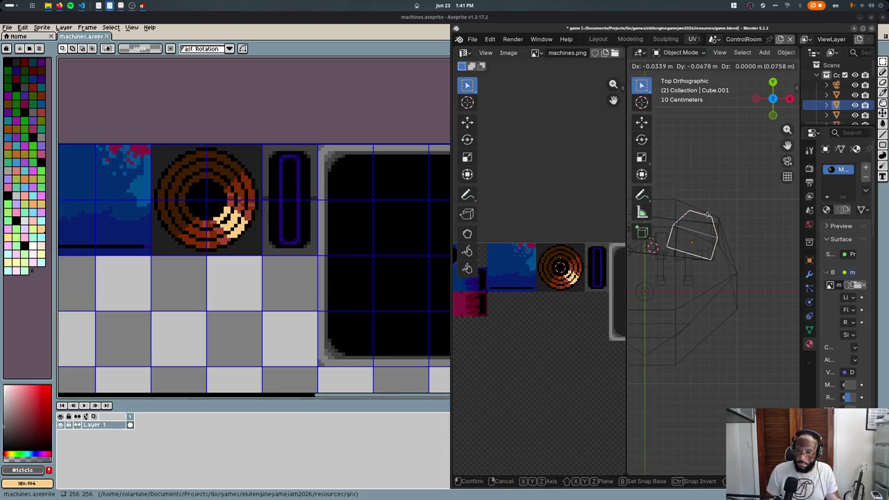
click(707, 216)
key(ctrl+s)
key(super)
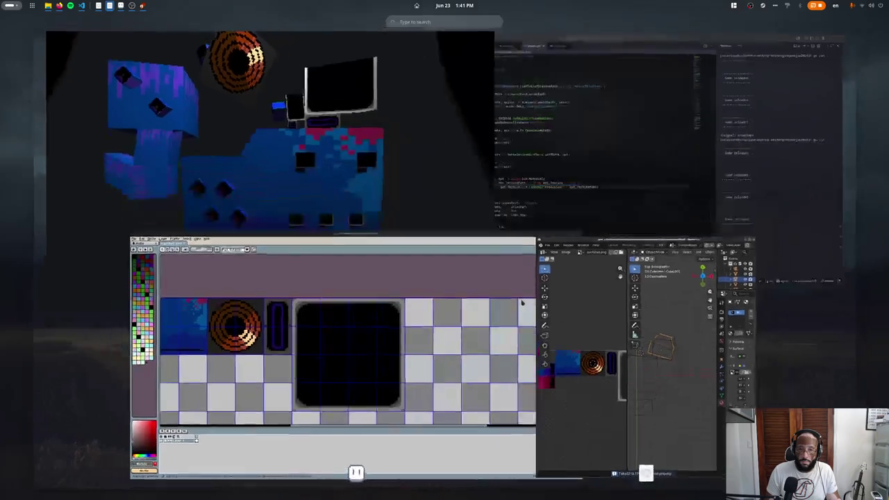
click(272, 128)
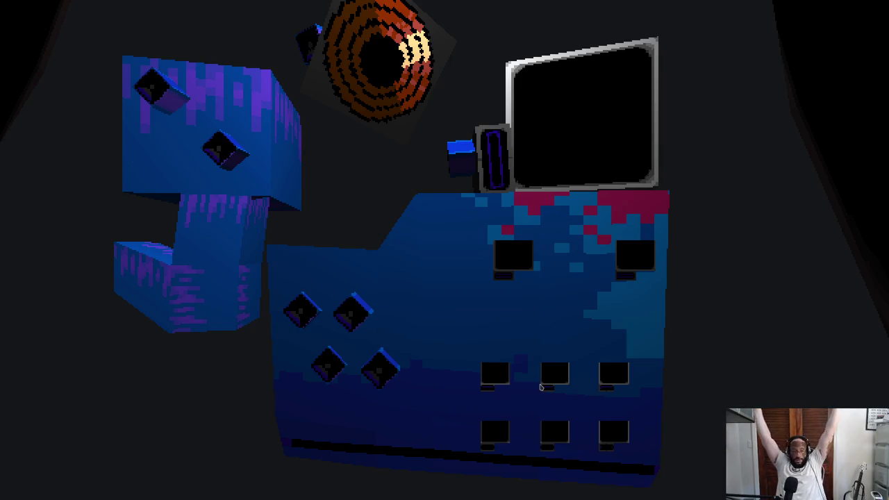
key(super)
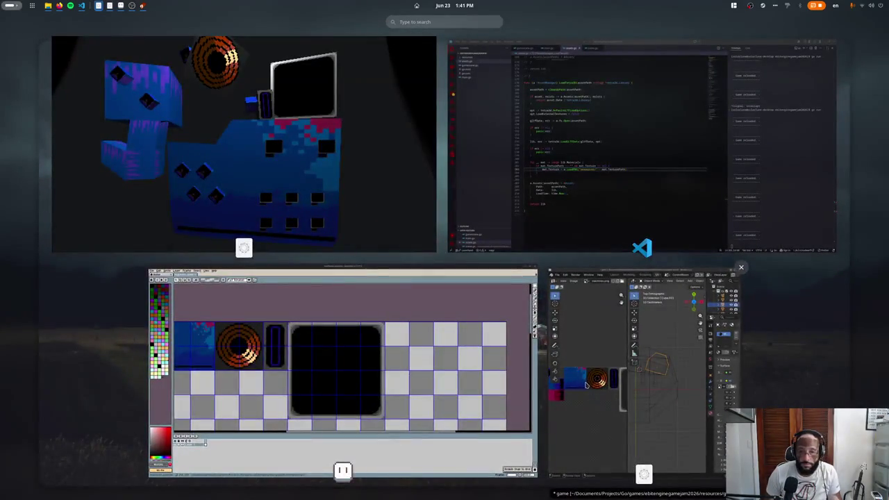
click(585, 384)
- Select the Room object and unwrap its face into UVs
middle_drag(660, 333, 703, 304)
click(704, 304)
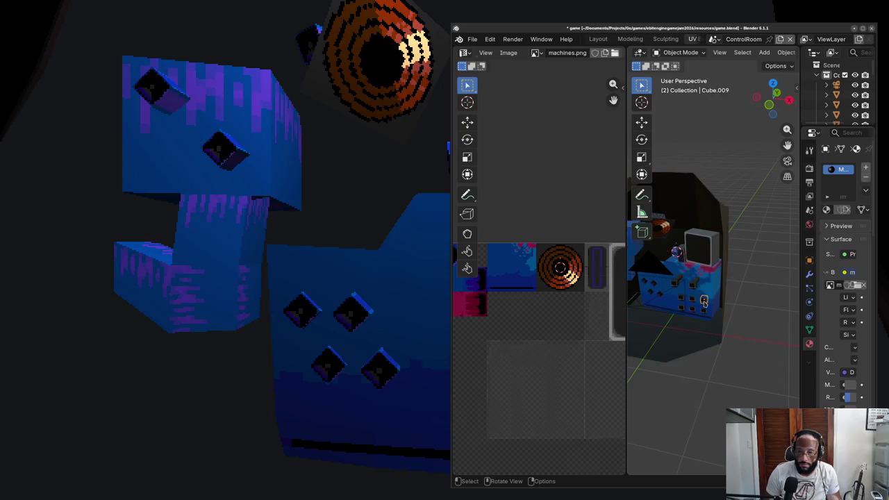
key(Tab)
key(u)
click(698, 336)
- Shrink the room's UV square and place it just below the blue tiles
scroll(533, 346, down, 3)
key(s)
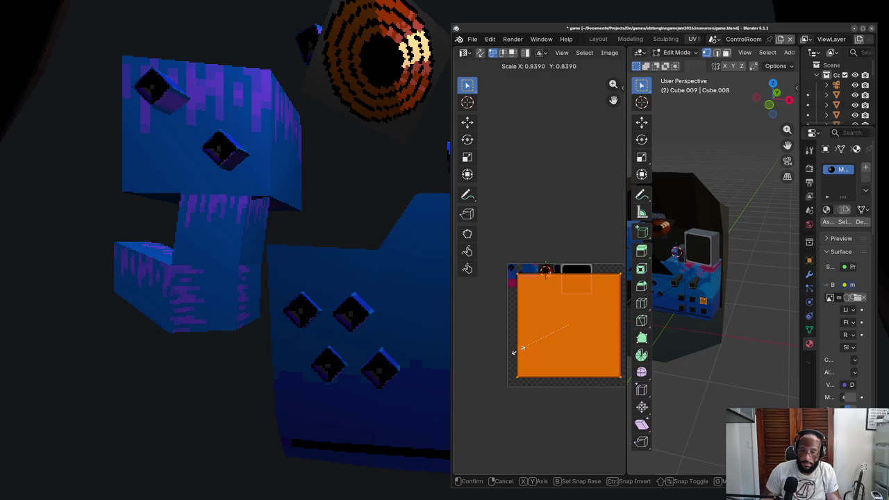
click(517, 352)
key(g)
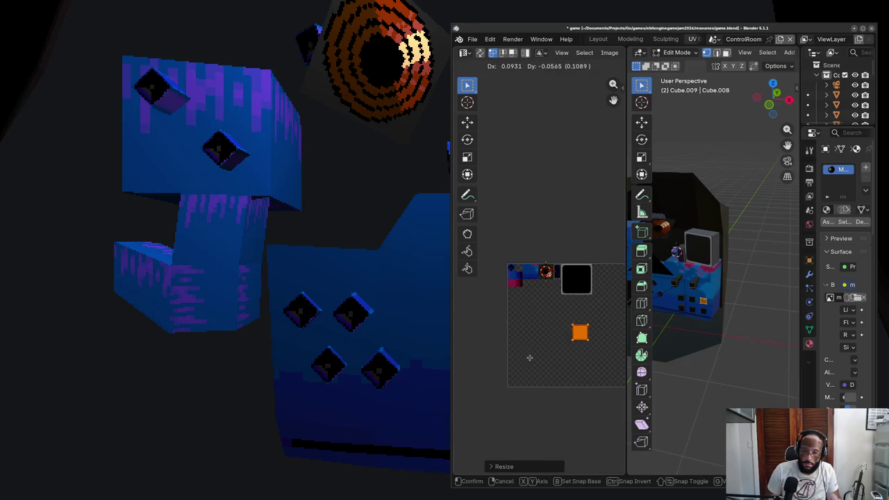
scroll(486, 313, up, 5)
scroll(508, 293, down, 3)
click(481, 253)
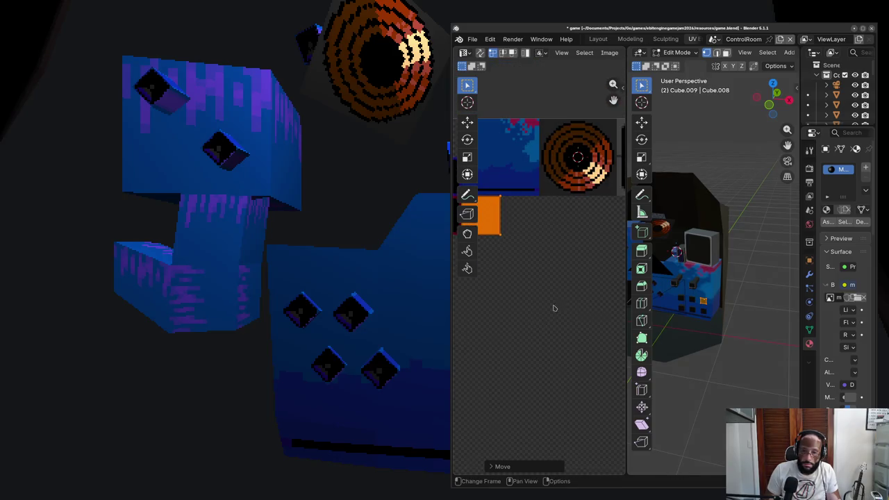
key(super)
click(333, 361)
scroll(417, 210, up, 2)
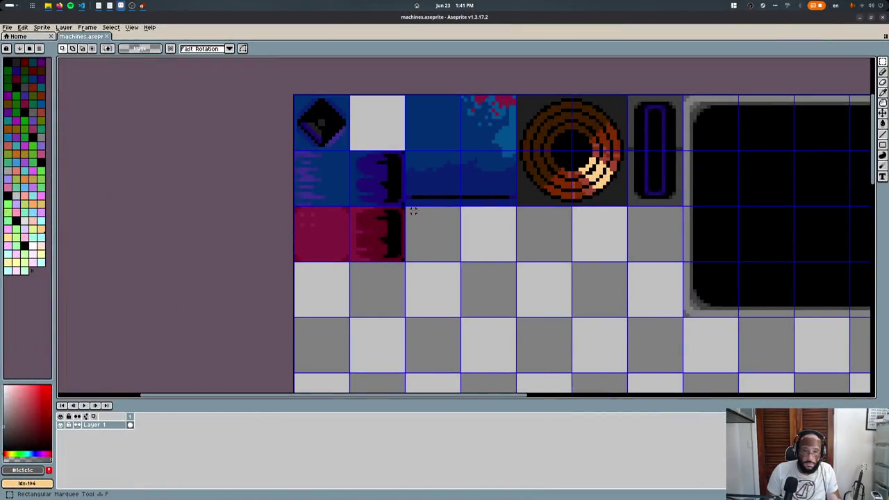
- Fill the empty tile beside the red tiles with dark grey #404040
drag(417, 211, 452, 253)
key(b)
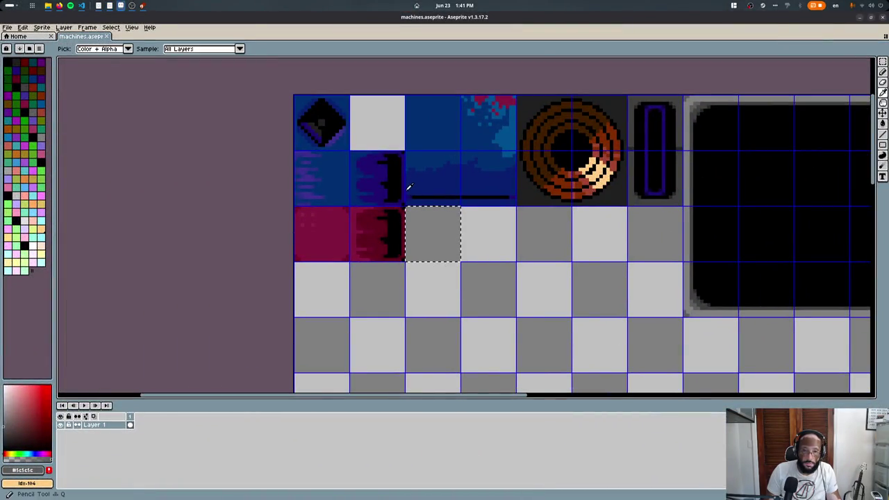
click(352, 180)
key(m)
key(f)
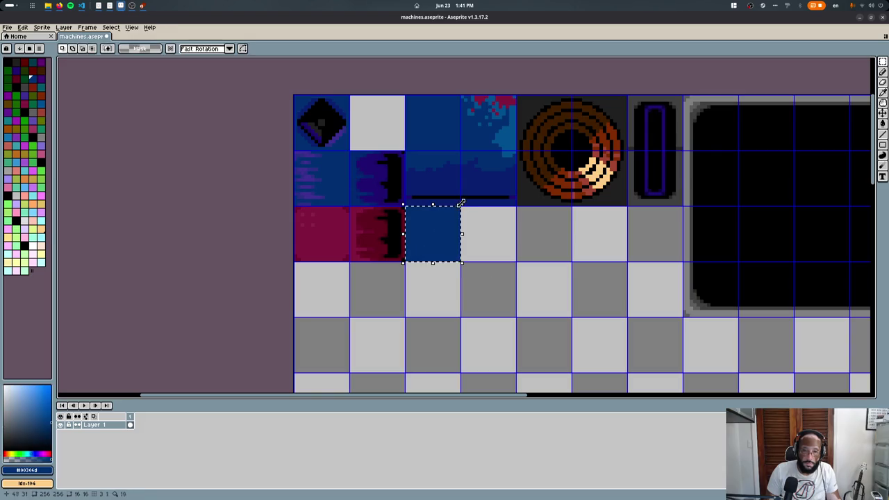
key(i)
click(631, 182)
key(m)
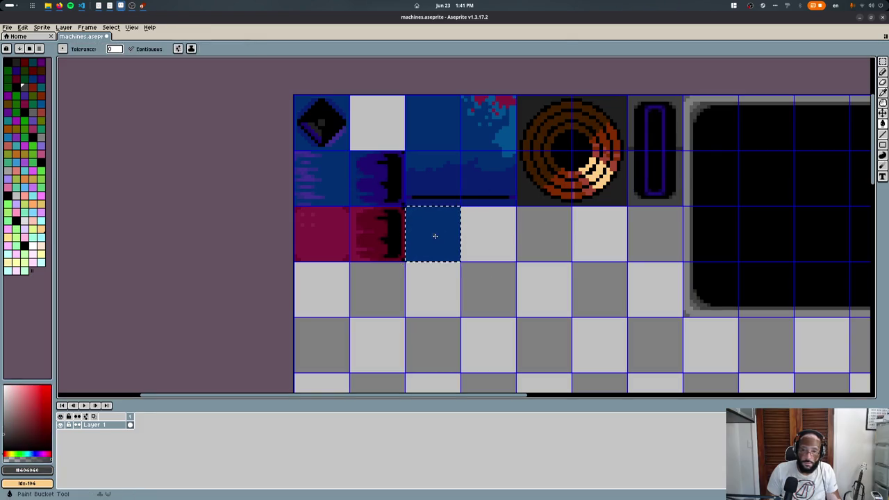
key(f)
key(ctrl+d)
- Refill the button tile in mid grey and darken its corner pixels
key(b)
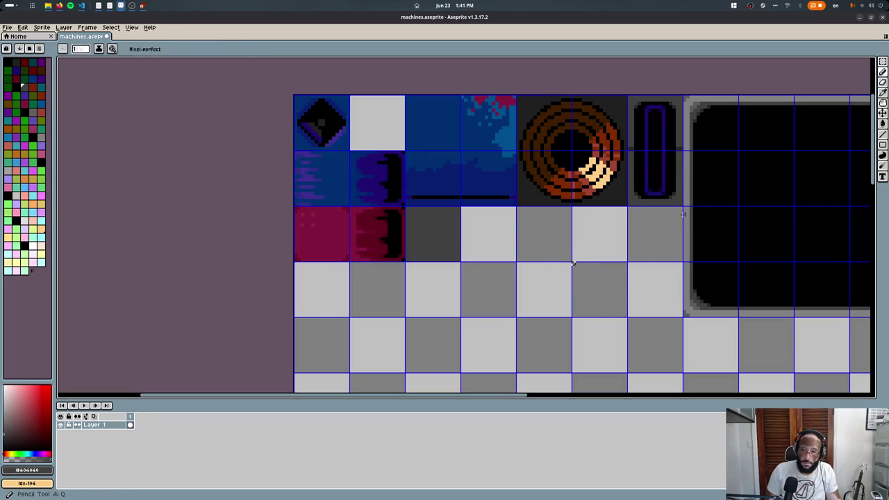
alt+click(686, 212)
scroll(407, 228, up, 1)
key(g)
scroll(419, 222, up, 4)
click(386, 175)
key(ctrl+z)
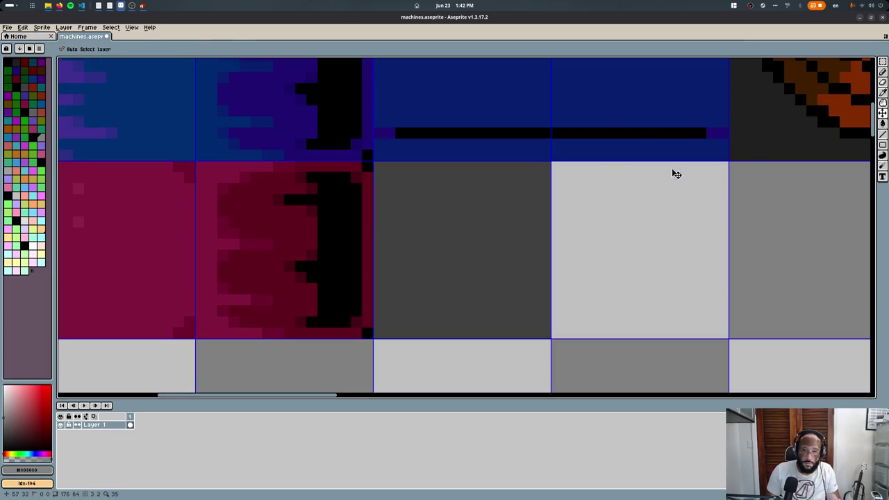
click(404, 219)
key(b)
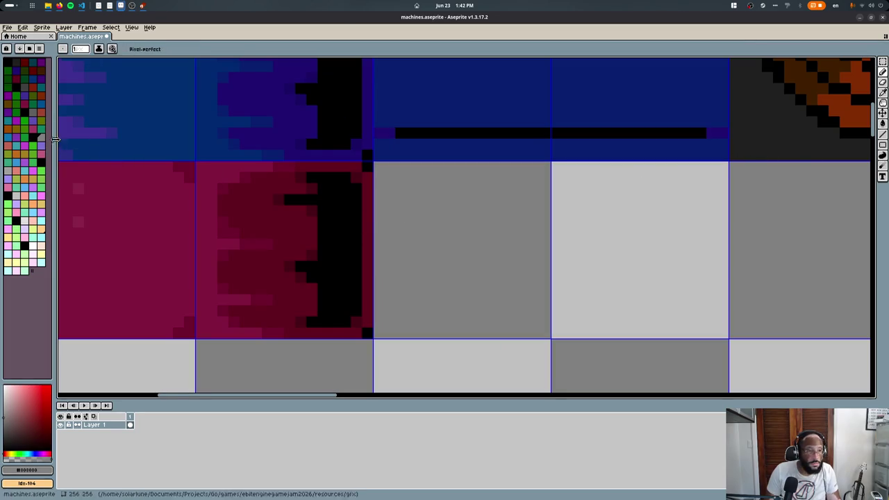
click(33, 116)
click(378, 167)
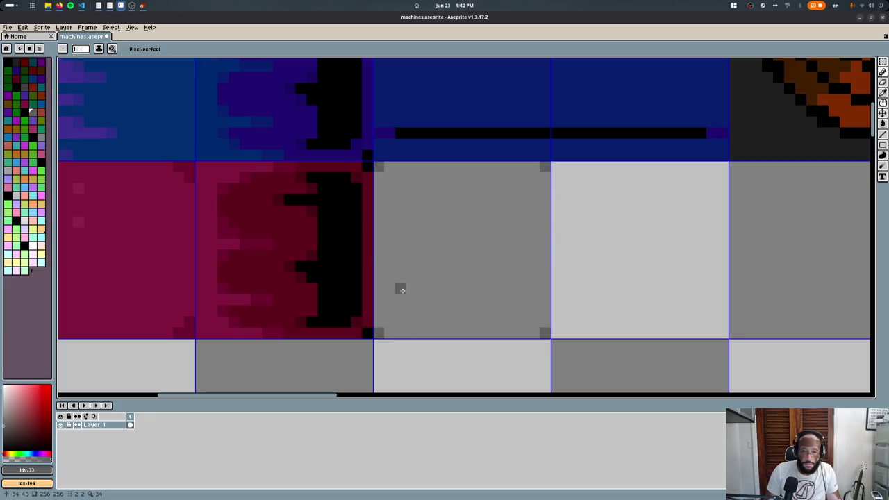
- Draw a dark triangle with a stepped 45° diagonal edge and clean up stray pixels
mouse_move(420, 298)
mouse_down()
mouse_move(417, 208)
mouse_move(500, 212)
mouse_move(472, 262)
mouse_move(434, 292)
mouse_up()
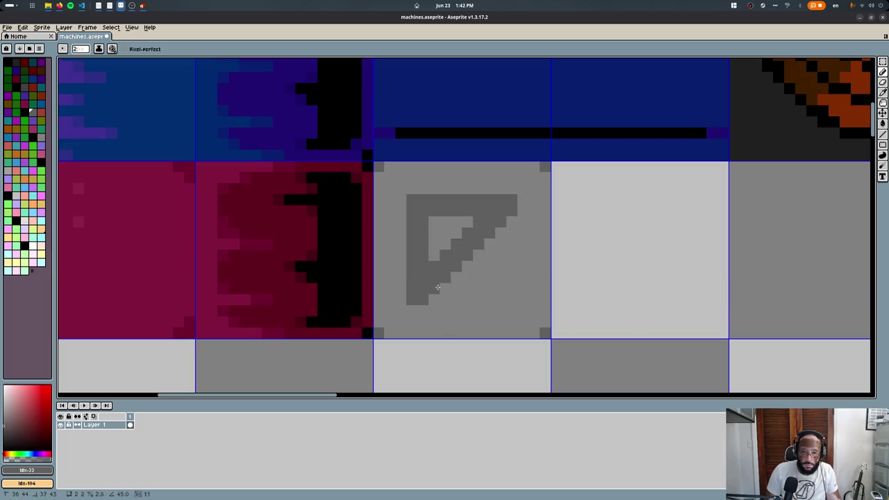
drag(434, 230, 458, 250)
click(494, 313)
right_click(477, 273)
alt+click(452, 302)
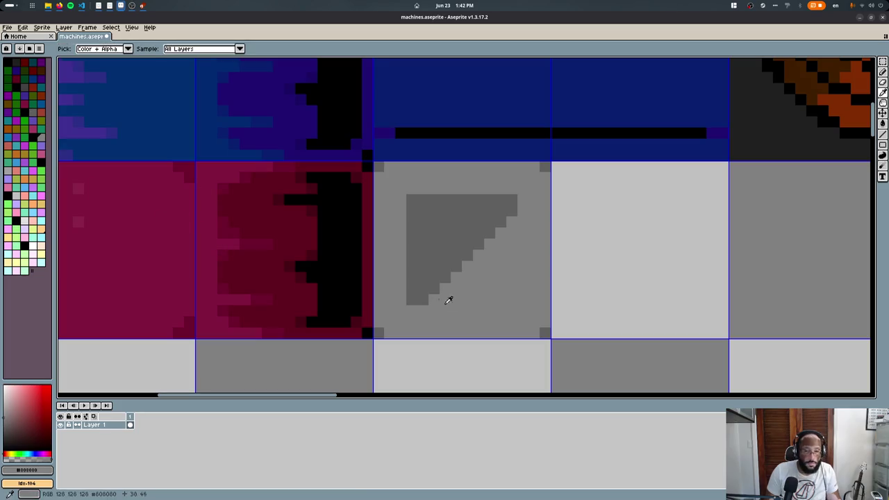
click(412, 298)
alt+click(468, 254)
click(462, 298)
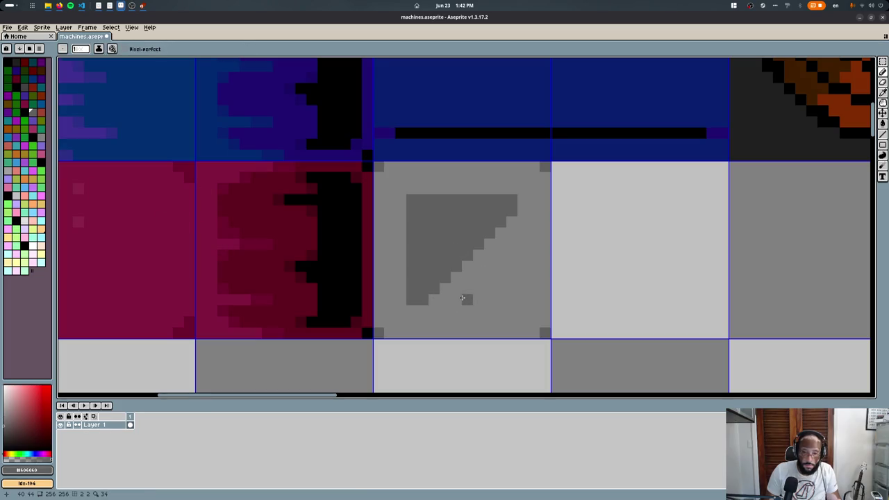
shift+click(517, 254)
click(496, 285)
click(23, 86)
click(492, 270)
- Draw the diagonal bevel line, fill the upper-left triangle dark grey, and export machines.png
click(411, 298)
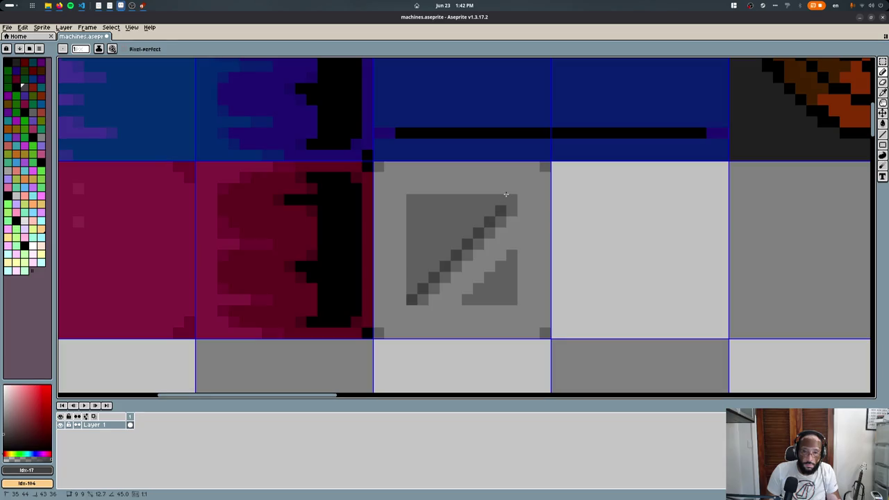
key(g)
click(489, 201)
key(b)
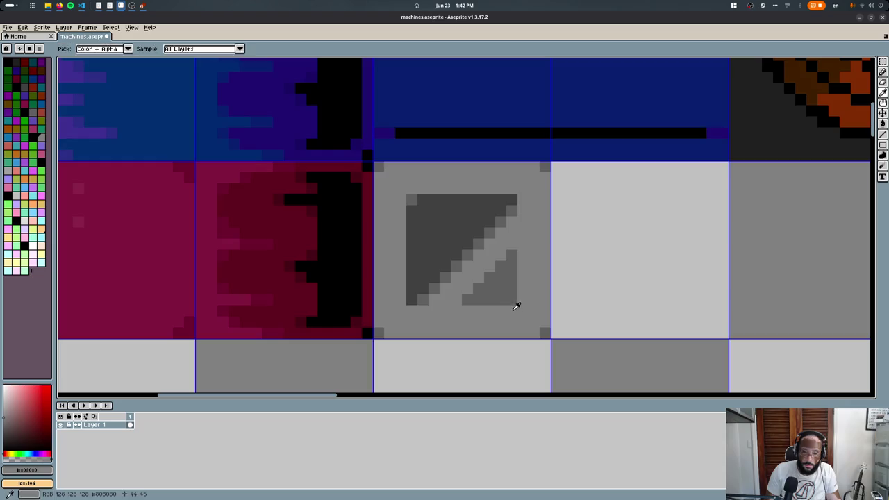
scroll(523, 190, down, 8)
scroll(522, 194, up, 4)
scroll(522, 204, up, 4)
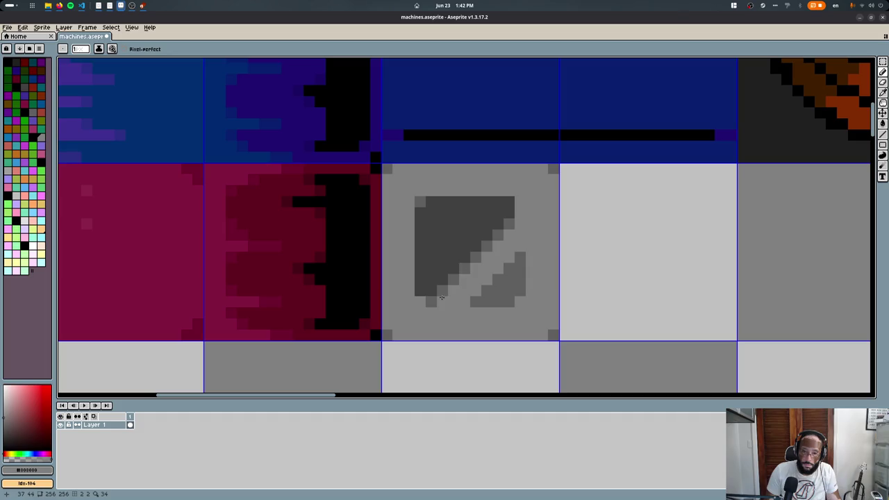
scroll(523, 299, down, 5)
key(Return)
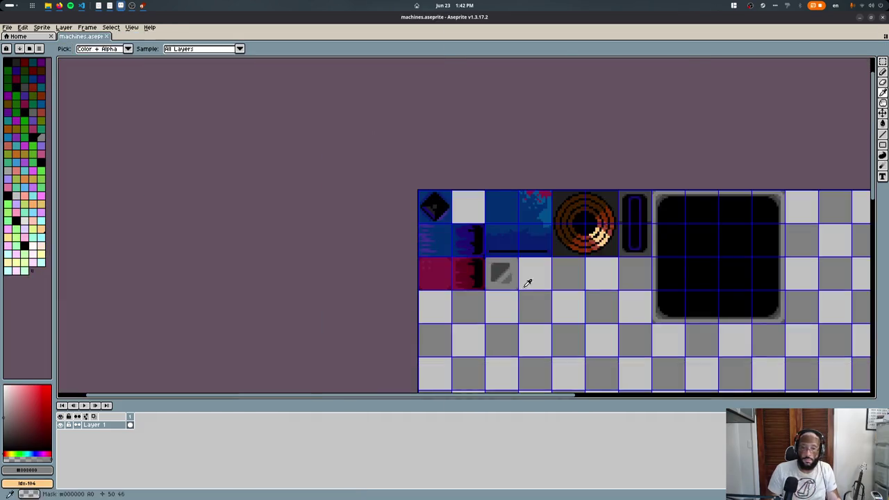
key(alt+Tab)
- Reload the updated texture, rotate the button face 90°, and save to check the game
key(alt+r)
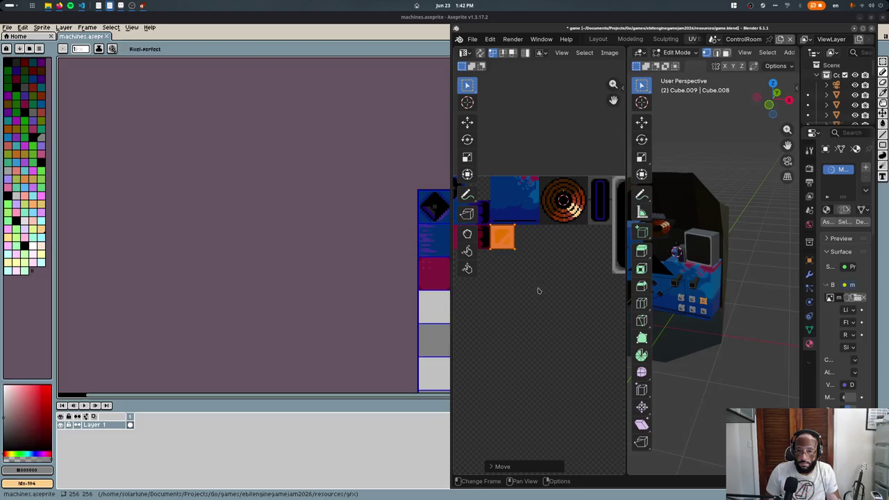
key(Tab)
mouse_move(666, 292)
middle_down()
mouse_move(697, 270)
mouse_move(687, 264)
middle_up()
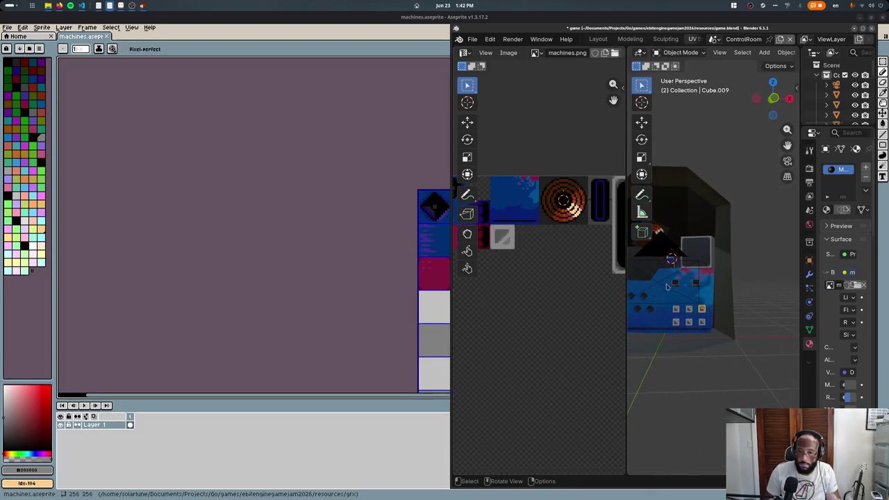
key(Tab)
text(r90)
key(Return)
key(Tab)
key(ctrl+s)
key(alt+Tab)
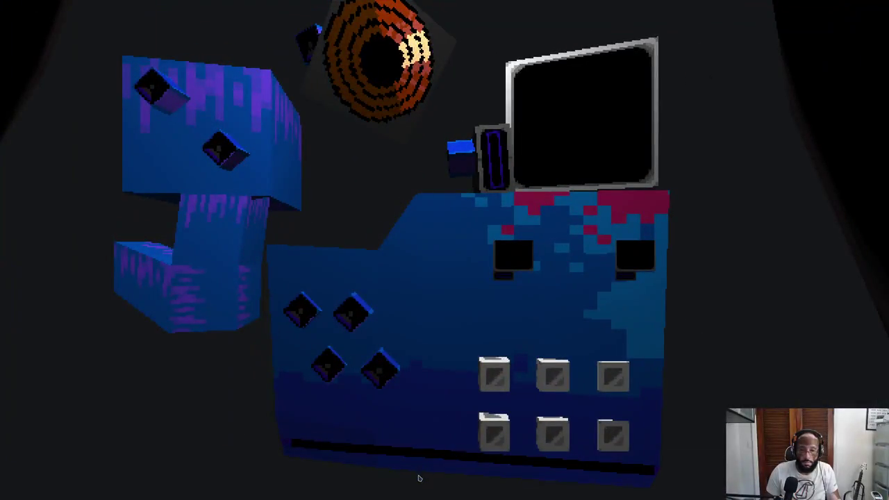
key(alt+Tab)
key(alt+Tab)
key(alt+Tab)
- Shrink the button faces' UV island and place it over the grey button tile
key(Tab)
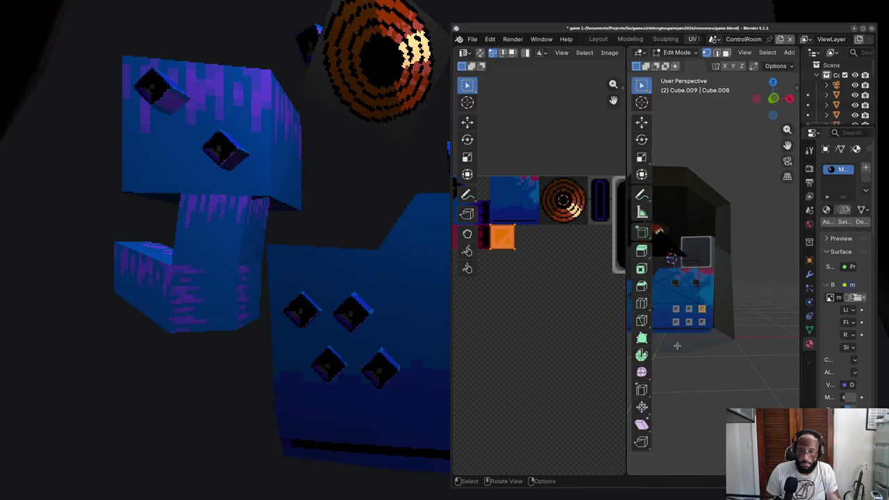
key(KP_7)
scroll(729, 319, up, 6)
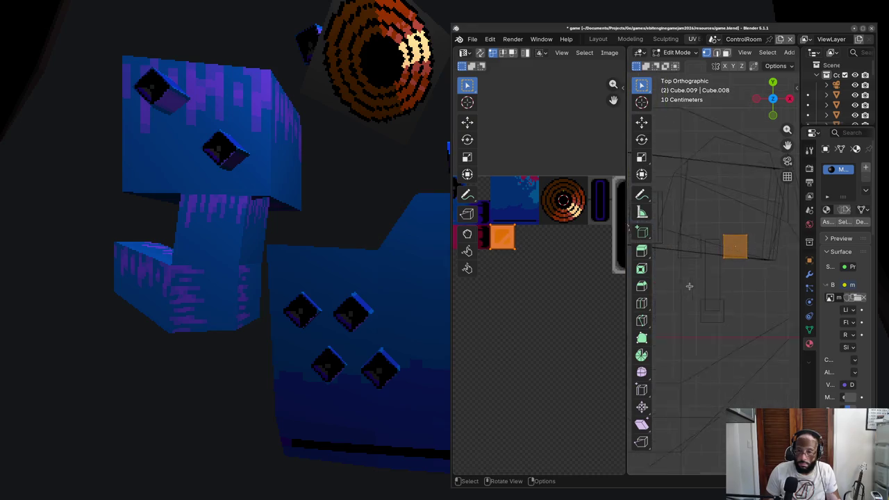
key(a)
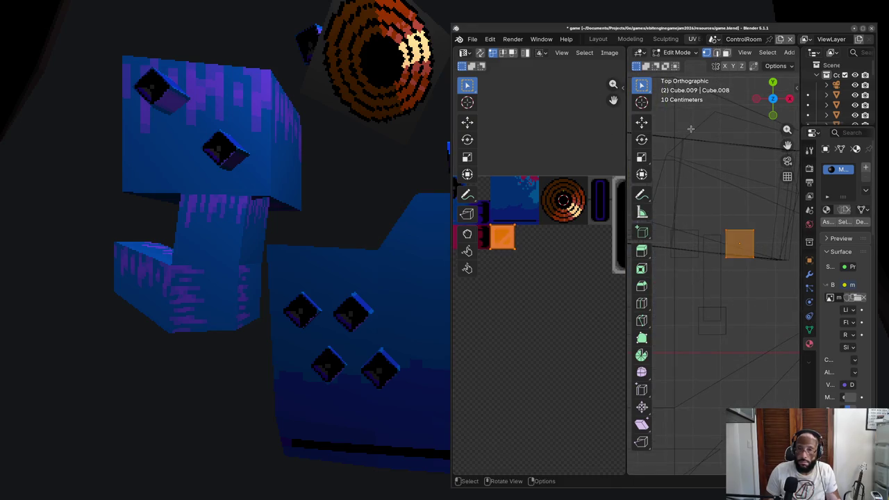
key(s)
click(521, 316)
key(g)
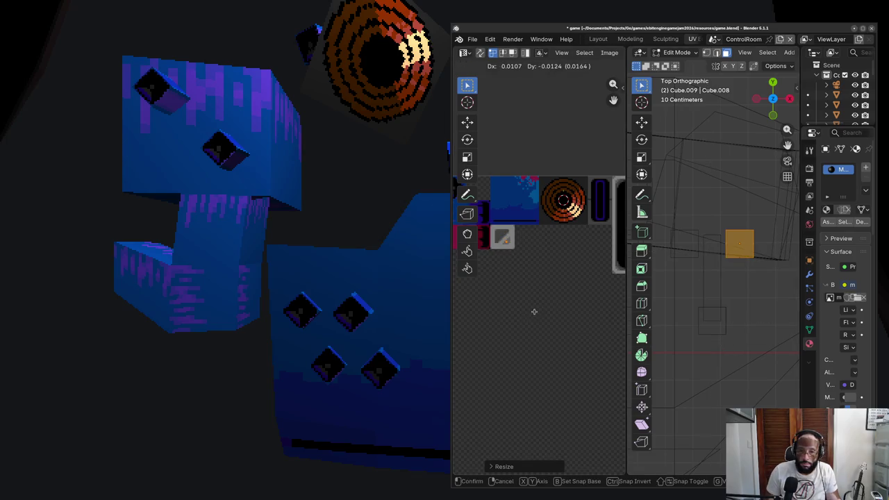
click(535, 312)
key(g)
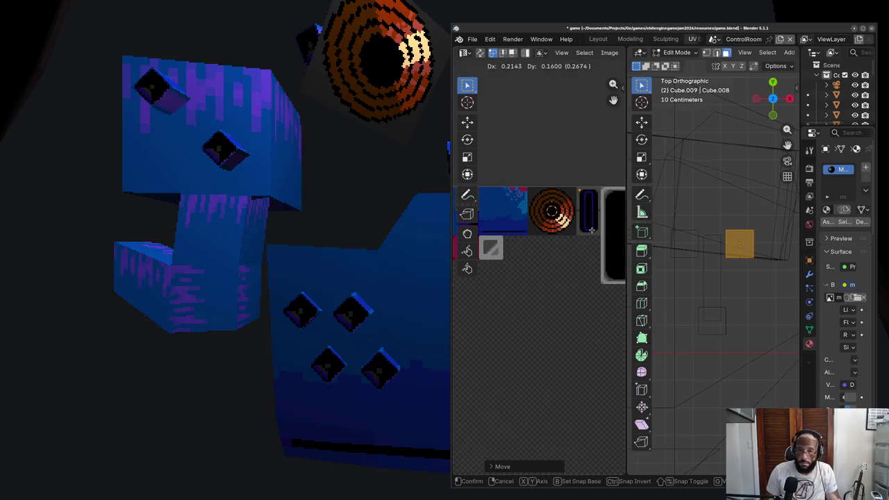
click(591, 229)
key(Tab)
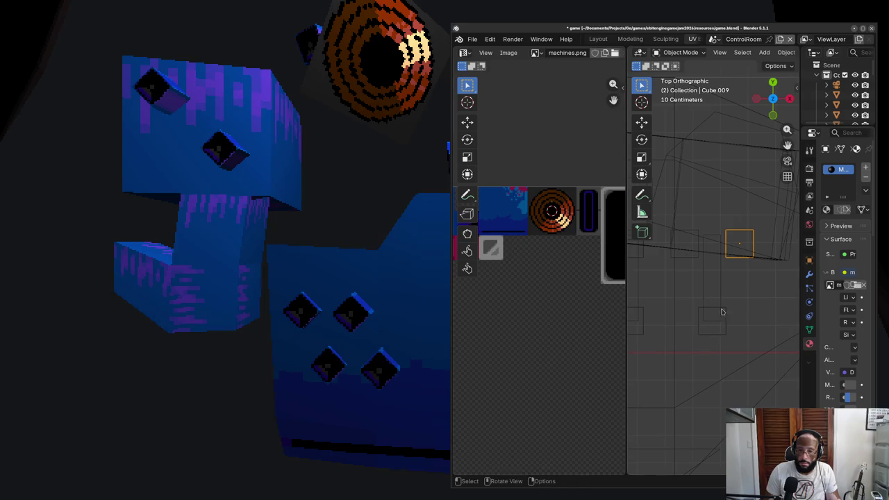
- Export the scene and view the grey beveled buttons in the game
middle_drag(718, 302, 688, 278)
key(ctrl+s)
click(325, 310)
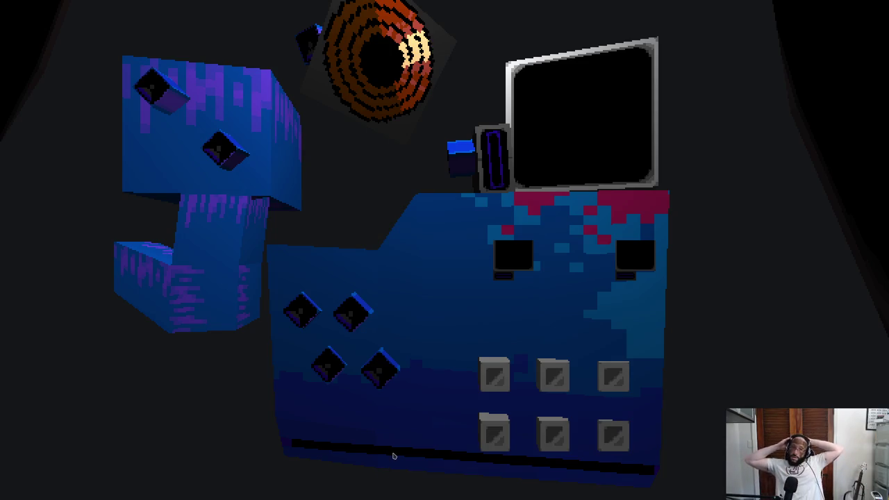
key(super)
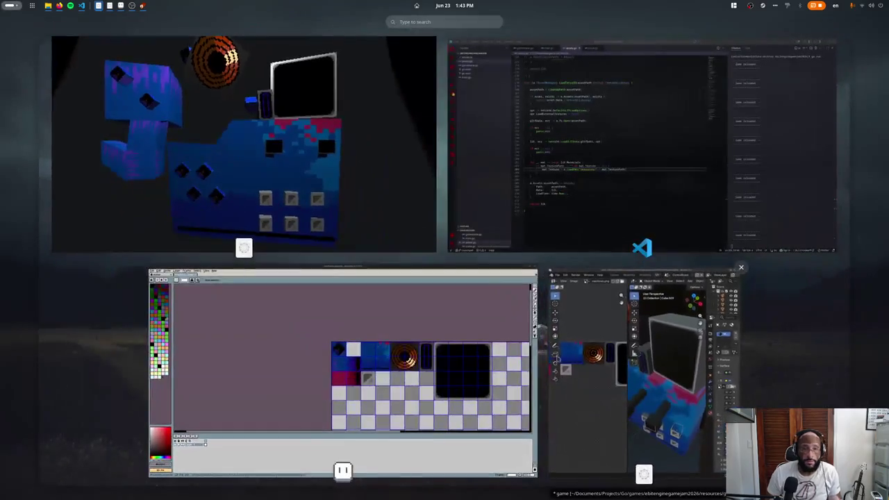
- Add a mat.TextureFilterMode = ebiten.FilterNearest line in assets.go and rerun the game
click(479, 174)
click(396, 310)
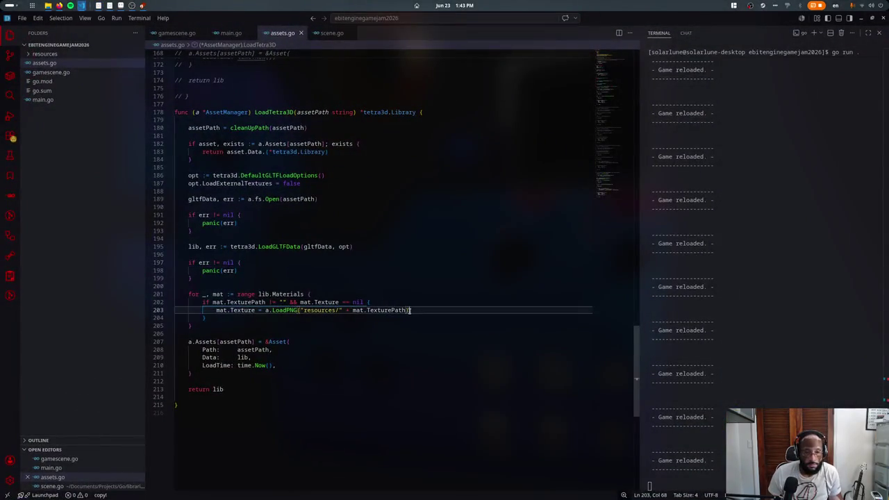
key(Return)
text(mat.)
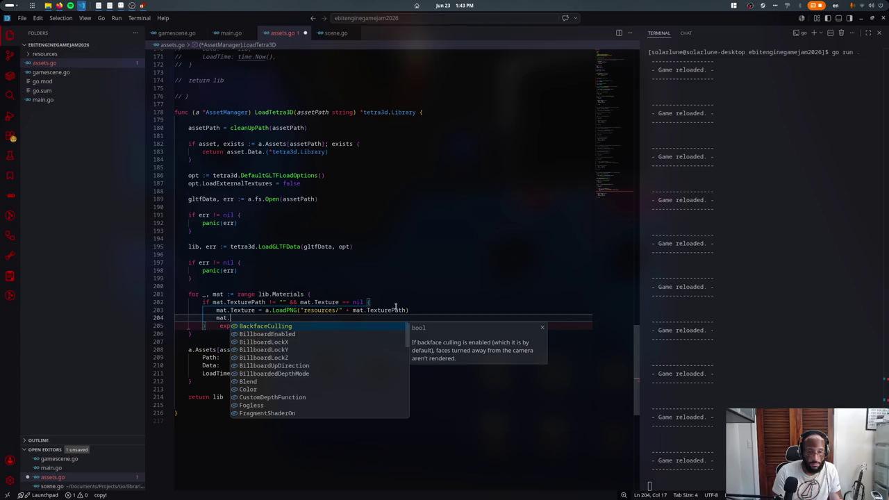
text(Filter)
key(Return)
text(= ebiten.B)
key(BackSpace)
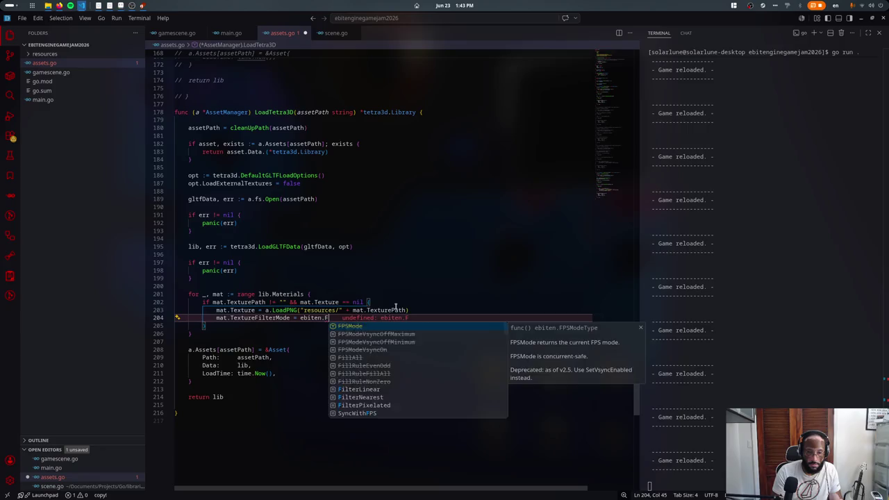
text(Filter)
key(Down)
key(Return)
key(ctrl+s)
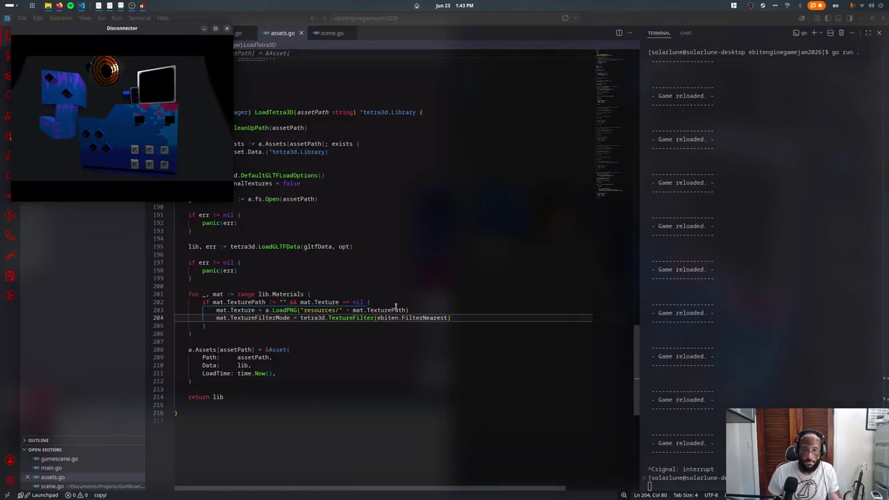
key(Escape)
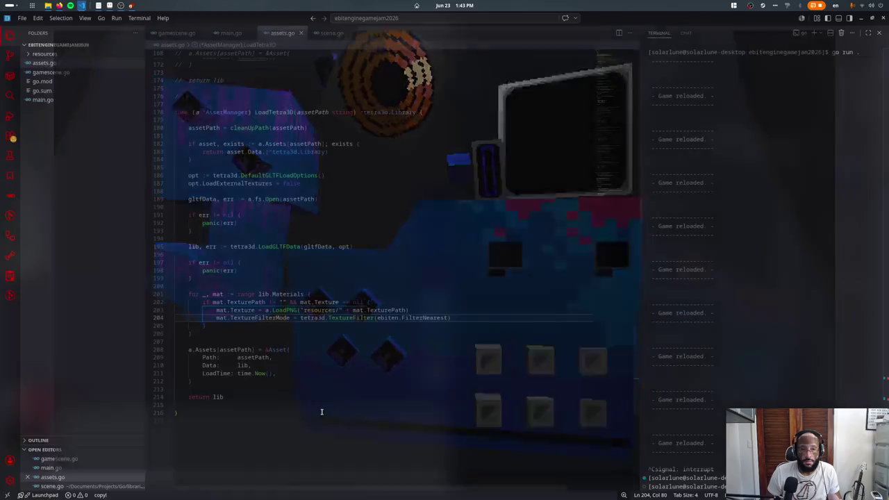
- Try ebiten.FilterLinear instead, rerun, then cut the filter line out
double_click(417, 317)
text(FilterL)
key(Return)
key(ctrl+s)
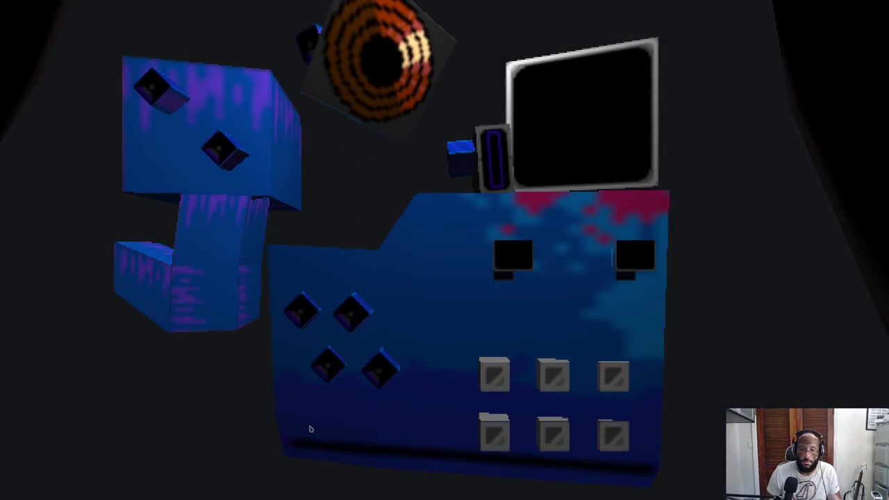
key(Escape)
key(ctrl+x)
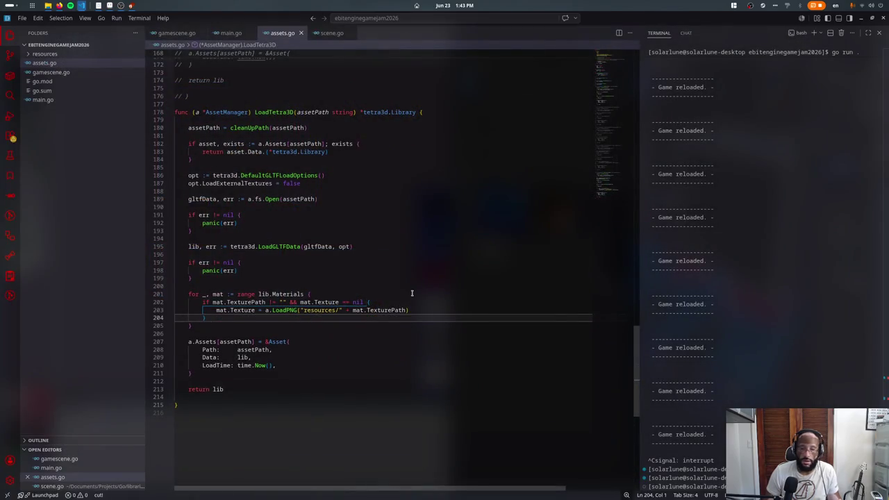
key(super)
click(729, 282)
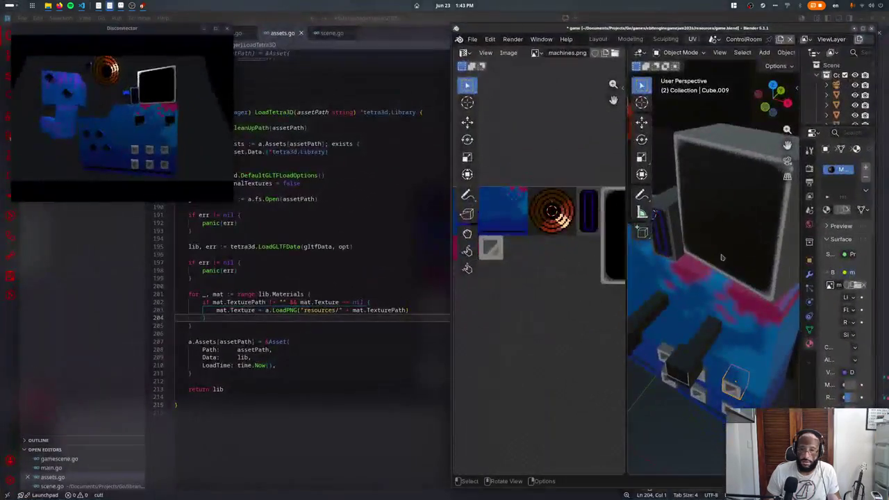
- Set the machine material's Texture Filter Mode to Bilinear and re-export for the game
key(super+Up)
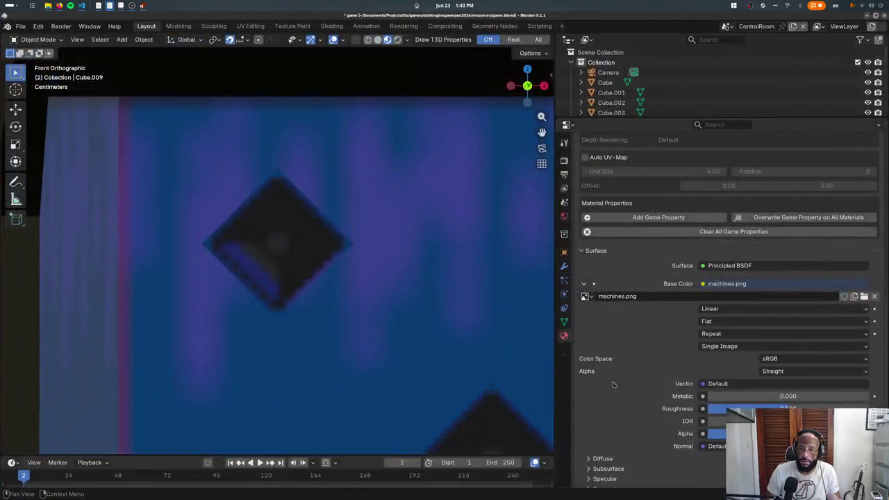
click(603, 252)
scroll(643, 332, up, 5)
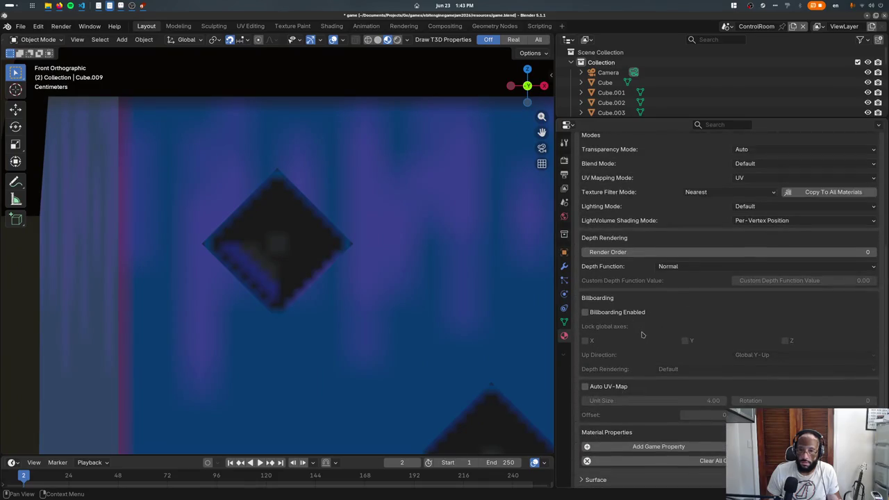
scroll(644, 331, up, 2)
scroll(680, 314, up, 1)
click(695, 296)
click(722, 308)
key(ctrl+s)
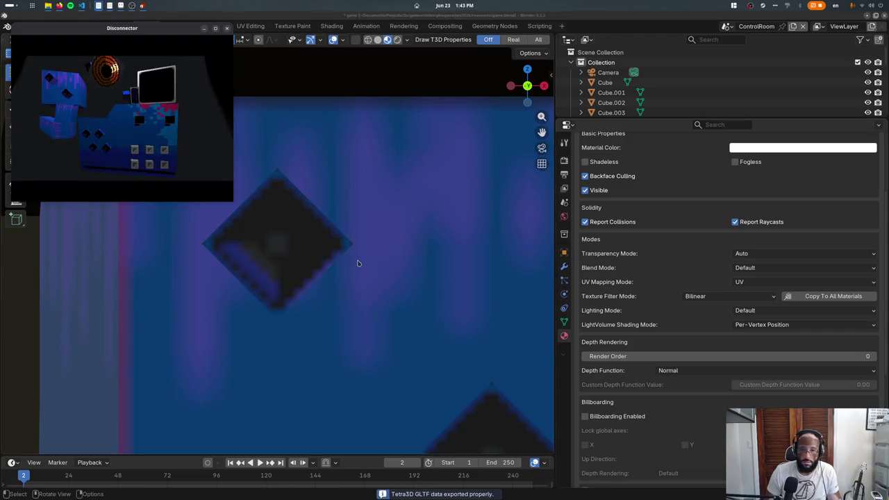
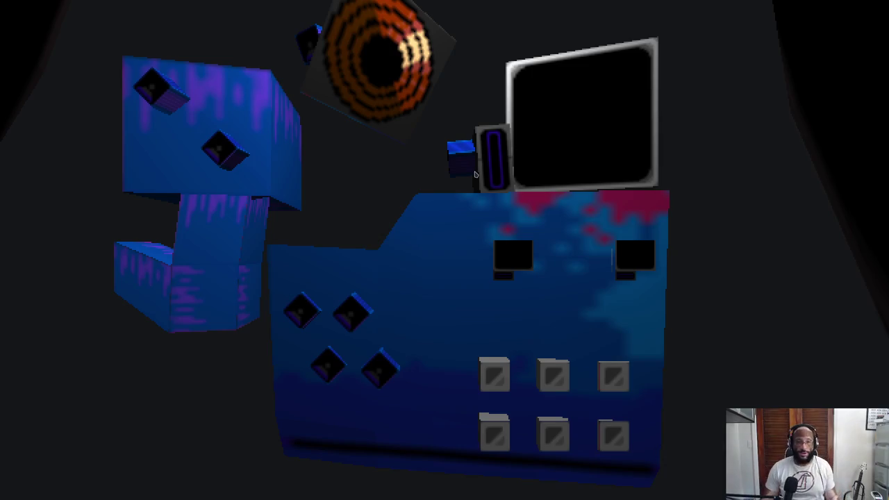
- Return to Blender, select the Room object and frame the view on it
key(super)
click(387, 283)
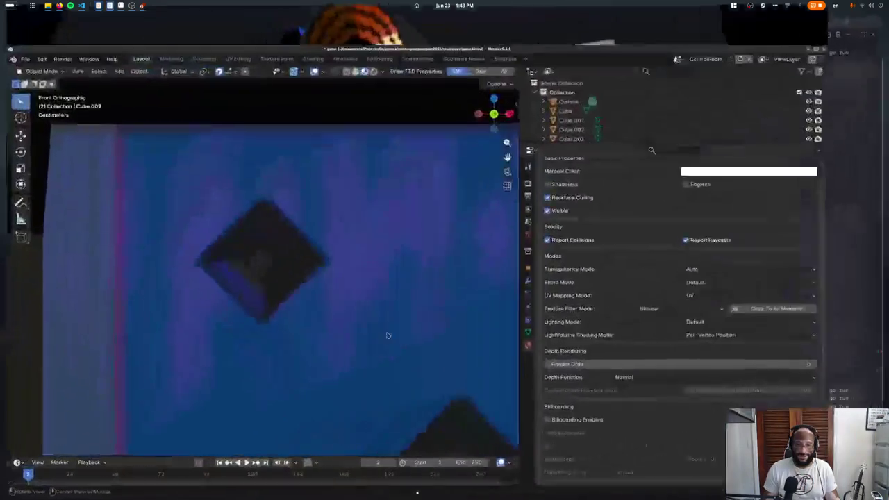
middle_drag(388, 283, 396, 169)
click(396, 169)
key(KP_Decimal)
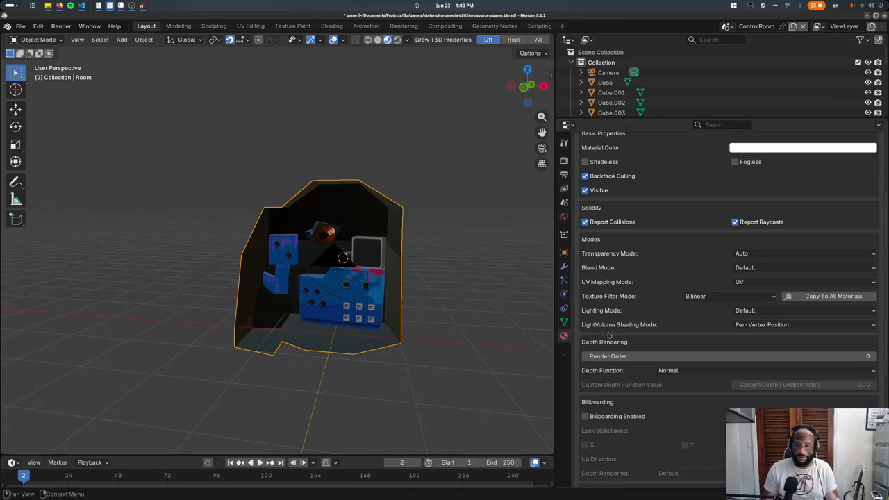
scroll(606, 334, up, 5)
- Add a Room material slot holding a single-user copy of Machines named 'Vertex Coloring'
click(879, 159)
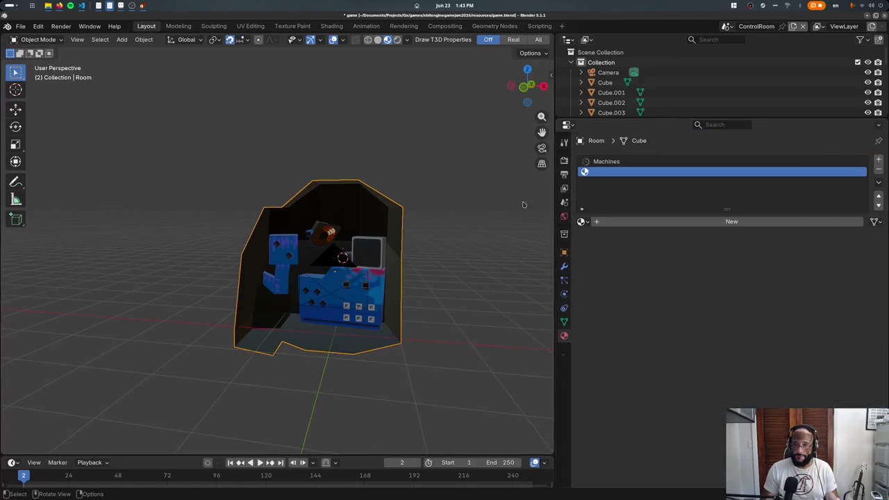
click(581, 222)
click(582, 201)
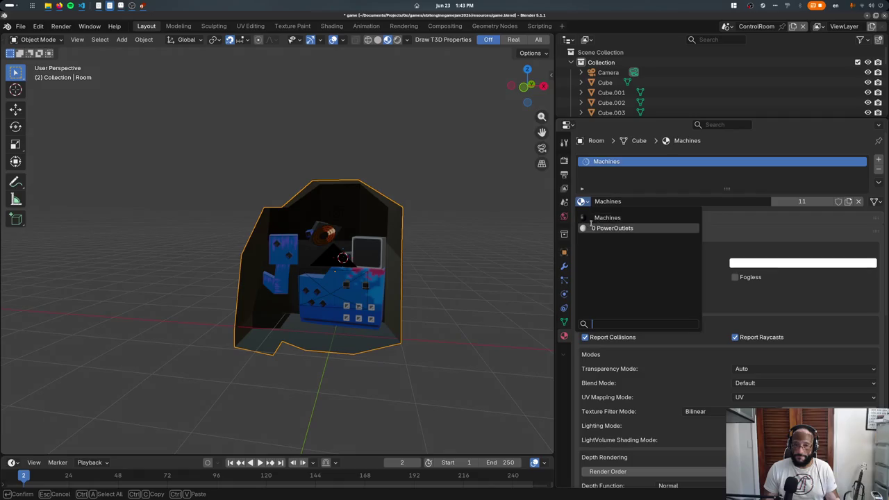
click(838, 202)
click(776, 201)
text(V)
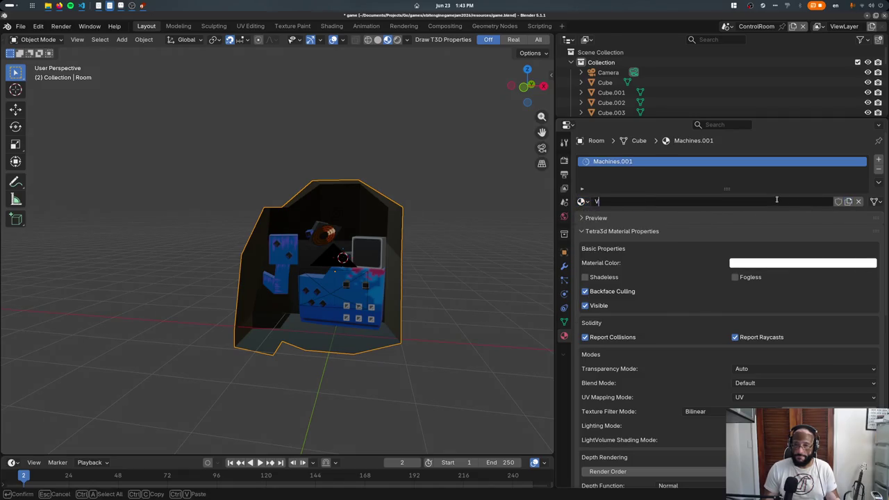
text(g)
key(Return)
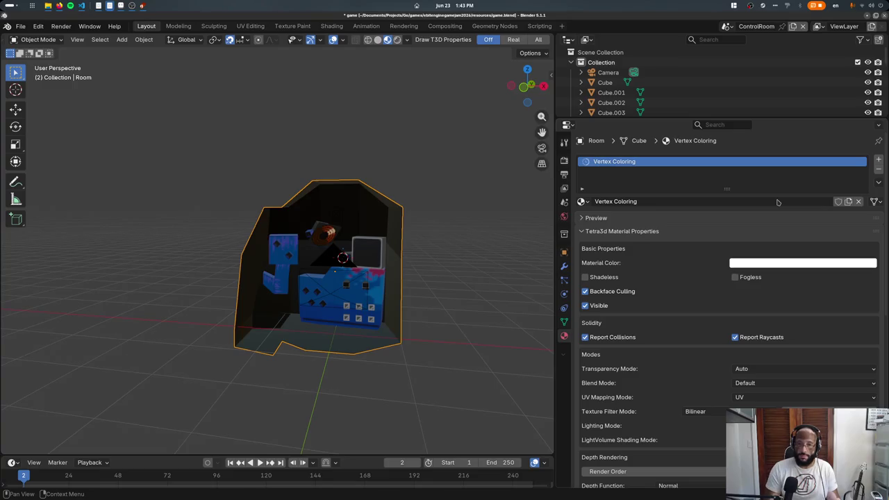
- Unlink the base colour image, drive Base Color from Color Attribute, and preview the game
scroll(634, 312, down, 1)
scroll(634, 313, down, 5)
scroll(634, 312, down, 5)
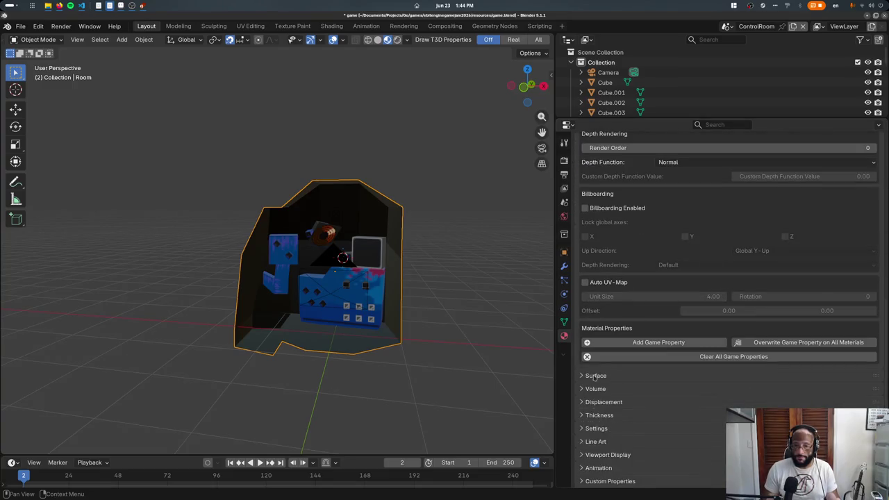
click(591, 375)
scroll(591, 375, down, 5)
click(869, 296)
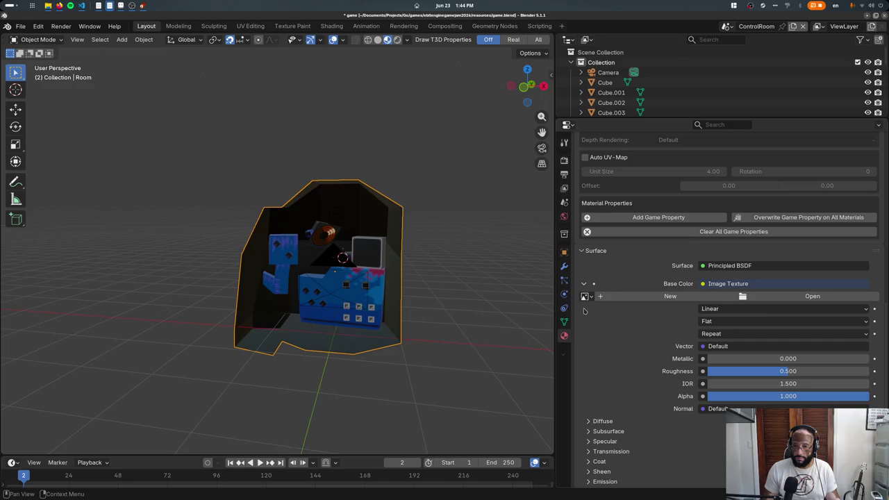
click(712, 283)
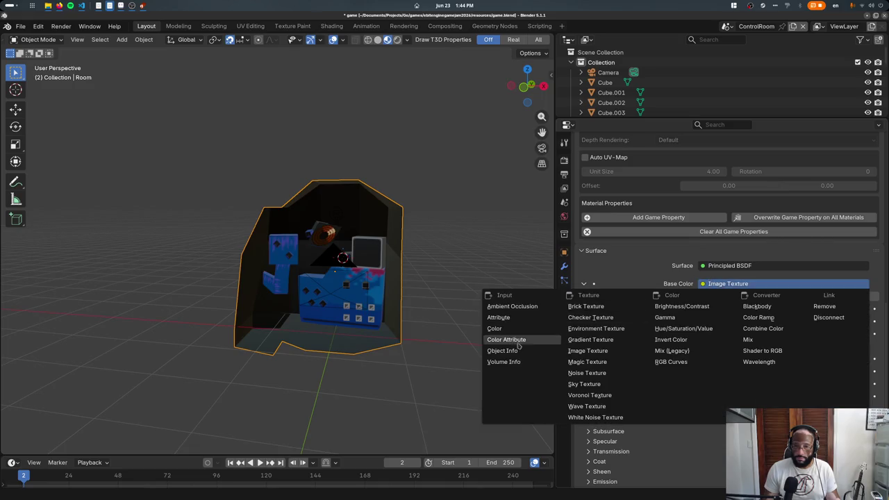
click(518, 346)
key(p)
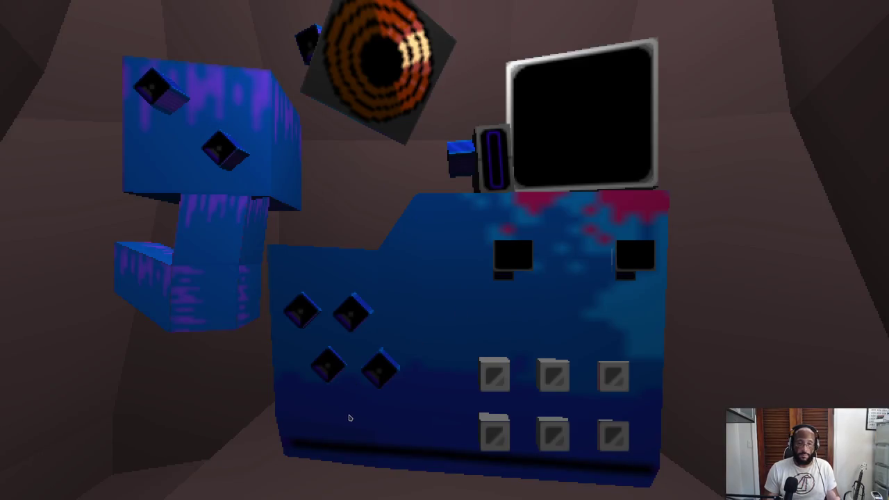
- Close the game preview and reselect the Room object among the machines
key(Escape)
click(283, 298)
click(284, 297)
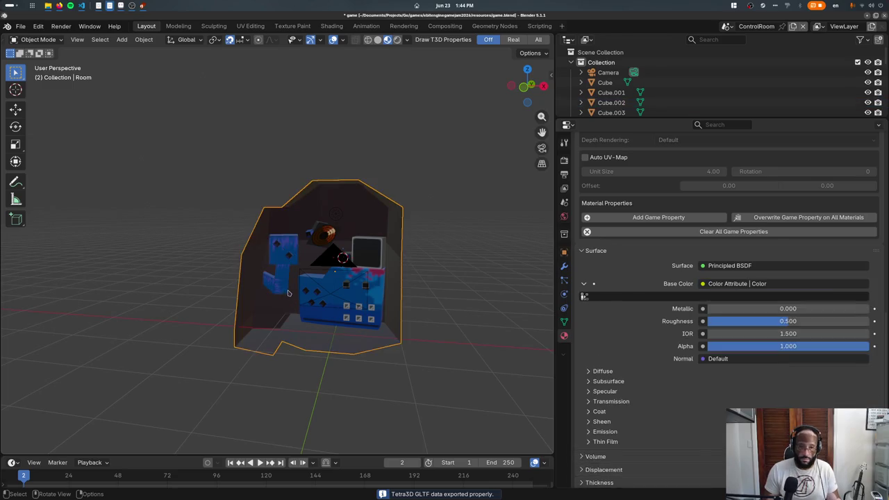
click(289, 295)
mouse_move(289, 296)
middle_down()
mouse_move(359, 344)
mouse_move(288, 304)
mouse_move(294, 200)
middle_up()
click(288, 305)
- Select PowerPort, save game.blend, and search commands for 'add collection'
scroll(288, 229, up, 5)
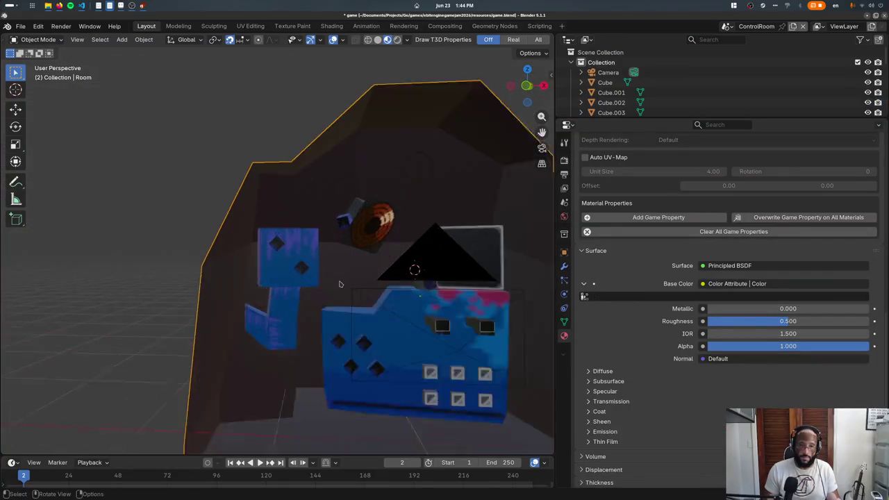
middle_drag(283, 264, 200, 213)
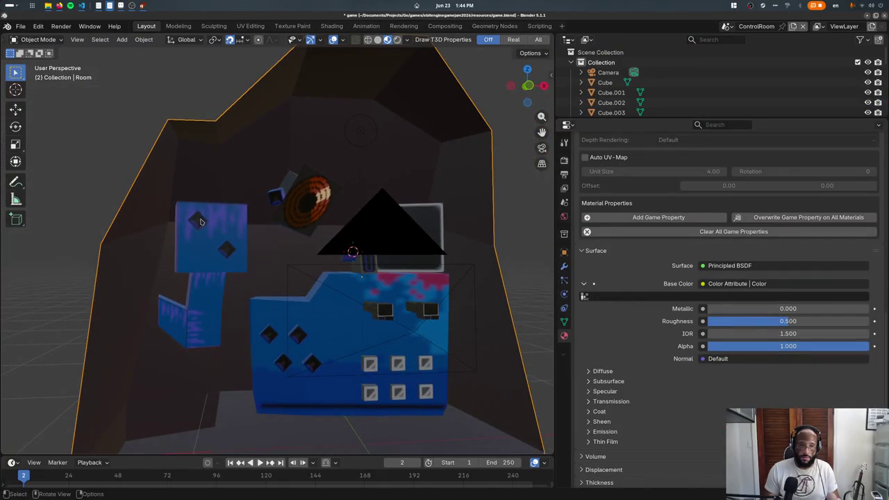
alt+click(200, 221)
click(198, 222)
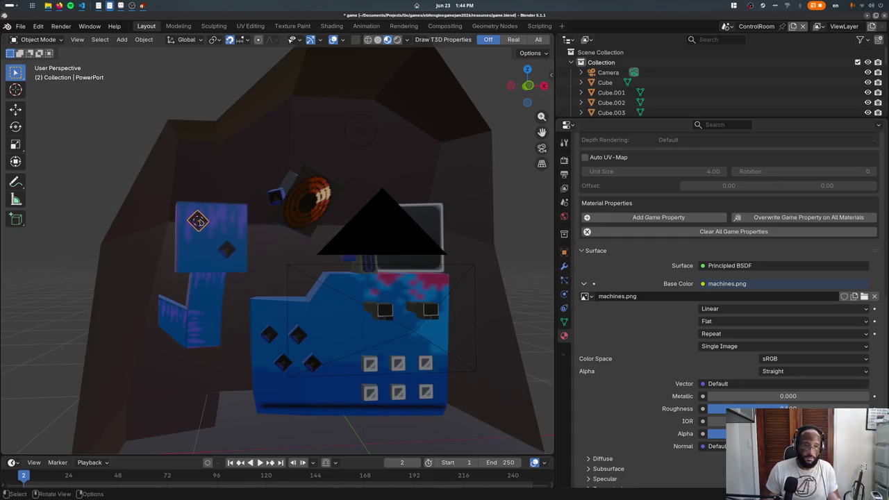
key(ctrl+s)
key(F3)
text(add collection)
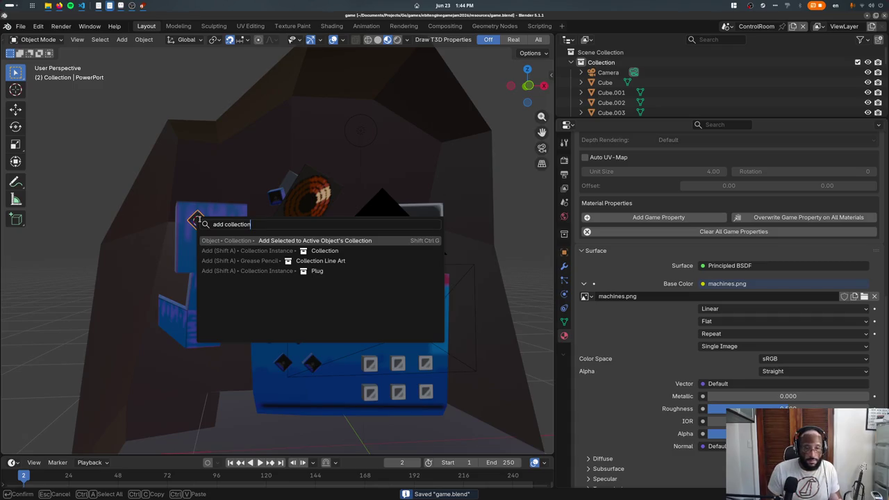
- Add a Plug collection instance at the power port and save the file
key(Down)
key(Down)
key(Down)
key(Return)
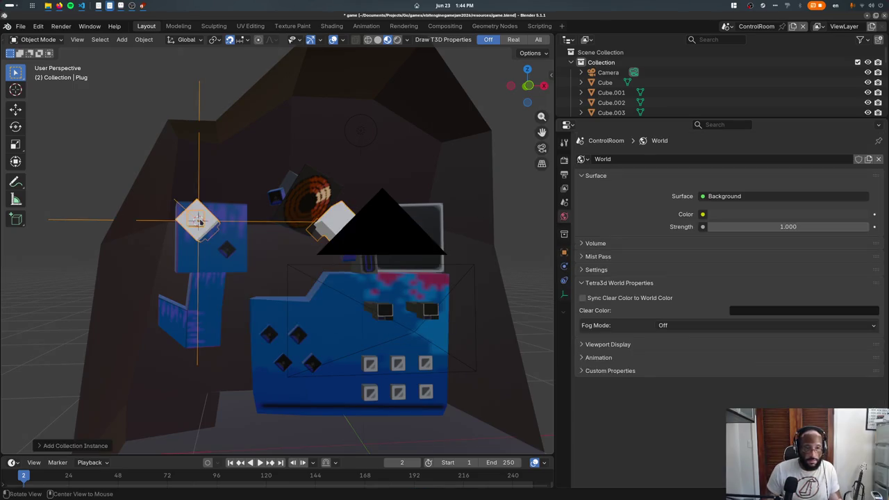
mouse_move(198, 220)
middle_down()
mouse_move(207, 274)
mouse_move(216, 257)
middle_up()
key(ctrl+s)
- In the Hidden scene, scale the PlugBase mesh by 0.5 in Edit Mode
click(726, 25)
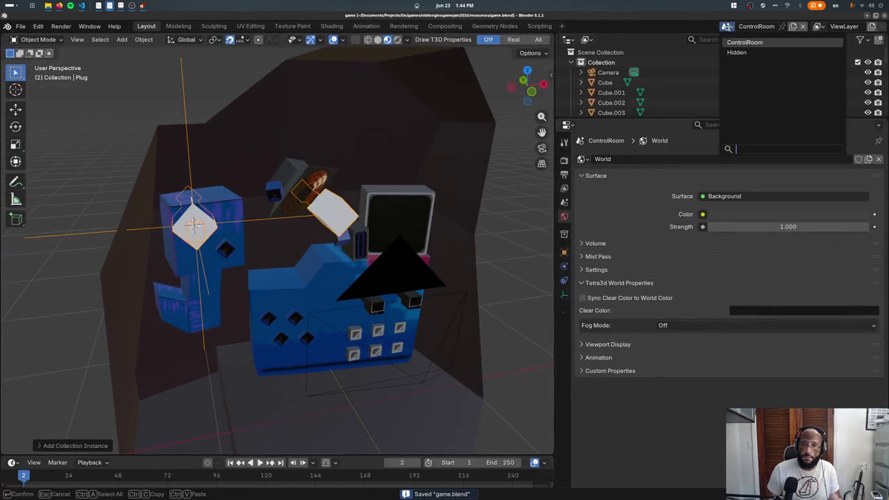
click(736, 52)
key(shift+s)
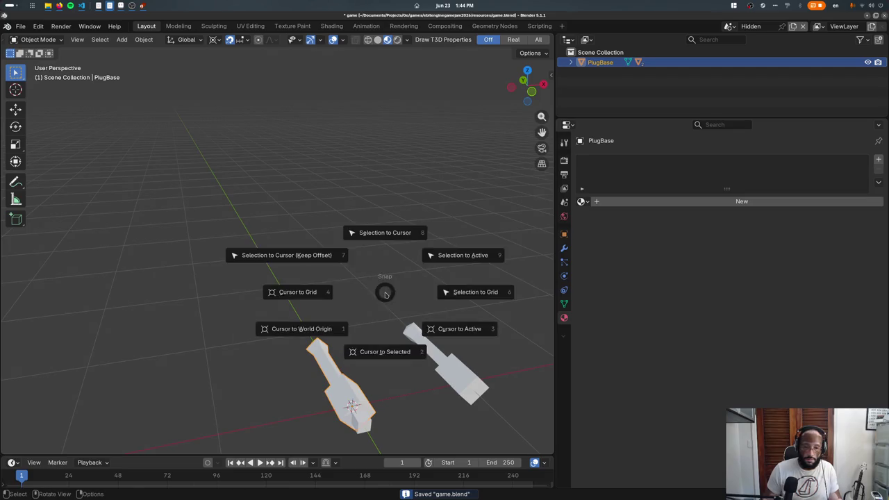
key(Escape)
key(Tab)
text(s0.5)
key(Return)
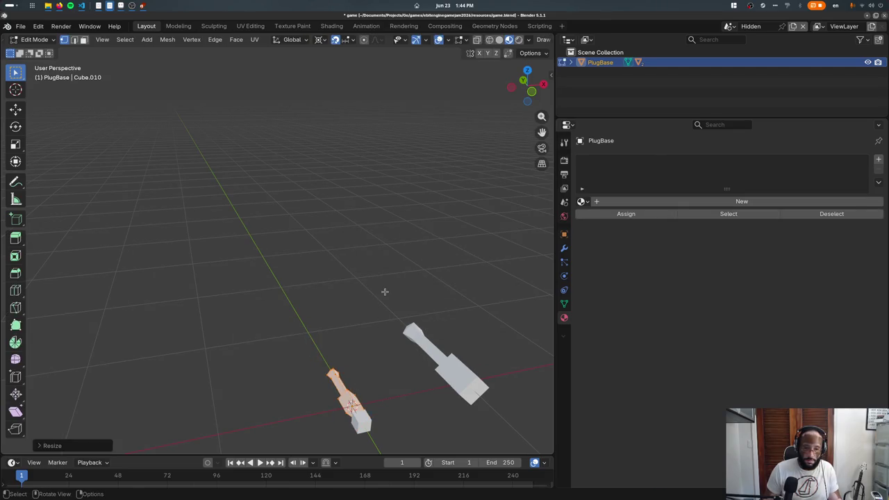
key(Tab)
- Scale the PlugHead mesh by 0.5 in Edit Mode
click(445, 361)
key(Tab)
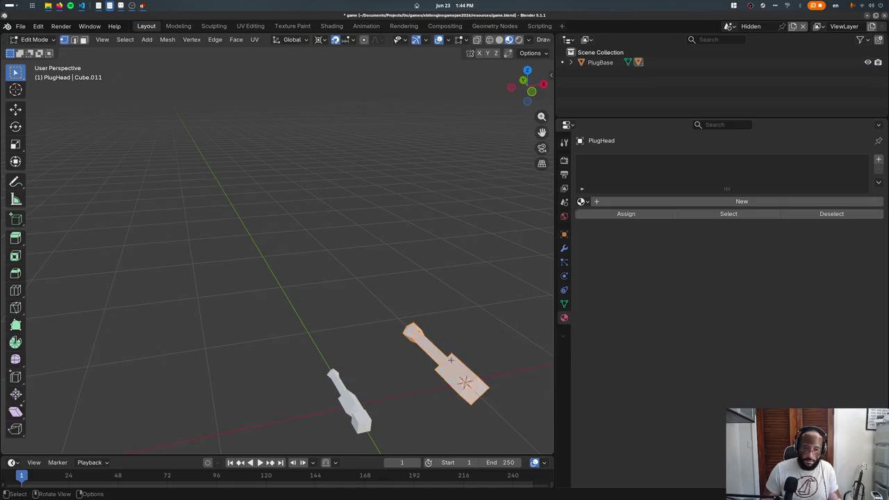
text(s3)
key(Return)
text(s)
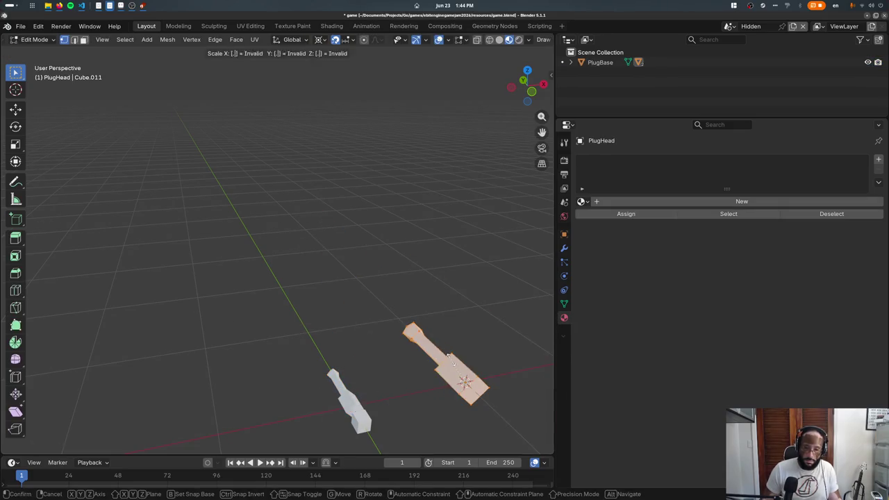
text(0.5)
key(Return)
key(Tab)
- Shrink the PlugCable mesh, then return to the ControlRoom scene
click(354, 410)
key(shift+s)
key(Escape)
key(Tab)
text(s0.5)
key(Return)
key(Tab)
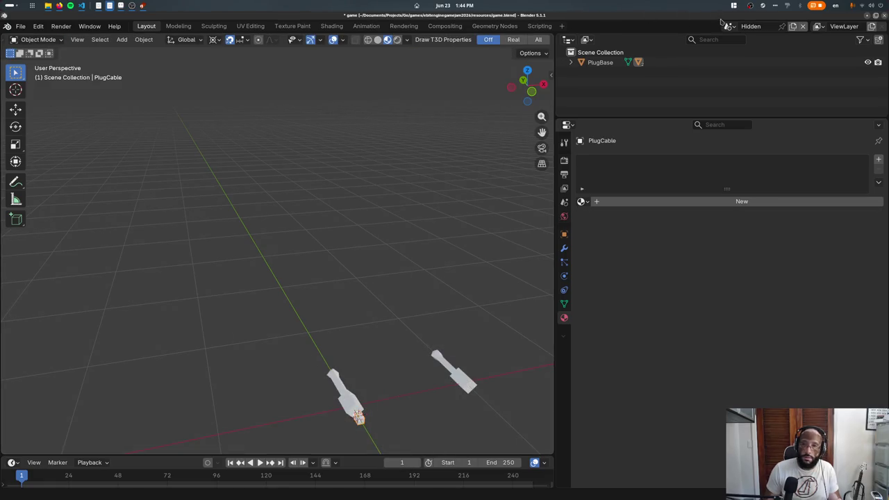
click(729, 26)
click(757, 50)
mouse_move(388, 291)
middle_down()
mouse_move(429, 304)
mouse_move(391, 217)
middle_up()
- Move the plugs along the Y axis toward the machines
key(g)
key(y)
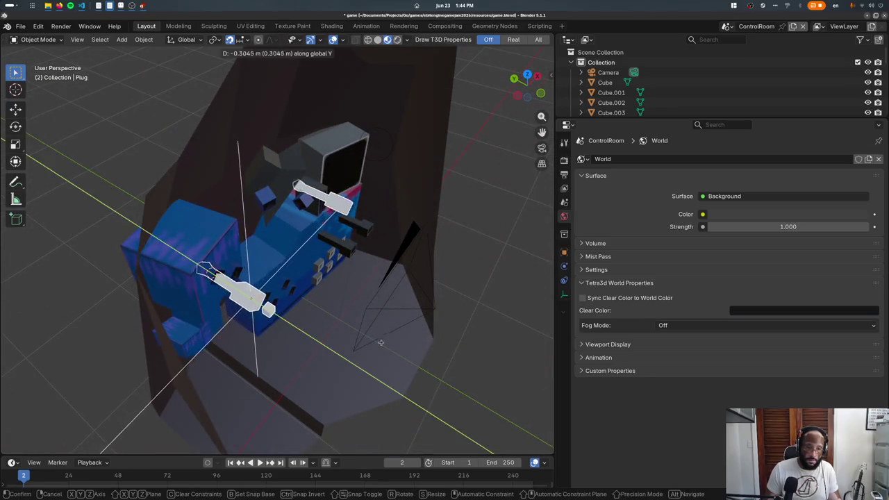
click(369, 335)
mouse_move(369, 335)
middle_down()
mouse_move(260, 262)
mouse_move(299, 316)
middle_up()
- Push the plugs further along Y to -0.2 m and test them in the game preview
key(g)
key(y)
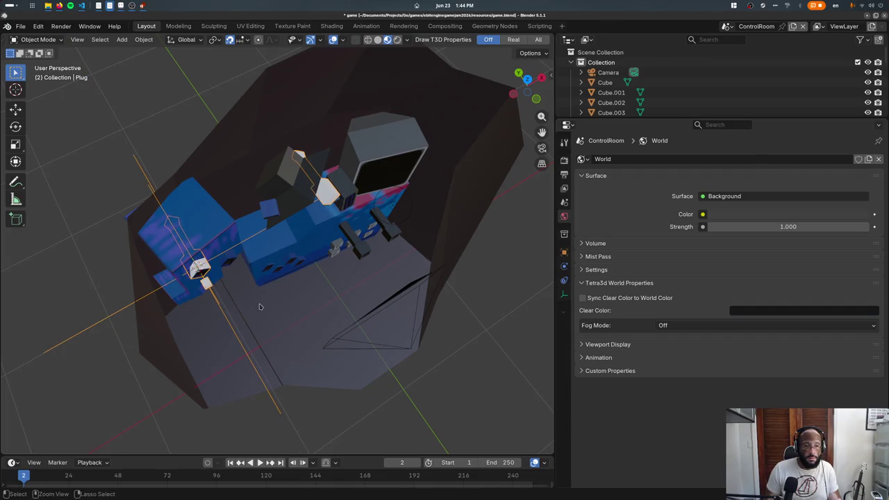
click(427, 39)
key(KP_0)
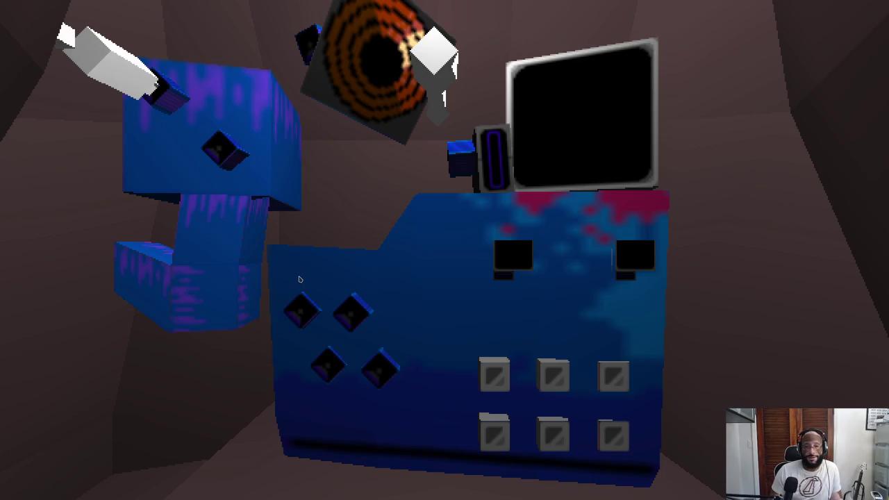
key(Escape)
- Select the monitor object and run a quick game preview
click(409, 299)
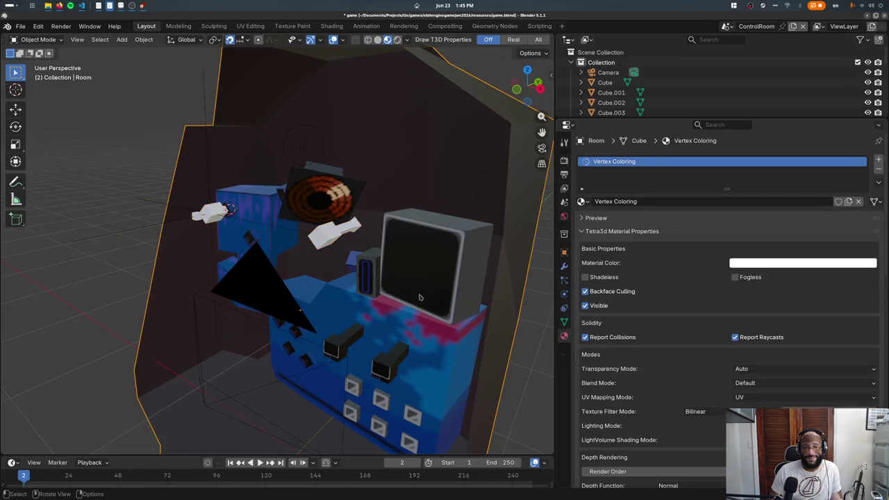
click(420, 297)
click(420, 296)
click(421, 296)
middle_drag(420, 296, 444, 309)
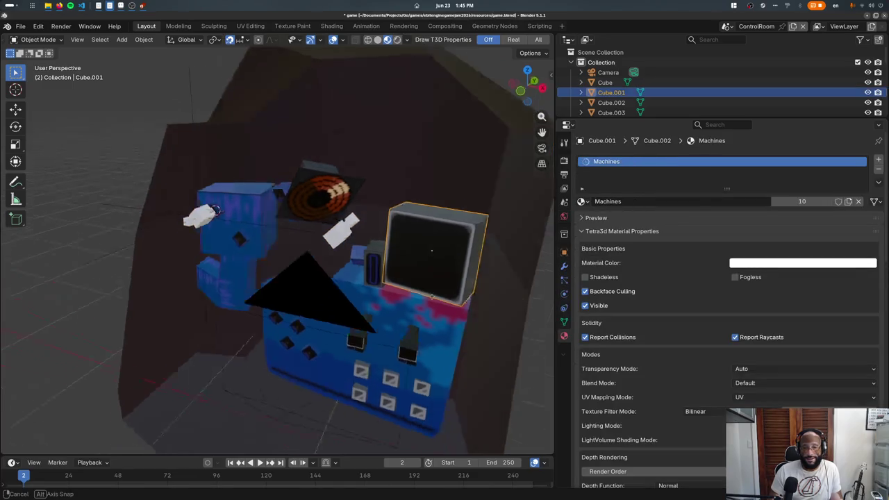
key(F5)
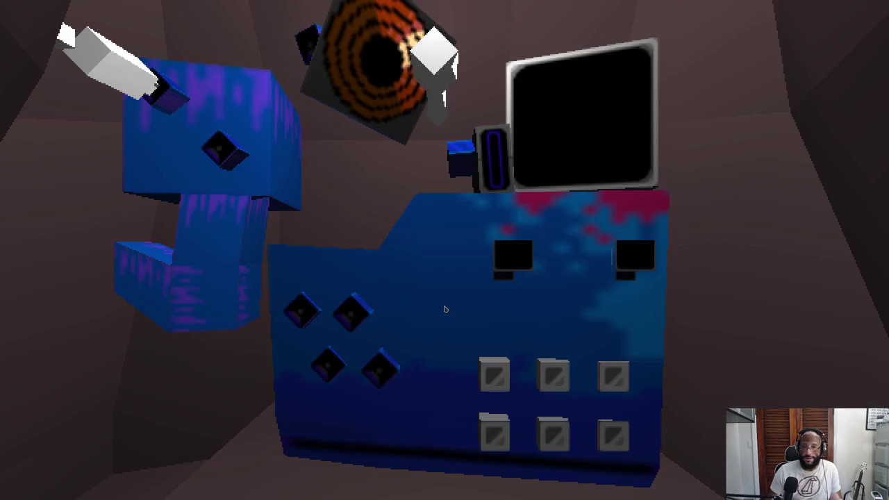
key(Escape)
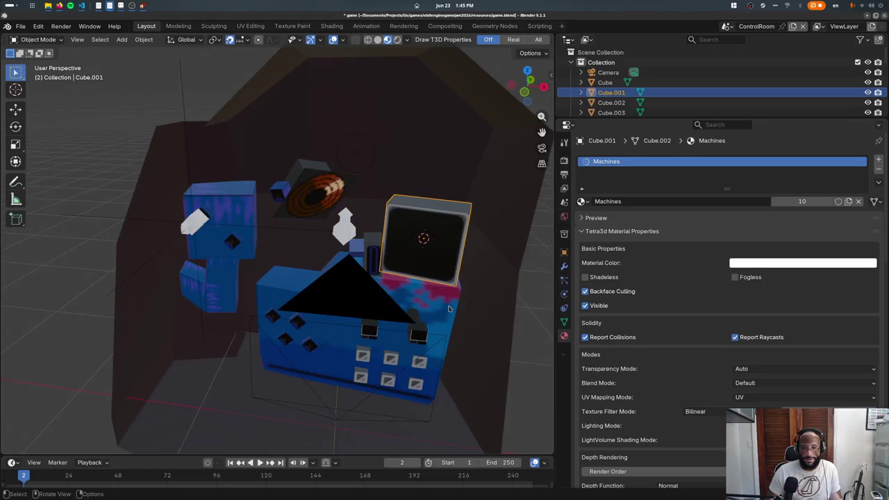
- Resize the whole monitor mesh in Edit Mode from a top-down wireframe view
key(KP_7)
key(Tab)
key(shift+z)
key(a)
key(s)
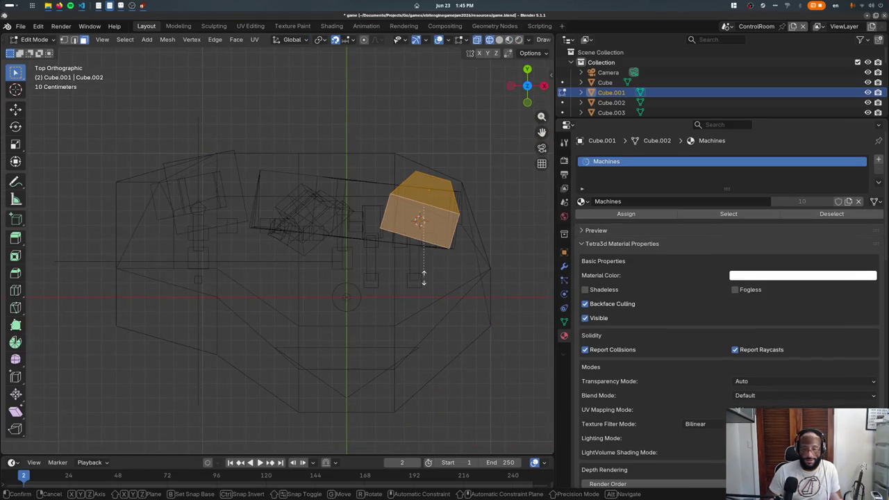
click(422, 278)
key(KP_1)
key(Tab)
- Move the monitor cube up and to the right and rotate it
key(g)
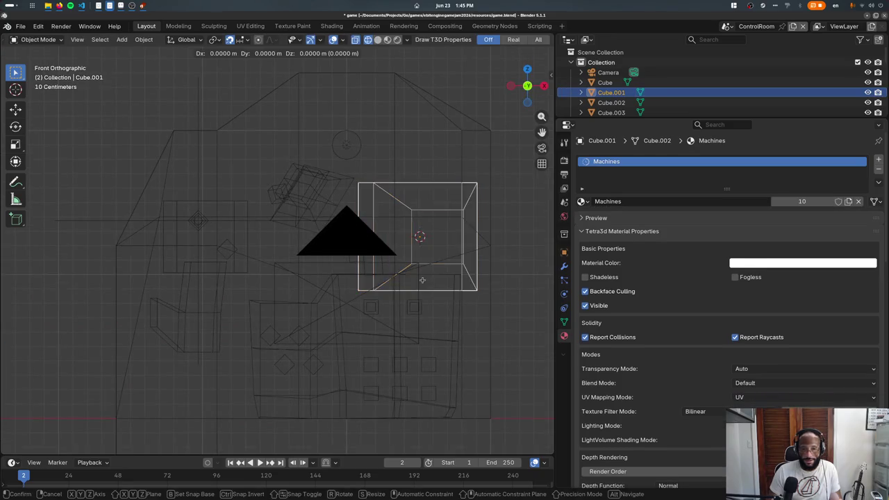
click(434, 254)
key(r)
click(494, 306)
key(shift+z)
mouse_move(488, 297)
middle_down()
mouse_move(429, 301)
mouse_move(393, 259)
middle_up()
- Cycle selection among Cube.004, Room and PowerPort.007, and hide the Room
key(g)
key(Escape)
click(430, 301)
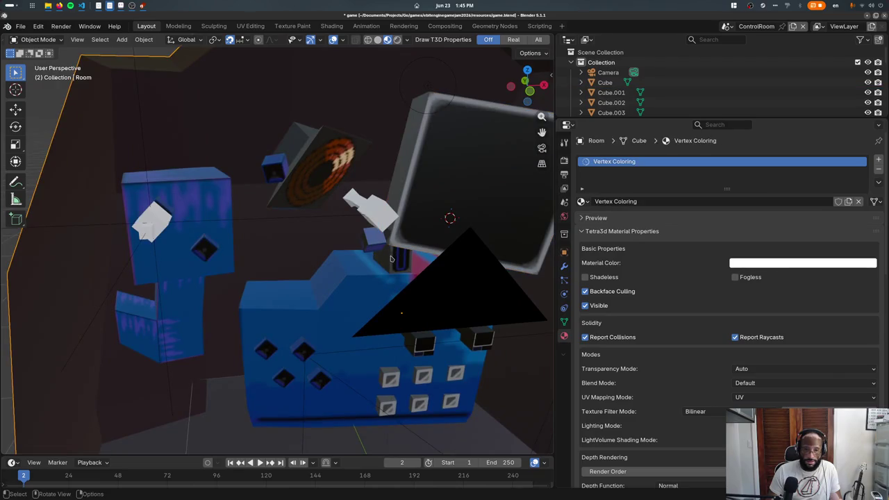
click(391, 259)
click(383, 256)
shift+click(374, 251)
shift+click(379, 255)
shift+click(384, 258)
shift+click(390, 261)
click(390, 262)
key(h)
- Move Cube.004 along the X axis
click(390, 260)
key(g)
key(x)
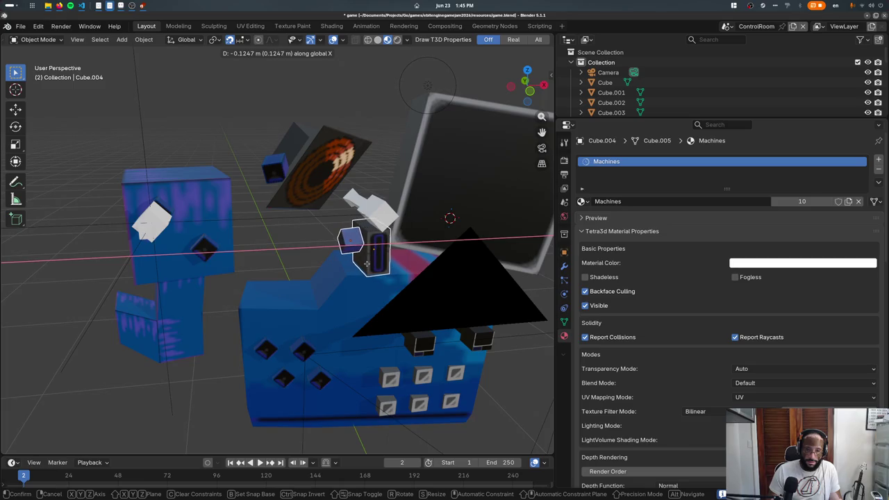
click(347, 249)
- Duplicate PowerPort.007, clear its rotation, and place the copy on top of the monitor
click(342, 249)
key(shift+d)
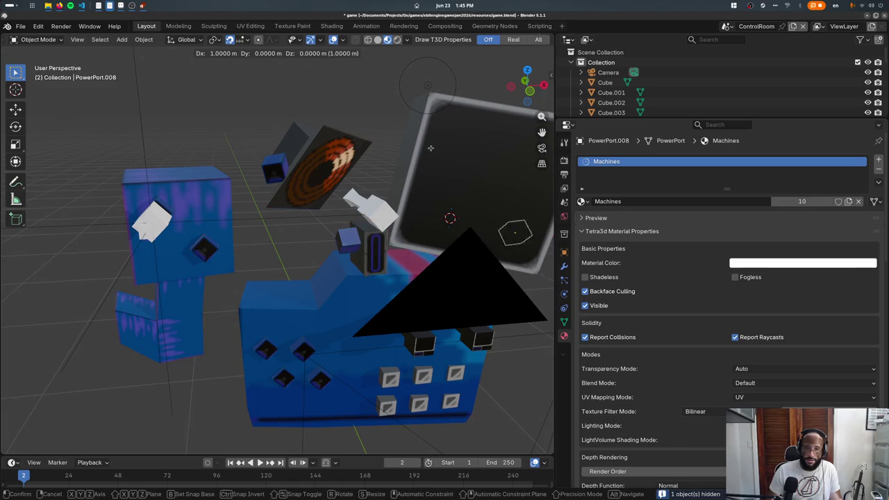
click(449, 110)
key(KP_5)
key(alt+r)
key(KP_7)
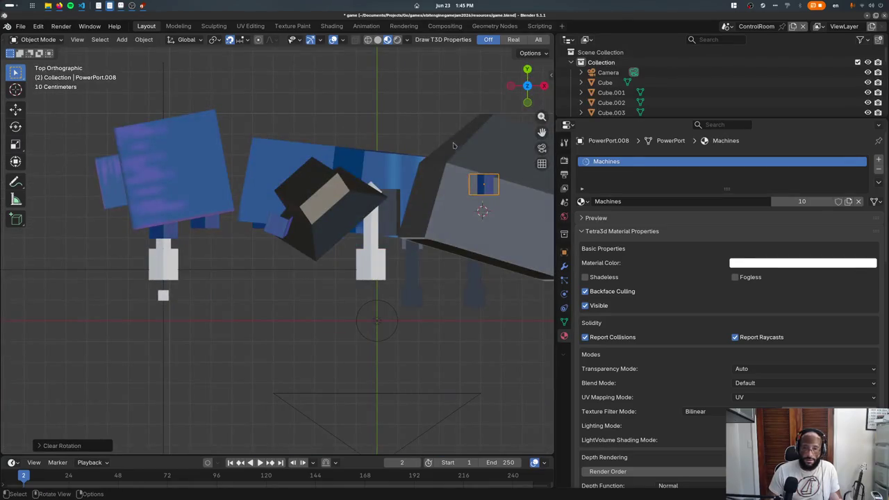
key(g)
click(393, 205)
- Save and export the scene, then run it in the game window
key(KP_1)
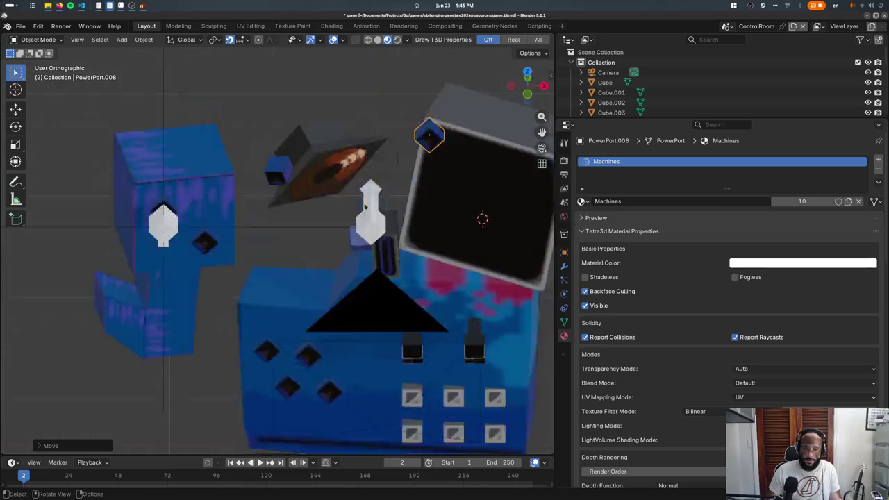
middle_drag(435, 186, 369, 219)
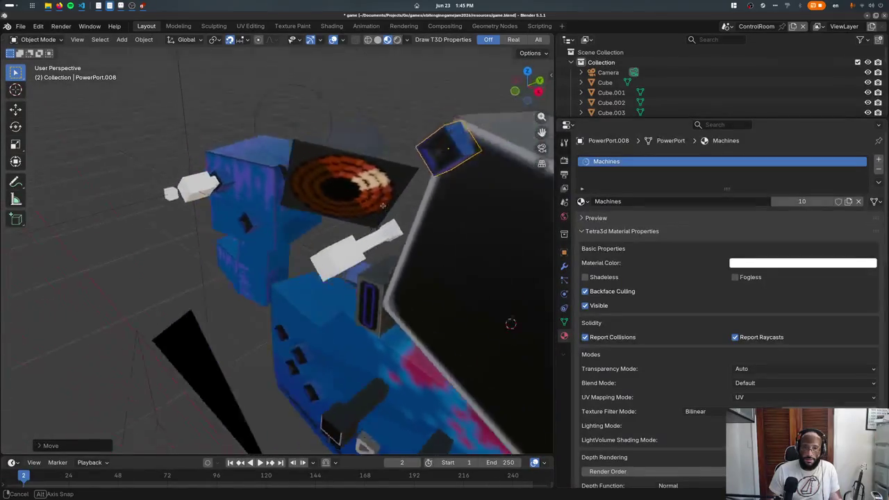
key(ctrl+s)
key(alt+Tab)
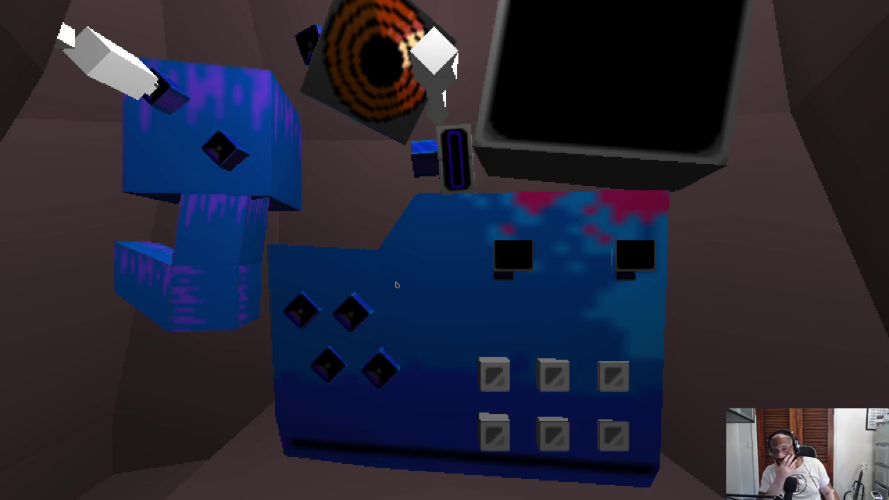
- Give the lever Cube.006 the Vertex Coloring material
key(alt+Tab)
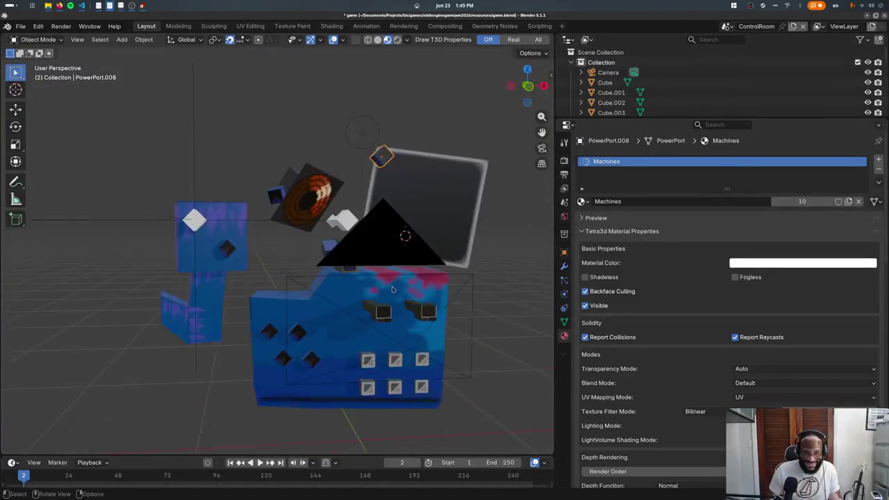
middle_drag(452, 248, 417, 312)
scroll(384, 380, up, 3)
click(380, 366)
click(582, 202)
text(ve)
click(615, 218)
- Delete lever Cube.005 and replace it with a duplicate of Cube.006 moved along X
click(430, 384)
key(x)
click(427, 383)
click(382, 366)
key(shift+d)
key(x)
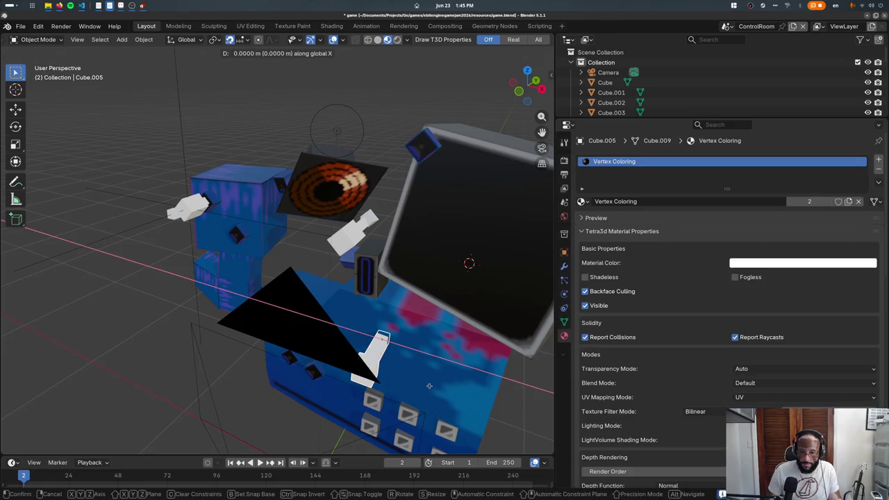
click(460, 369)
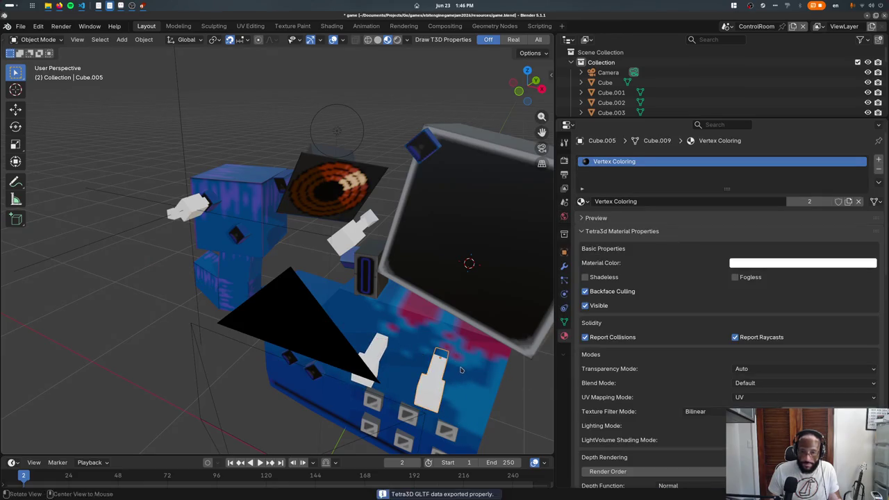
- Preview the levers in the game, then select the monitor Cube.001
key(alt+Tab)
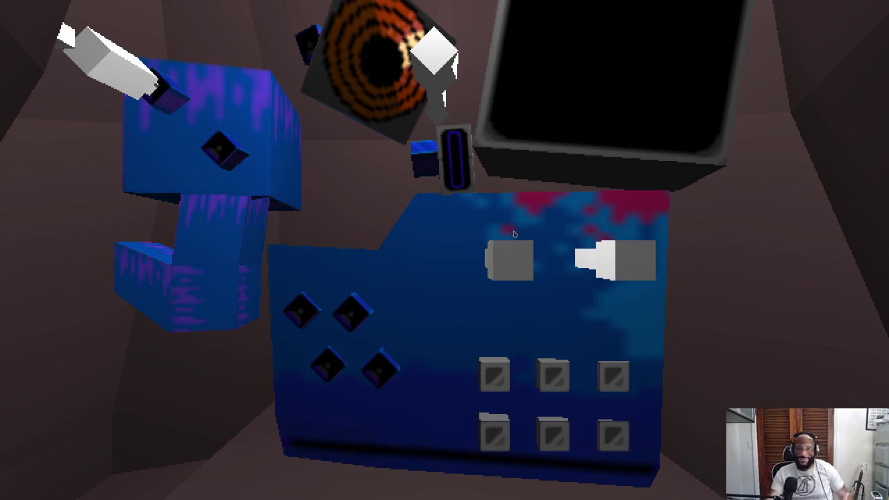
key(Escape)
click(507, 245)
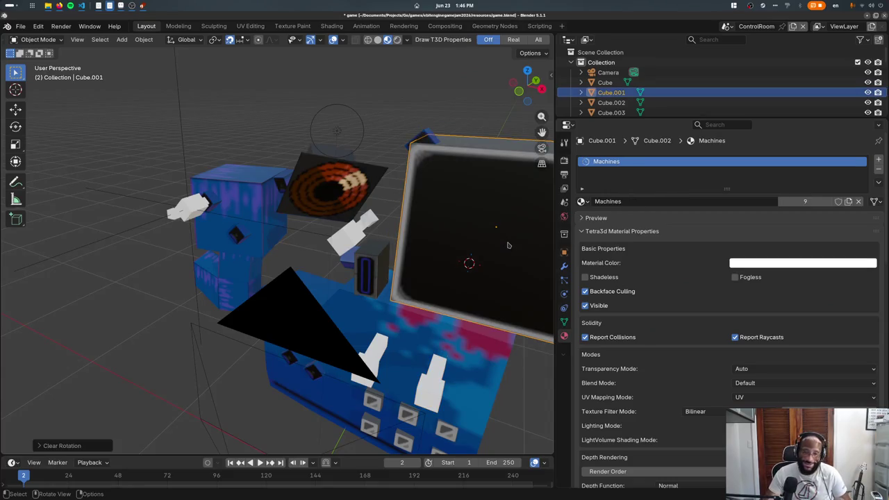
- Shift the monitor slightly left in top view and save to preview it in-game
key(KP_7)
key(g)
click(487, 270)
key(KP_3)
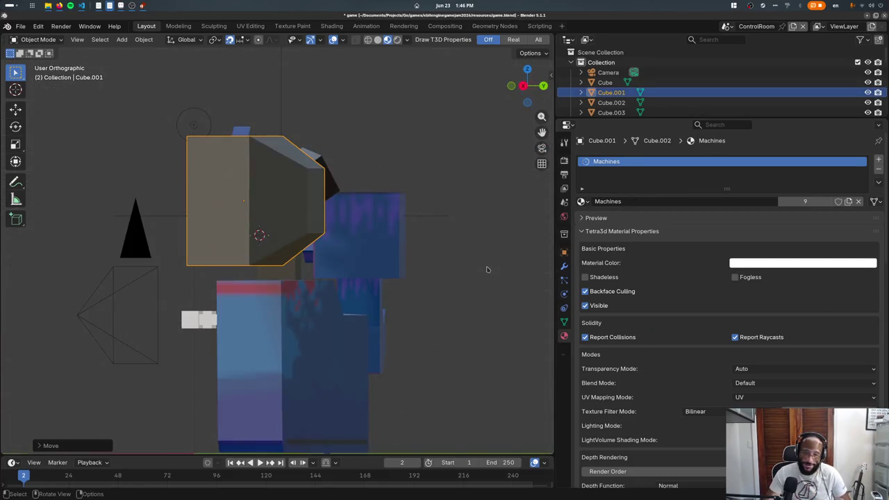
key(ctrl+s)
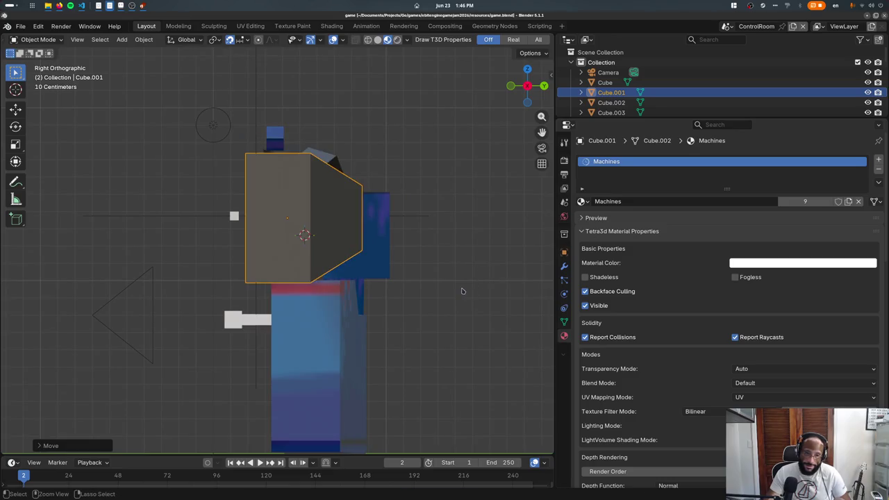
- Nudge the monitor again, tilt it back about 6.66 degrees, and save
key(Escape)
key(KP_7)
key(g)
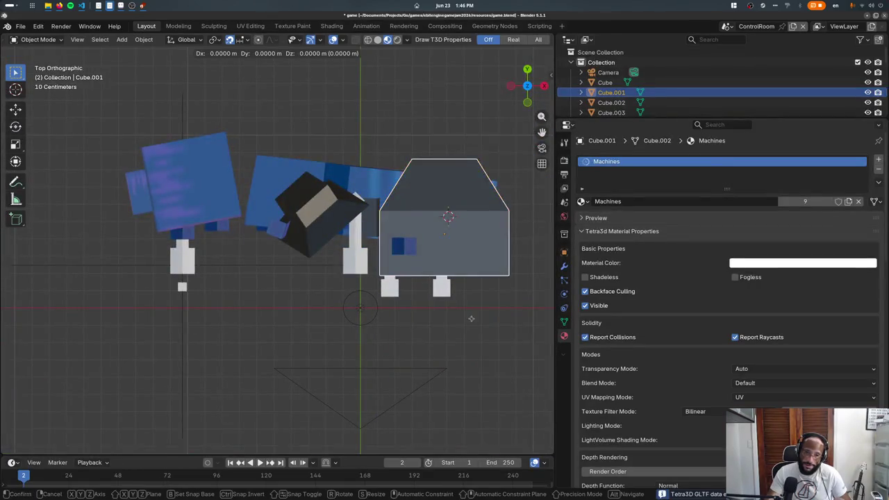
click(463, 293)
key(KP_3)
key(r)
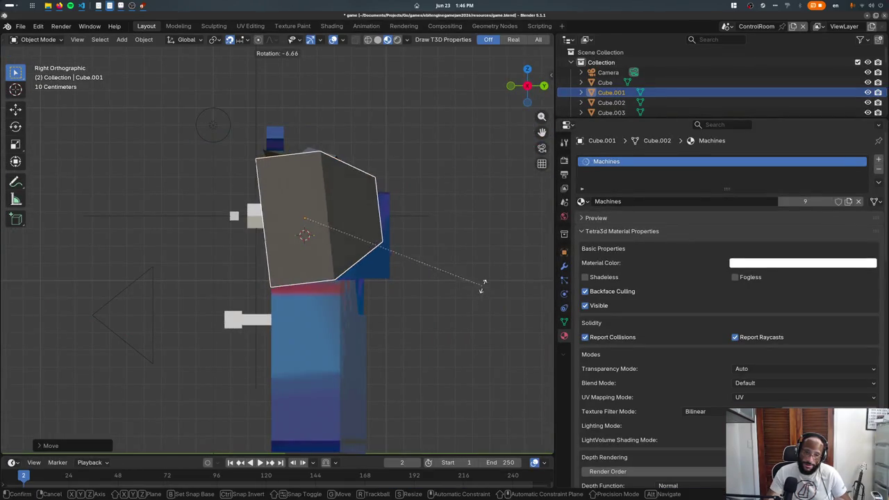
click(485, 243)
key(ctrl+s)
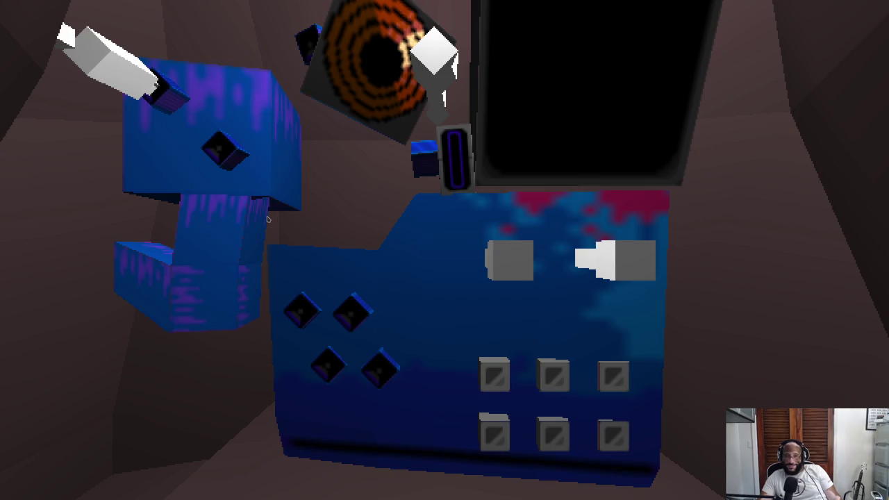
- Add a new cube near the blue machine via the 'add cube' command search
key(Escape)
middle_drag(268, 218, 340, 371)
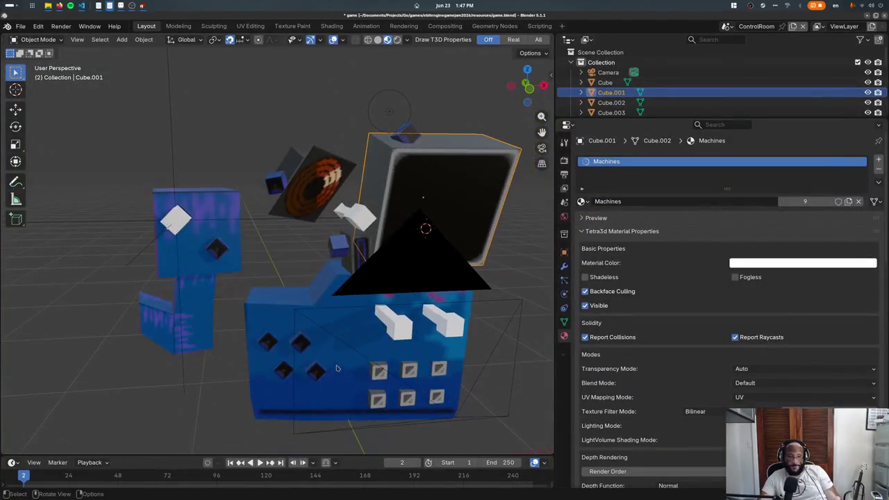
click(278, 295)
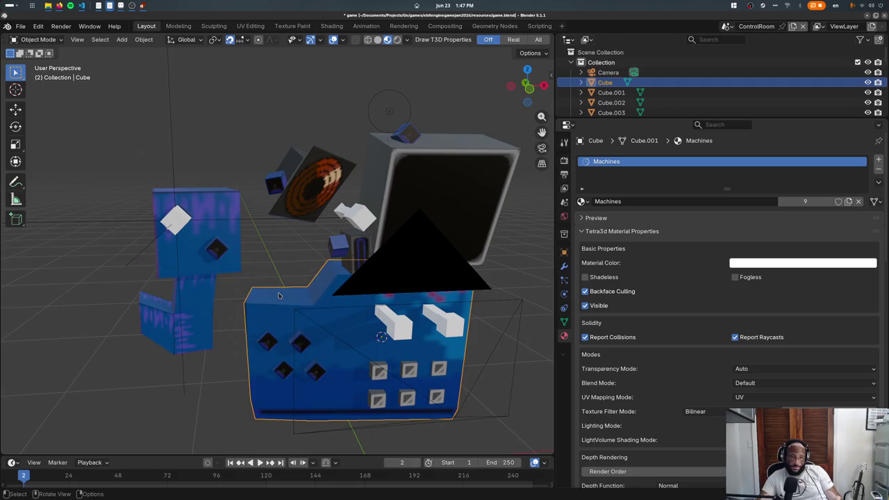
key(F3)
text(add cu)
key(Return)
- Shrink the new cube's mesh to half size with scale 0.5
key(KP_7)
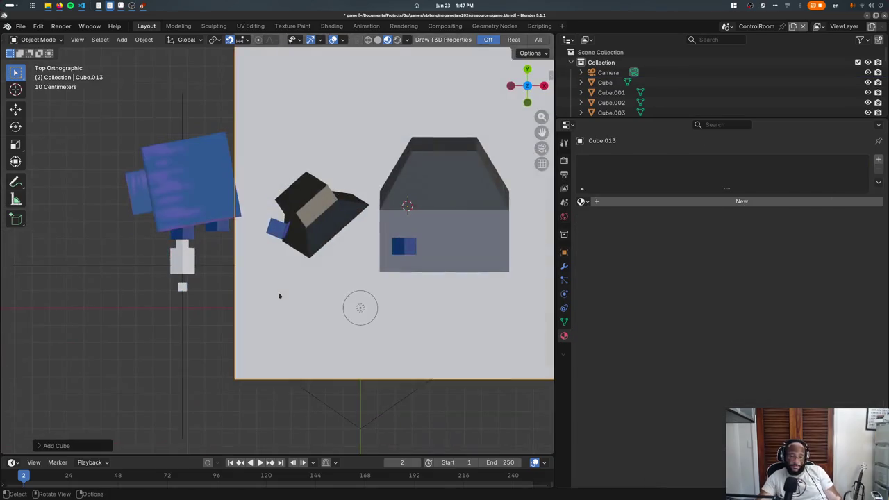
key(Tab)
text(s0.5)
key(Return)
key(Tab)
- Move the half-size cube onto the floor left of the blue machine
key(g)
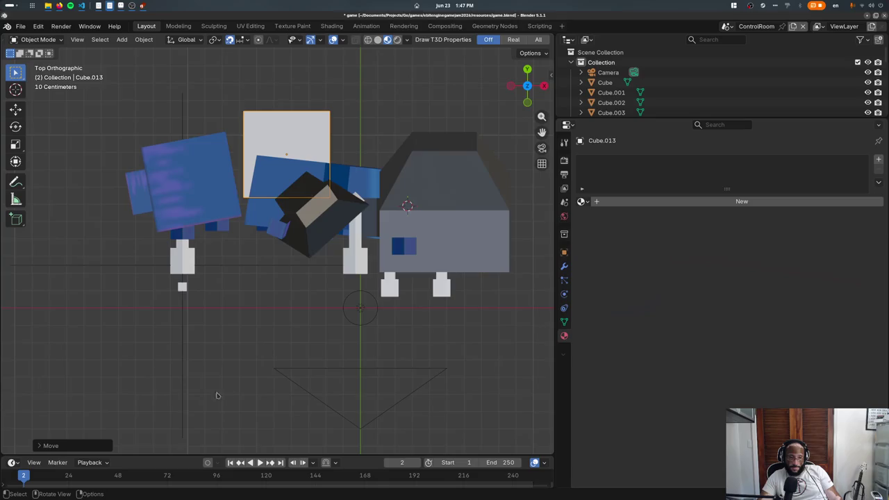
middle_drag(299, 229, 315, 208)
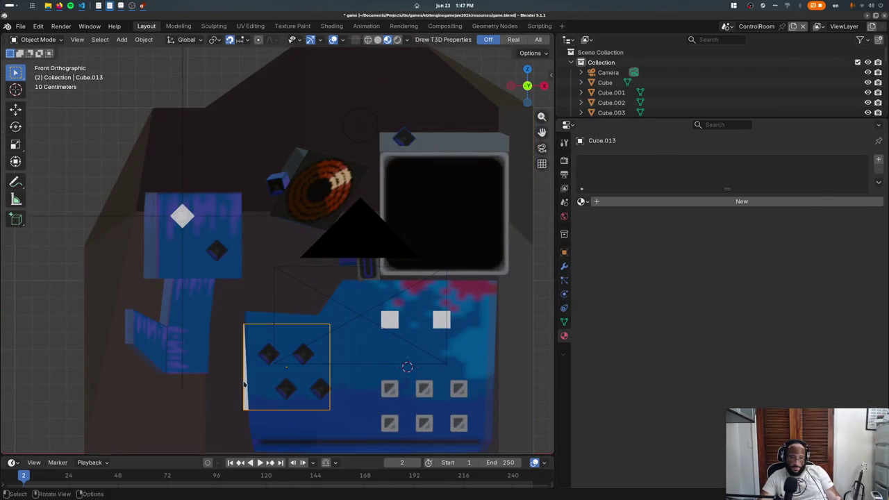
key(g)
click(144, 394)
key(KP_7)
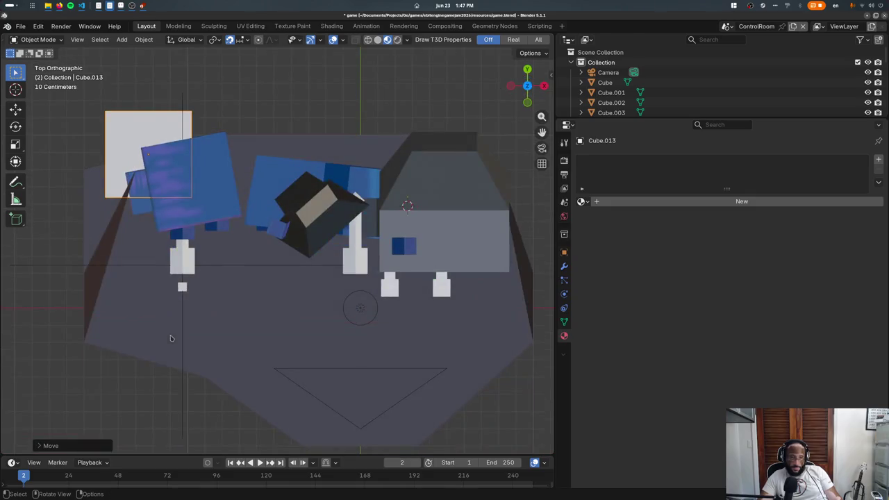
key(g)
click(187, 280)
- Snap the 3D cursor to the cube and rotate the cube on the floor
key(shift+s)
key(2)
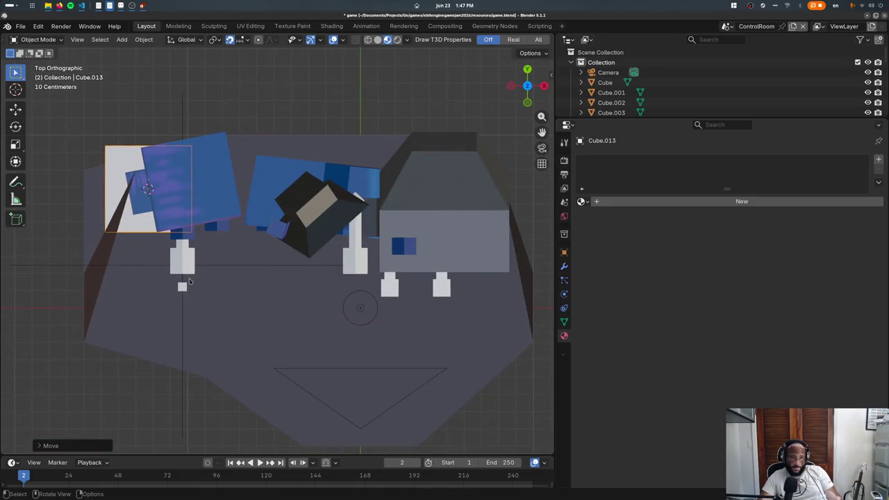
key(r)
click(209, 257)
middle_drag(209, 257, 279, 498)
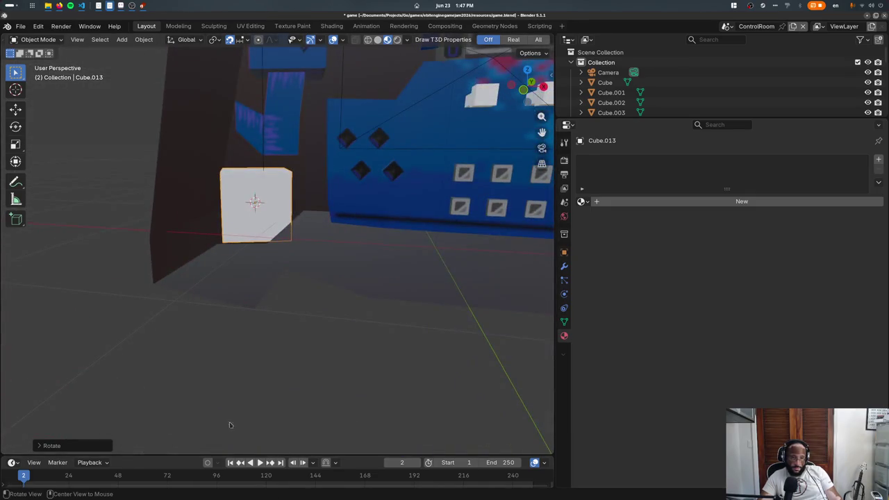
mouse_move(232, 423)
middle_down()
mouse_move(299, 311)
mouse_move(325, 318)
middle_up()
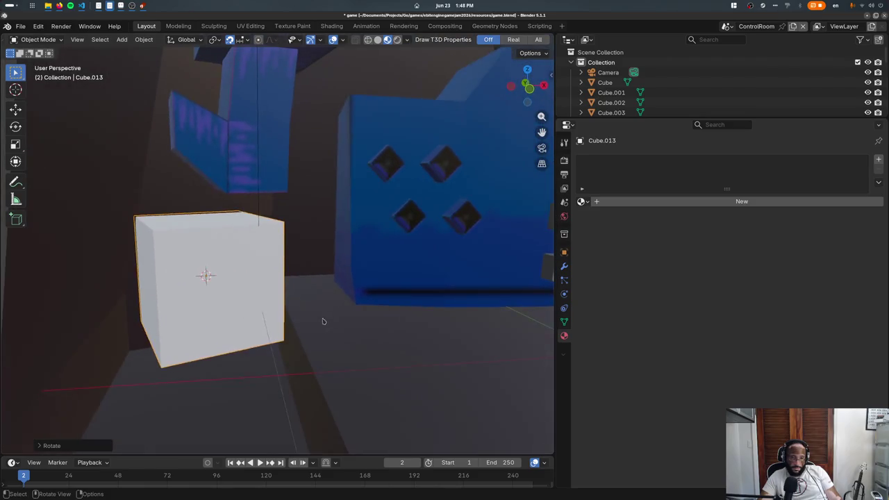
- Check the cube's mesh in Edit Mode, then select the next piece to copy
key(Tab)
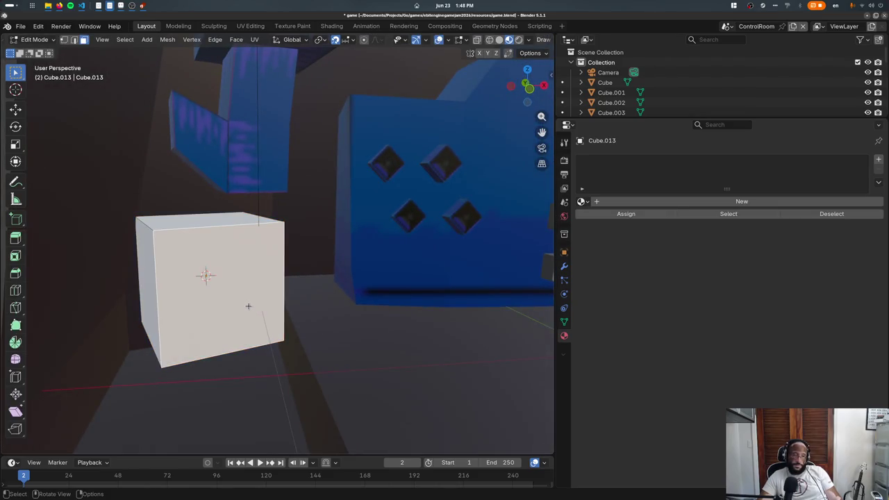
key(Tab)
middle_drag(248, 304, 340, 289)
click(504, 226)
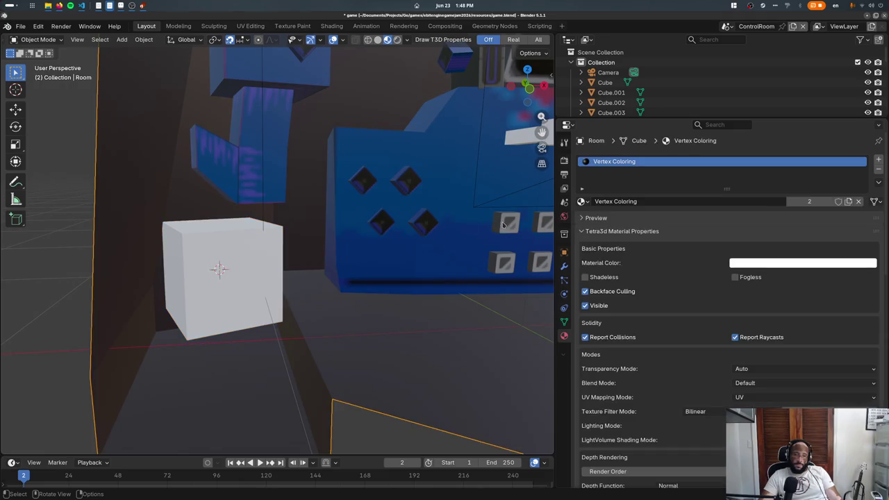
key(KP_5)
key(KP_7)
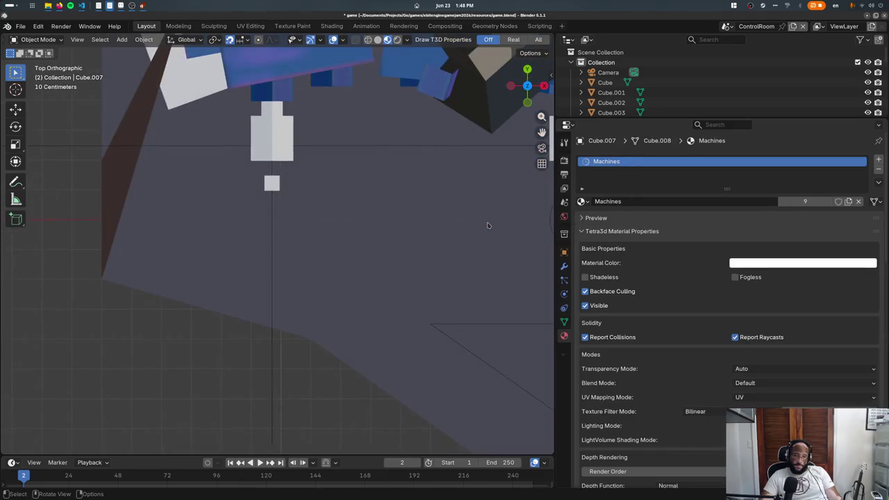
- Duplicate the selected panel piece and scale the copy to twice its size
key(shift+d)
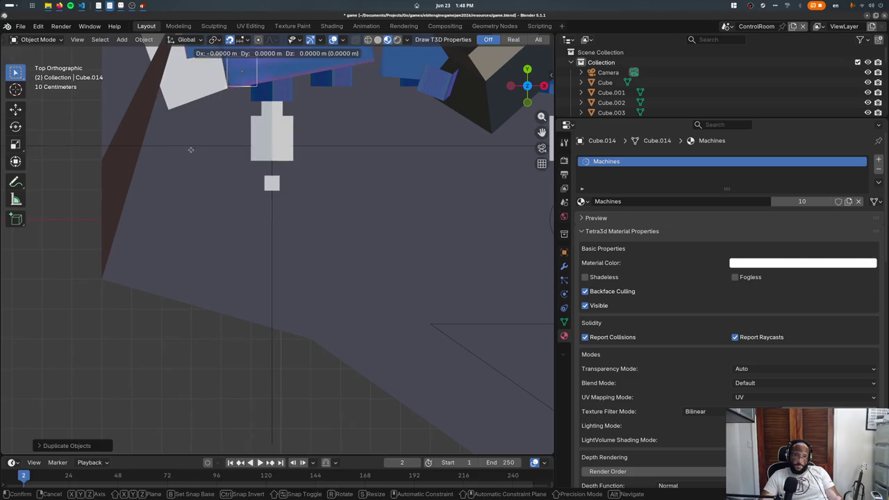
click(155, 162)
key(shift+s)
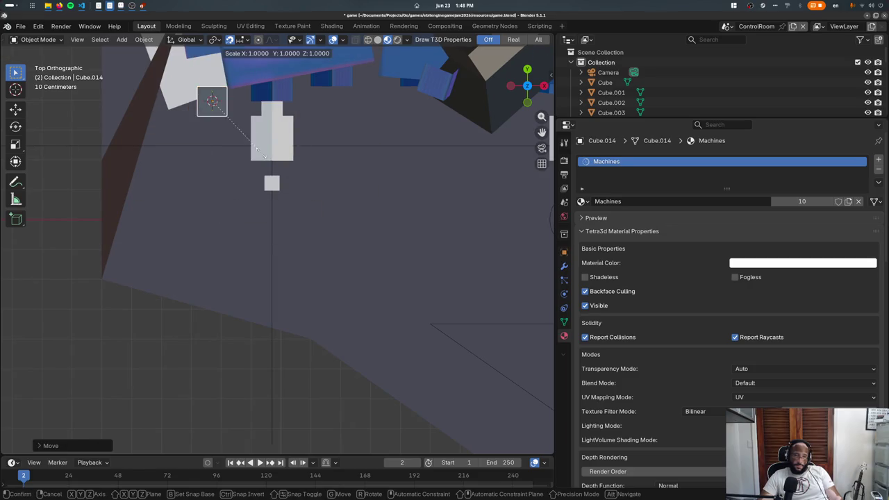
key(s)
key(2)
key(Return)
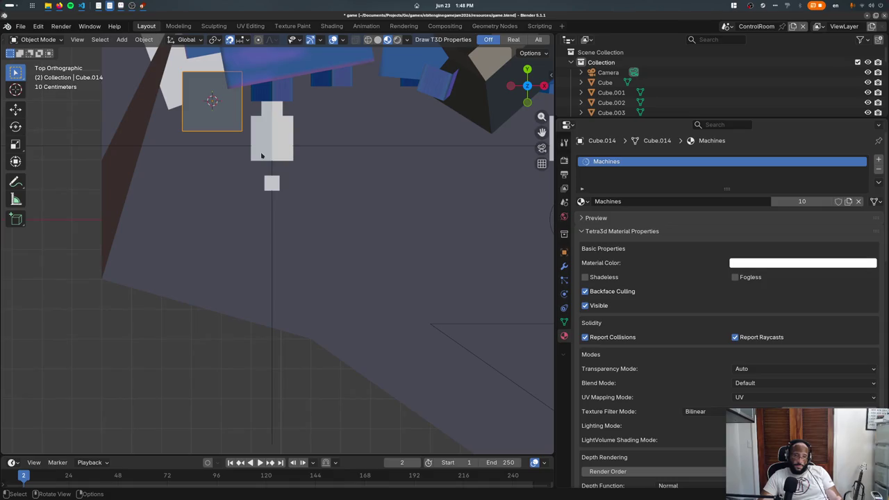
- Rotate the copy and place it on the front of the white box
key(r)
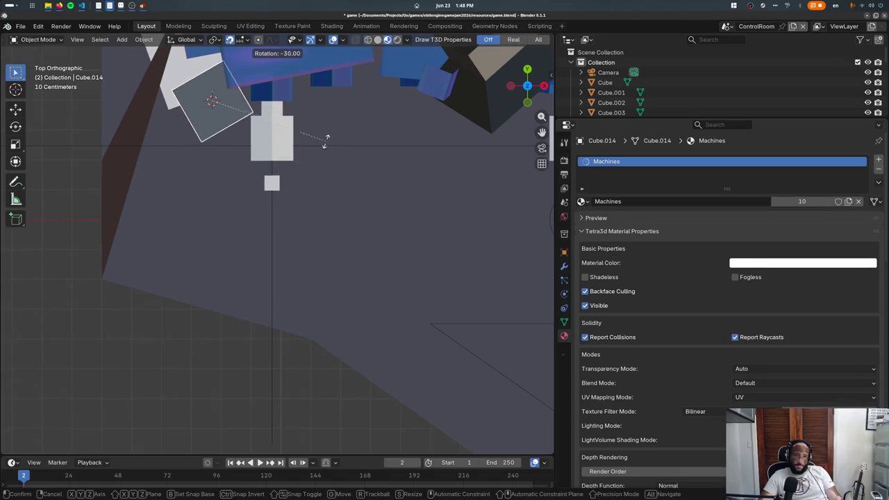
click(313, 162)
mouse_move(312, 161)
middle_down()
mouse_move(209, 110)
mouse_move(212, 118)
middle_up()
key(KP_1)
key(g)
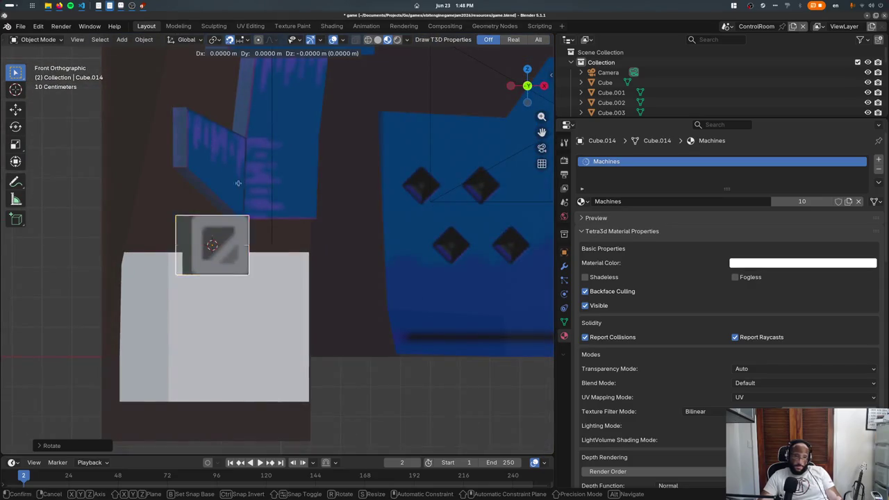
click(266, 257)
- Enlarge the panel's mesh in Edit Mode and move it further forward
key(Tab)
key(s)
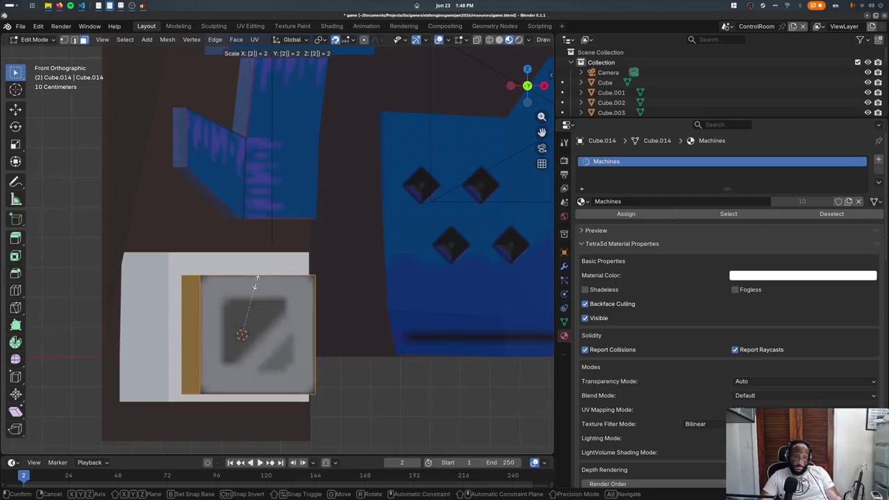
click(256, 281)
key(Tab)
middle_drag(252, 284, 241, 320)
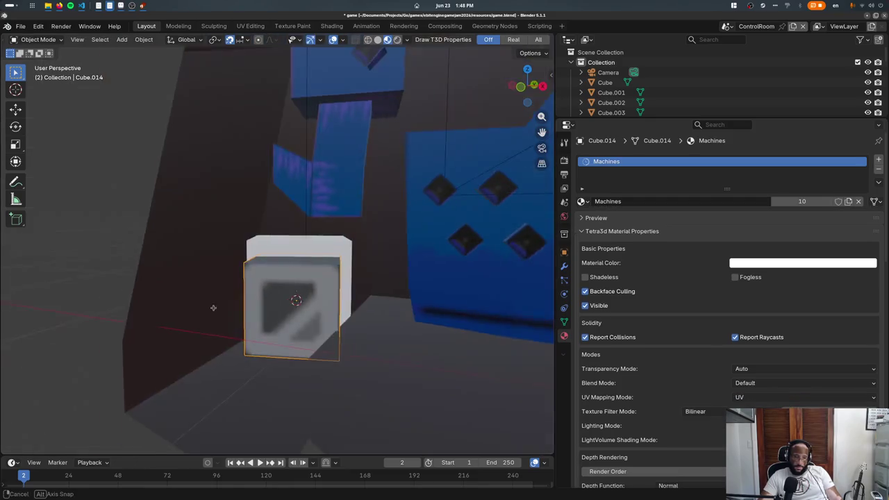
key(KP_7)
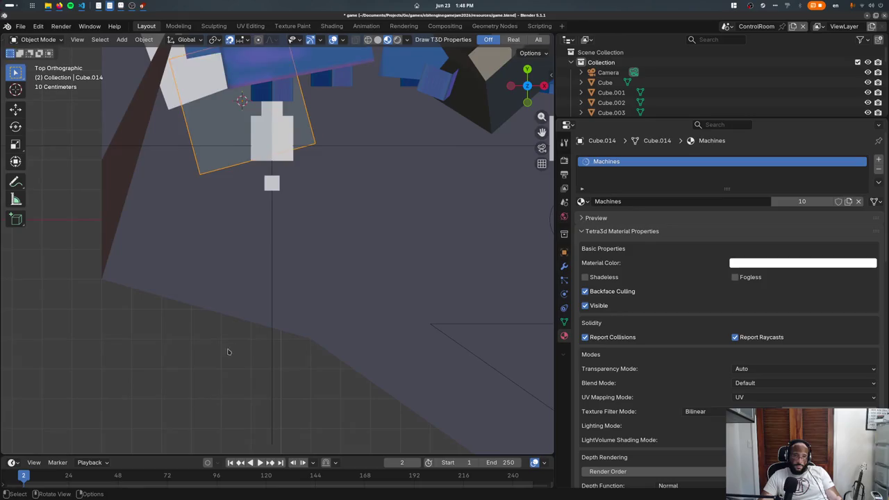
key(g)
click(259, 281)
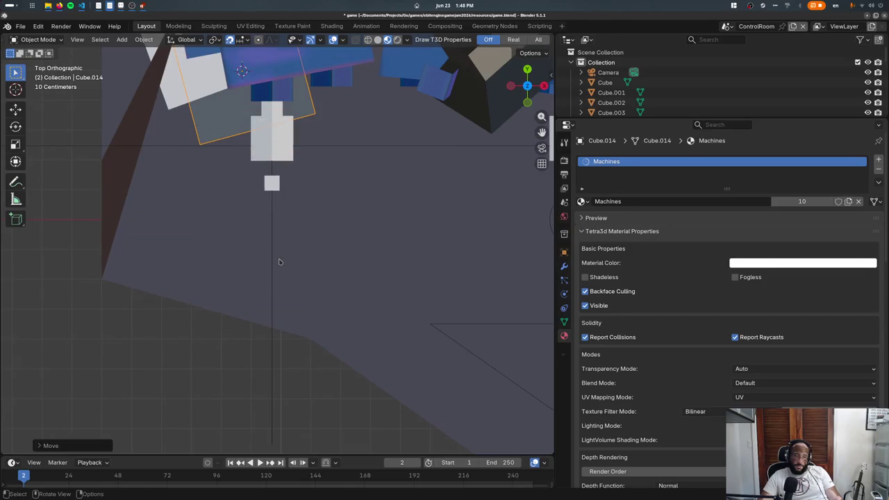
- Rotate the panel to match the box, refine its position, and save to preview
key(r)
click(313, 229)
key(g)
click(284, 223)
mouse_move(285, 224)
middle_down()
mouse_move(271, 178)
mouse_move(272, 270)
mouse_move(333, 301)
middle_up()
scroll(272, 269, up, 3)
key(g)
click(278, 262)
key(ctrl+s)
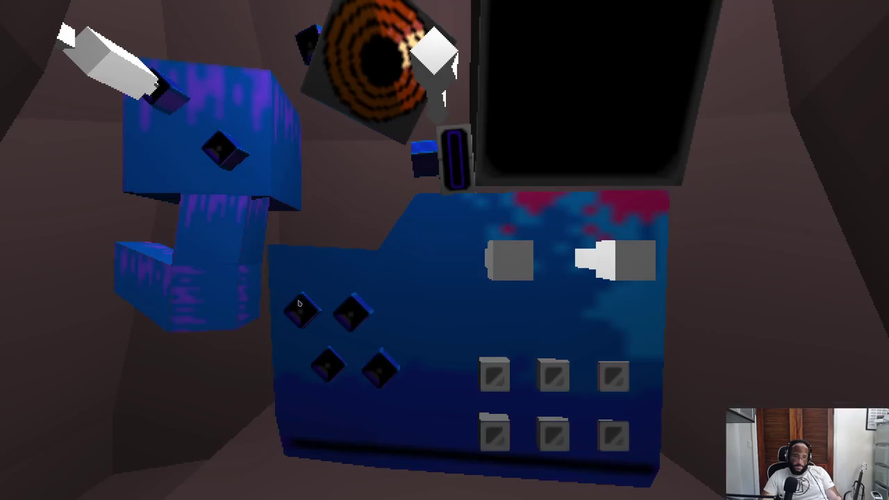
- Select the white box and switch it to Vertex Paint mode
key(Escape)
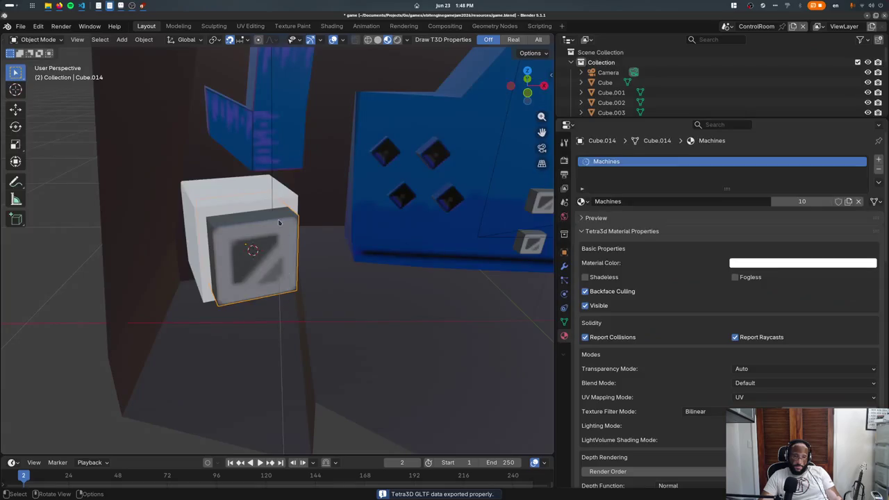
click(233, 200)
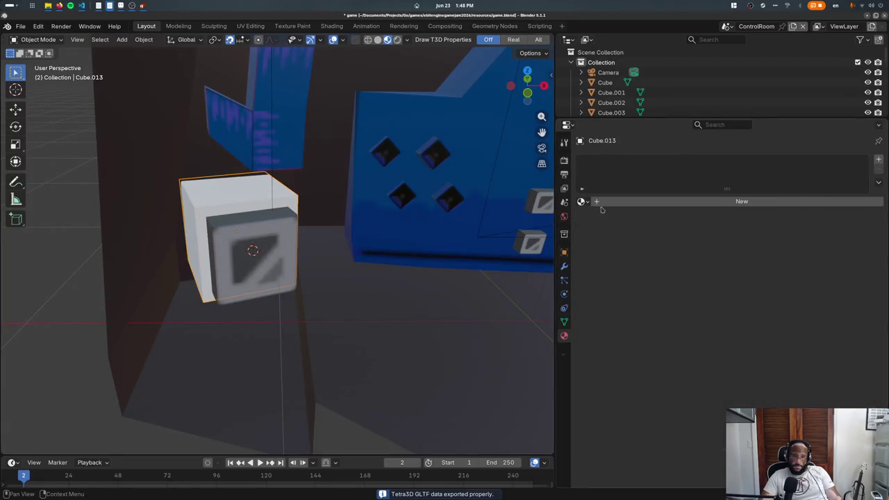
click(564, 252)
click(38, 39)
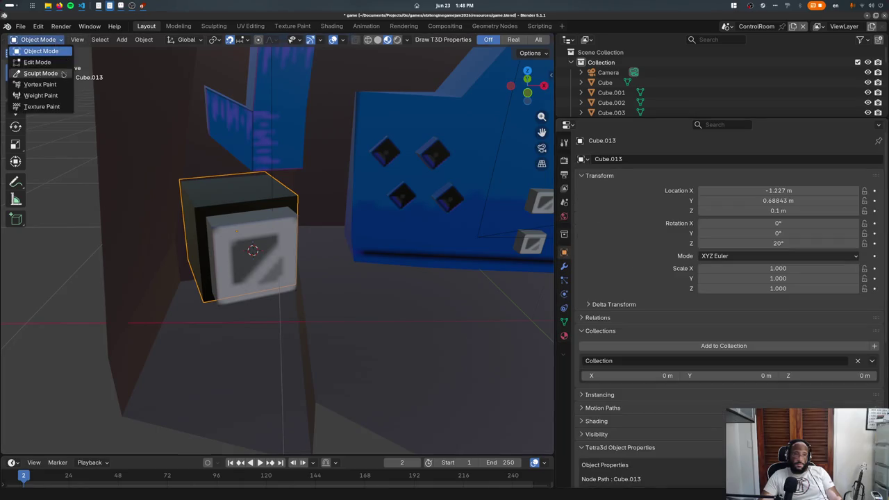
click(35, 81)
click(53, 39)
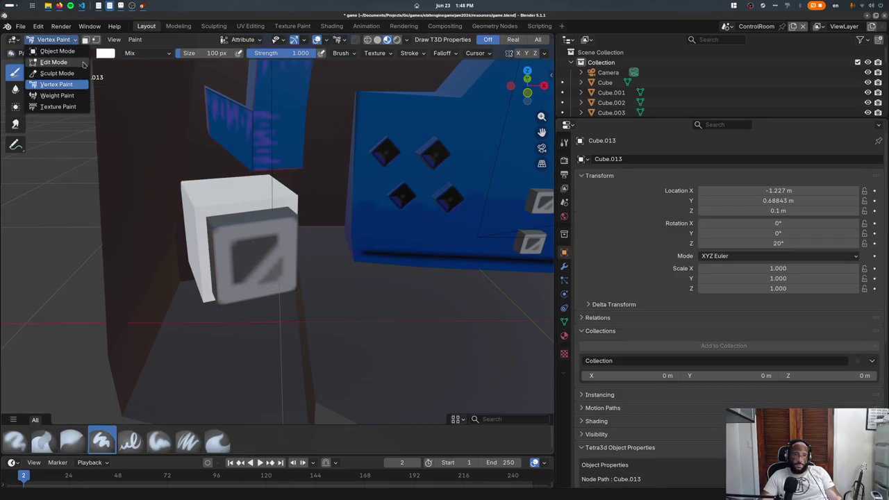
- Fill the white box with light lavender vertex colour, then return to Object Mode
click(104, 54)
drag(171, 116, 173, 95)
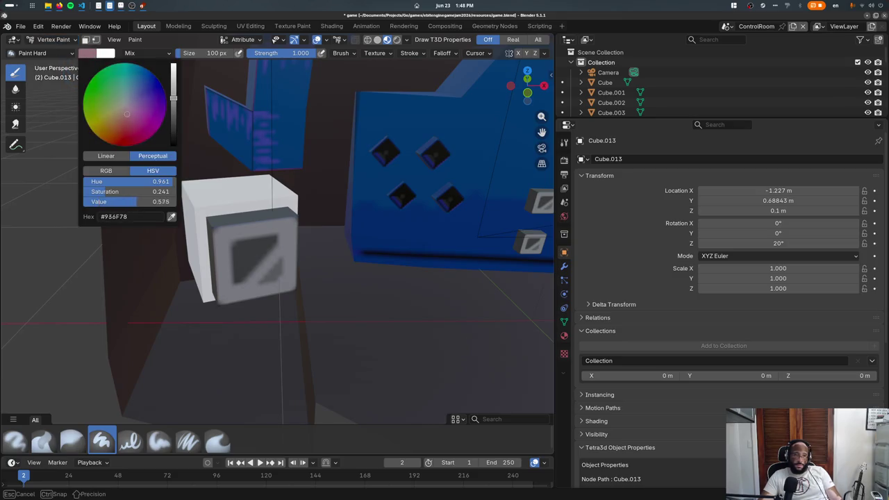
click(123, 109)
key(shift+k)
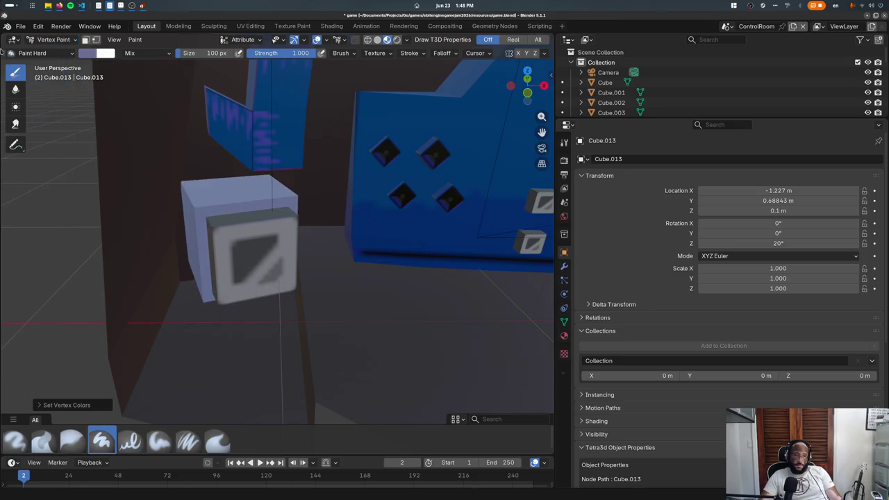
click(53, 38)
click(39, 47)
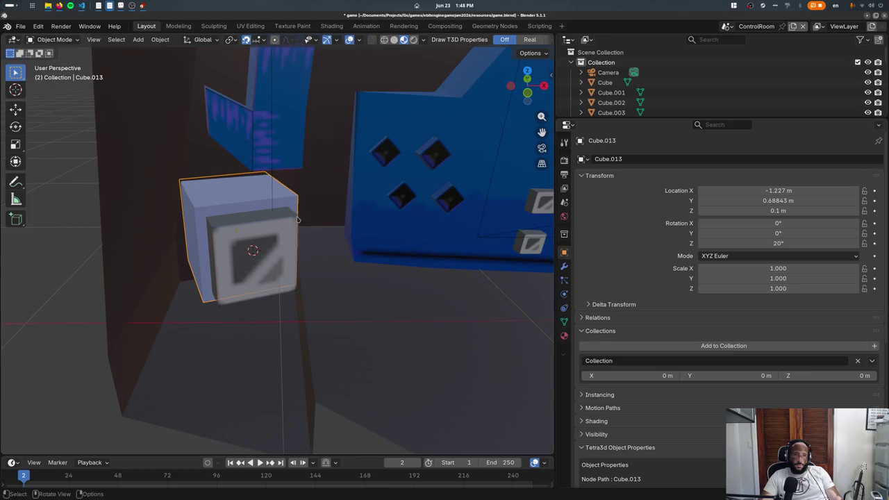
- Rename the white box to MainPower
click(625, 160)
text(Poower)
key(Return)
- Rename the grey front panel to MainPowerButton and save to run the preview
click(257, 274)
click(257, 274)
click(609, 159)
text(Btuon)
key(Return)
key(ctrl+s)
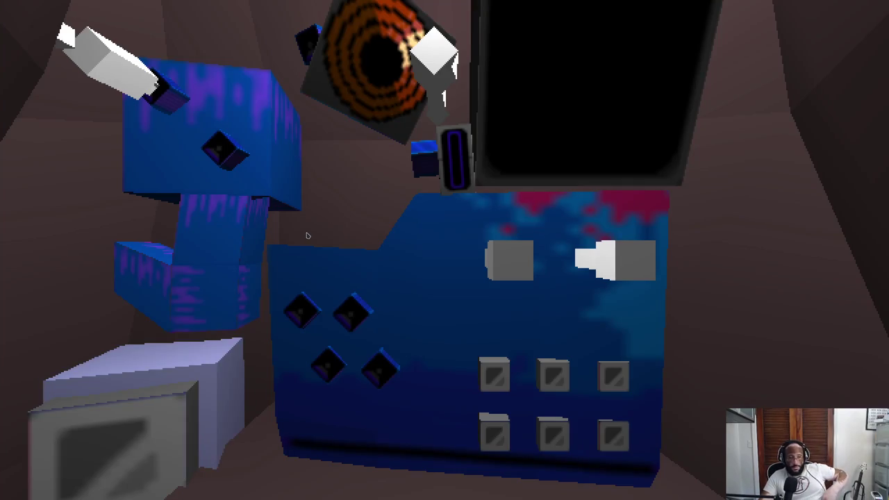
- Select the room walls and hide them
key(Escape)
click(264, 236)
click(238, 197)
click(355, 319)
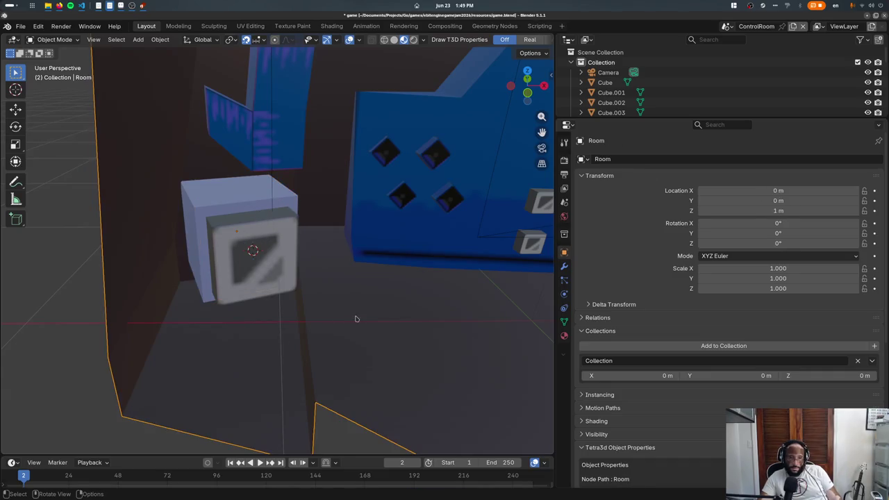
click(230, 201)
click(178, 313)
key(h)
- Reposition the MainPower box and save to check it in the game preview
click(207, 186)
click(207, 186)
key(g)
key(ctrl+s)
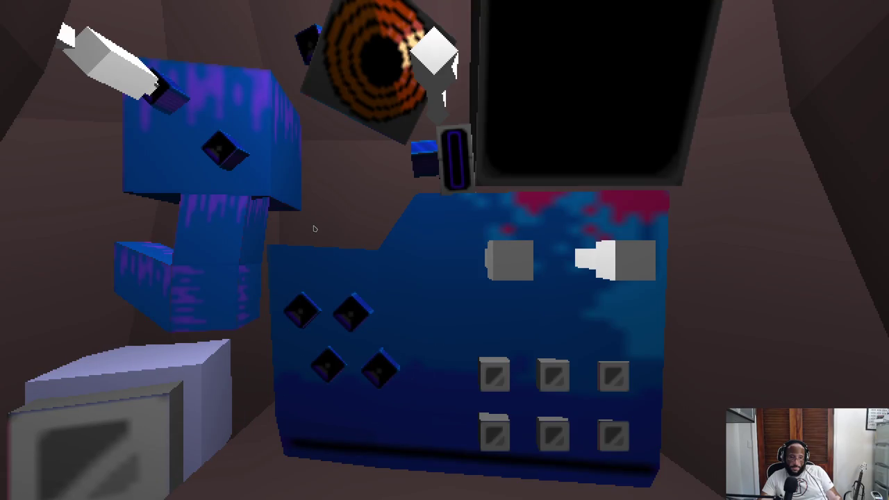
key(super+Tab)
key(alt+Tab)
- Duplicate the plug beside the original, preview it in-game, then hide the copy
scroll(328, 226, down, 5)
key(KP_1)
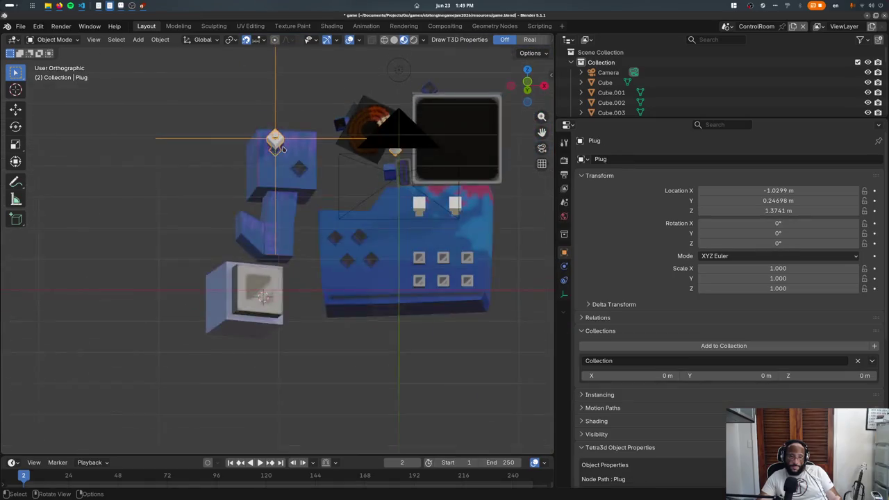
key(shift+d)
click(230, 190)
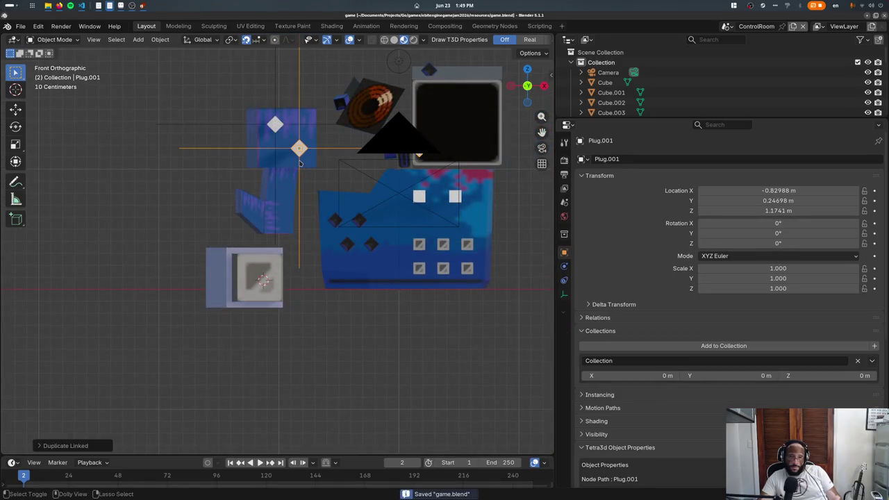
key(alt+Tab)
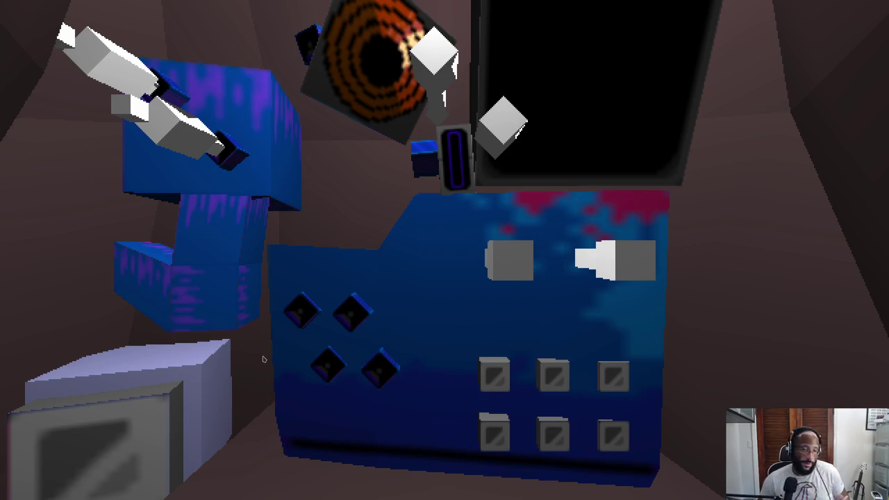
key(alt+Tab)
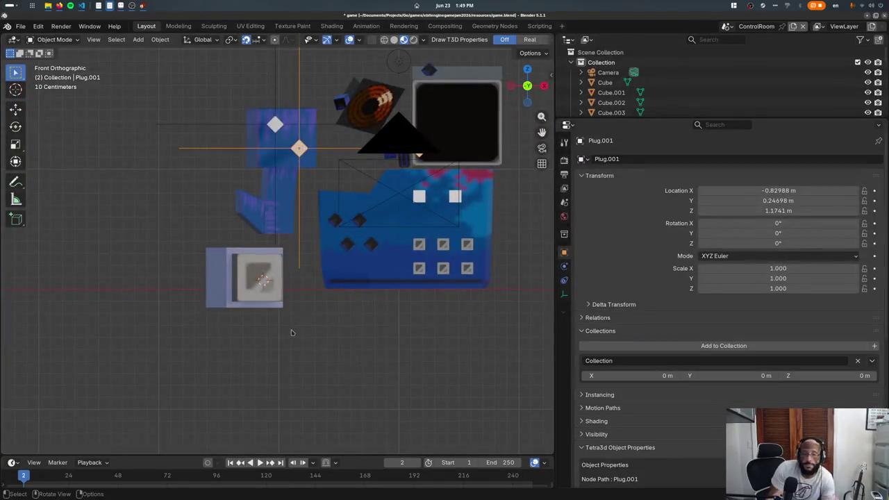
key(h)
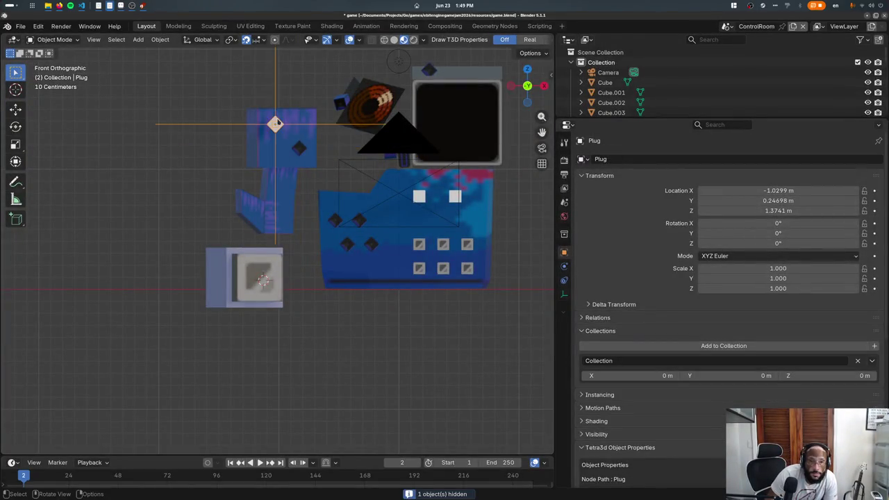
- Inspect the console's power ports and the scene light by selecting each
click(346, 245)
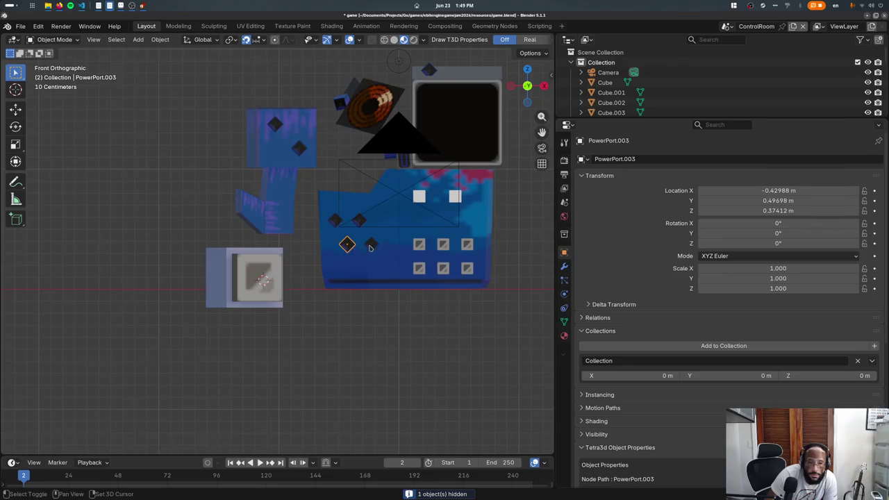
click(335, 221)
mouse_move(335, 225)
middle_down()
mouse_move(322, 298)
mouse_move(407, 129)
mouse_move(398, 194)
mouse_move(350, 121)
mouse_move(352, 175)
mouse_move(555, 280)
middle_up()
click(406, 129)
click(349, 122)
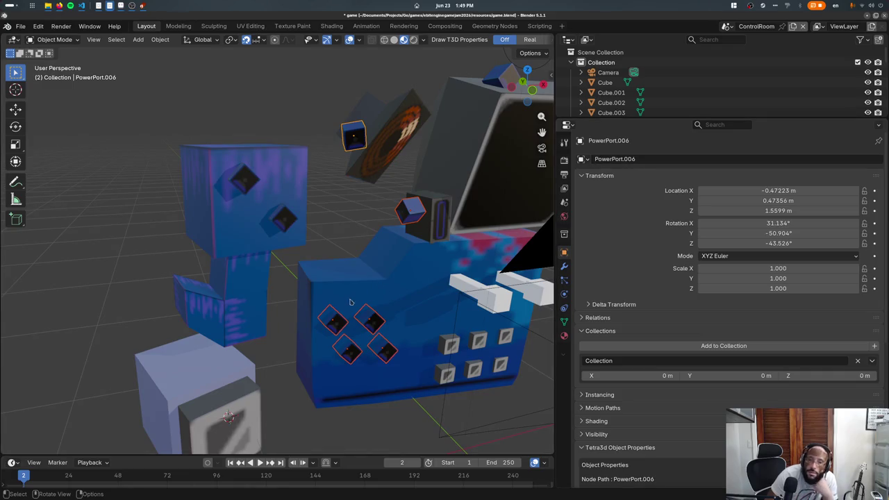
middle_drag(353, 301, 380, 193)
click(439, 118)
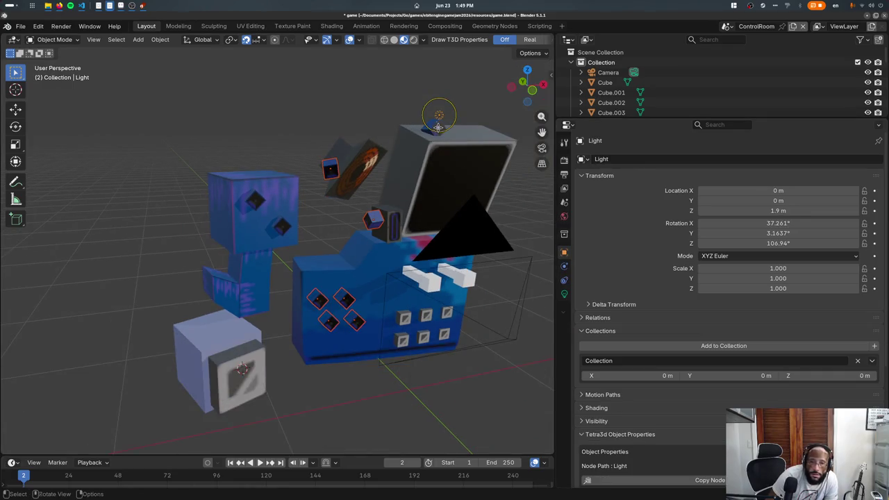
- Reveal the hidden objects, reset the light's height and move it over the console
key(KP_7)
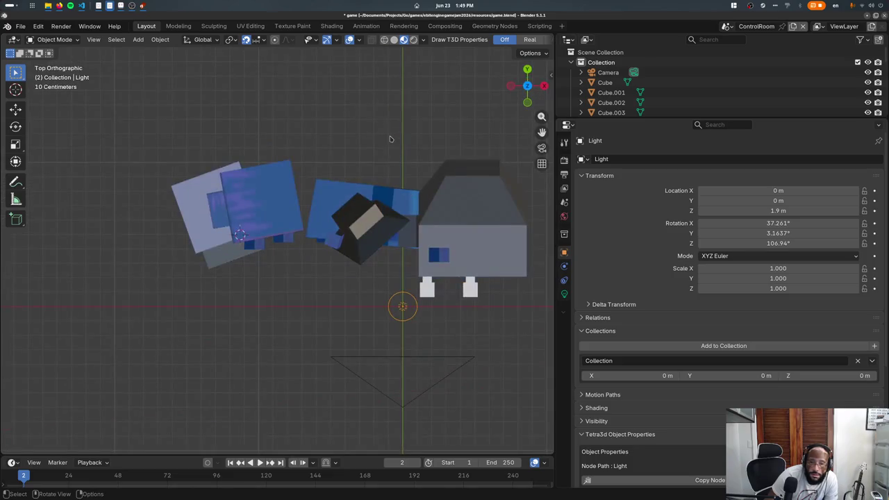
key(alt+g)
key(alt+h)
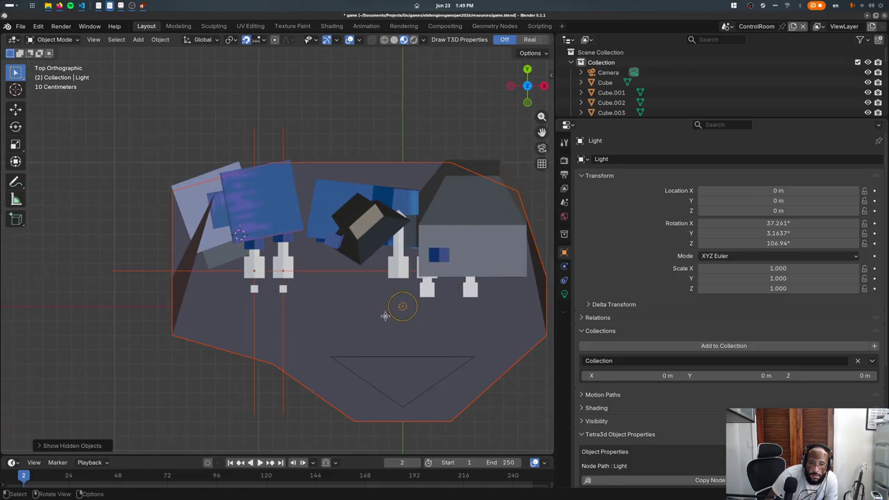
click(397, 314)
click(402, 309)
key(g)
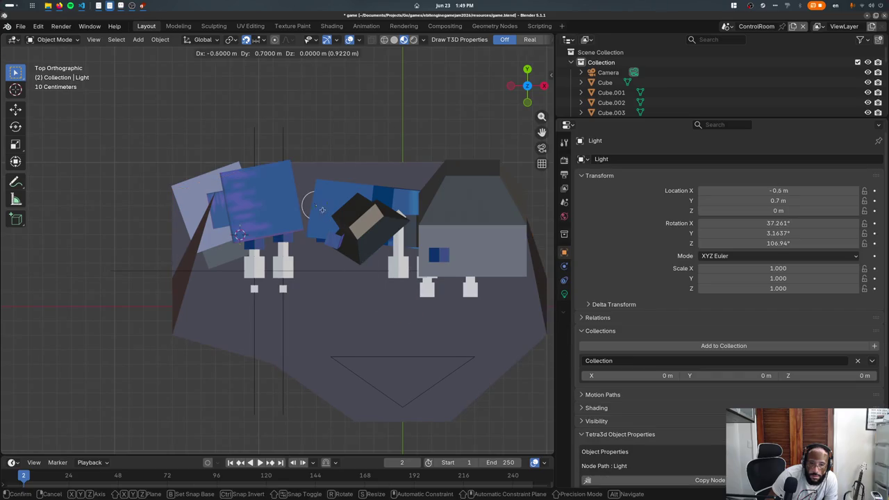
click(302, 188)
- Raise the light to about 1.8 m, nudging it left and lower from the front view
middle_drag(302, 189, 326, 208)
key(g)
key(z)
click(316, 126)
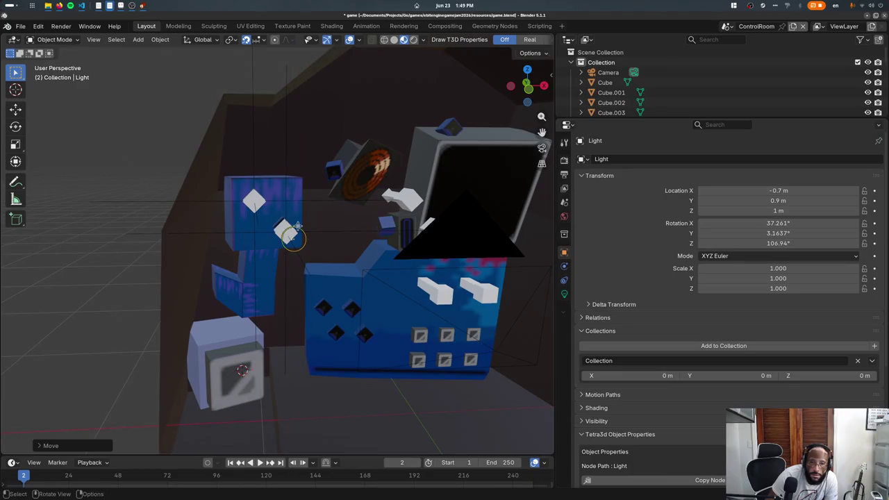
key(KP_1)
key(g)
click(230, 116)
- Position the light at X −0.5 m, Y 0.2 m from the top view
middle_drag(230, 116, 208, 105)
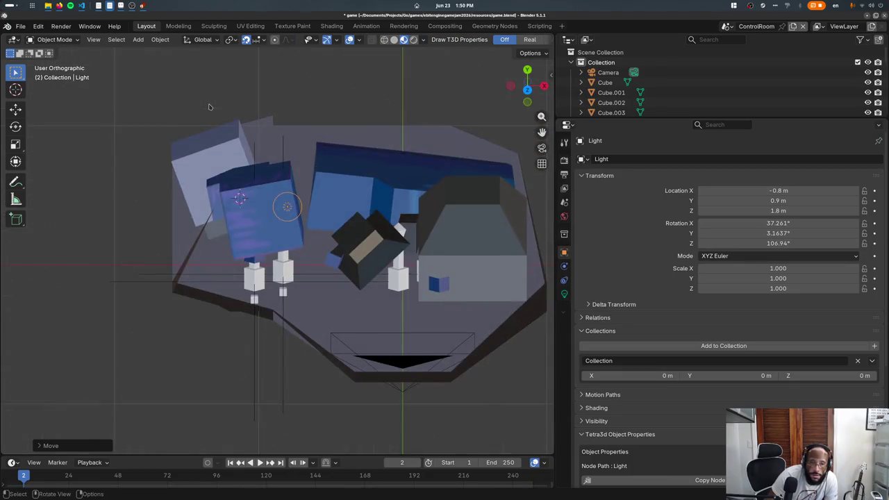
key(KP_7)
key(g)
click(247, 201)
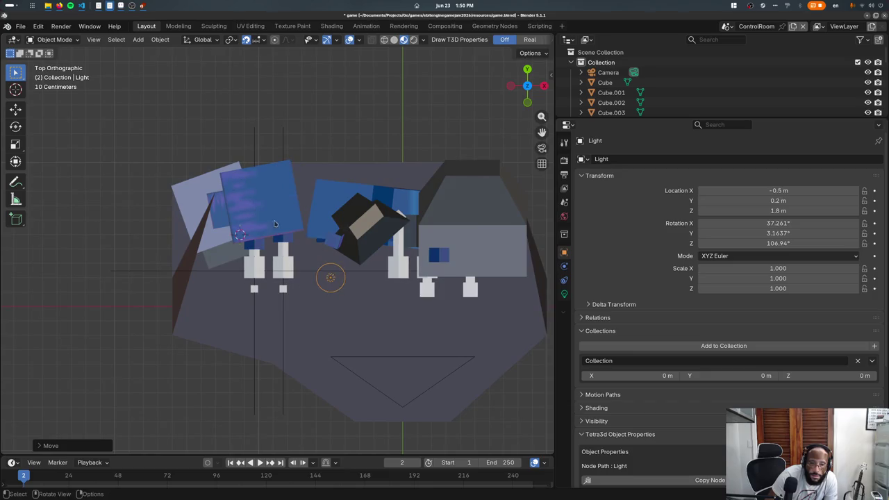
- Export and preview the game through the scene camera
key(KP_0)
key(F5)
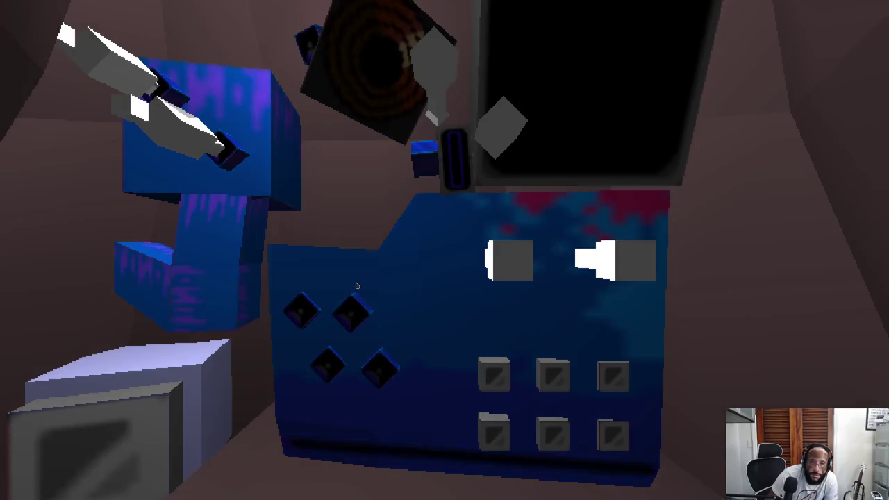
key(Escape)
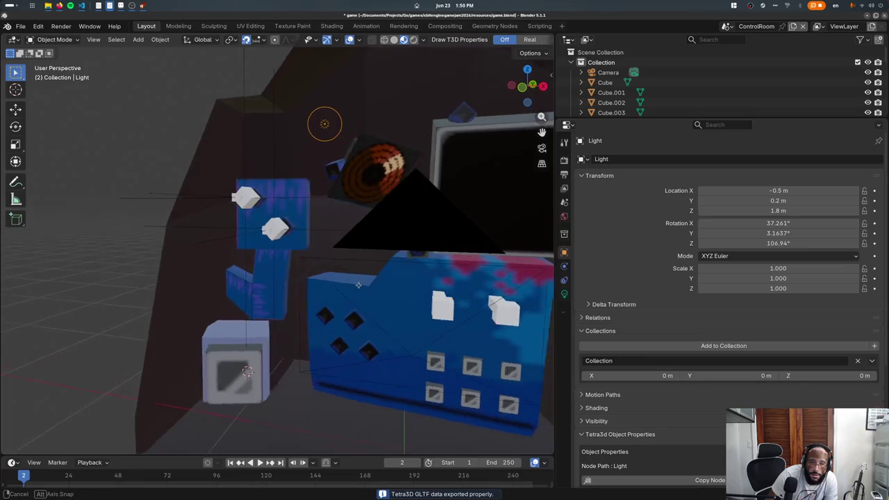
- Set the light's power to 500 and check it in the game preview
click(564, 294)
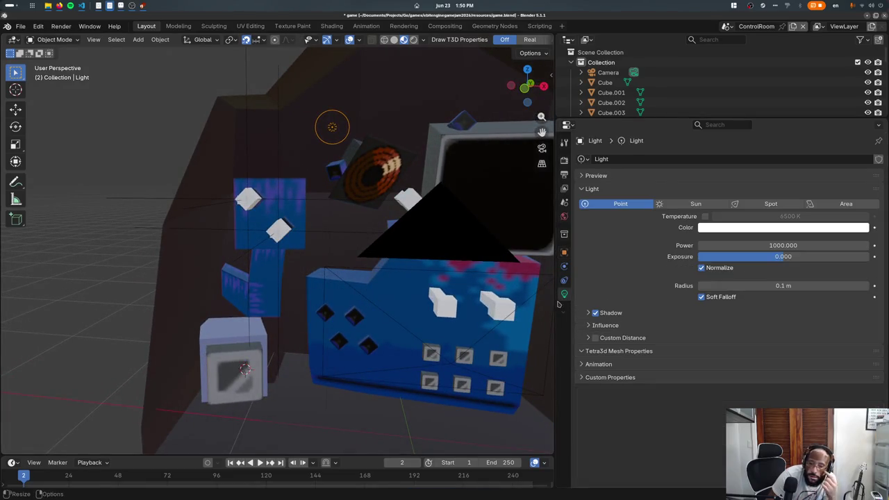
click(767, 247)
text(500)
key(Return)
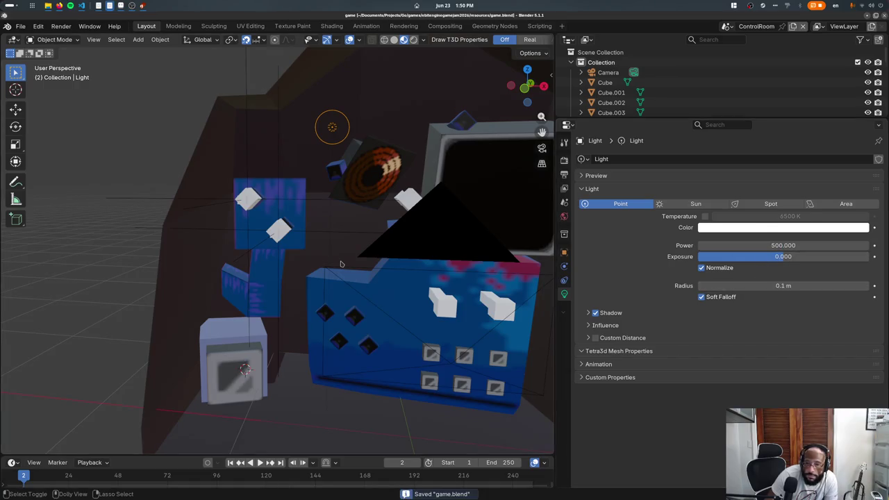
key(F5)
key(Escape)
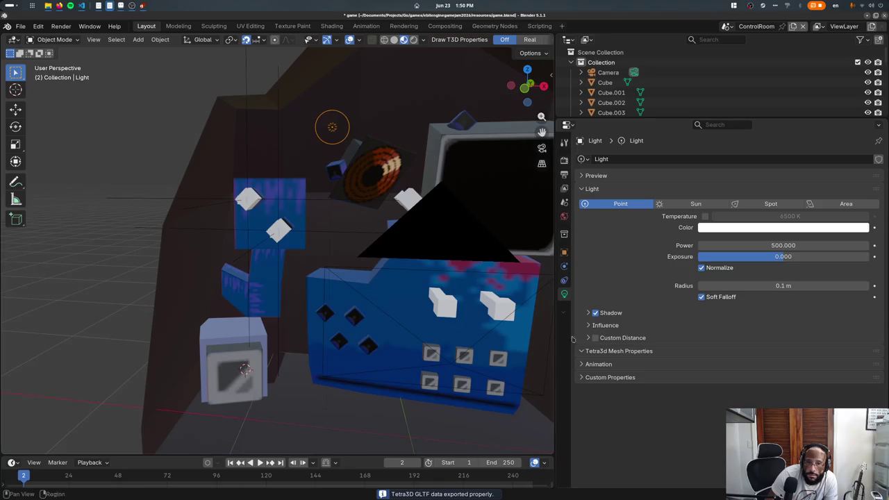
- Tint the light pale blue and check it in-game
click(767, 228)
drag(821, 89, 826, 81)
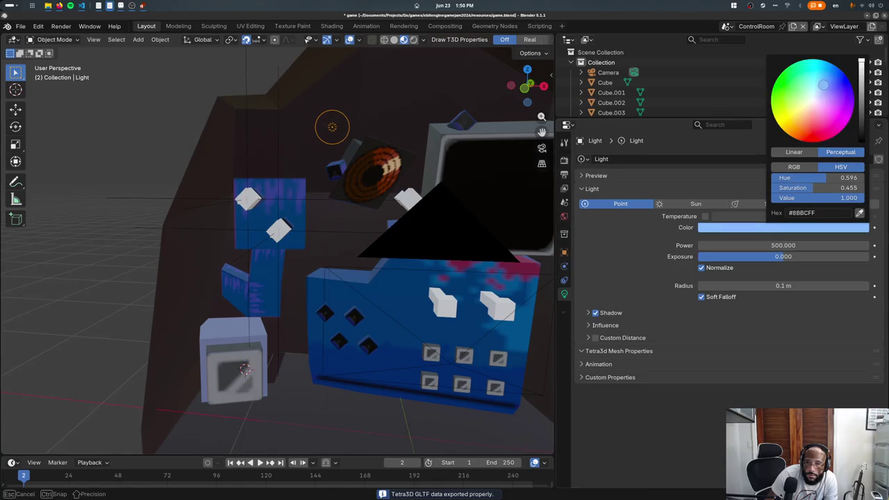
key(F5)
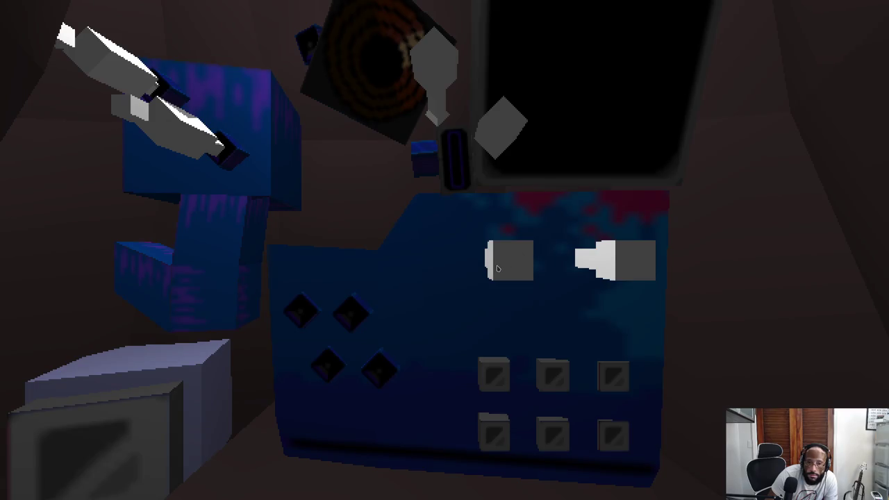
key(Escape)
- Delete the light's Emission node in the Shading workspace and preview the game again
click(397, 27)
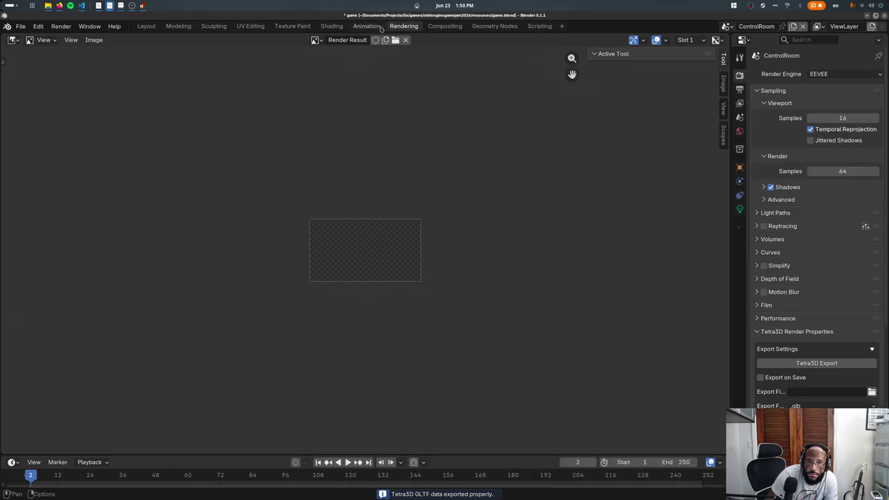
click(368, 26)
click(332, 26)
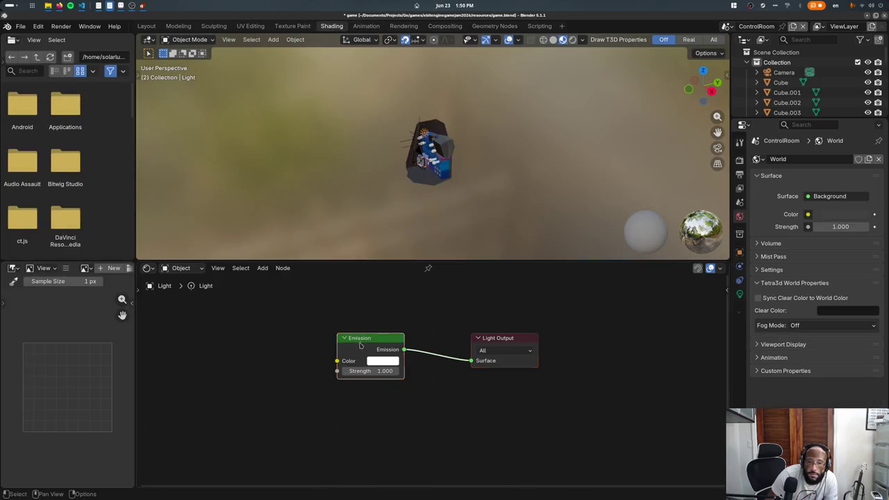
key(Delete)
click(147, 27)
key(F5)
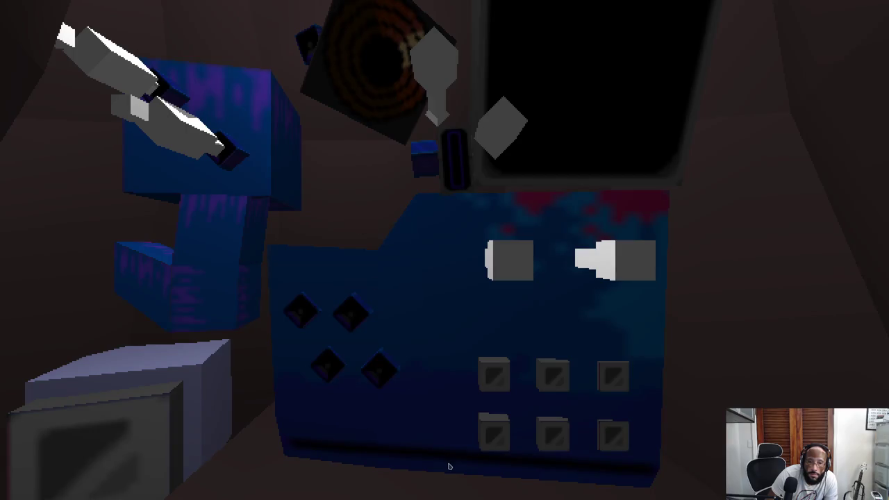
key(Escape)
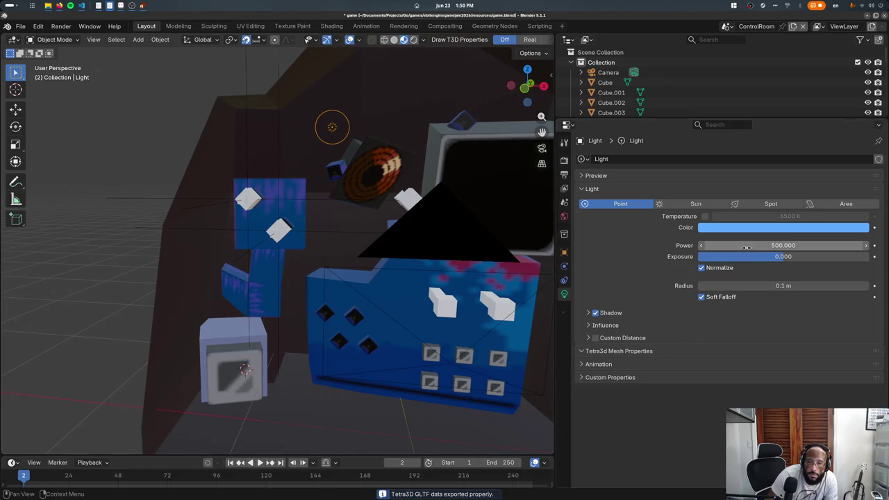
- Try a dimmer light power of 200 and review the world settings in the preview
click(759, 246)
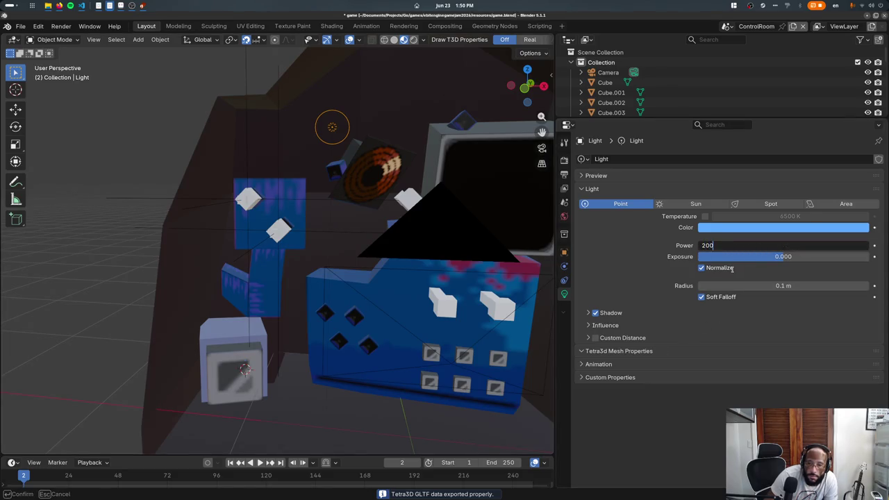
key(Return)
key(ctrl+s)
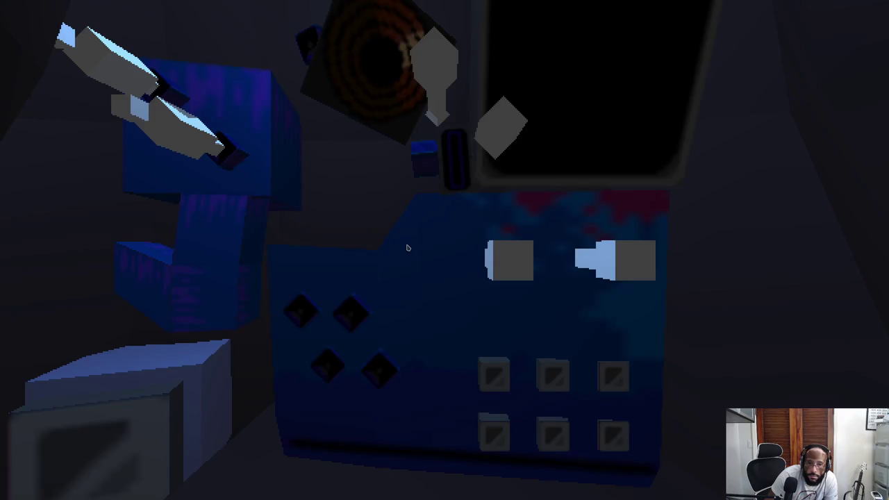
key(Escape)
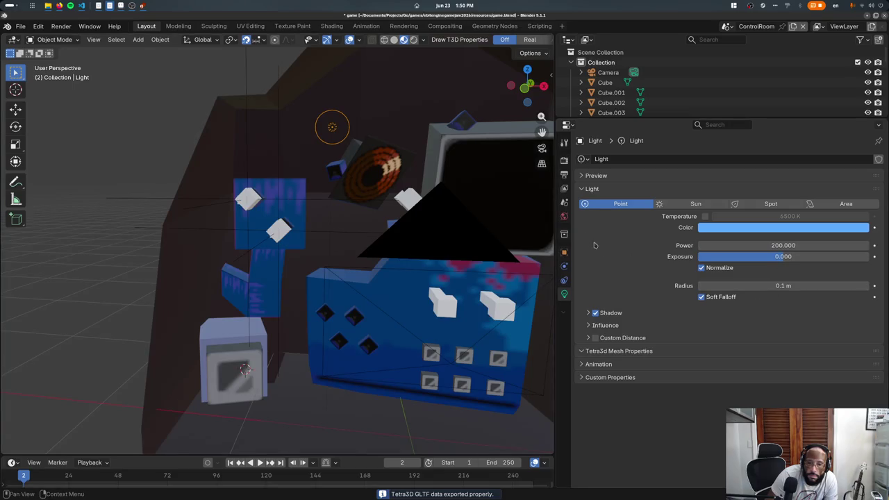
click(564, 216)
key(ctrl+s)
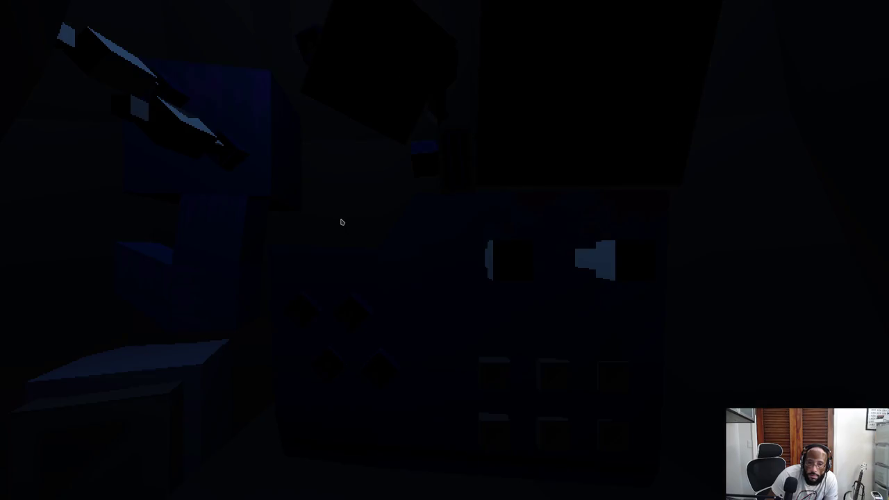
key(Escape)
- Raise the light's power to 1000 and preview it in-game
click(564, 293)
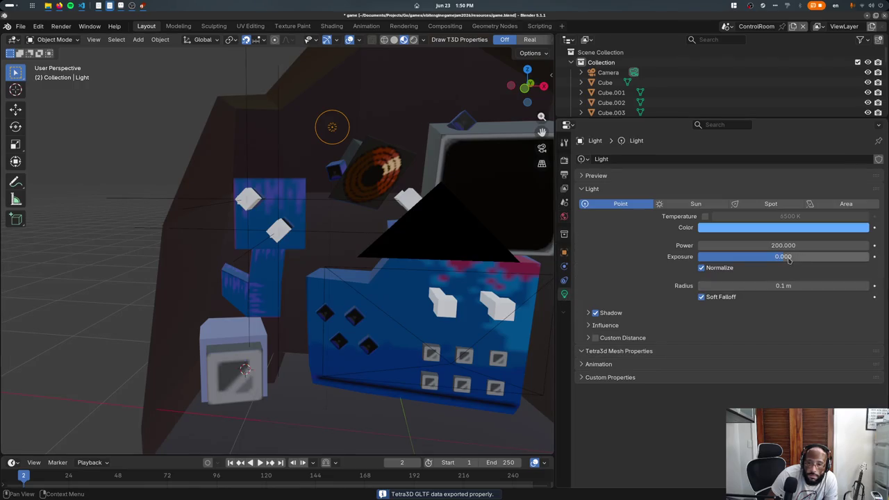
click(792, 246)
text(000)
key(Return)
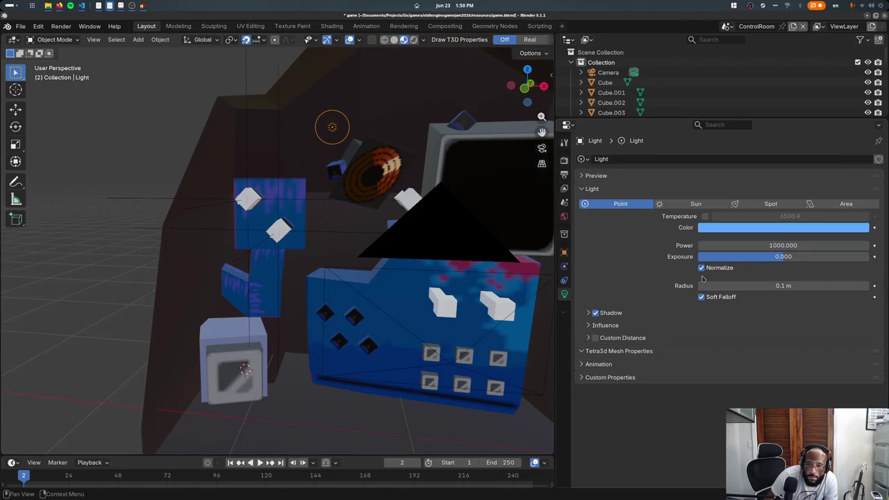
key(ctrl+s)
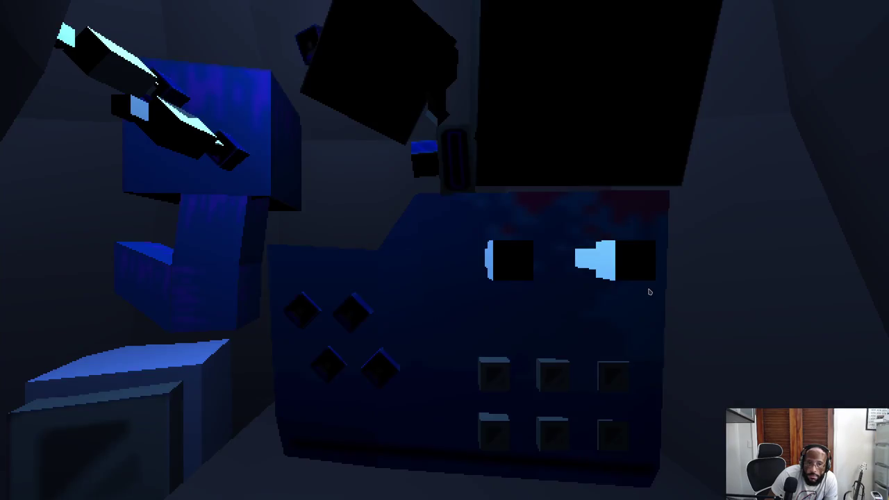
key(Escape)
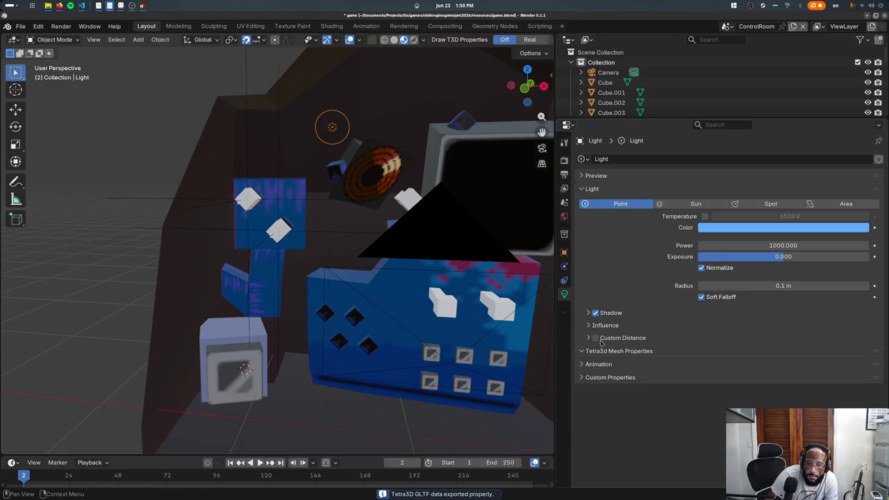
key(ctrl+s)
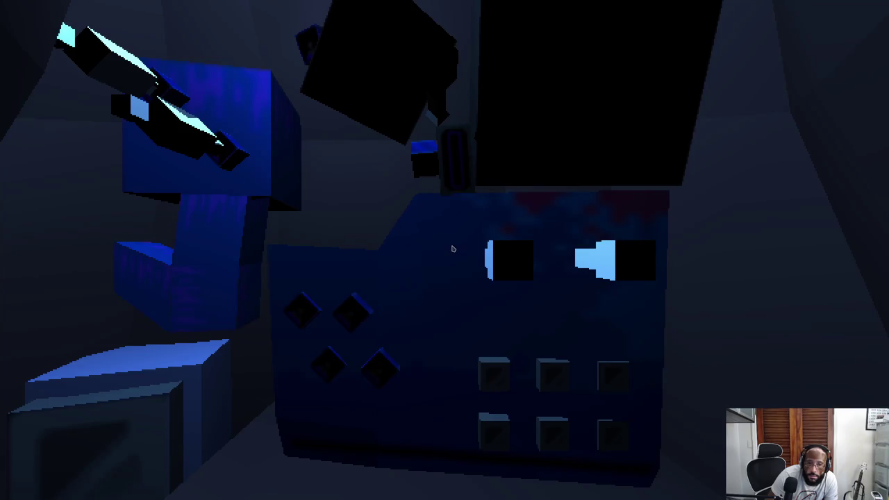
key(Escape)
- Enable Custom Distance on the light, testing 1 m and then 2 m in-game
click(596, 338)
click(782, 353)
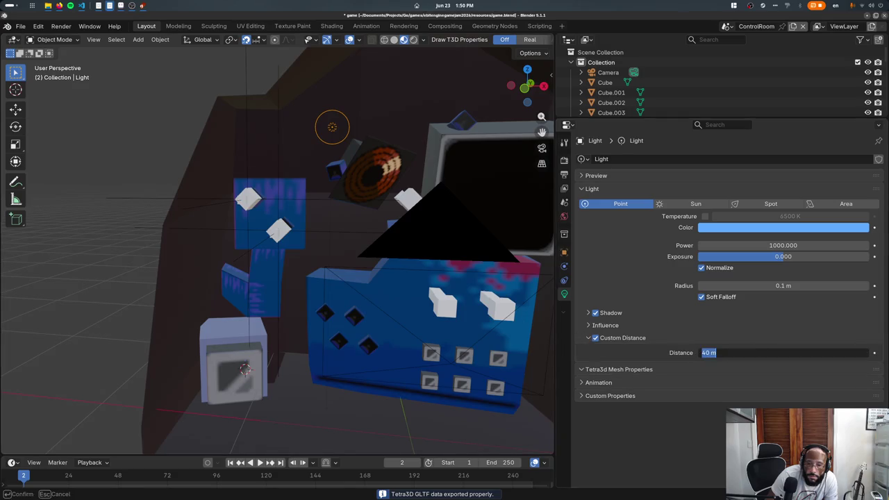
key(Return)
key(ctrl+s)
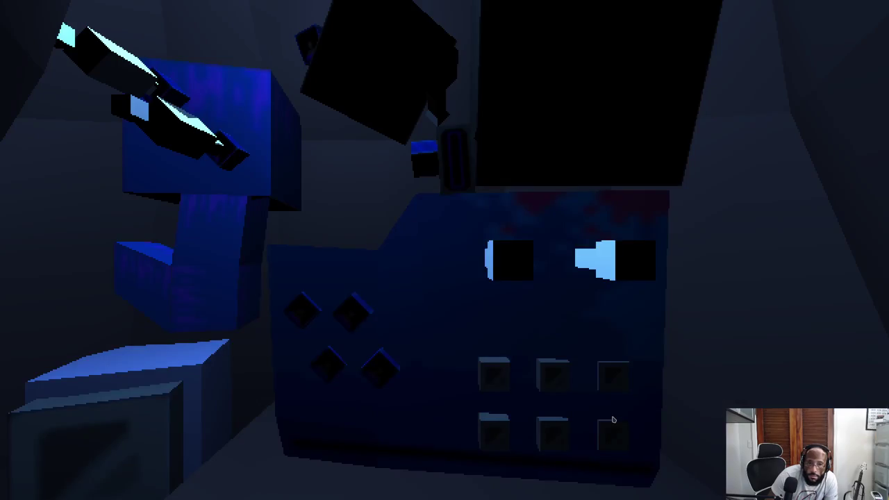
key(Escape)
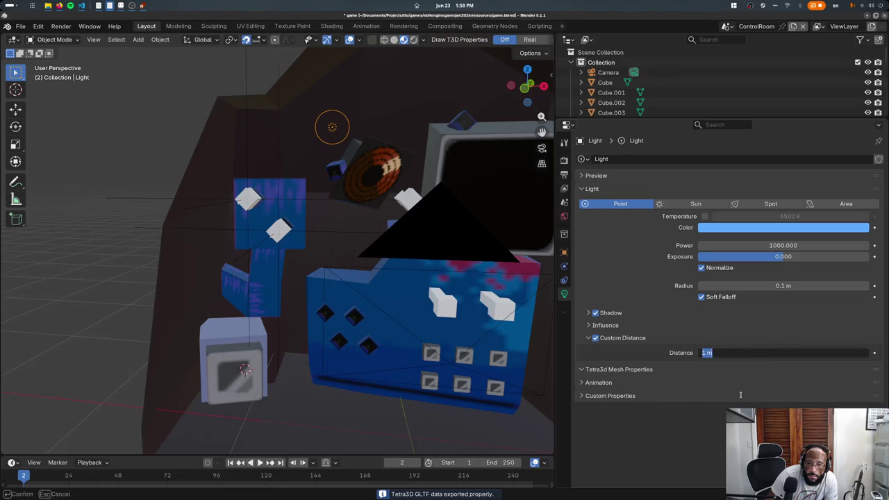
key(ctrl+s)
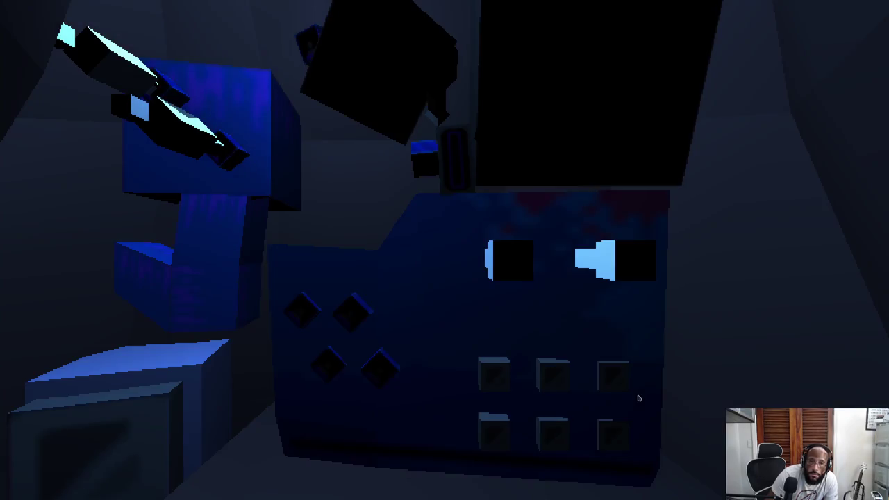
key(Escape)
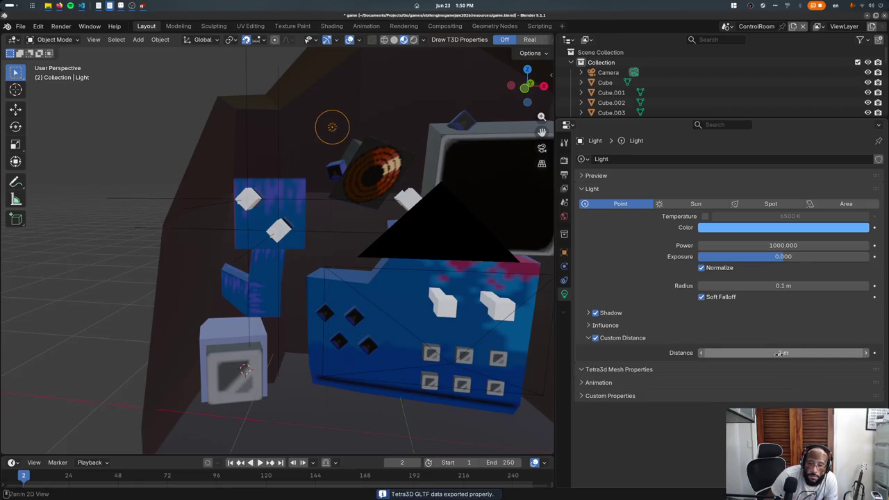
key(ctrl+s)
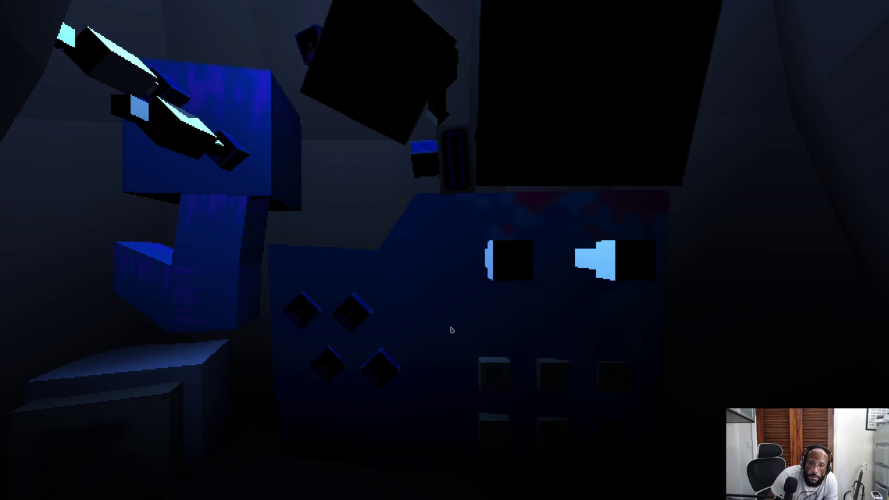
key(Escape)
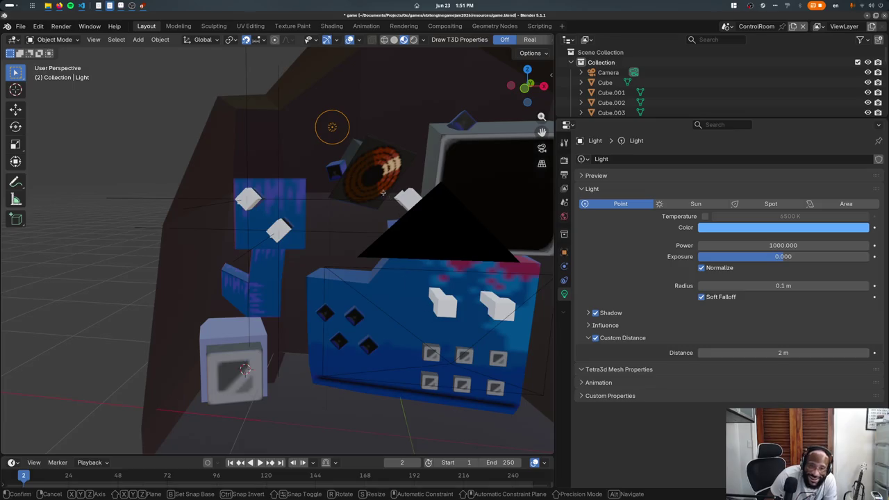
- Reposition the light without changing its height and relaunch the game preview
key(g)
key(shift+z)
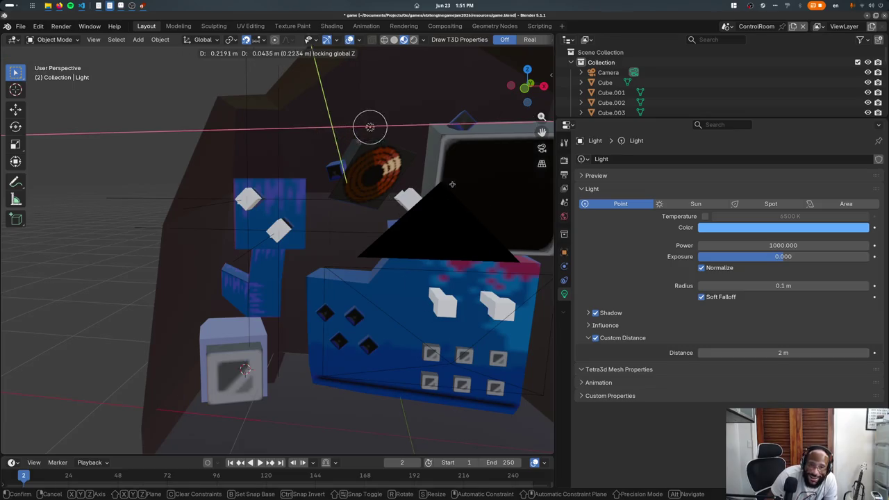
click(497, 180)
key(ctrl+s)
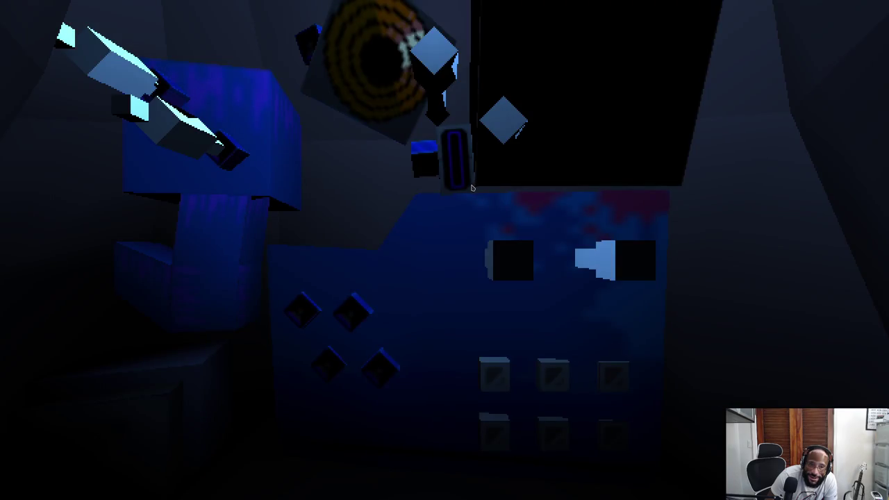
- Duplicate the light as Light.001 and make it red
key(Escape)
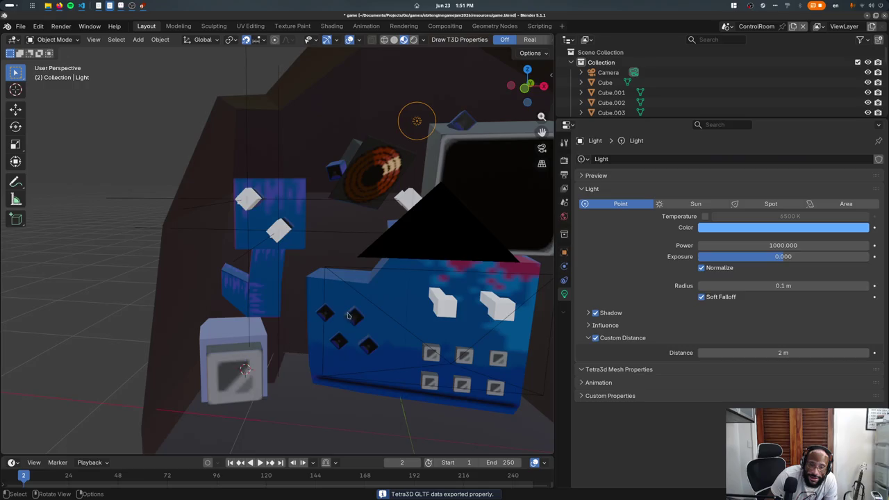
key(KP_1)
key(shift+d)
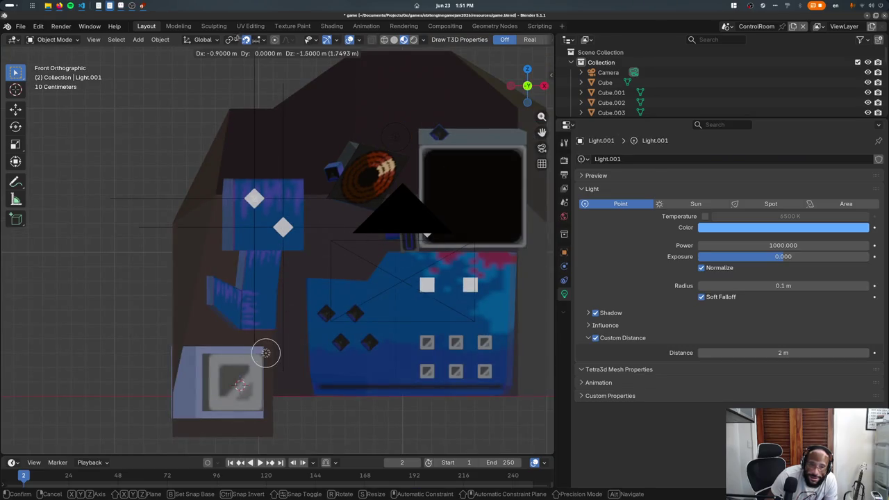
click(221, 53)
click(745, 227)
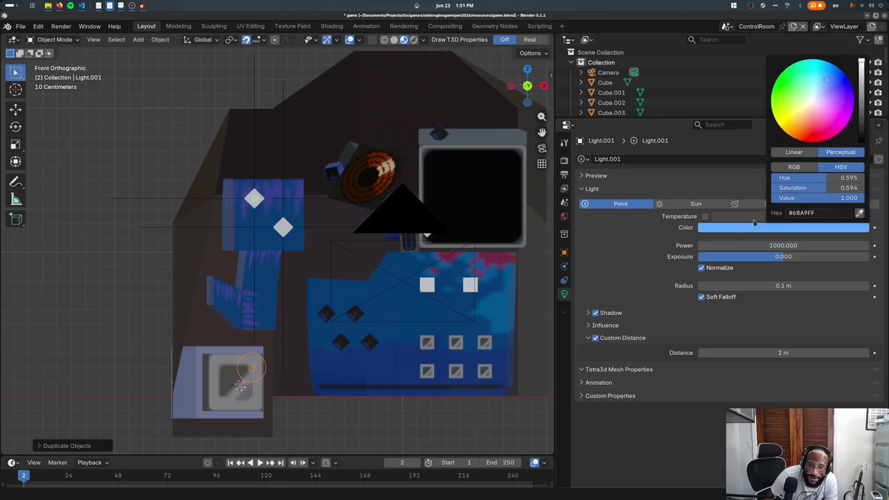
click(827, 134)
- Increase the red light's power, then save and preview the game
click(731, 246)
text(00)
key(Return)
key(ctrl+s)
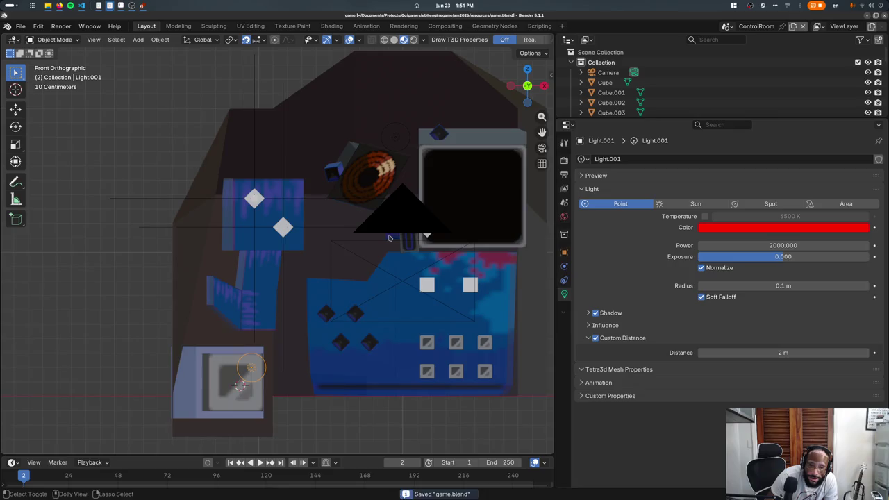
key(Escape)
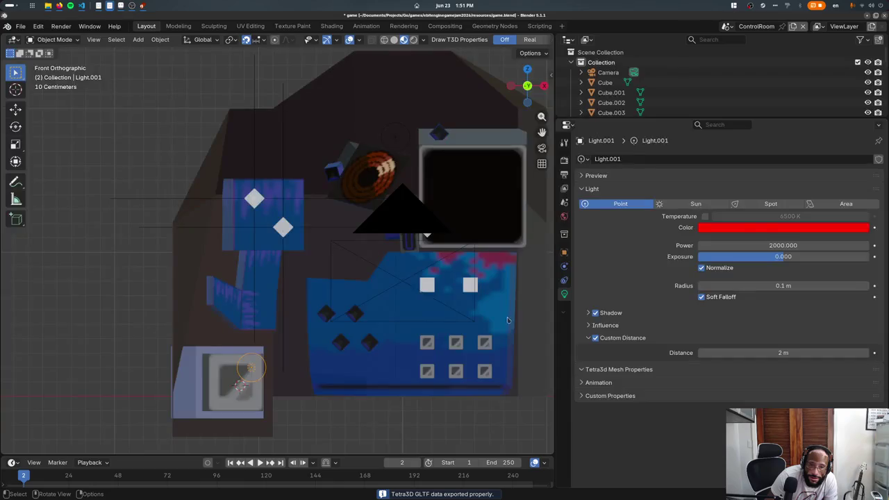
- Give the red light a 1 m custom distance and 500 power, then test in-game
click(798, 350)
key(Return)
click(788, 246)
text(5000)
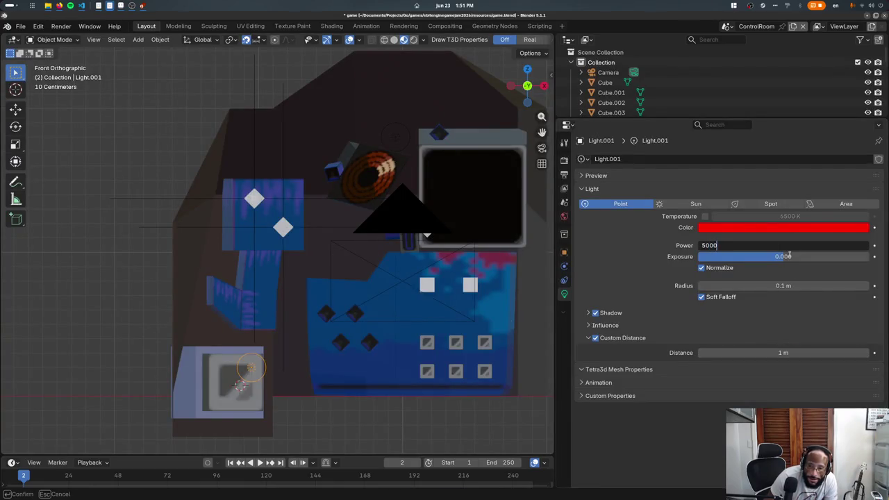
key(Return)
key(ctrl+s)
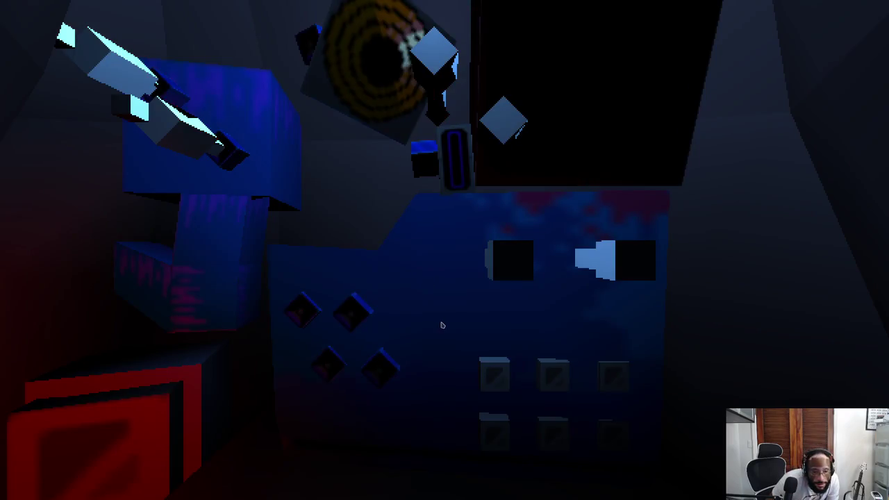
key(Escape)
- Move the red light low beside the small grey machine and preview the game
key(g)
middle_drag(347, 303, 278, 323)
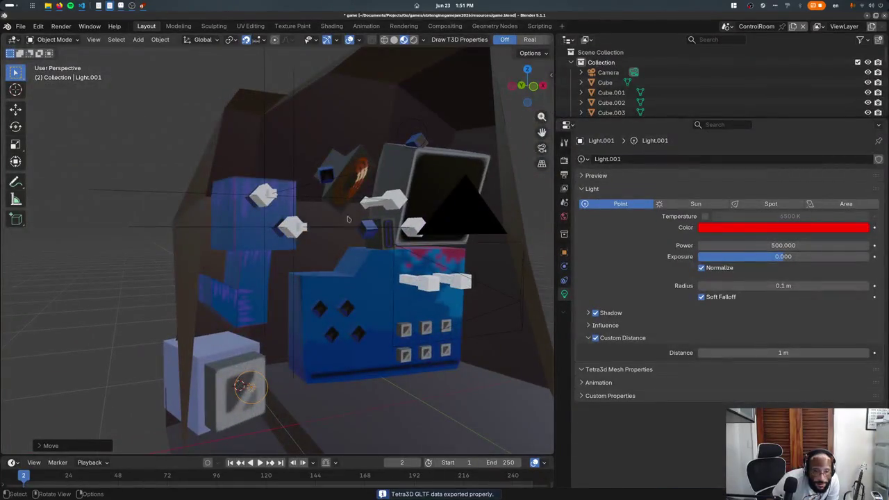
click(274, 356)
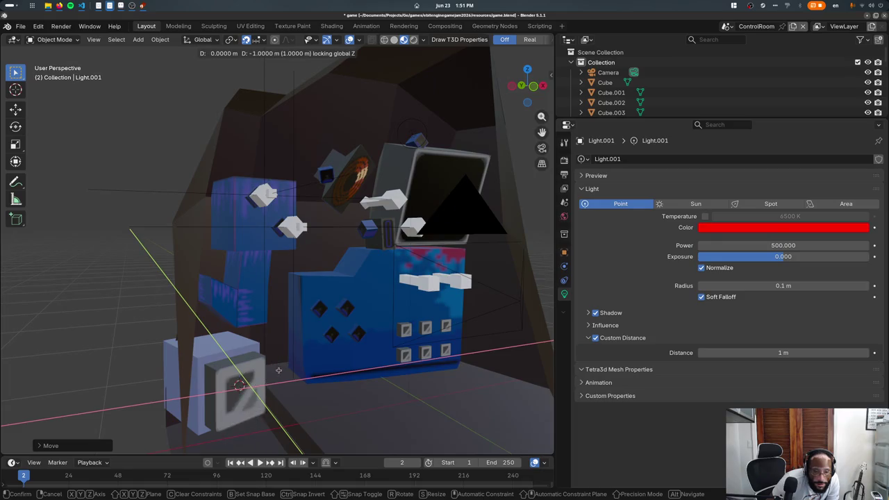
middle_drag(272, 375, 250, 305)
key(g)
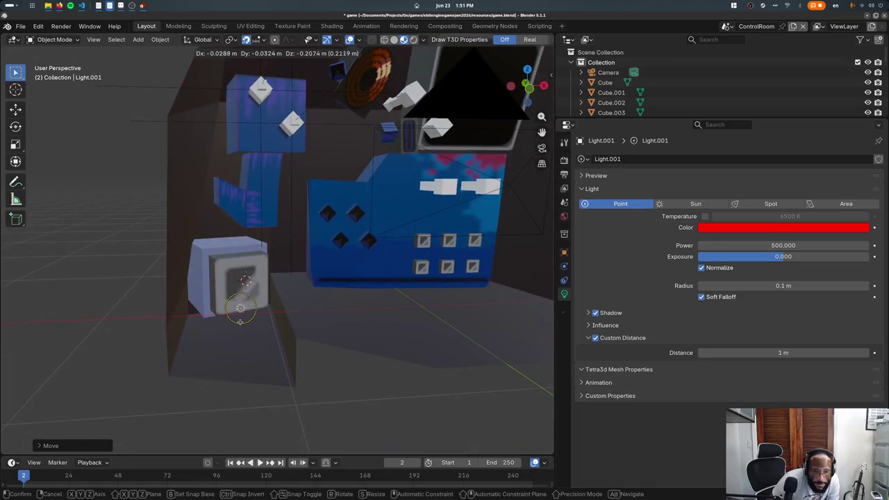
click(238, 317)
key(ctrl+s)
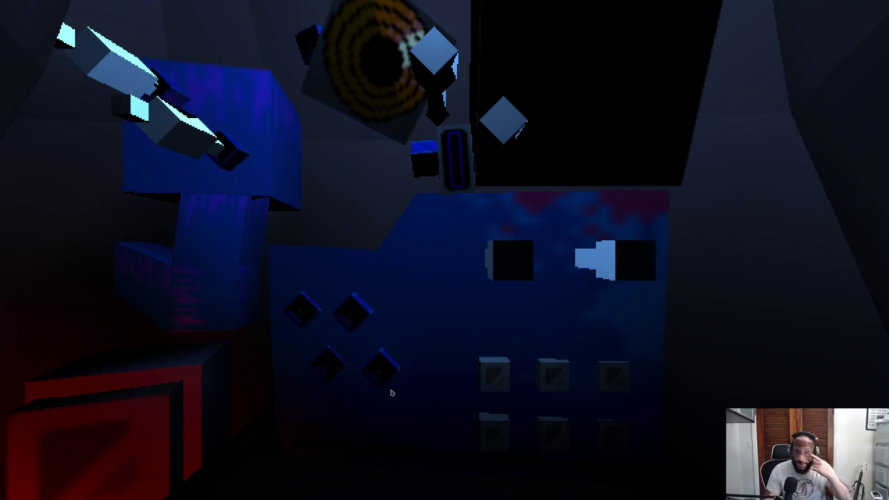
key(Escape)
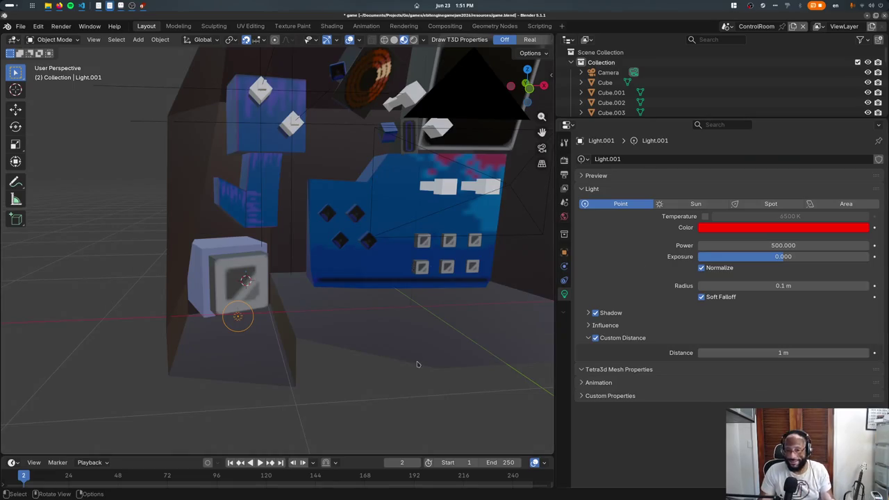
- Select the Room mesh, then switch to machines.aseprite in Aseprite
click(417, 364)
scroll(438, 364, down, 5)
mouse_move(453, 365)
middle_down()
mouse_move(360, 304)
mouse_move(359, 311)
middle_up()
scroll(368, 312, up, 4)
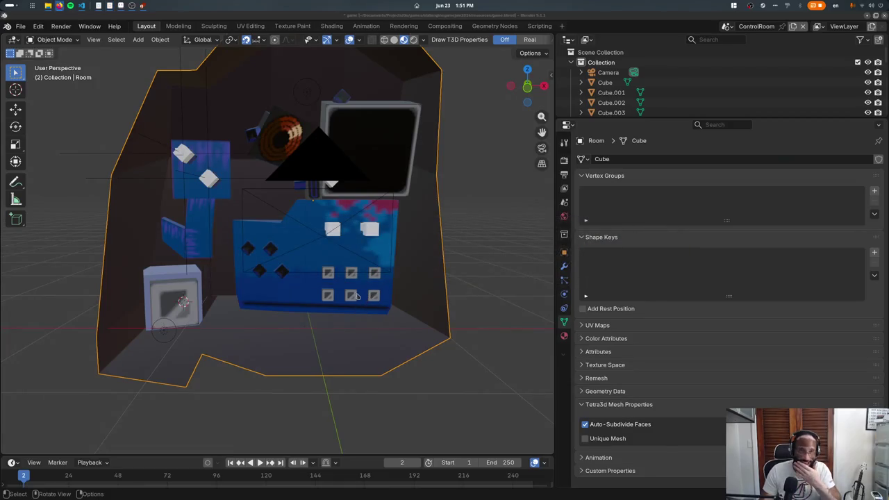
key(alt+Tab)
key(alt+Tab)
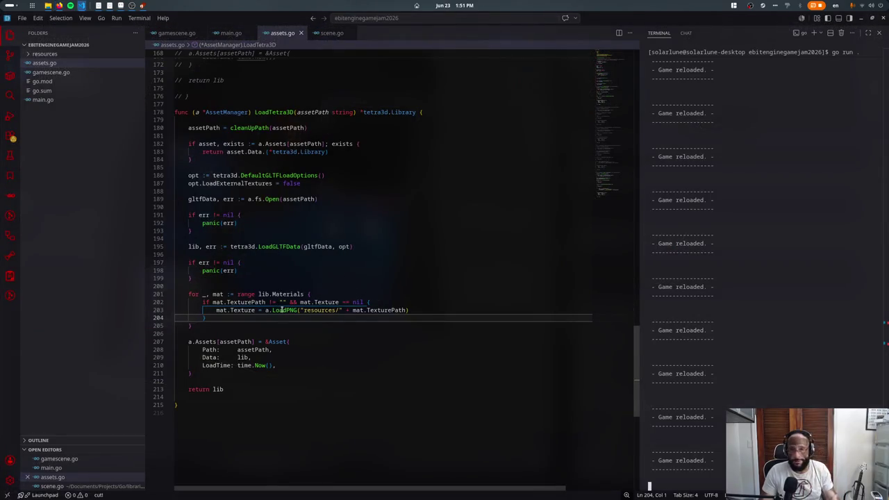
key(alt+Tab)
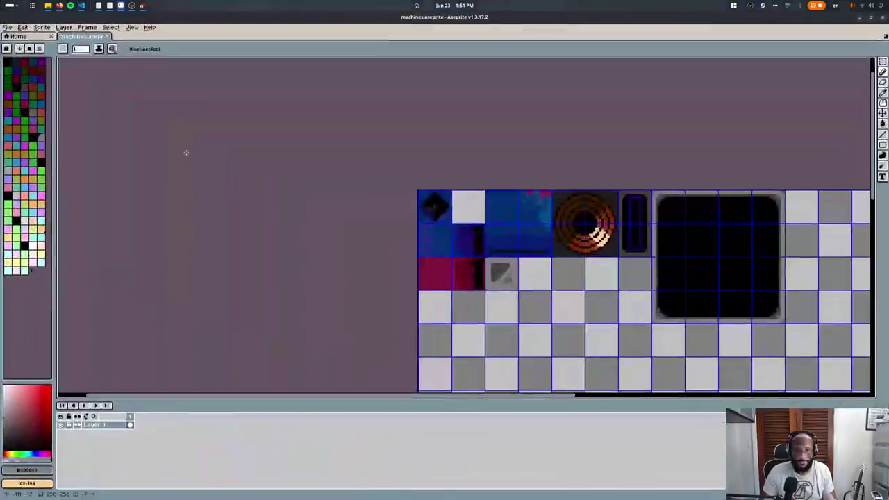
key(alt+f)
- Create a new sprite, Sprite-0002, with a height of 16 pixels
key(n)
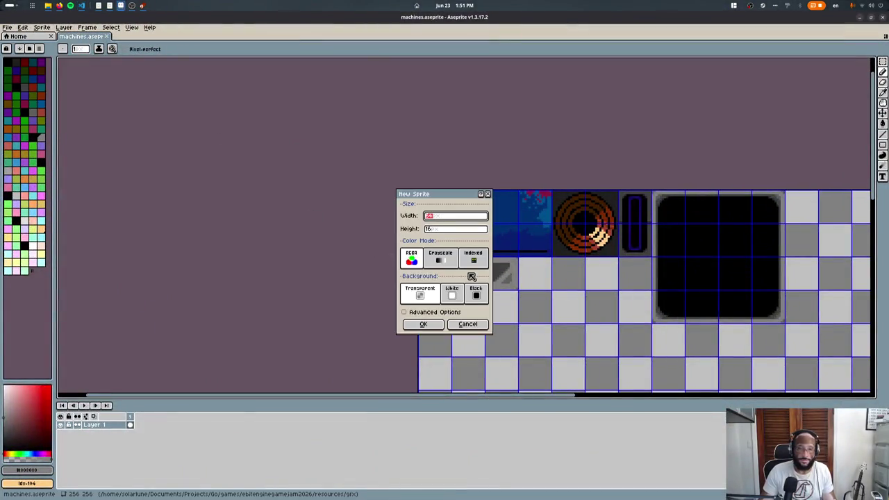
key(Tab)
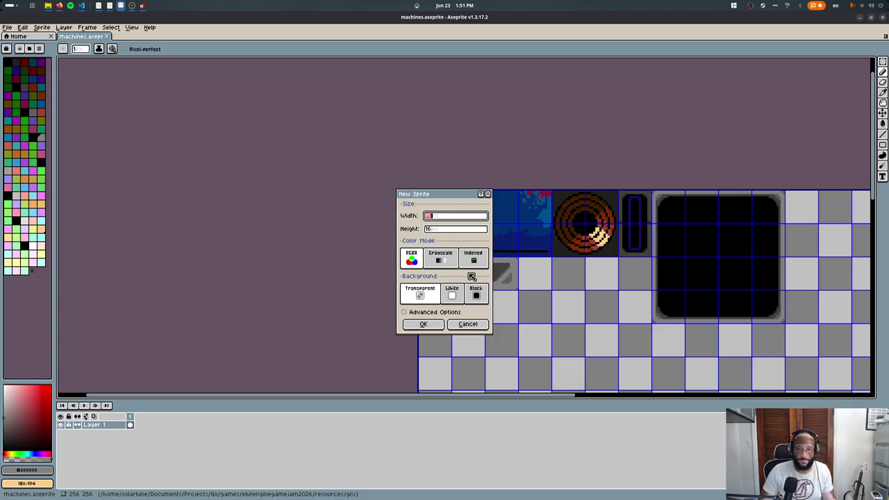
text(3216)
key(Return)
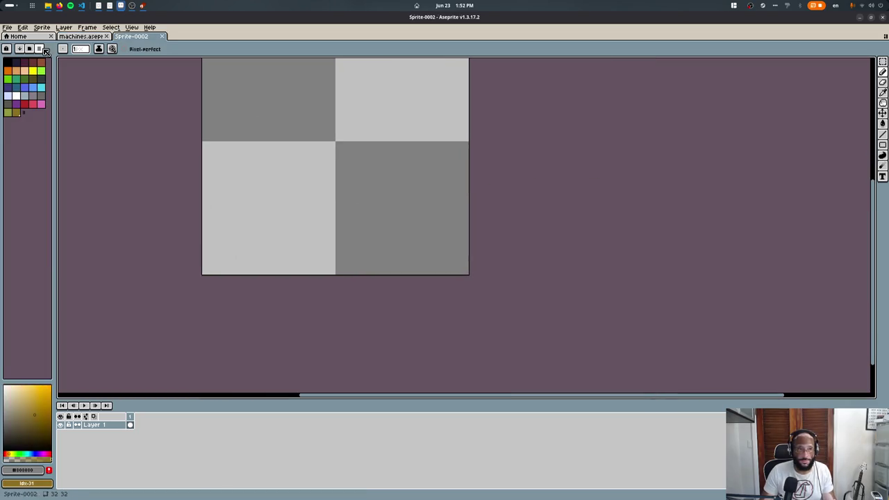
- Load a larger preset palette from the palette presets list
click(29, 48)
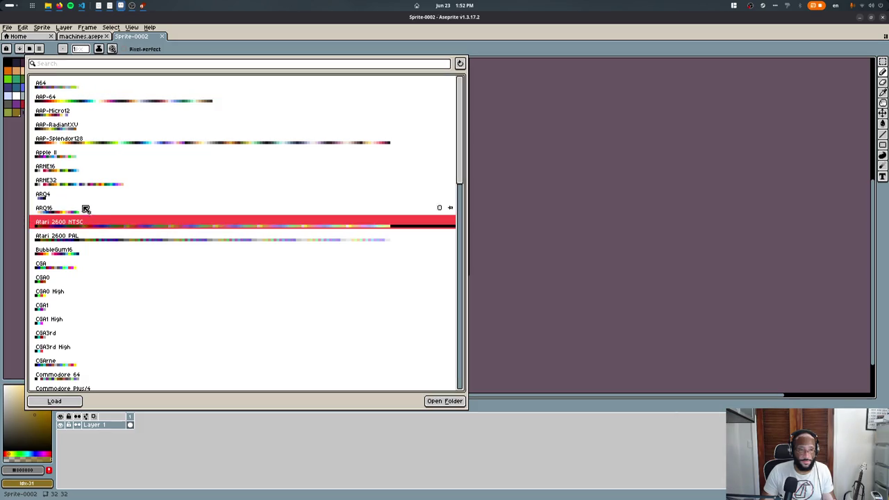
scroll(90, 178, down, 3)
scroll(105, 206, down, 3)
click(108, 189)
key(Escape)
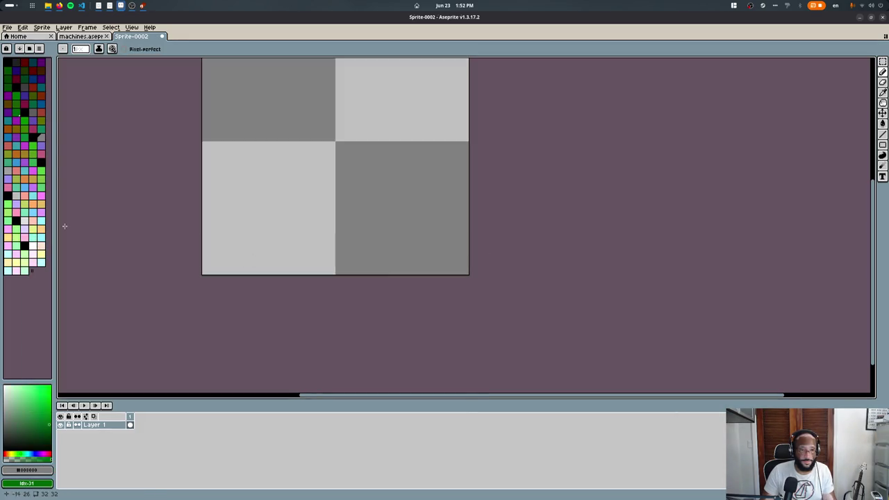
- Fill the canvas dark blue with the Paint Bucket and show the tile grid
key(g)
key(b)
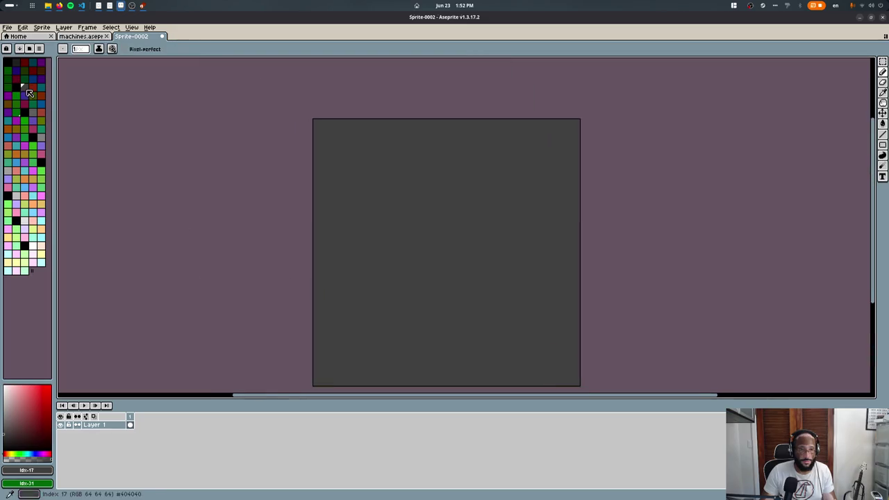
click(32, 78)
key(ctrl+apostrophe)
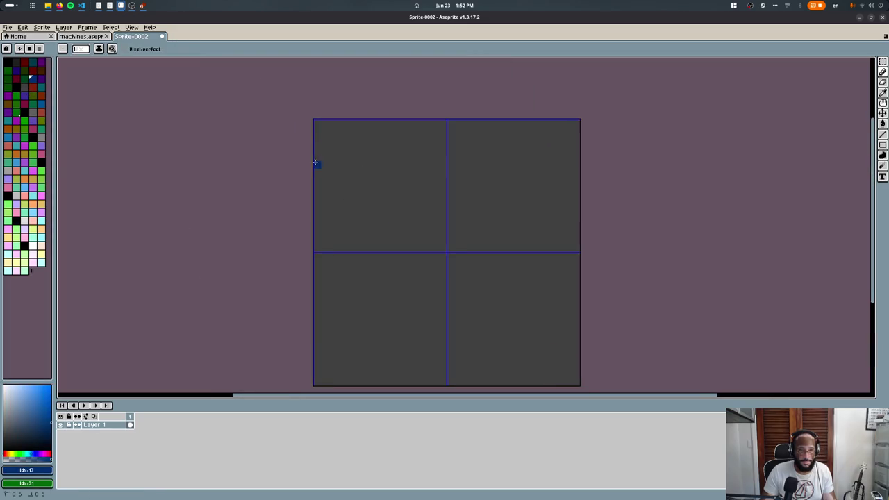
key(ctrl+z)
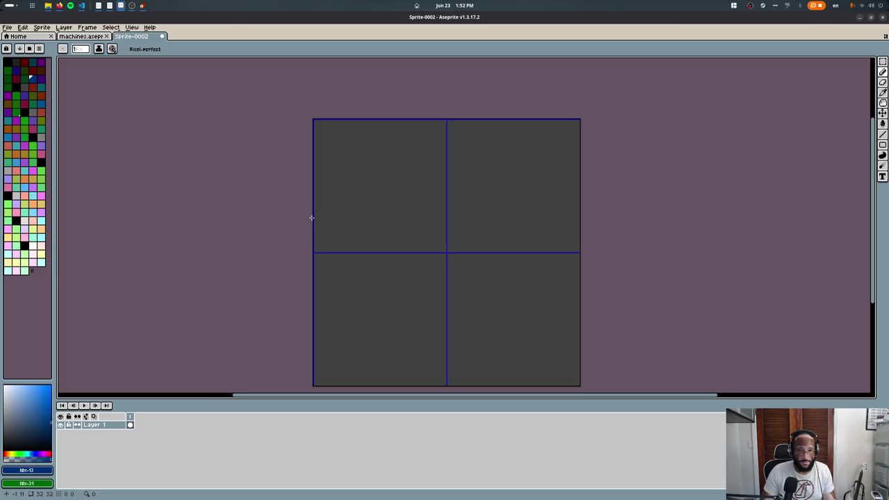
key(g)
click(414, 163)
key(ctrl+z)
click(434, 131)
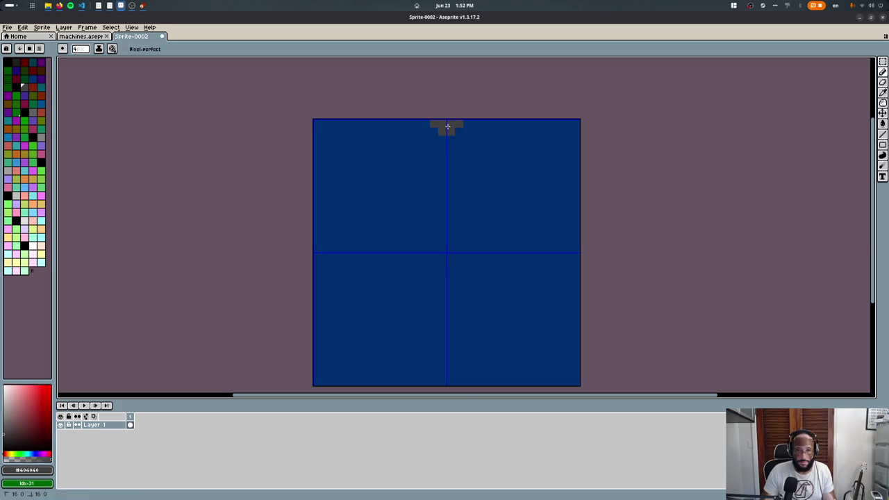
- Paint a grey vertical stripe down the tile's centre with an indigo stripe to its left
drag(447, 126, 447, 389)
middle_drag(420, 163, 387, 371)
alt+click(441, 176)
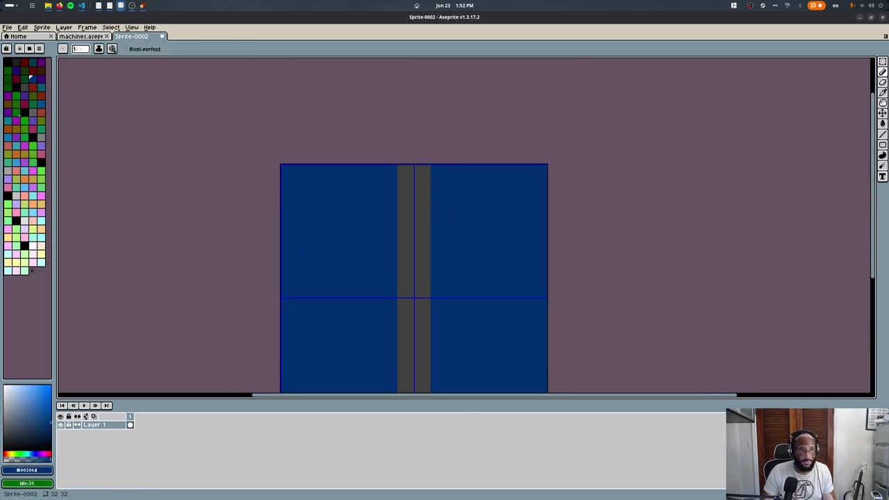
click(15, 70)
drag(439, 172, 410, 269)
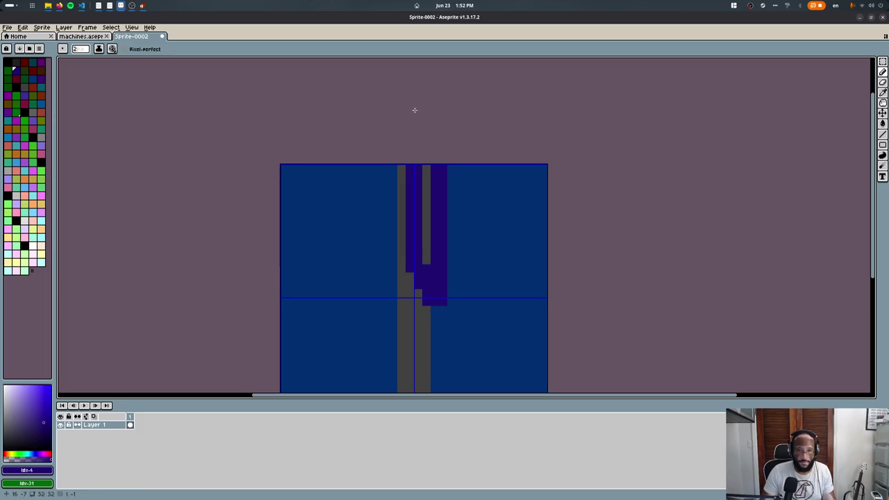
middle_drag(426, 336, 438, 165)
key(ctrl+z)
drag(456, 66, 456, 247)
scroll(395, 202, up, 3)
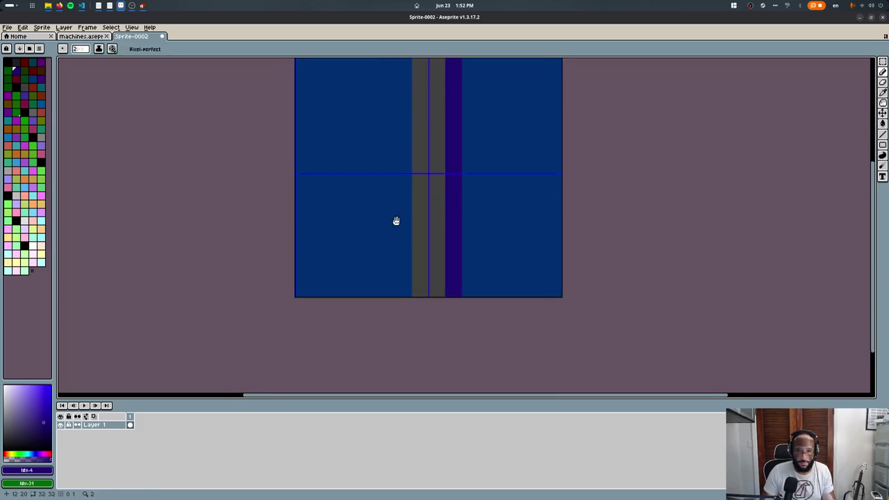
drag(415, 90, 427, 351)
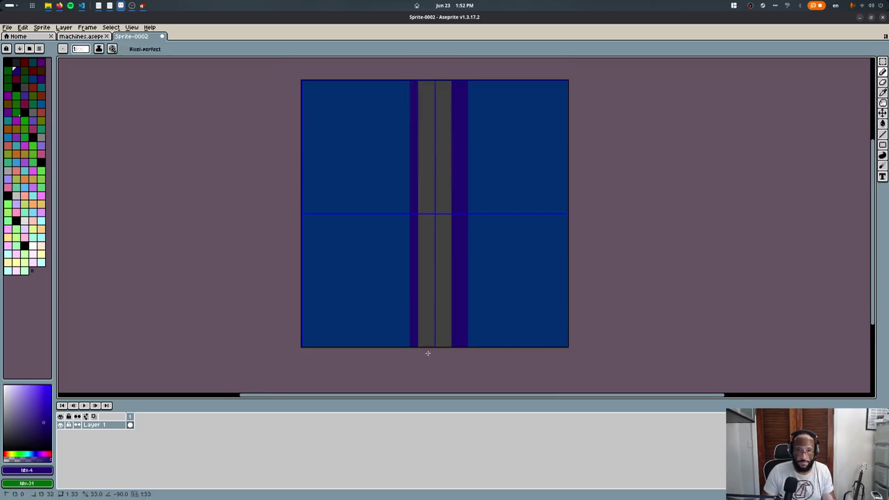
- Draw a dark line down the grey stripe and sample its dark grey for pixel drawing
alt+click(438, 97)
click(15, 62)
mouse_move(419, 84)
mouse_down()
mouse_move(431, 87)
mouse_move(435, 346)
mouse_up()
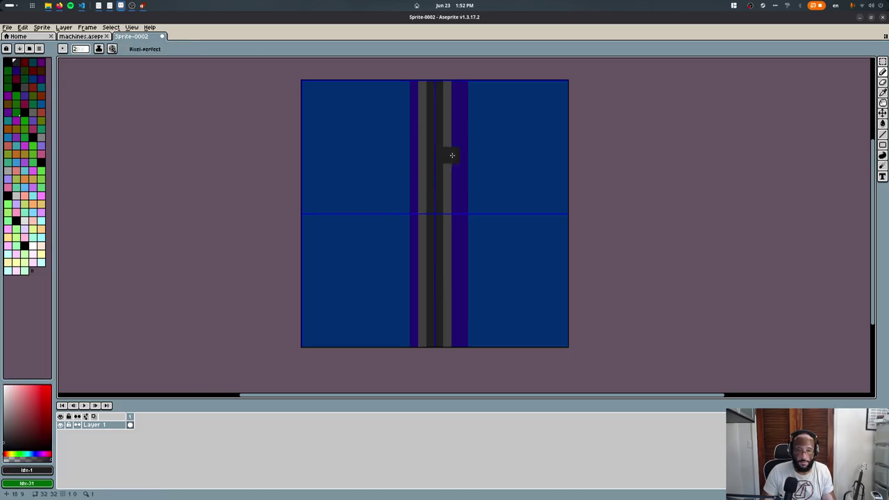
key(r)
scroll(452, 155, up, 3)
scroll(437, 91, up, 1)
alt+click(435, 89)
key(v)
key(b)
scroll(459, 101, down, 3)
scroll(479, 375, down, 1)
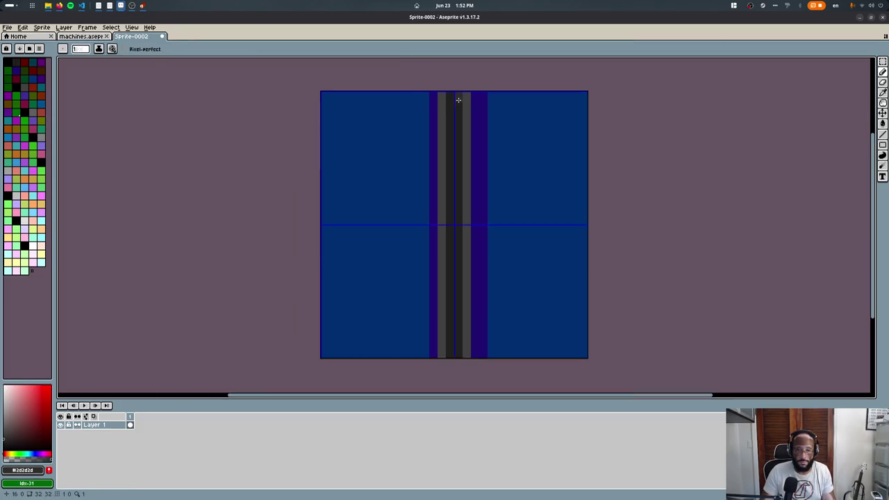
- Touch up single dark and grey pixels on the stripes, then show the 16-pixel grid
key(ctrl+apostrophe)
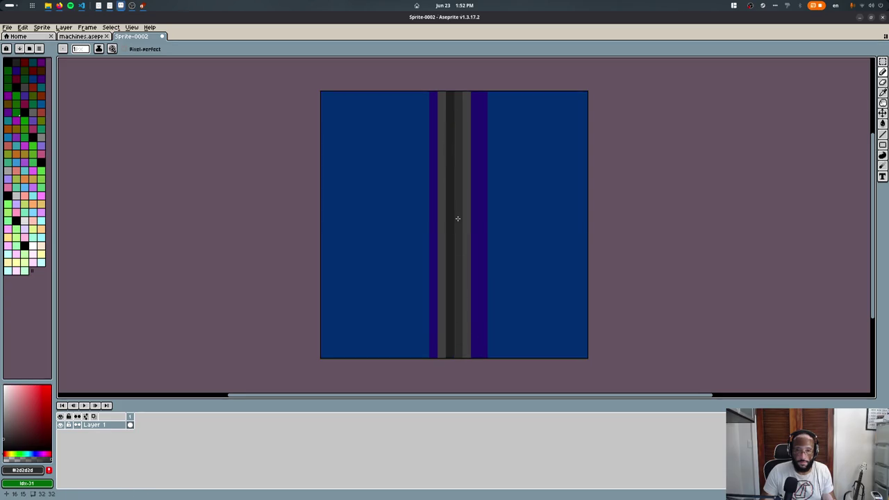
click(434, 271)
click(441, 262)
alt+click(452, 261)
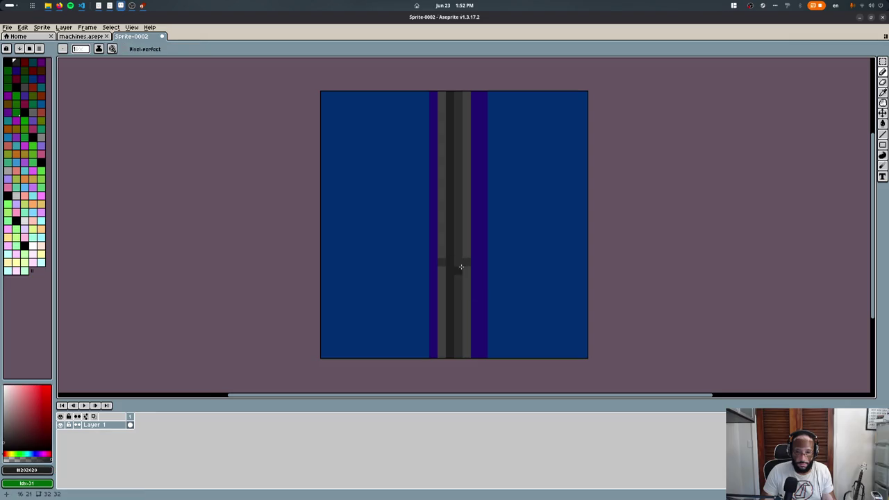
key(ctrl+apostrophe)
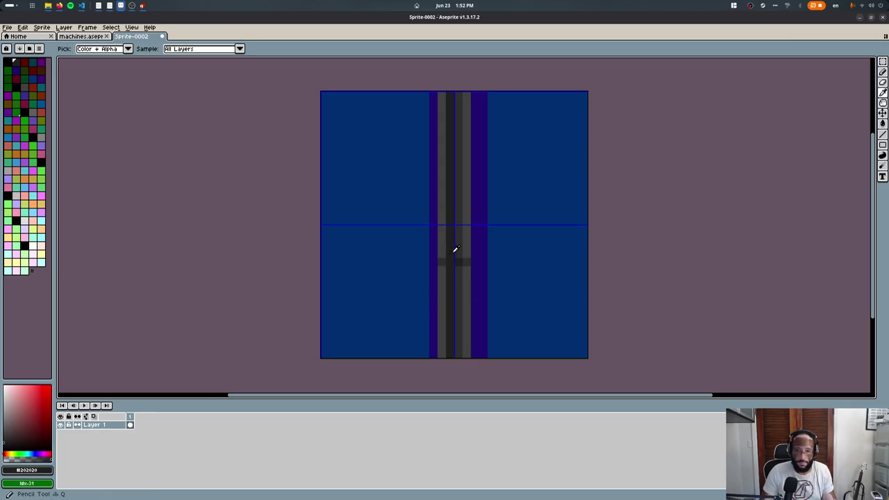
- Nudge a marquee-selected section of the grey column up one step
key(m)
drag(428, 239, 481, 347)
key(Up)
key(Up)
key(Up)
key(Up)
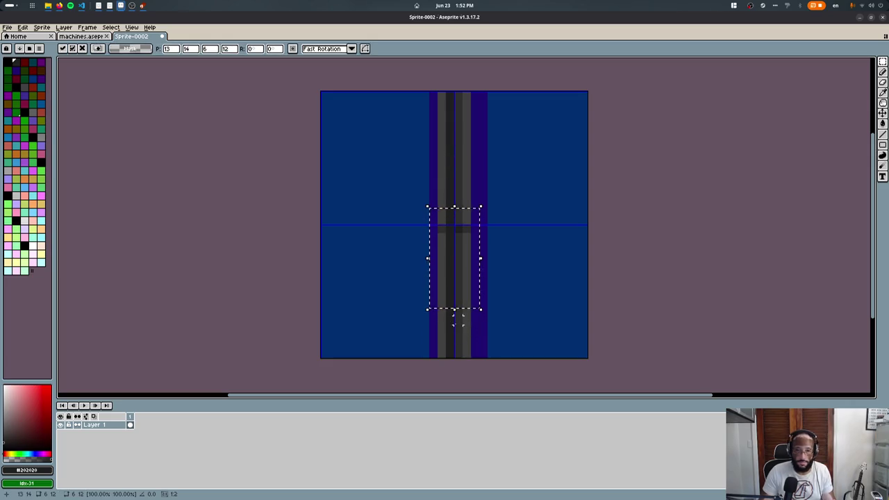
click(539, 301)
- Pencil a jagged dark-purple (#20116d) band across the blue on both sides of the column
alt+click(399, 205)
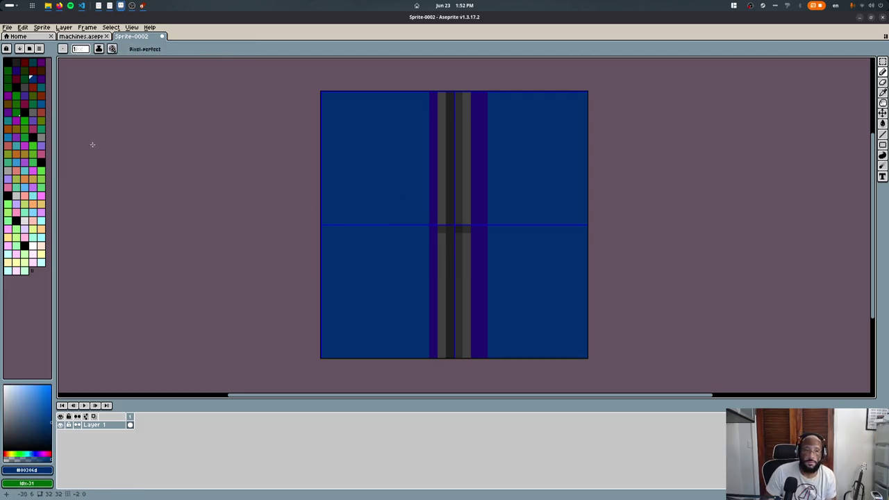
alt+click(435, 237)
click(402, 200)
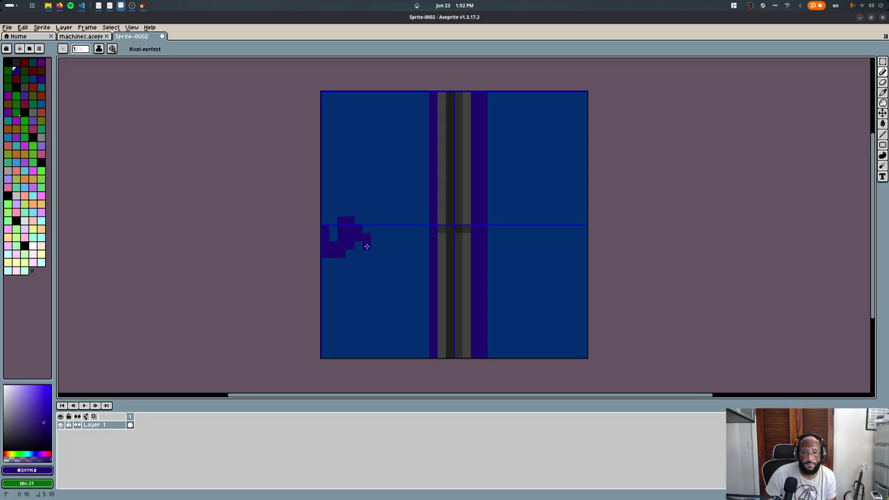
mouse_move(389, 242)
mouse_down()
mouse_move(409, 265)
mouse_move(425, 258)
mouse_up()
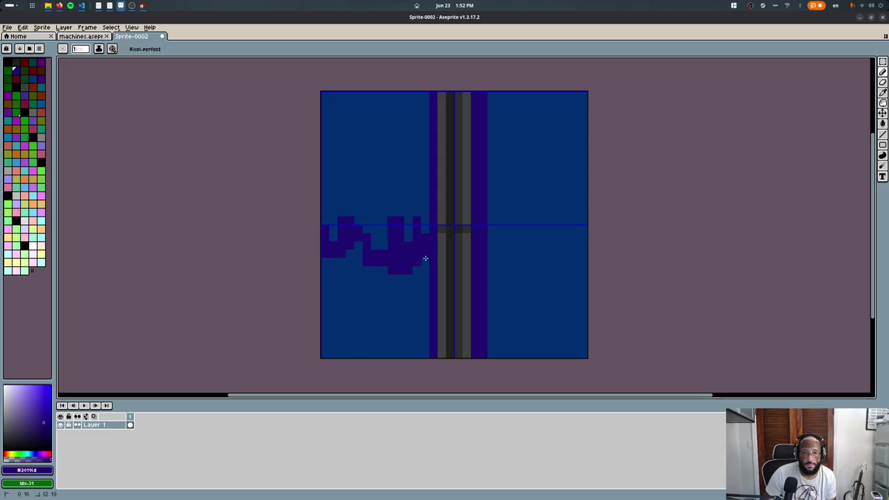
mouse_move(490, 226)
mouse_down()
mouse_move(516, 238)
mouse_move(549, 233)
mouse_move(570, 257)
mouse_move(566, 229)
mouse_up()
drag(512, 288, 572, 288)
key(ctrl+z)
- Resize the canvas to 32×64, anchored at the top so new space is added below
key(ctrl+a)
click(41, 27)
click(61, 71)
text(64)
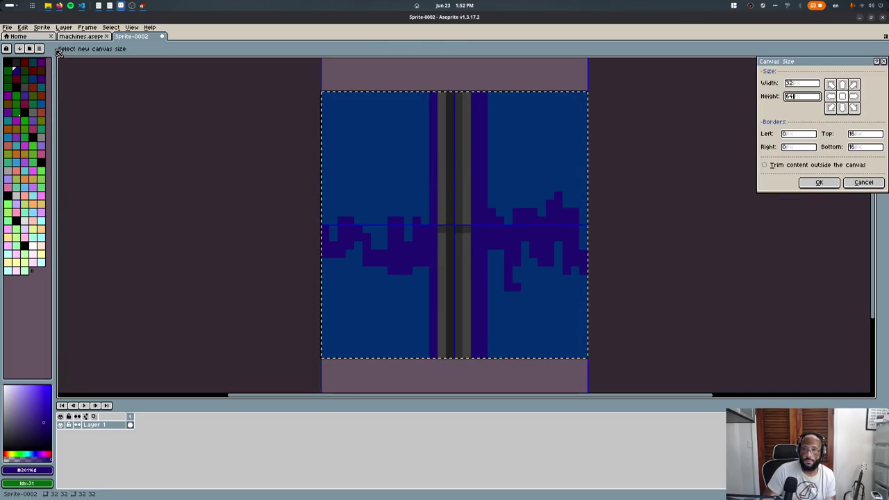
click(831, 84)
click(818, 181)
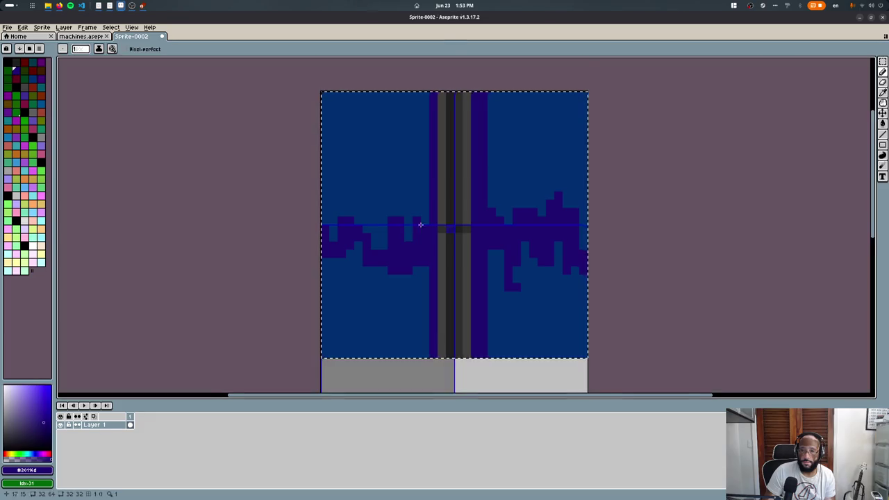
- Copy the tile into the bottom half and fill the blue between the bands with purple
mouse_move(470, 176)
mouse_down()
mouse_move(488, 425)
mouse_move(436, 208)
mouse_up()
scroll(458, 257, down, 3)
key(Return)
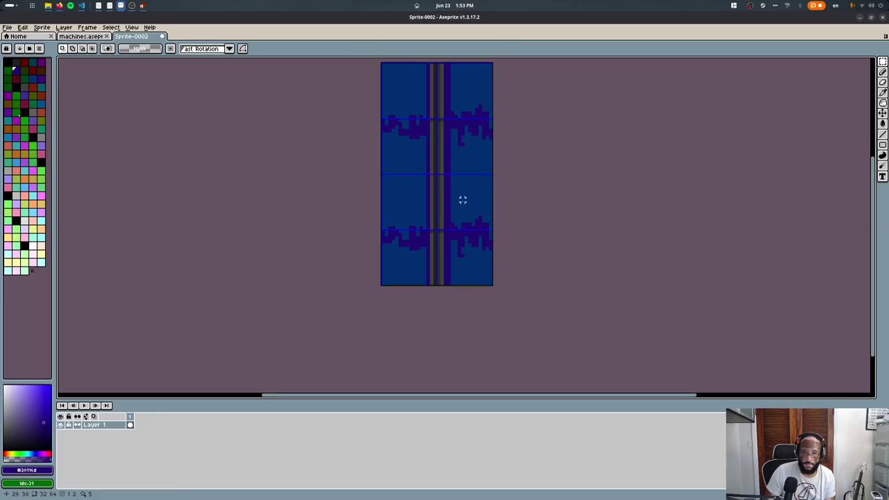
scroll(454, 218, up, 1)
key(g)
click(469, 188)
click(410, 213)
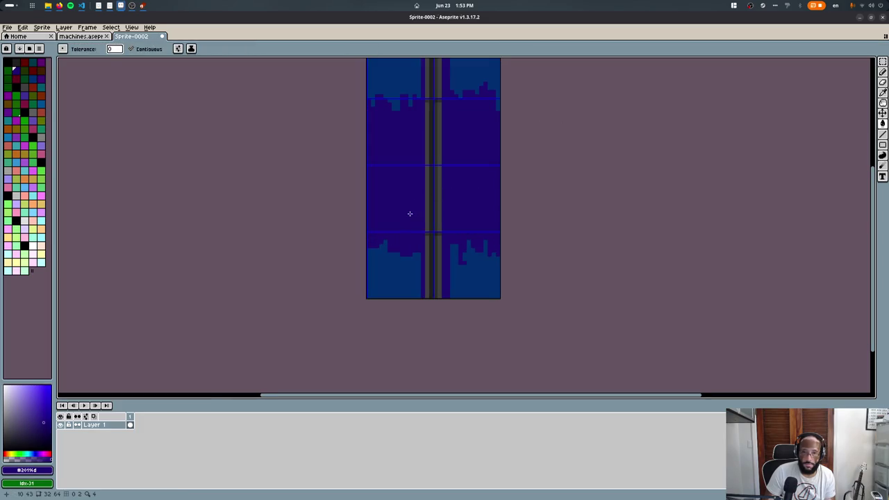
- Recolour a block on the upper band edge purple and pick the in-between blue #07206d
key(r)
scroll(403, 128, up, 3)
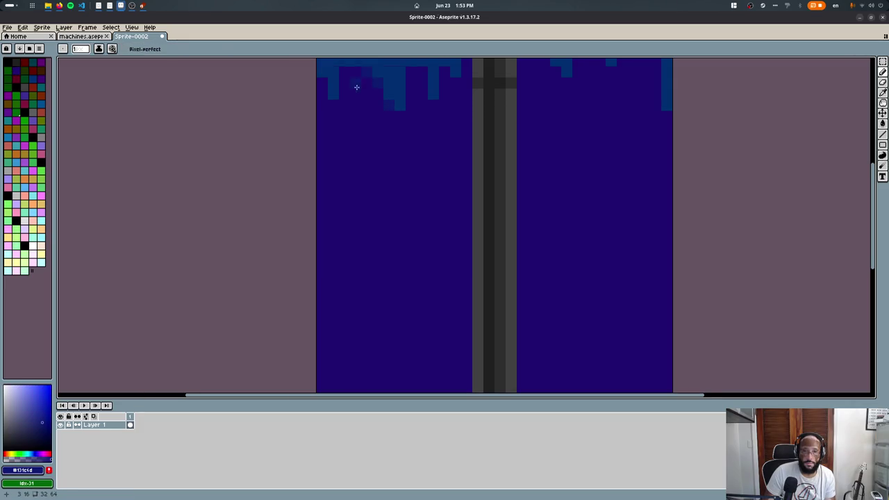
middle_drag(357, 83, 333, 162)
click(312, 196)
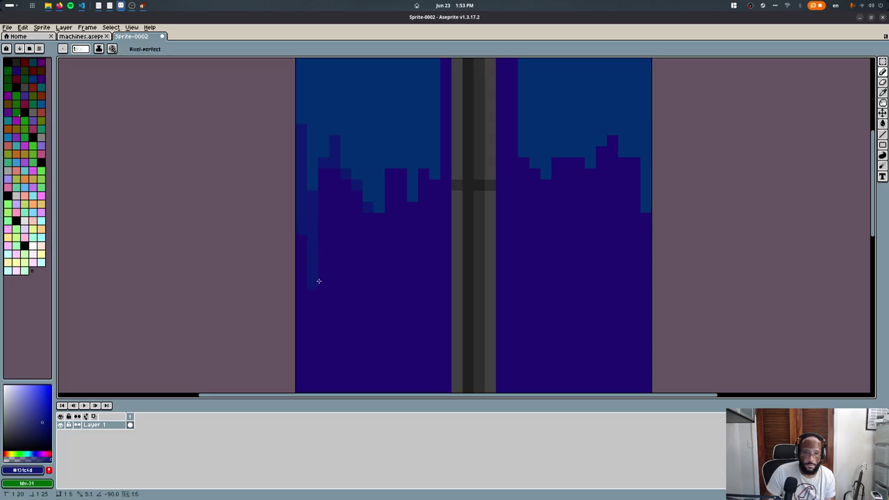
key(v)
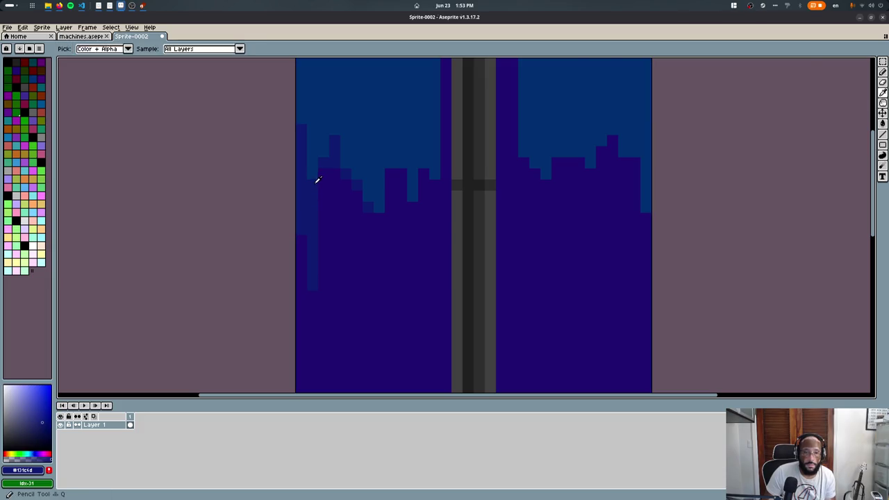
scroll(319, 184, up, 2)
scroll(325, 191, up, 3)
key(b)
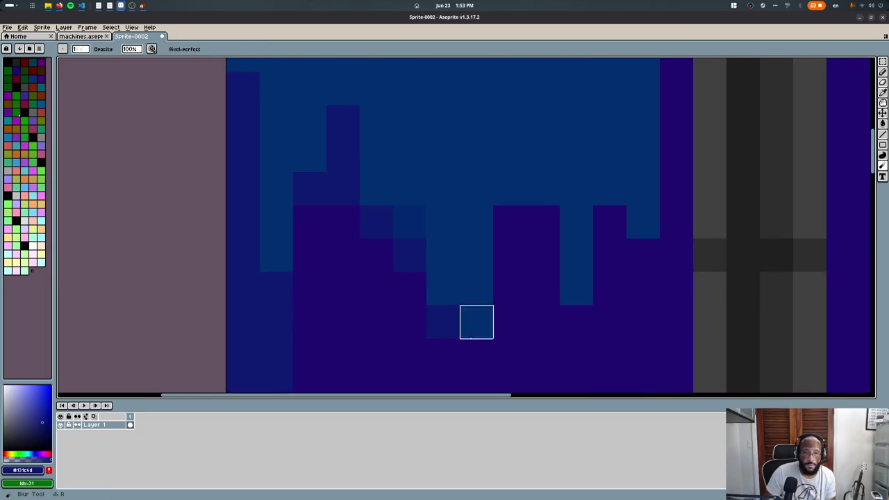
alt+click(413, 210)
scroll(400, 221, down, 1)
scroll(400, 221, down, 1)
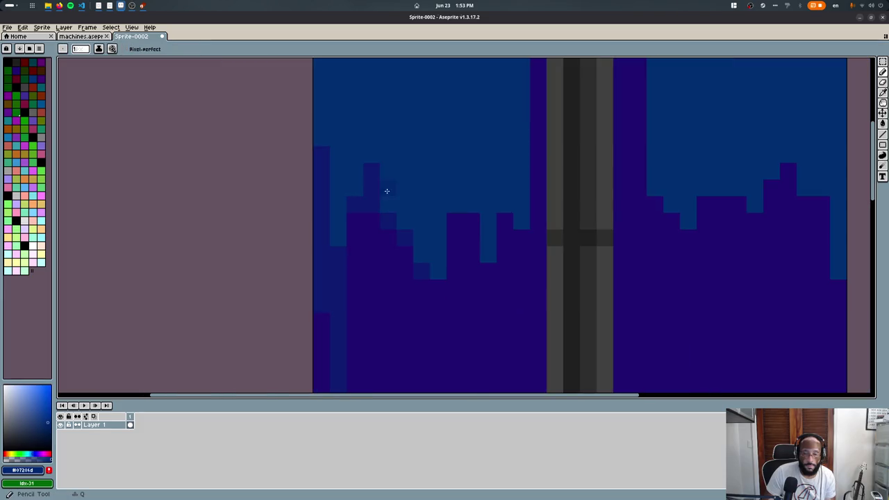
- Repaint left band-edge pixels in #00306d and lighter blue, covering a stray dark pixel
alt+click(373, 192)
alt+click(409, 186)
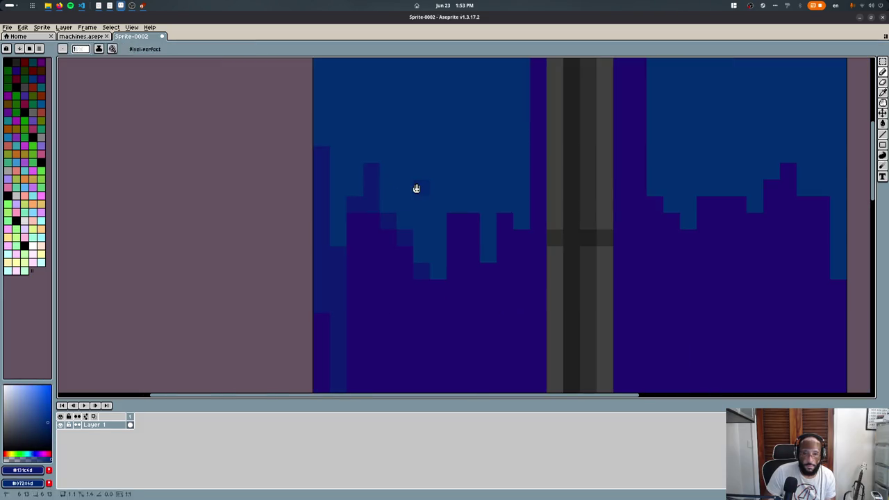
click(420, 188)
mouse_move(354, 243)
mouse_down()
mouse_move(371, 254)
mouse_move(383, 285)
mouse_up()
alt+click(397, 246)
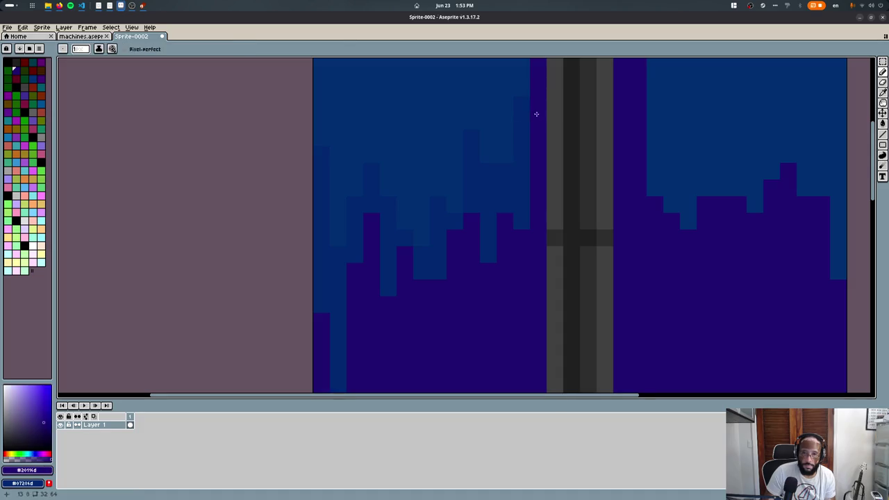
scroll(435, 195, up, 2)
scroll(434, 194, right, 2)
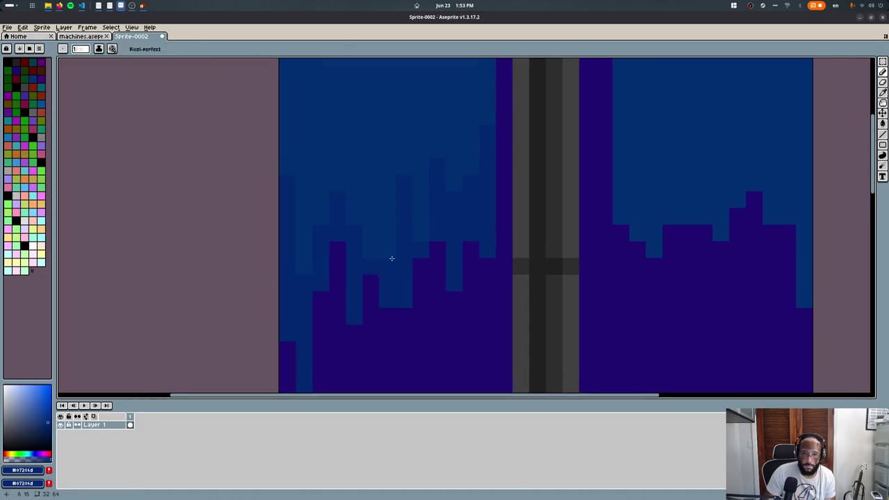
scroll(386, 265, down, 2)
scroll(474, 234, up, 1)
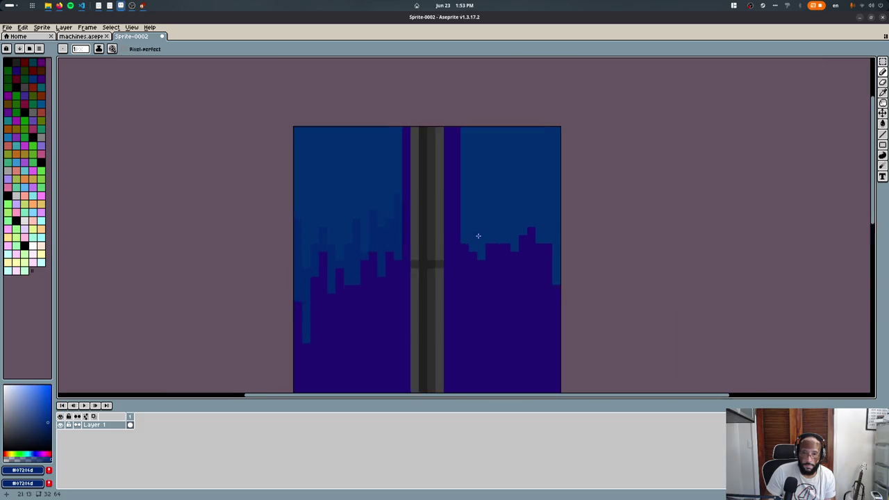
scroll(470, 226, up, 1)
- Soften the right band edge with blue and purple pixels, then set brush size 2
click(484, 270)
right_click(492, 249)
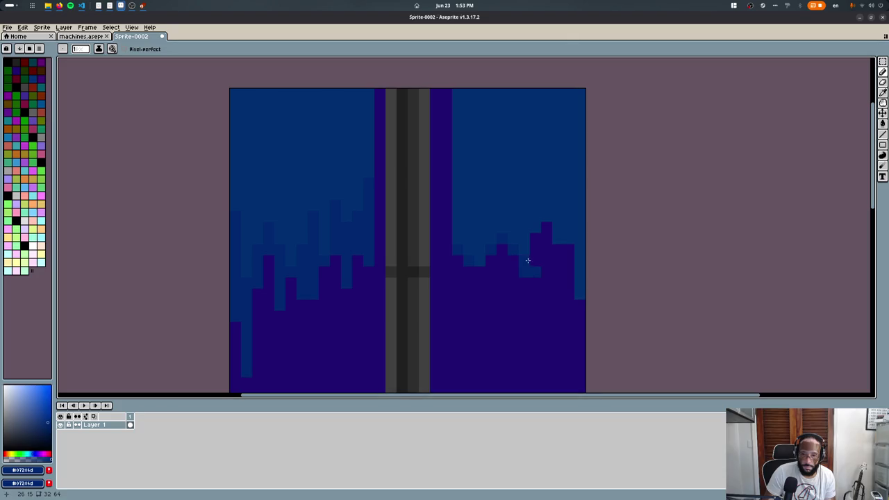
drag(496, 269, 512, 287)
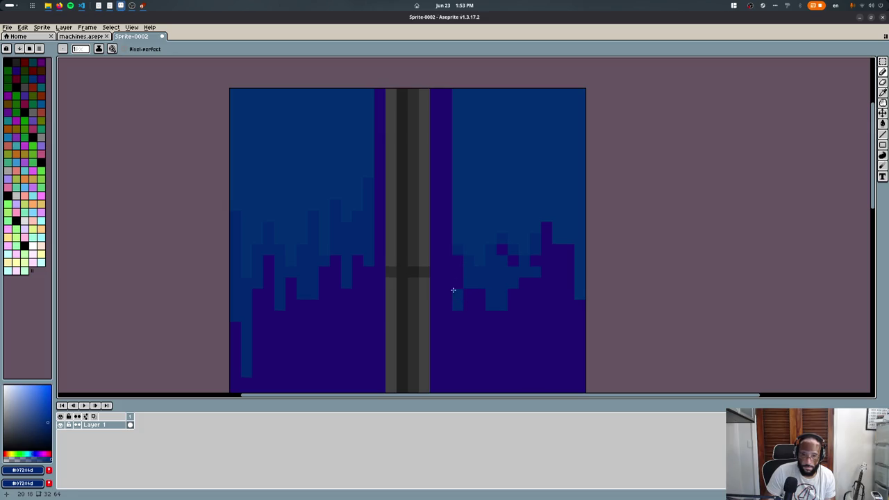
alt+click(508, 257)
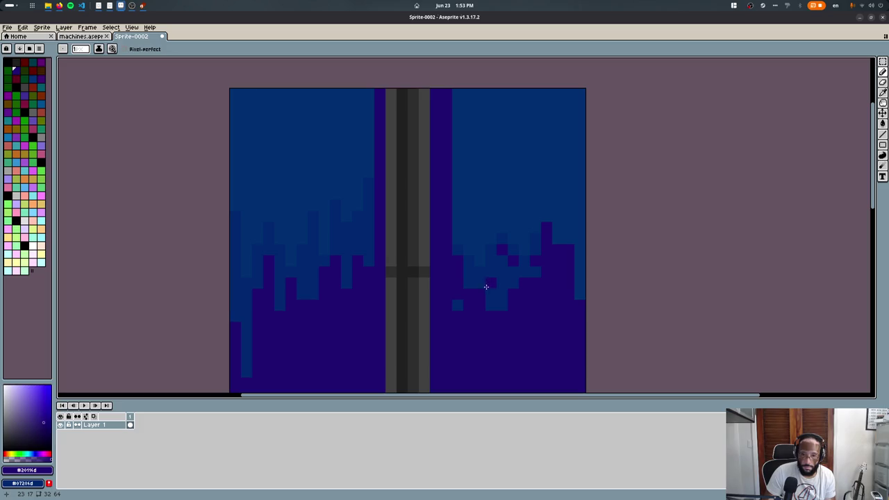
alt+click(514, 262)
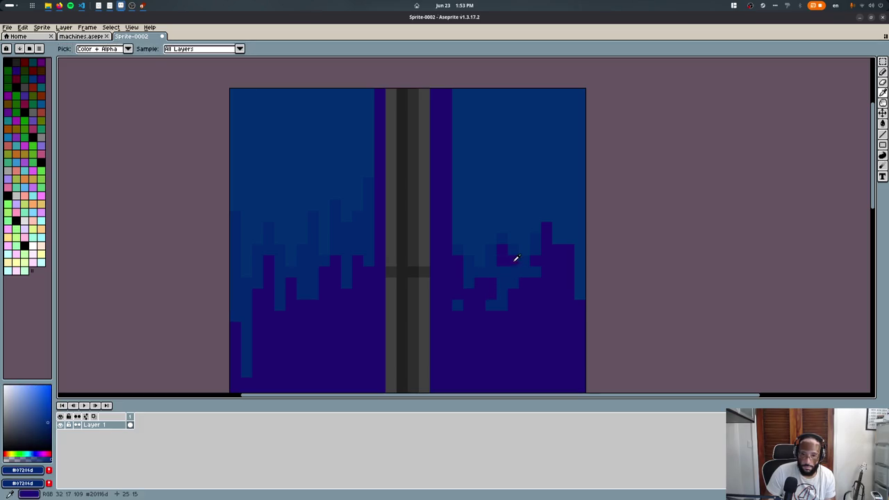
click(506, 252)
key(plus)
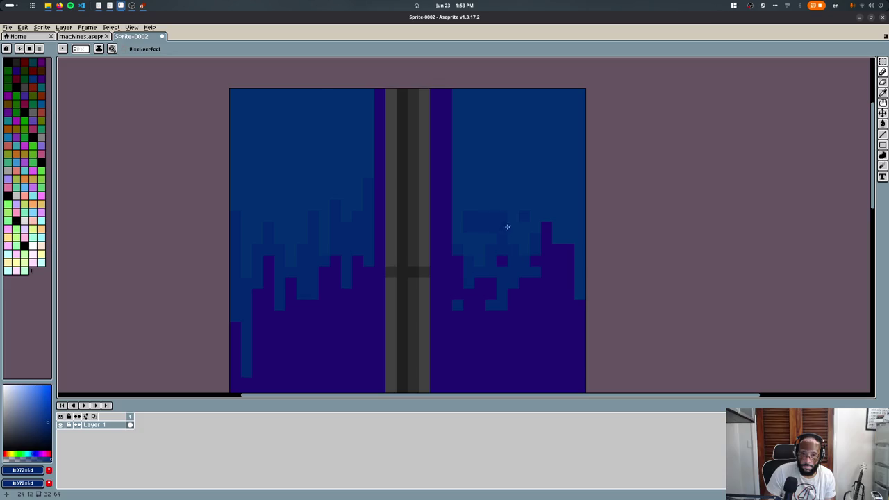
- Scatter single blue pixels and 2x2 blue blocks into the purple on the right
drag(567, 250, 569, 263)
middle_drag(535, 296, 519, 224)
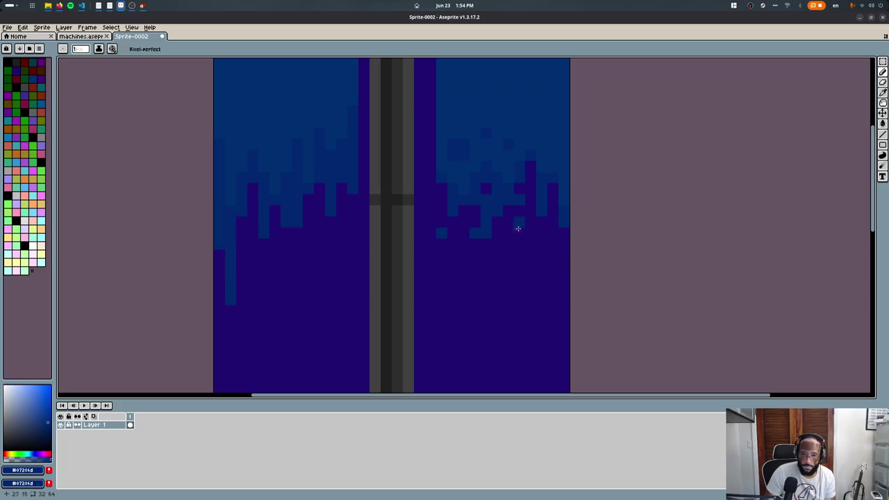
click(463, 265)
drag(519, 236, 509, 222)
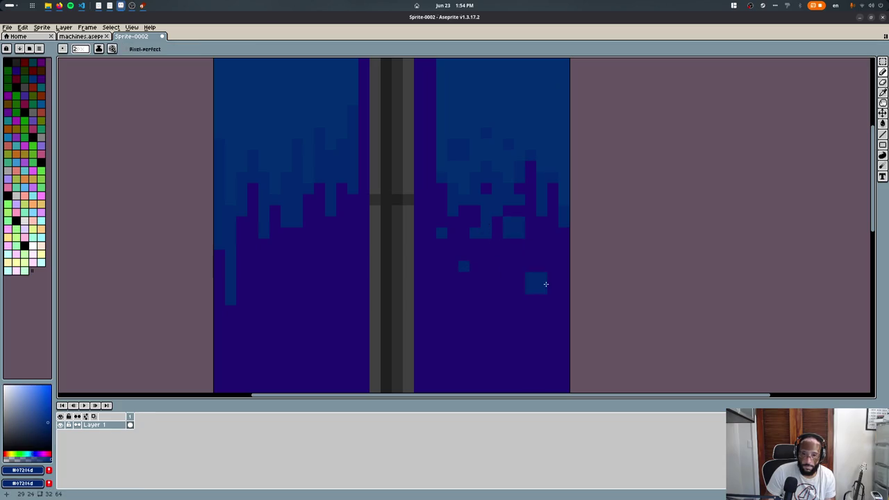
scroll(513, 222, down, 4)
scroll(459, 264, up, 4)
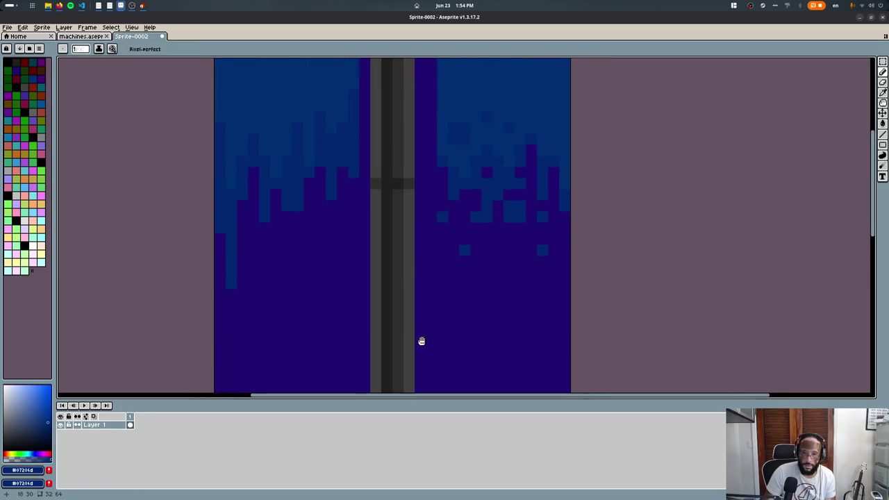
click(16, 86)
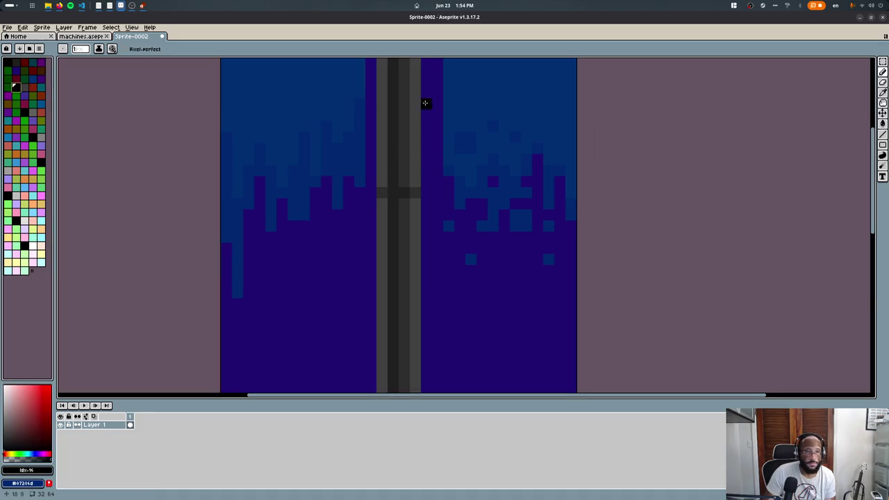
- Draw a black line beside the grey column and a jagged black outline on the right, filling it black
scroll(425, 95, down, 2)
middle_drag(424, 70, 420, 107)
shift+drag(430, 135, 424, 302)
scroll(424, 222, up, 2)
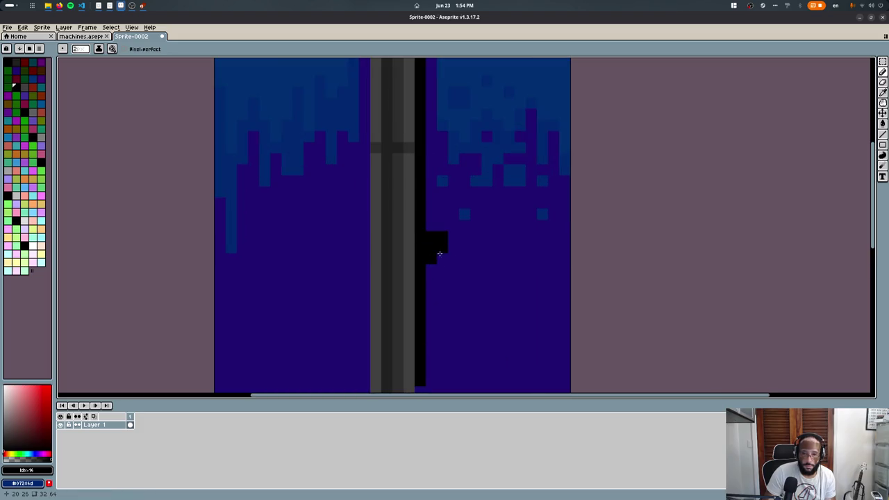
click(469, 275)
drag(450, 296, 492, 248)
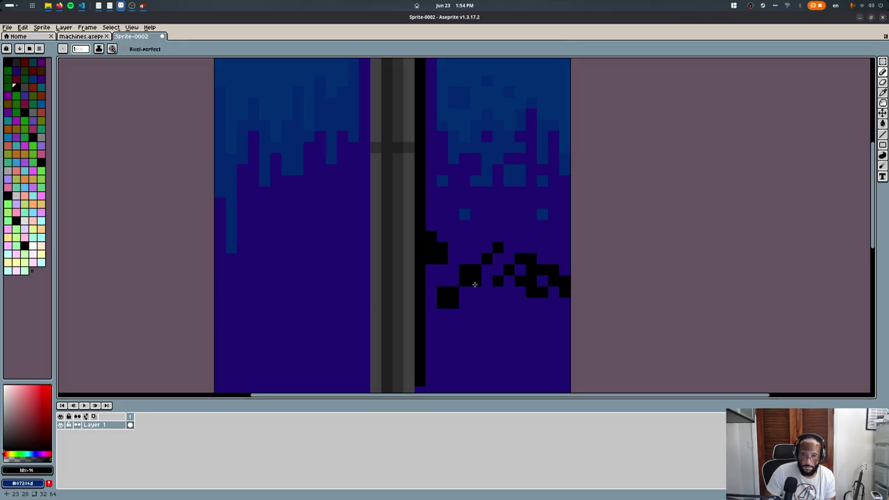
key(g)
click(452, 312)
scroll(466, 298, down, 2)
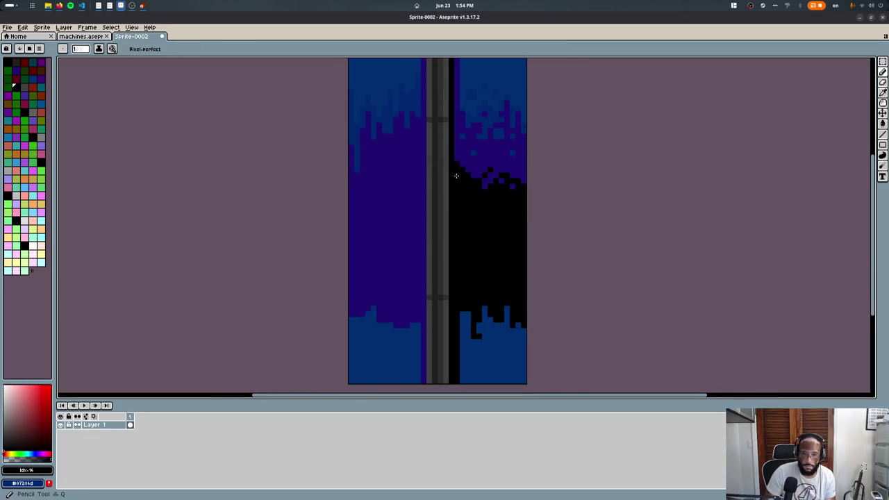
- Duplicate the upper-right region below itself as a vertically flipped copy
scroll(440, 186, down, 1)
key(m)
mouse_move(461, 90)
mouse_down()
mouse_move(500, 188)
mouse_move(481, 312)
mouse_up()
key(shift+v)
key(ctrl+d)
key(ctrl+z)
key(ctrl+z)
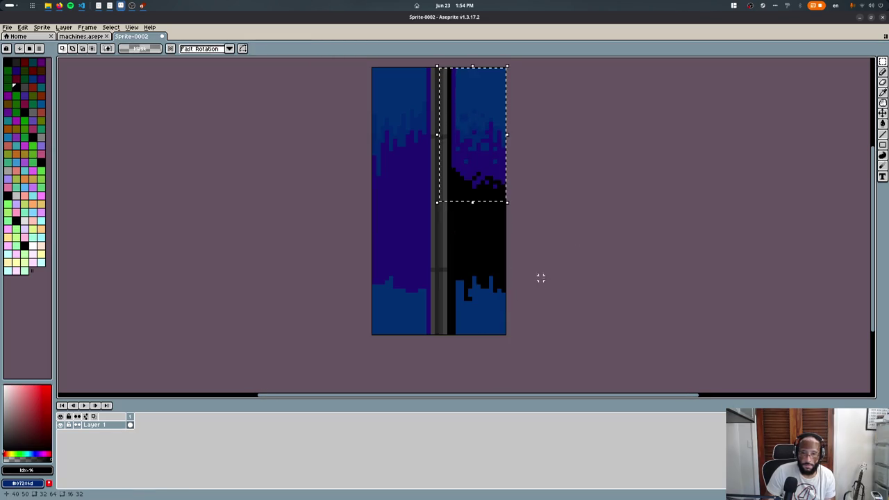
key(ctrl+y)
key(ctrl+y)
- Copy the right strip and paste it, flipped horizontally, onto the left half
drag(461, 79, 494, 333)
drag(558, 127, 502, 216)
key(ctrl+z)
key(ctrl+y)
key(Return)
key(ctrl+c)
key(ctrl+v)
key(shift+h)
click(544, 223)
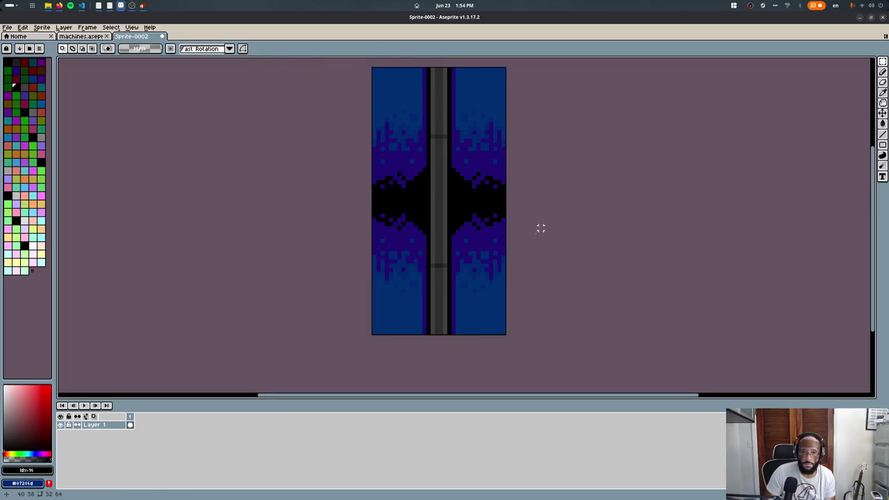
key(ctrl+z)
key(ctrl+z)
key(ctrl+y)
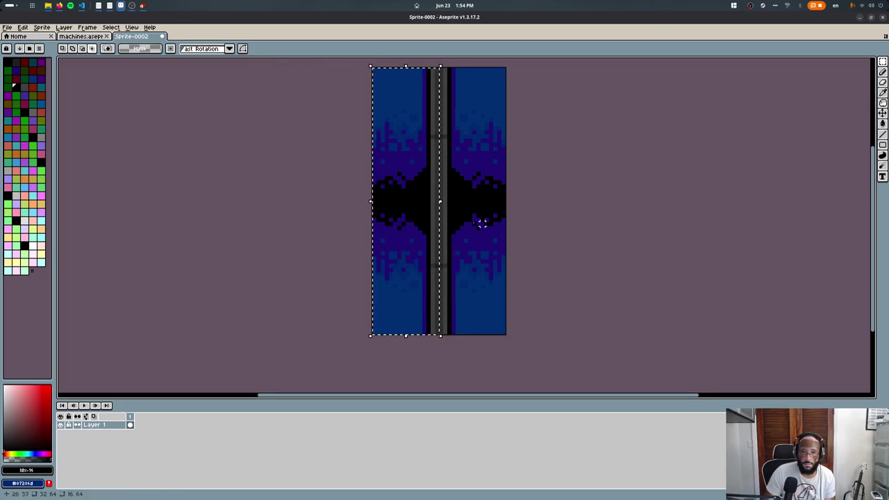
key(ctrl+z)
key(ctrl+z)
key(ctrl+y)
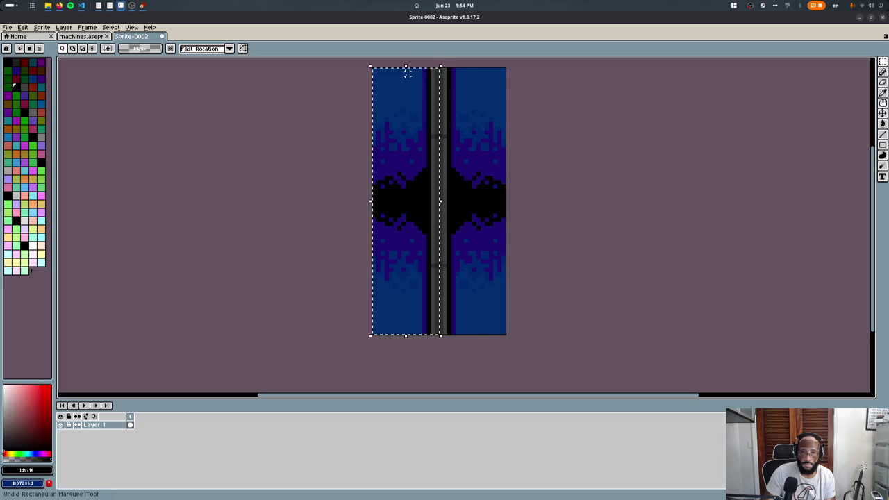
key(ctrl+z)
key(ctrl+y)
- Retouch the grey column's edges with dark blue and purple sampled from the sprite
key(i)
scroll(430, 74, up, 1)
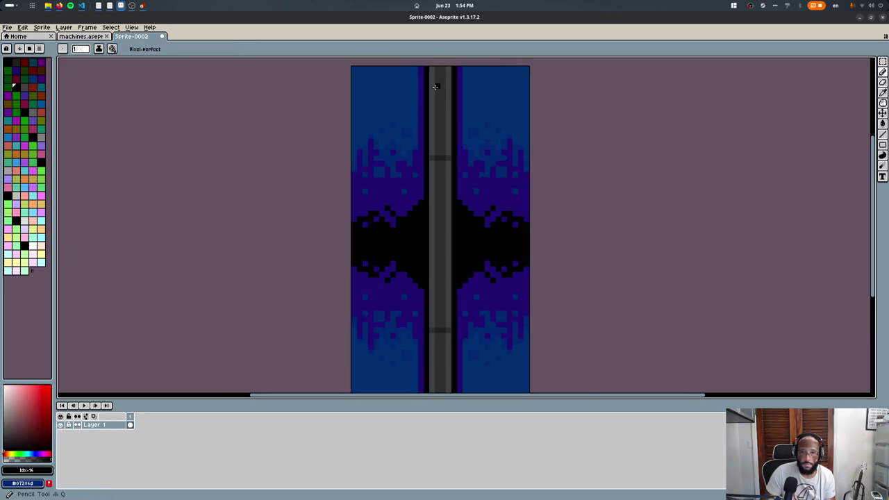
key(b)
scroll(438, 103, down, 1)
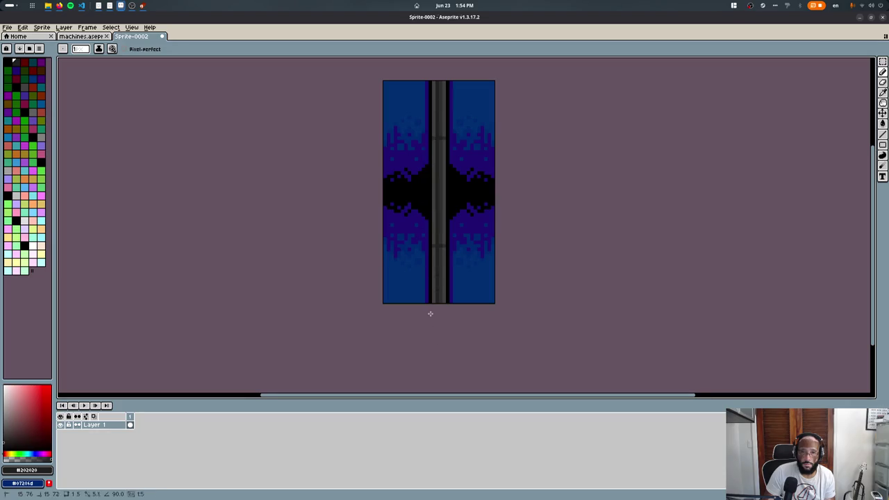
scroll(423, 95, up, 1)
alt+click(427, 84)
drag(430, 93, 428, 137)
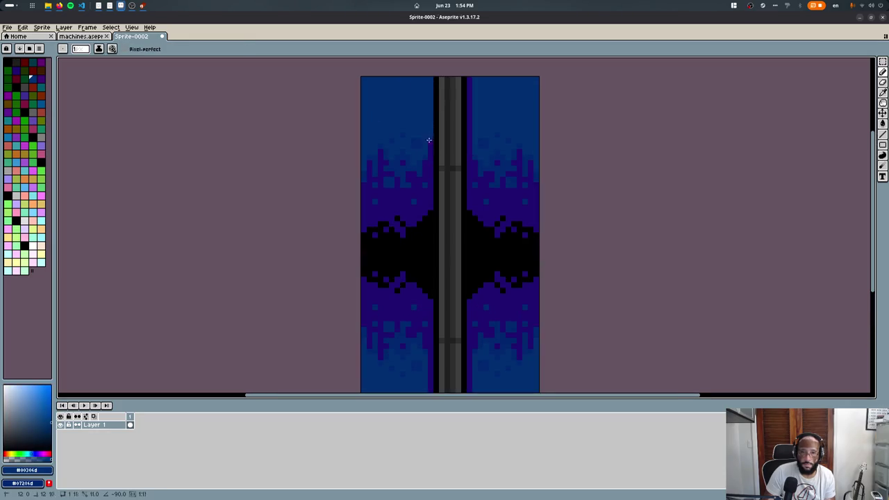
alt+click(428, 175)
drag(436, 203, 431, 86)
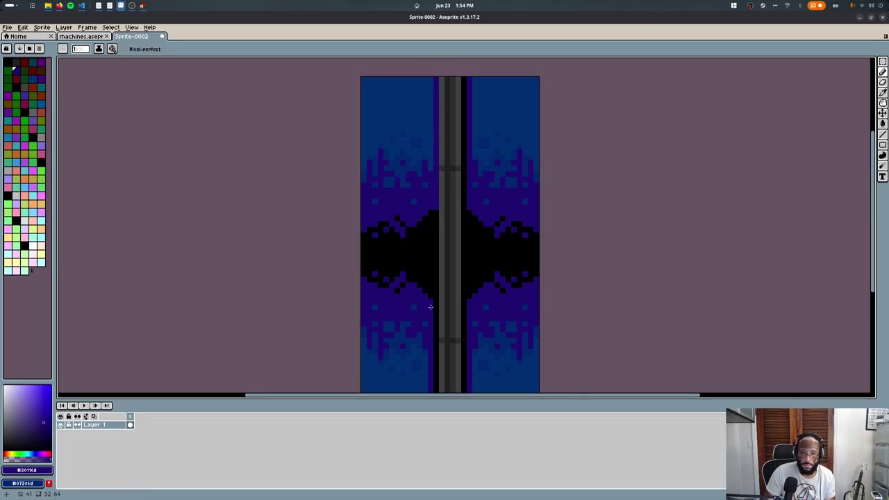
drag(437, 303, 433, 440)
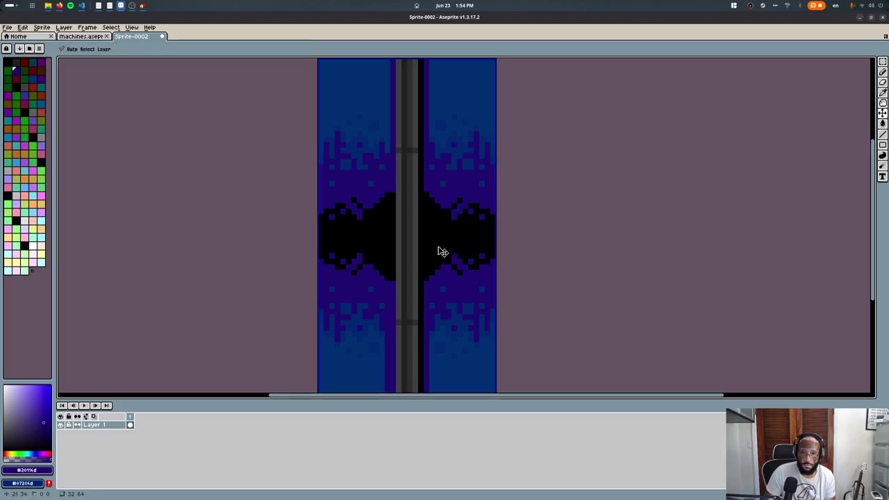
- Save the sprite as wall.aseprite and export it as wall.png
key(ctrl+s)
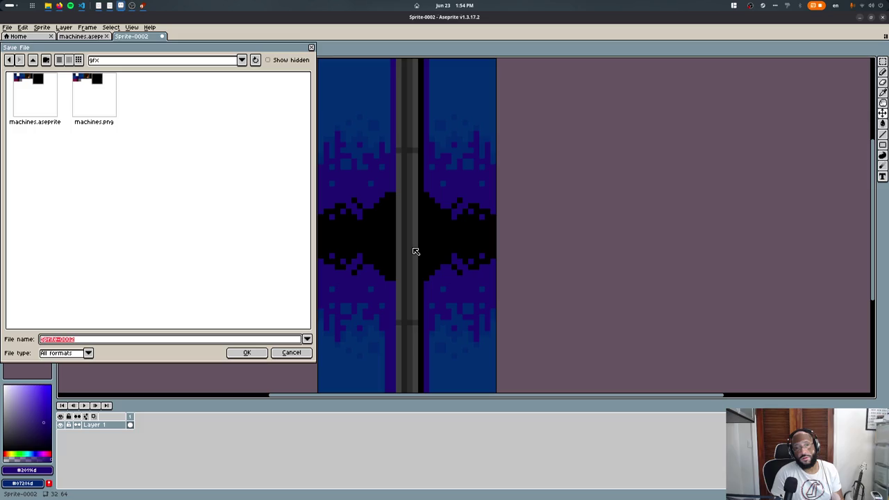
key(Return)
key(ctrl+e)
key(Return)
- Return to Blender, put the room mesh in Edit Mode and show its material settings
key(alt+Tab)
key(alt+Tab)
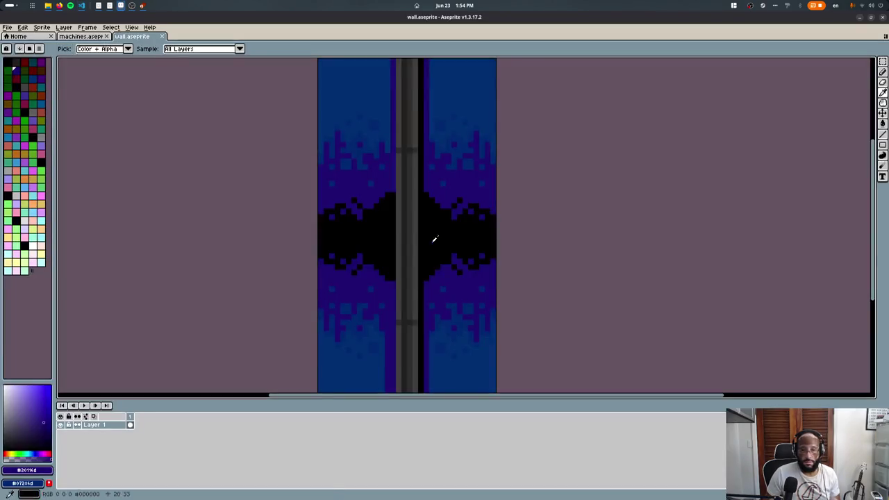
key(alt+Tab)
key(alt+Tab)
key(alt+Tab)
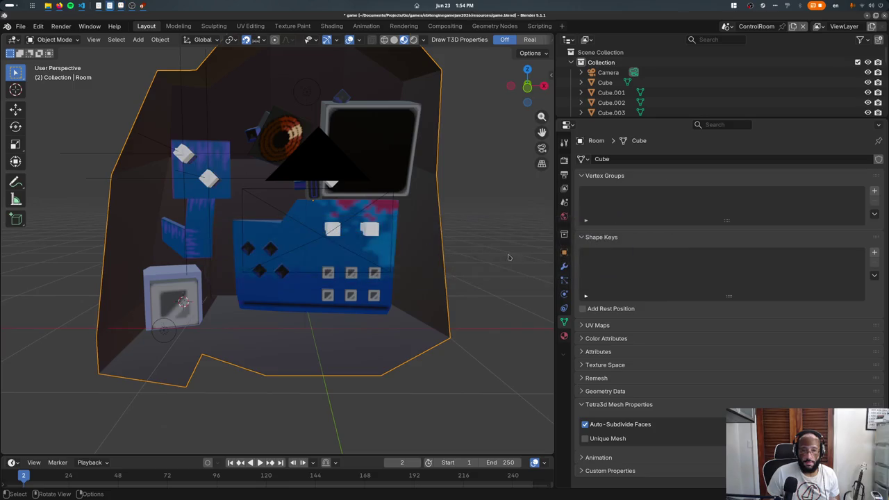
key(Tab)
click(564, 336)
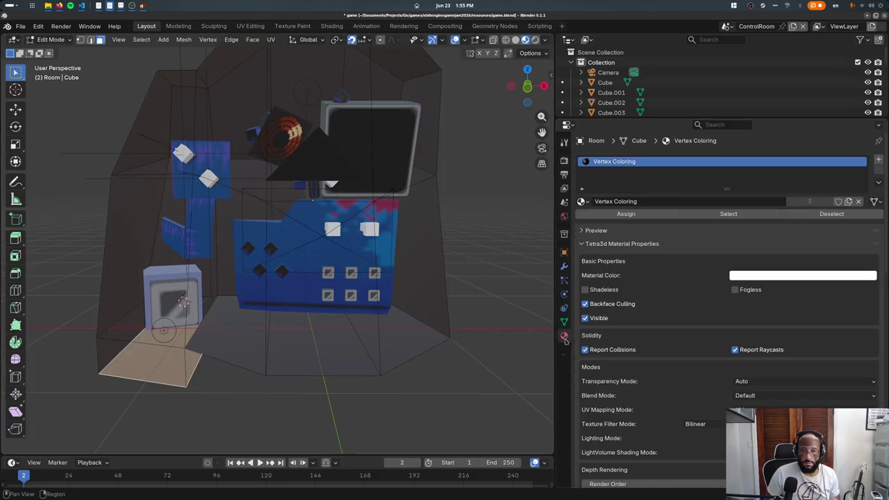
- Add a new material slot and new material to the room mesh
click(879, 160)
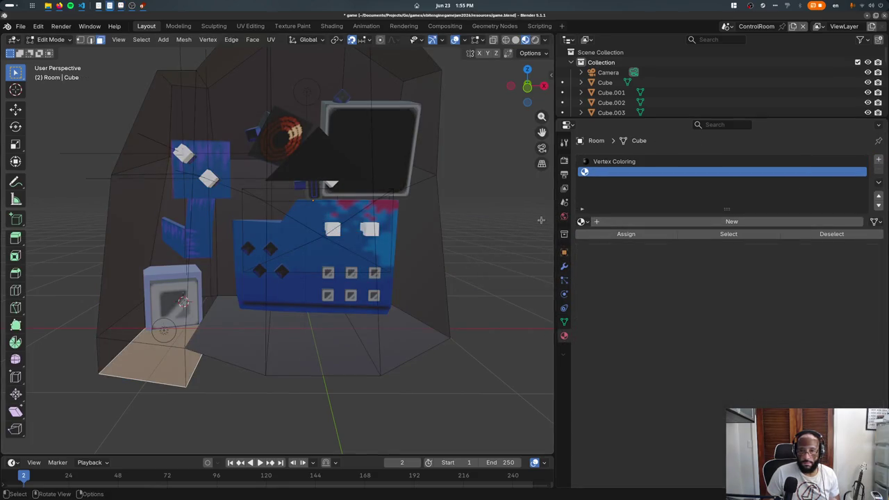
click(594, 218)
double_click(731, 220)
text(Wall)
key(Return)
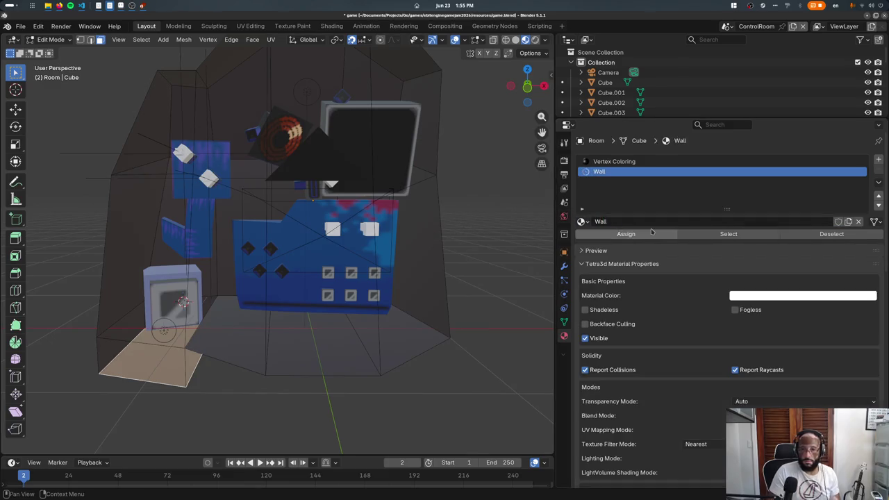
- Make the material's Base Color an Image Texture loading wall.png from the gfx folder
scroll(613, 362, down, 2)
scroll(613, 362, down, 5)
scroll(613, 362, down, 5)
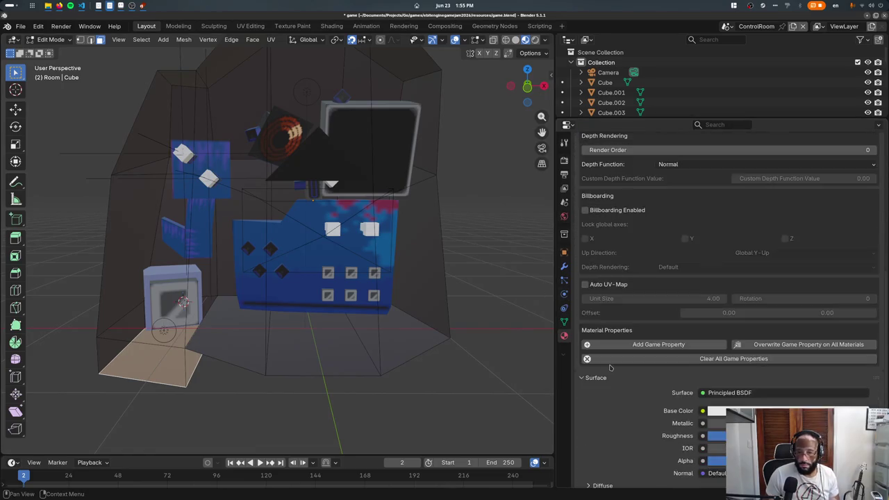
scroll(623, 349, down, 3)
click(702, 325)
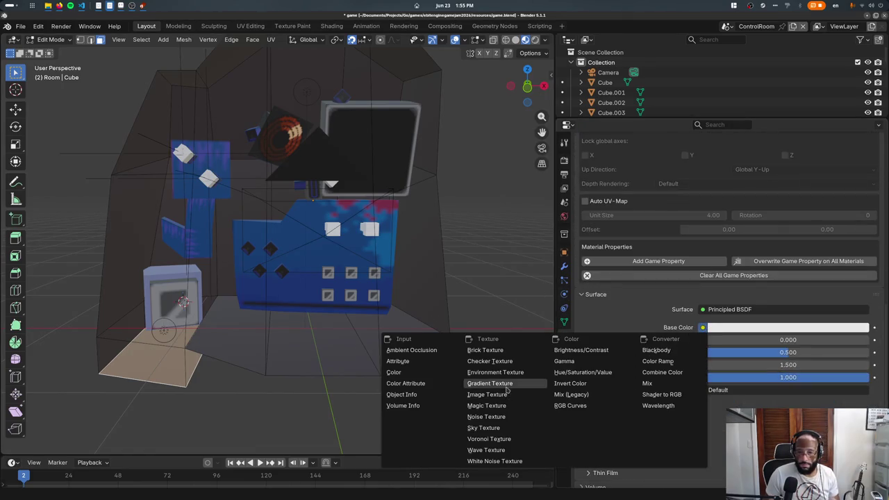
click(500, 380)
key(ctrl+z)
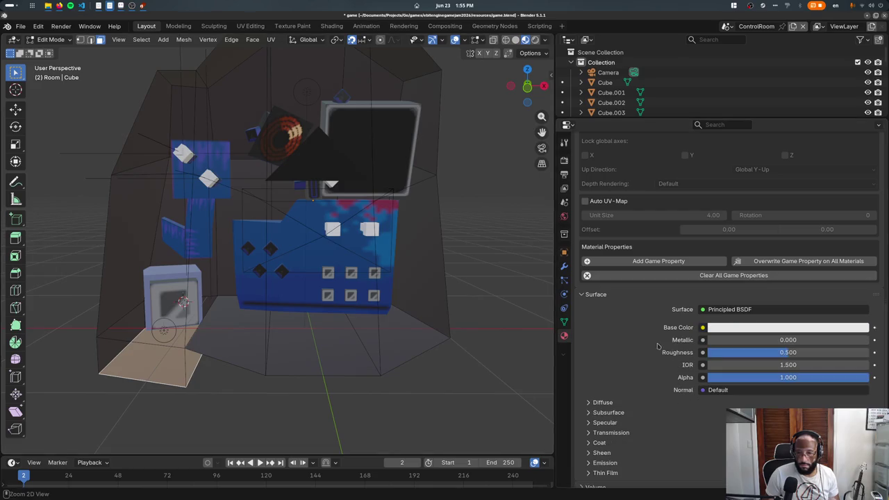
click(702, 327)
click(500, 407)
click(812, 340)
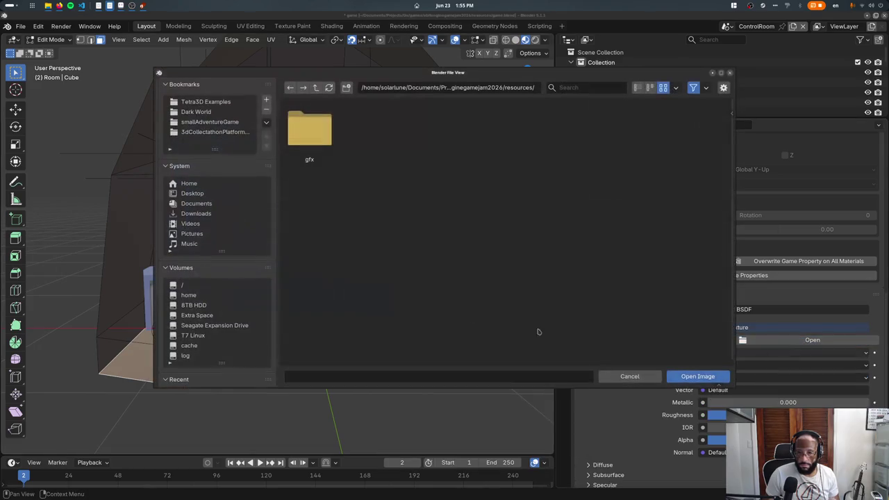
double_click(331, 139)
double_click(361, 147)
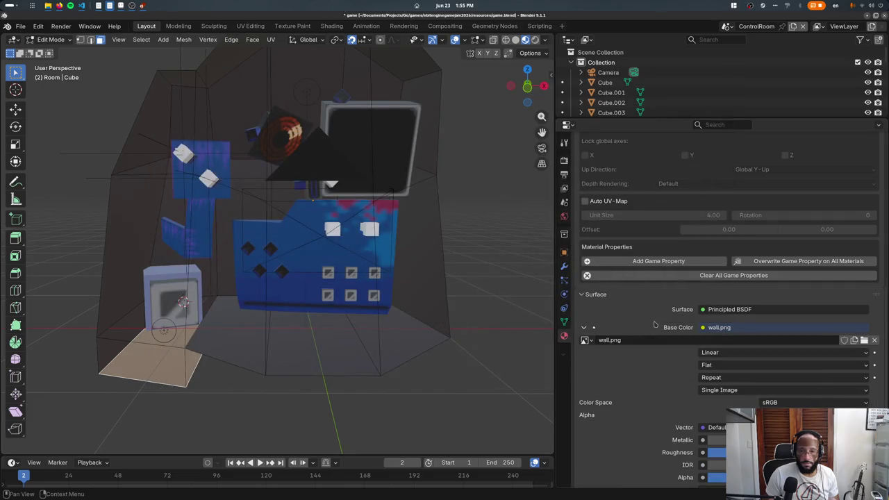
- Box-select all the room's wall faces in front see-through wireframe view
key(shift+z)
key(KP_1)
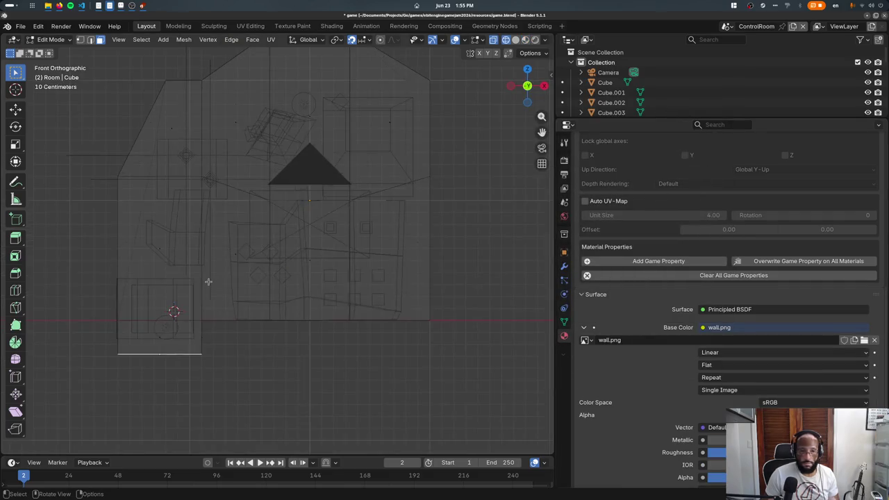
scroll(127, 172, down, 2)
drag(122, 162, 450, 277)
shift+drag(416, 202, 109, 143)
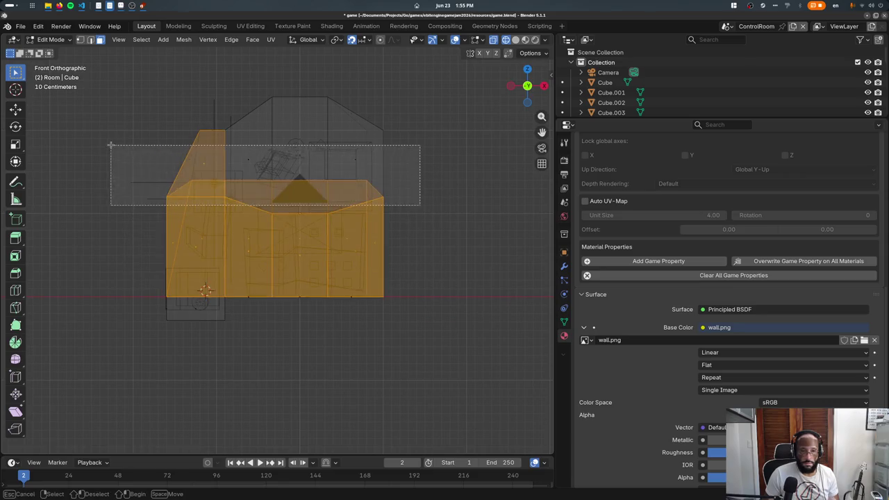
shift+drag(235, 115, 385, 231)
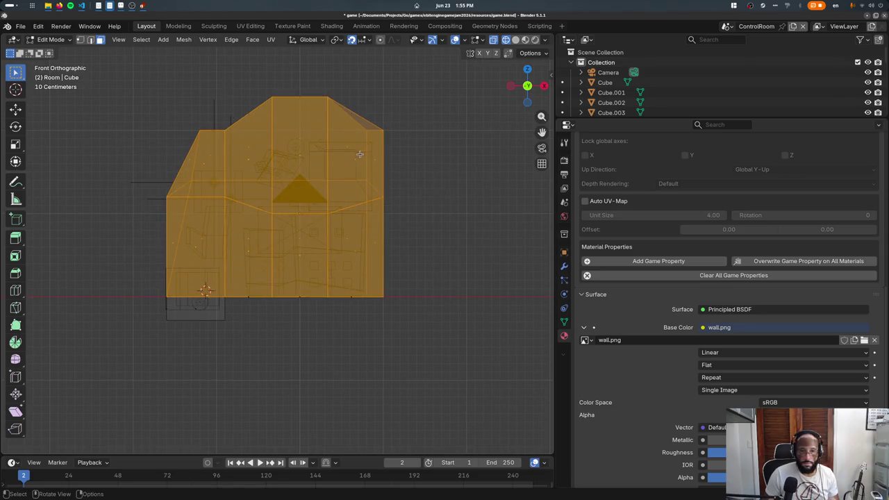
key(shift+z)
middle_drag(359, 154, 625, 284)
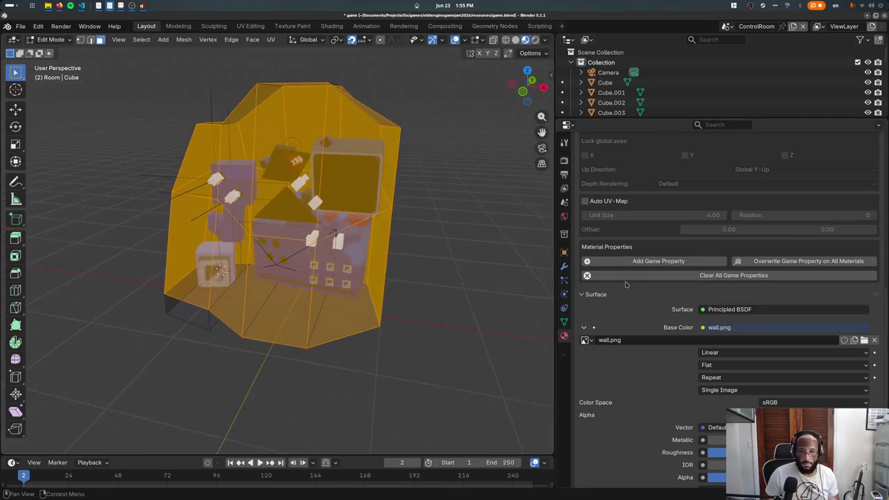
- Assign the new material to the selected wall faces and rename it 'Wall'
scroll(625, 285, up, 5)
scroll(625, 278, up, 5)
scroll(622, 250, up, 2)
click(617, 234)
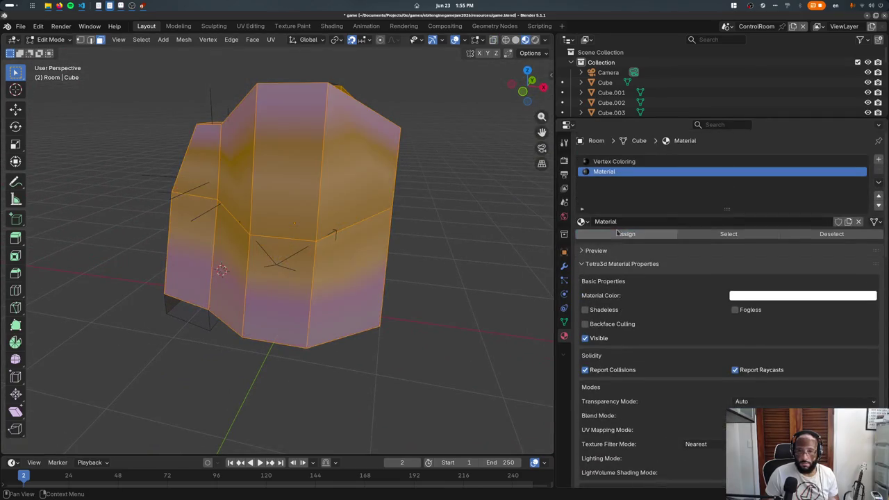
click(620, 221)
key(ctrl+a)
key(BackSpace)
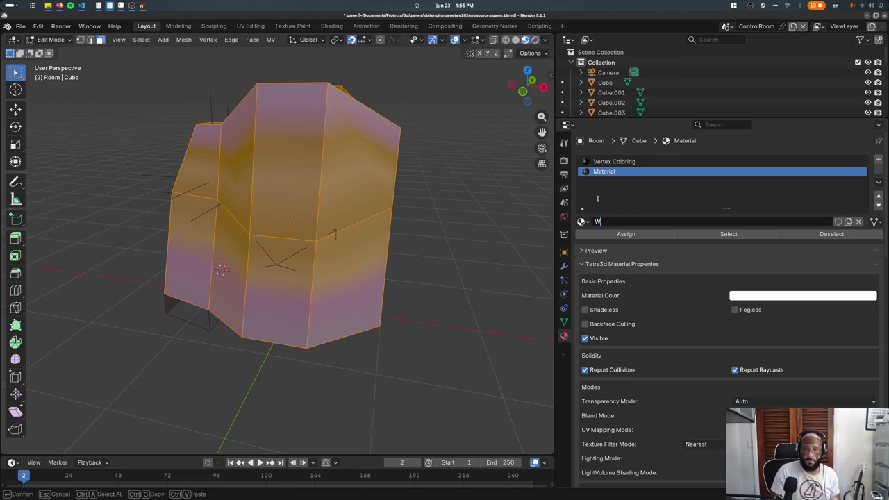
text(Wall)
key(Return)
- Save game.blend and enable Auto UV-Map for the wall material
key(ctrl+s)
scroll(638, 312, down, 5)
scroll(640, 316, down, 5)
scroll(641, 318, down, 5)
scroll(641, 321, down, 6)
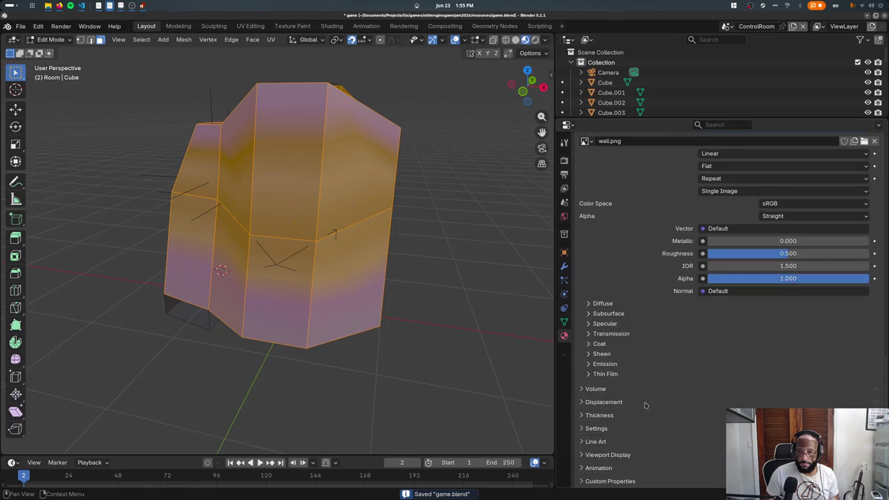
scroll(642, 396, up, 4)
scroll(635, 378, up, 4)
scroll(624, 351, up, 3)
click(616, 356)
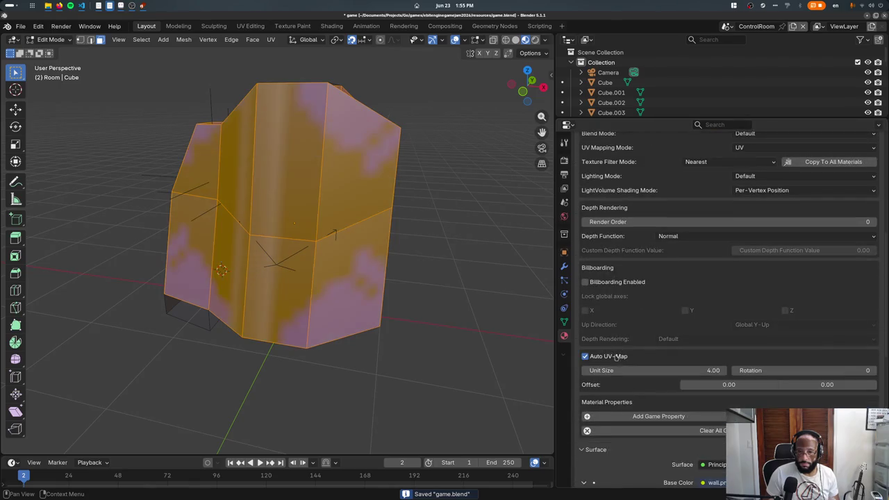
- Set the Auto UV-Map unit size to 8, then to 0.50
click(677, 370)
text(8)
key(Return)
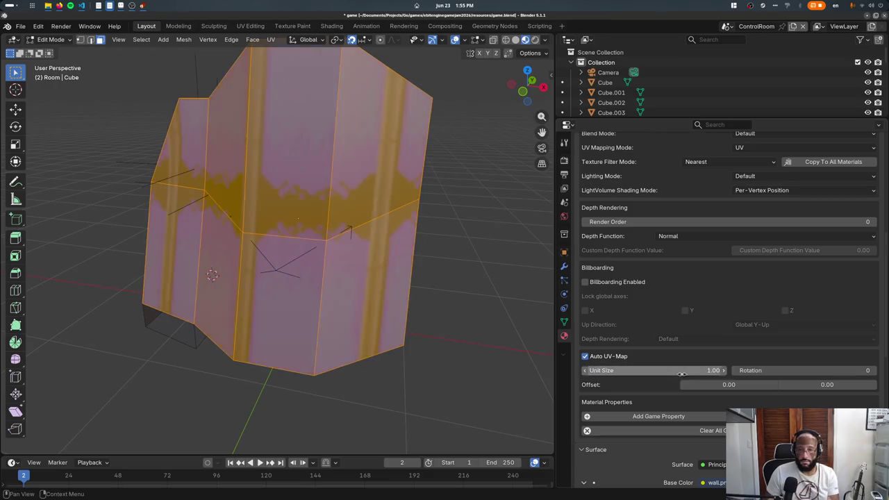
click(679, 371)
text(.5)
key(Return)
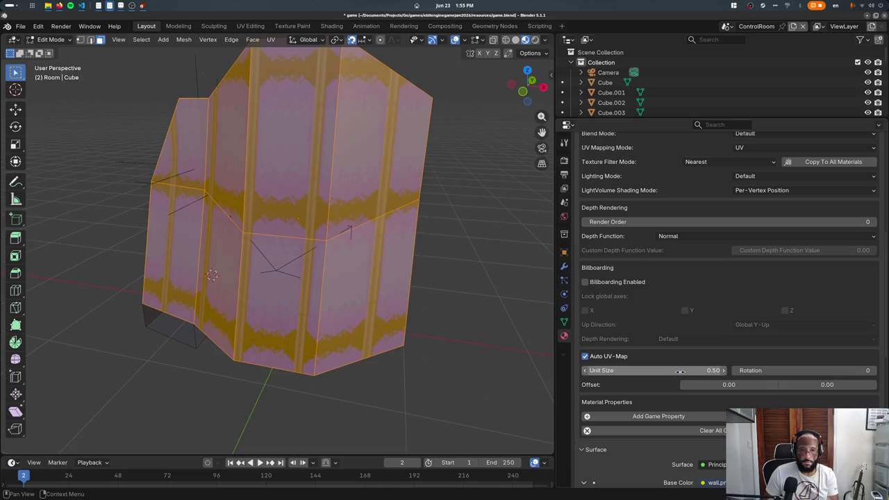
- Preview the textured walls in Object Mode, enable Backface Culling, and save to export
key(Tab)
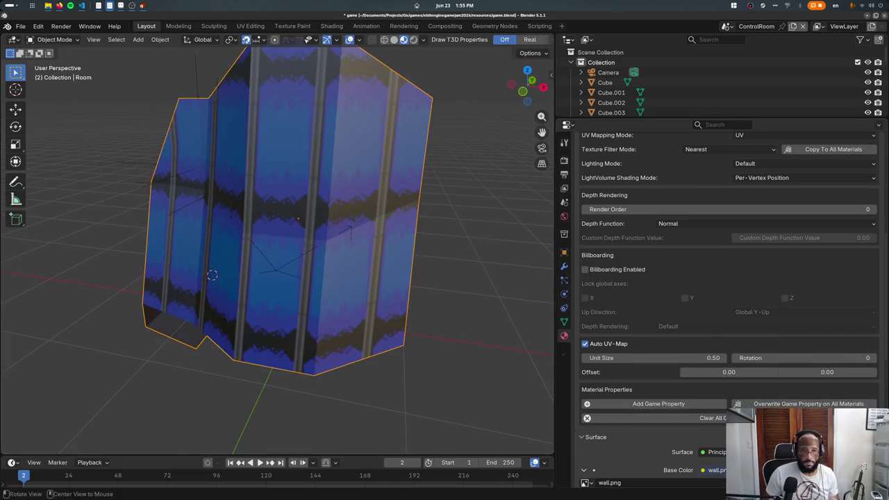
middle_drag(291, 188, 309, 184)
scroll(711, 302, up, 1)
scroll(711, 303, up, 4)
scroll(692, 268, up, 2)
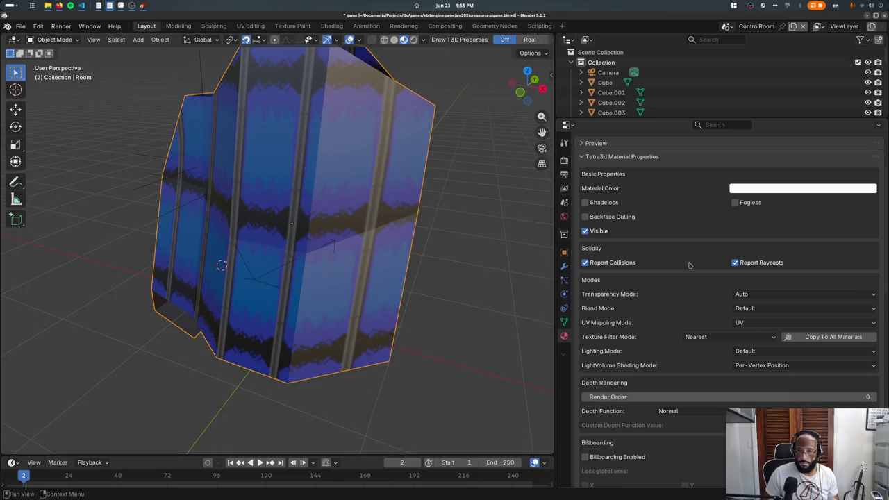
click(631, 220)
key(ctrl+s)
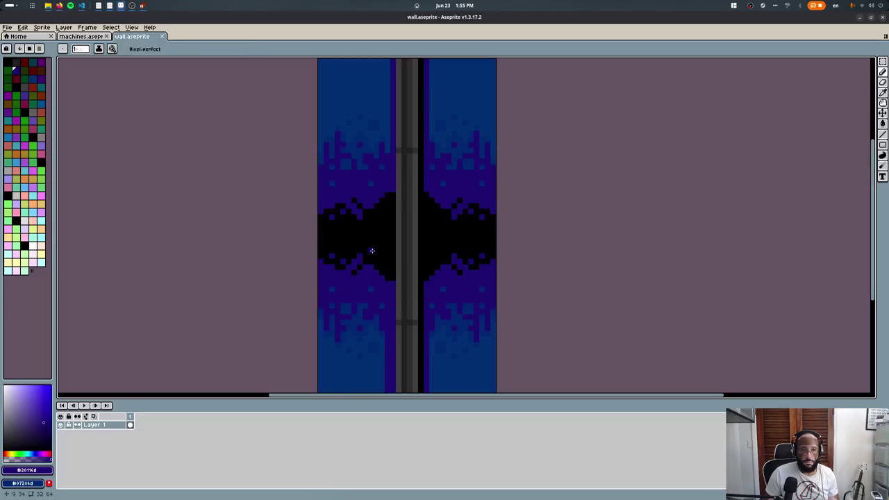
key(alt+Tab)
key(alt+Tab)
key(alt+Tab)
key(alt+Tab)
key(alt+Tab)
key(alt+Tab)
key(alt+shift+Tab)
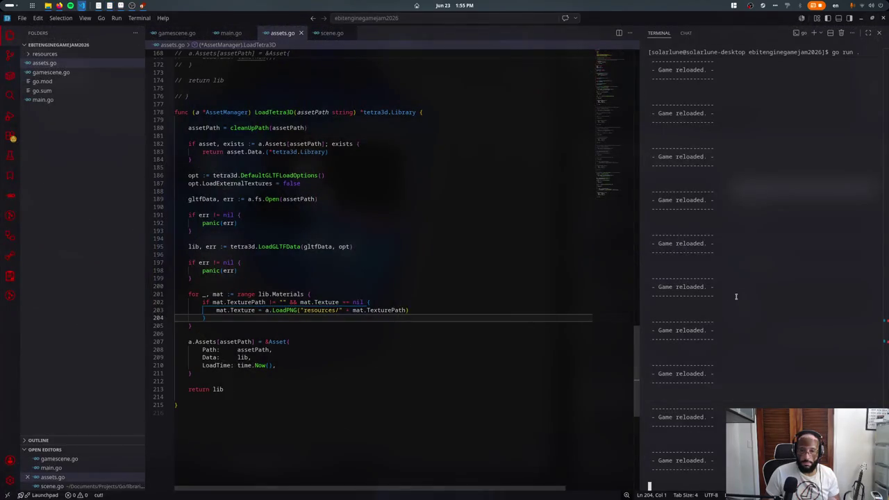
key(super)
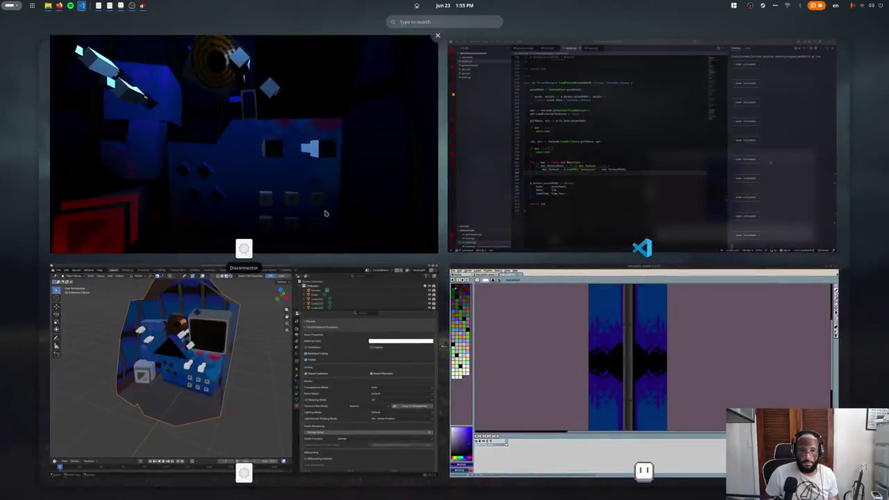
click(326, 208)
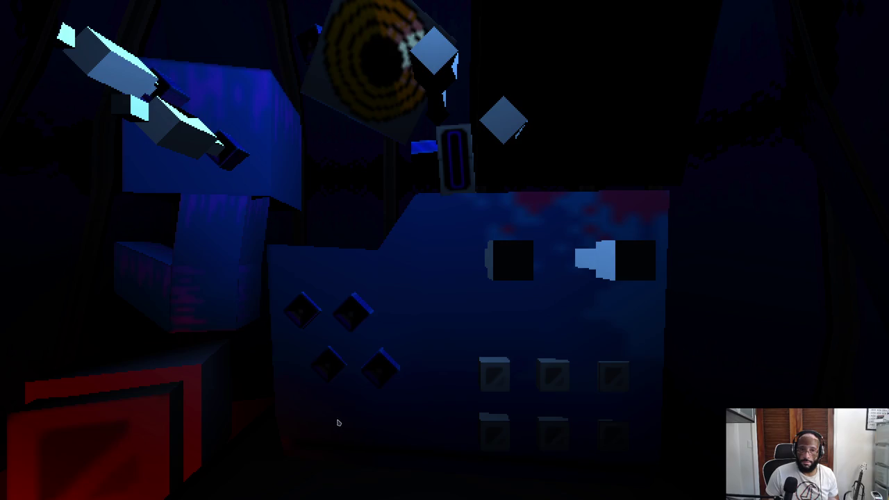
key(super)
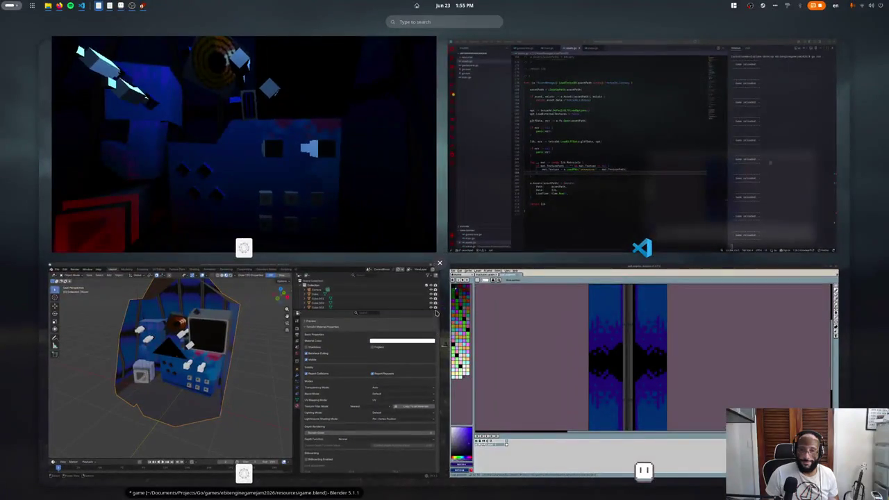
key(super)
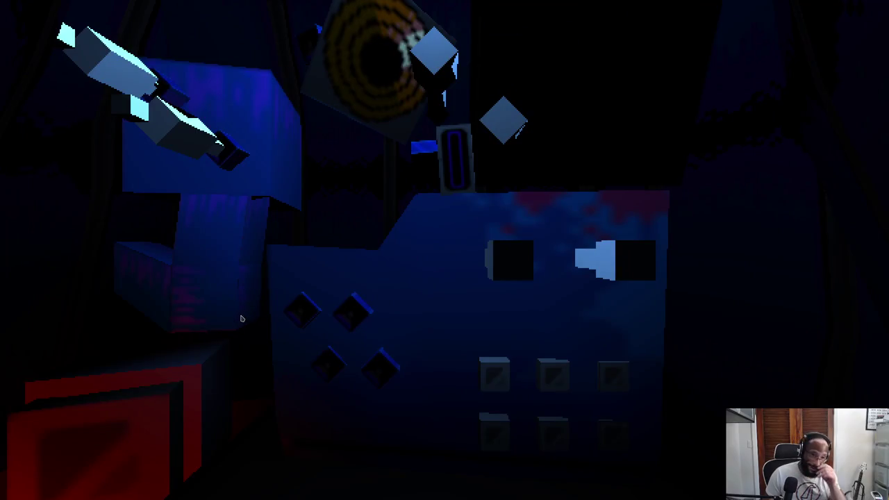
key(super)
click(301, 278)
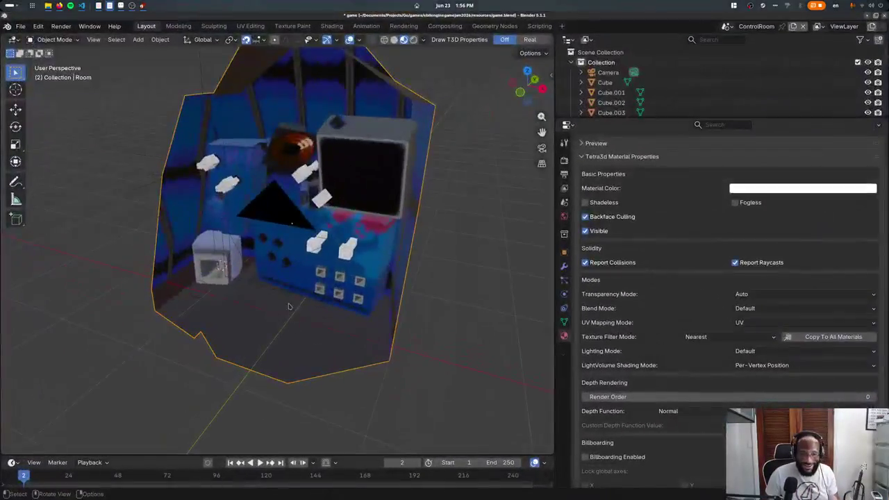
- Select red light Light.001, keep power at 500, and open its Shadow settings
middle_drag(301, 276, 340, 291)
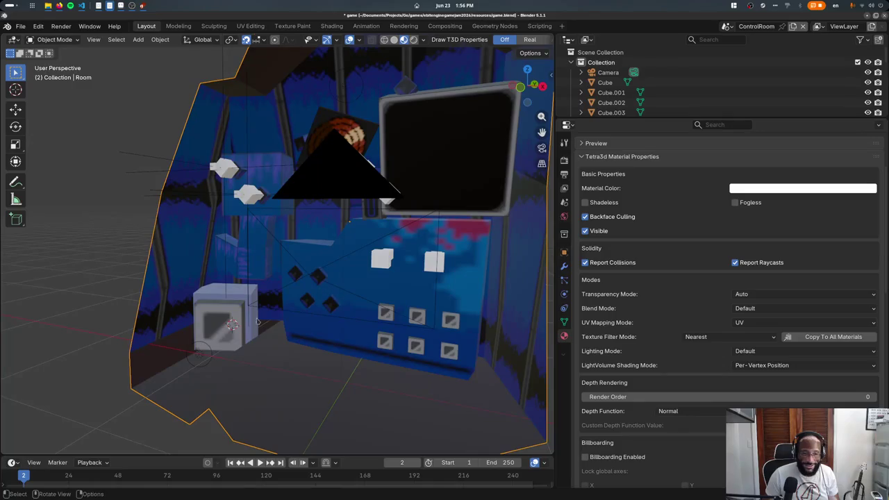
click(202, 354)
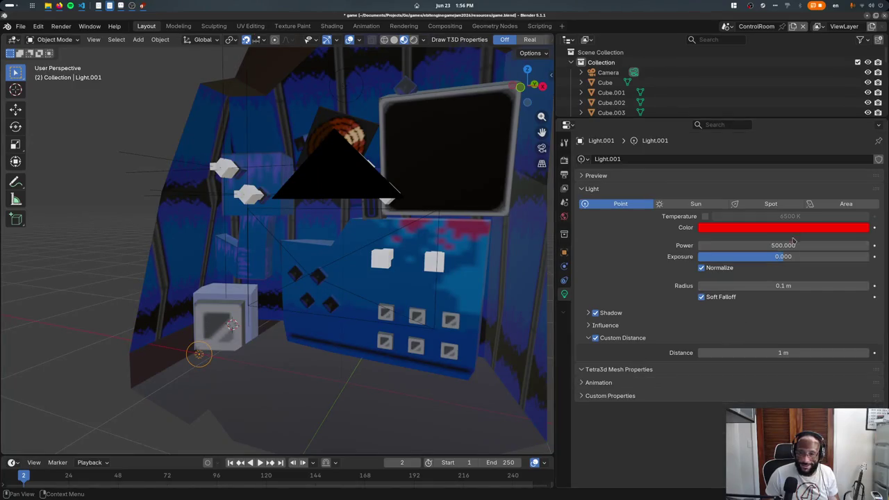
double_click(767, 246)
key(Return)
click(646, 338)
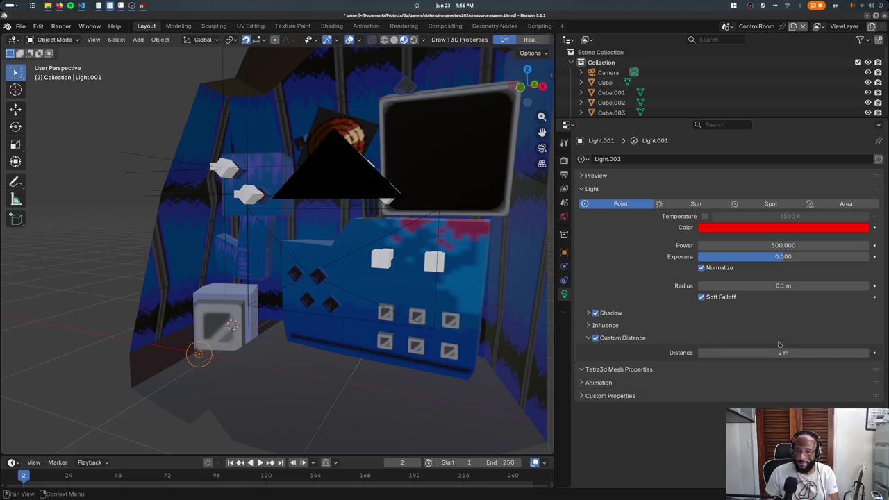
click(656, 325)
click(651, 325)
click(647, 313)
click(646, 313)
click(646, 313)
- Export and test lighting in the game, then expand Custom Distance and re-export
key(ctrl+s)
key(alt+Tab)
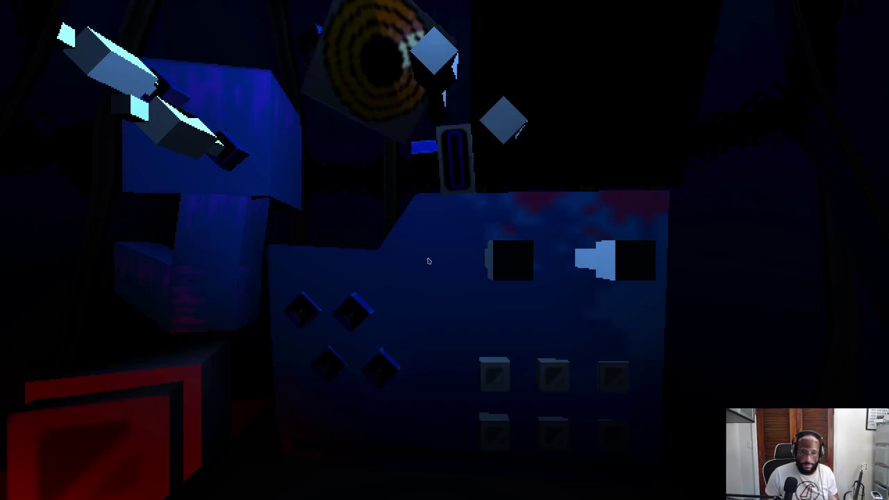
key(Escape)
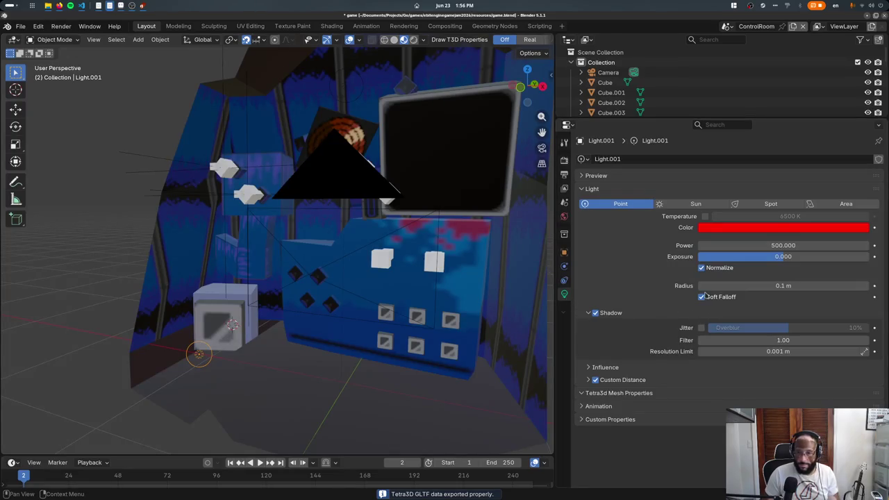
click(615, 317)
click(620, 338)
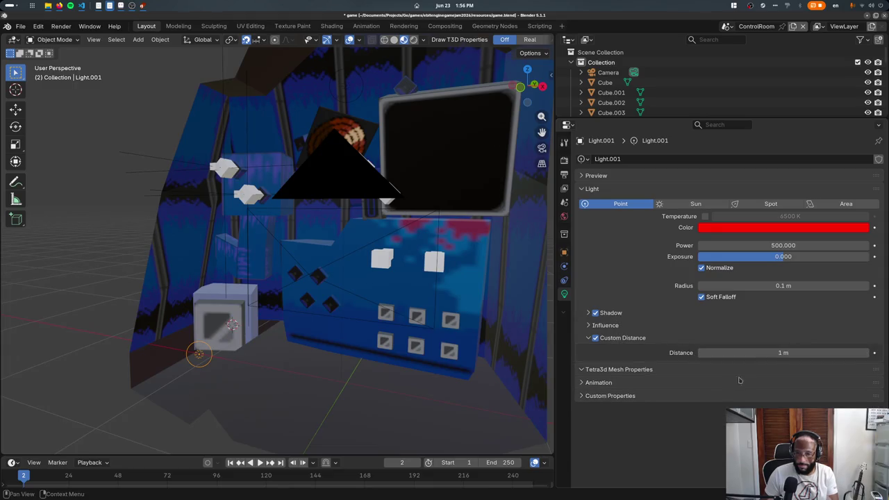
key(ctrl+s)
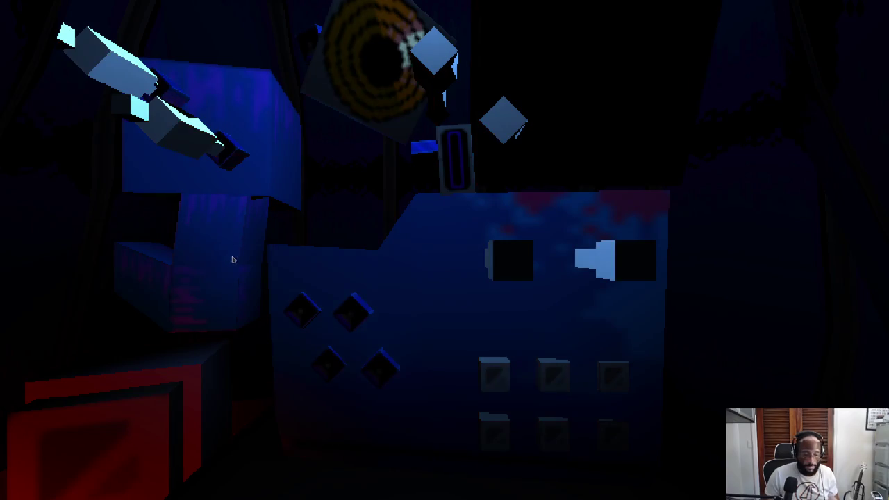
key(Escape)
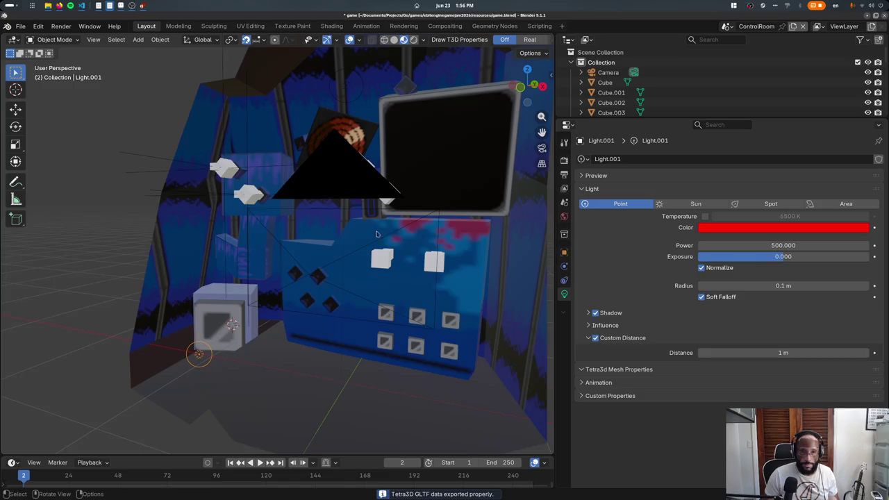
- Select the room mesh and blue point light, dismissing the snapping menu and command search
mouse_move(400, 221)
middle_down()
mouse_move(356, 102)
mouse_move(365, 208)
middle_up()
click(356, 102)
click(364, 208)
key(shift+s)
key(Escape)
key(F3)
text(add cube)
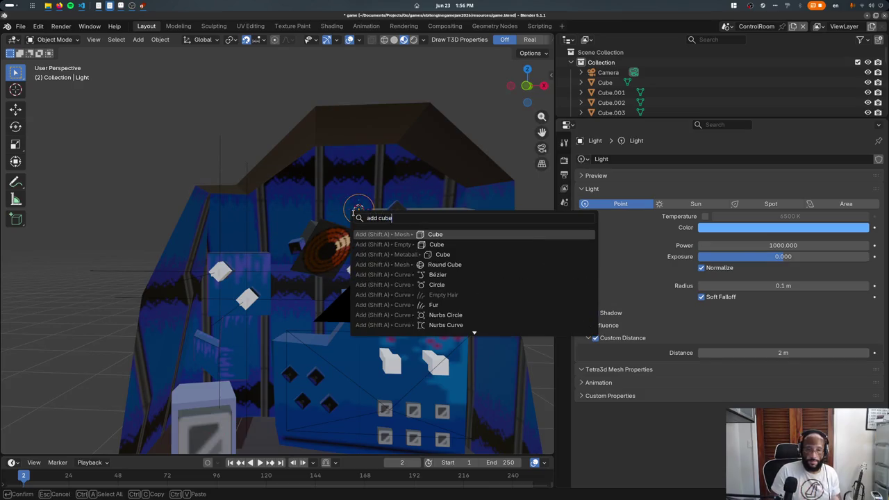
key(Escape)
- Switch over to Aseprite showing the wall.aseprite tile
key(alt+Tab)
key(alt+Tab)
key(alt+Tab)
key(alt+Tab)
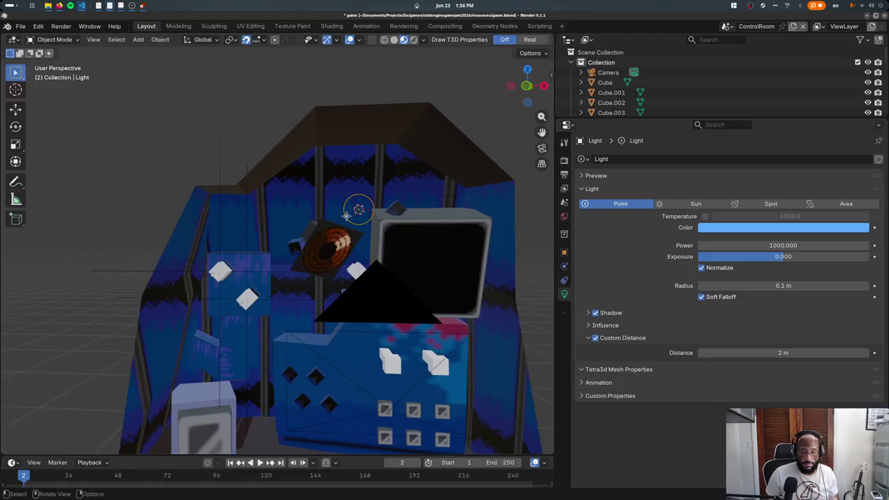
key(alt+Tab)
key(alt+Tab)
scroll(359, 198, down, 2)
scroll(359, 198, down, 1)
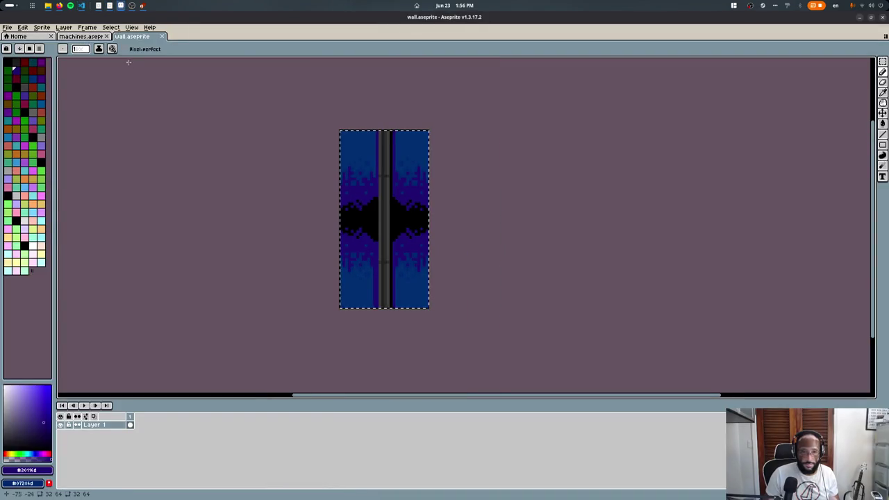
- Widen the wall sprite's canvas to 64 px via Canvas Size
click(50, 27)
click(70, 78)
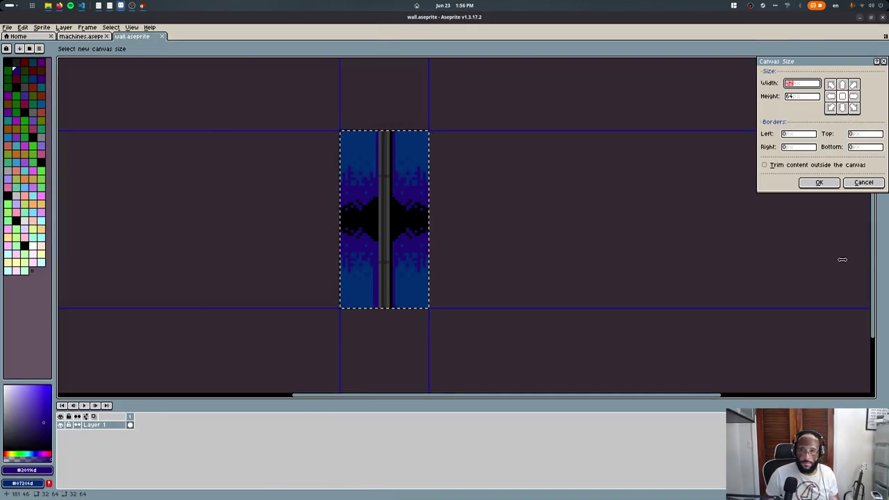
text(64)
click(819, 182)
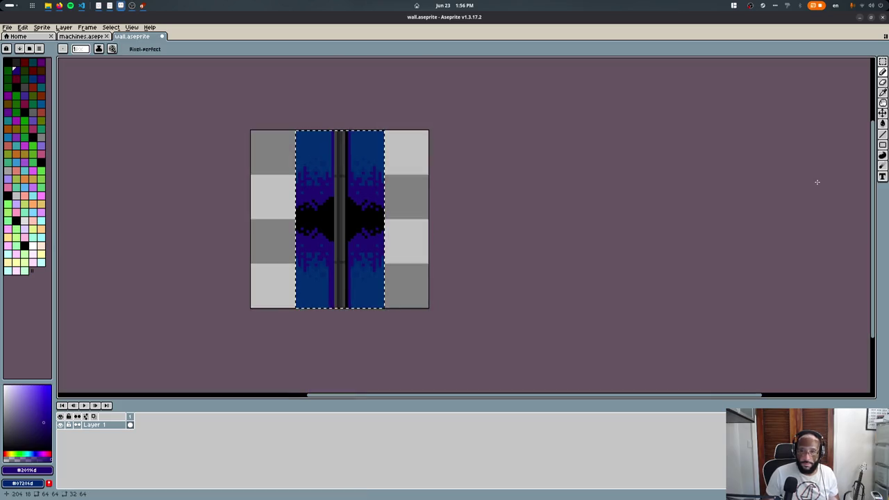
- Fill the new right-hand area with the wall's blue colour
key(g)
click(386, 141)
click(274, 160)
scroll(371, 189, up, 1)
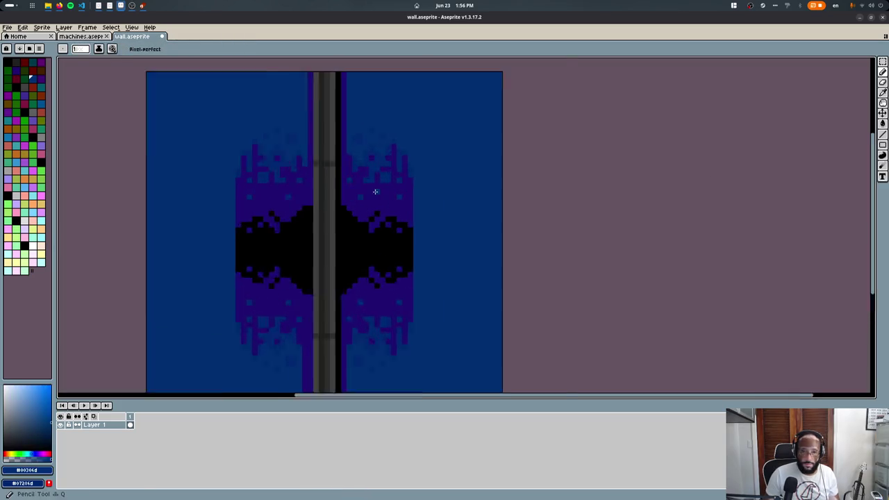
scroll(415, 198, up, 1)
key(i)
key(b)
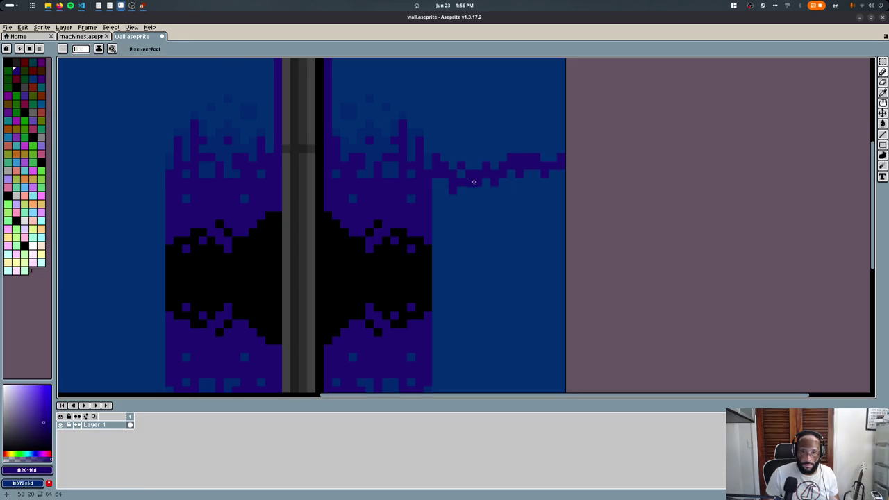
- Extend the purple band rightward and draw the black band's jagged edge across
key(g)
click(456, 208)
key(b)
alt+click(432, 246)
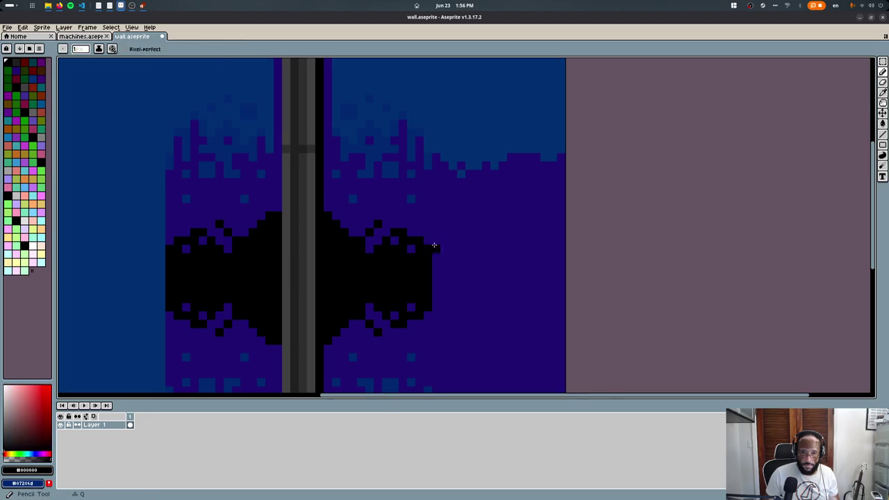
drag(456, 234, 575, 256)
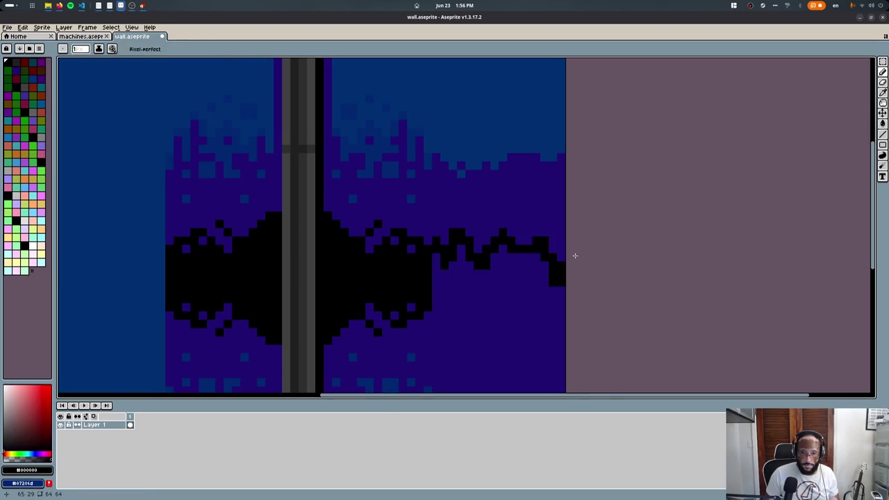
- Fill the enclosed area black and add a purple notch along the black band's edge
key(g)
click(444, 304)
key(b)
key(ctrl+z)
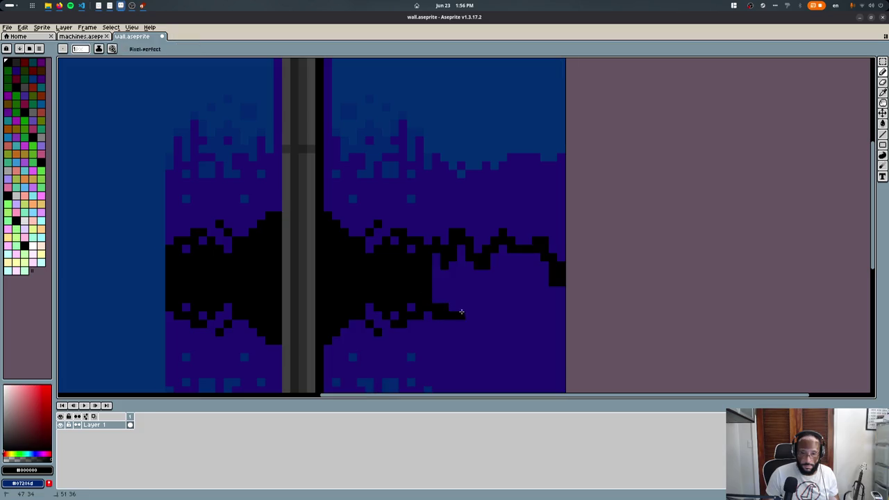
key(g)
click(500, 284)
key(b)
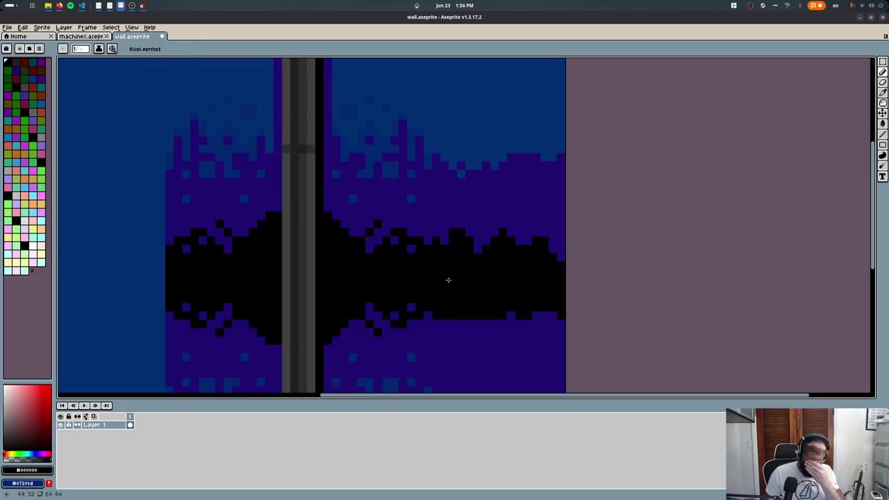
scroll(445, 281, up, 1)
scroll(445, 281, up, 1)
alt+click(504, 207)
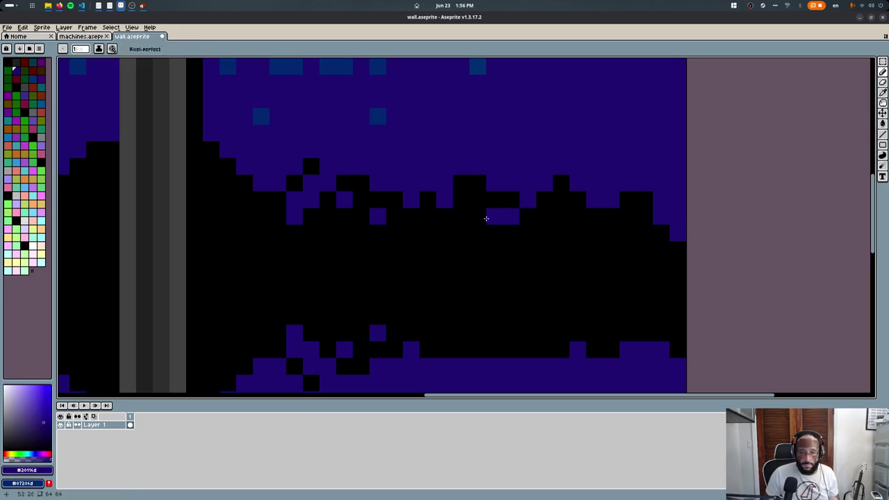
click(578, 233)
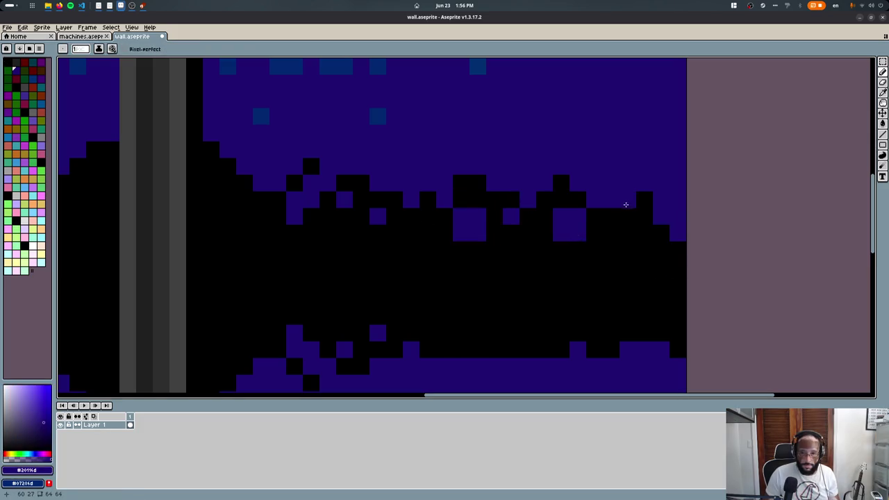